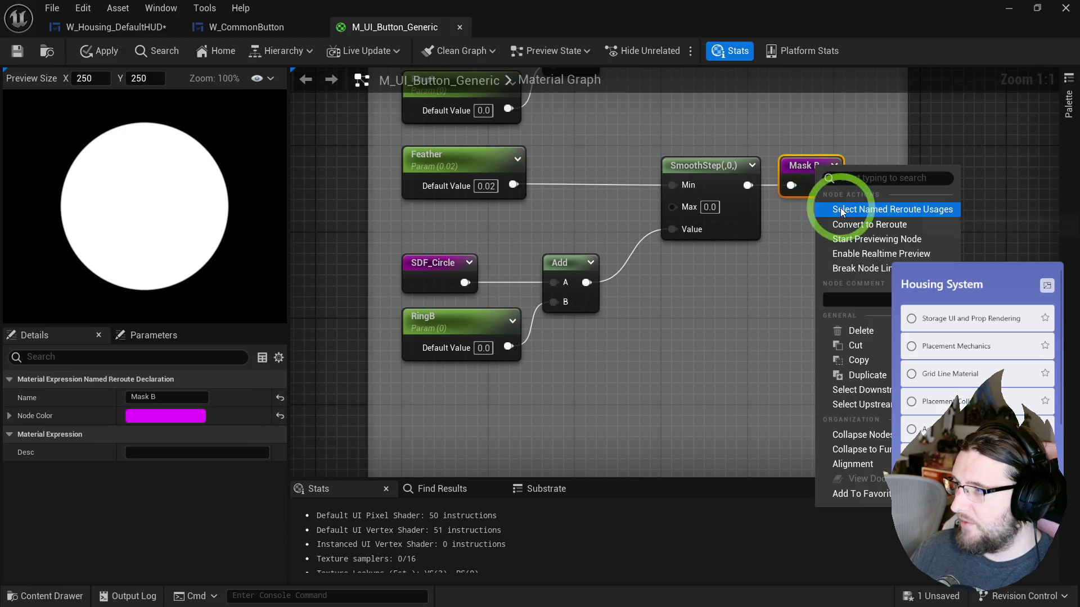
- Set the RingB parameter's default value to 0.1
left_click(853, 240)
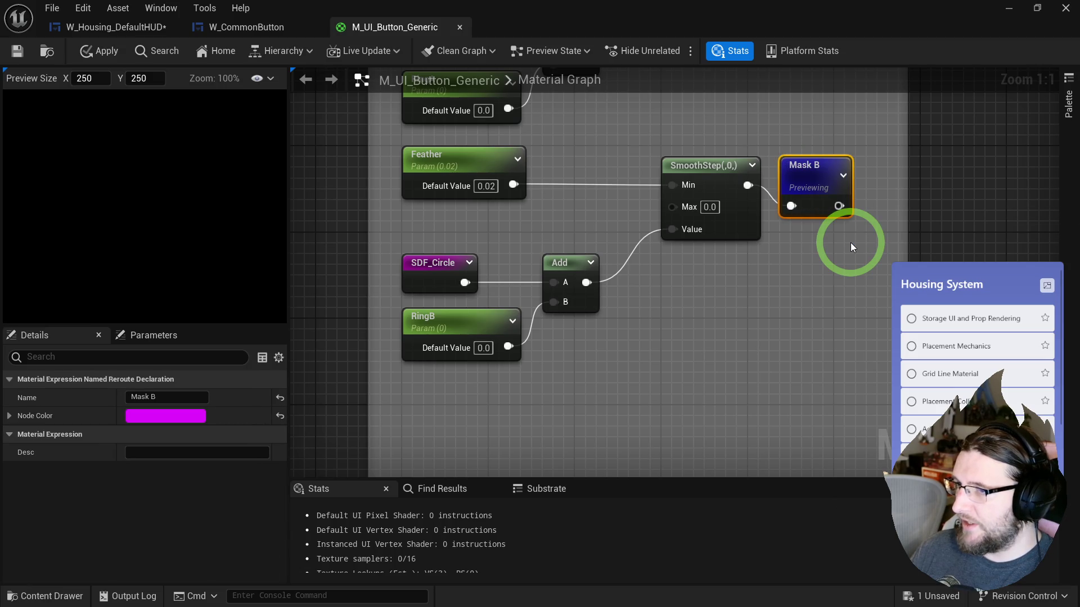
type("0.1")
left_click(614, 374)
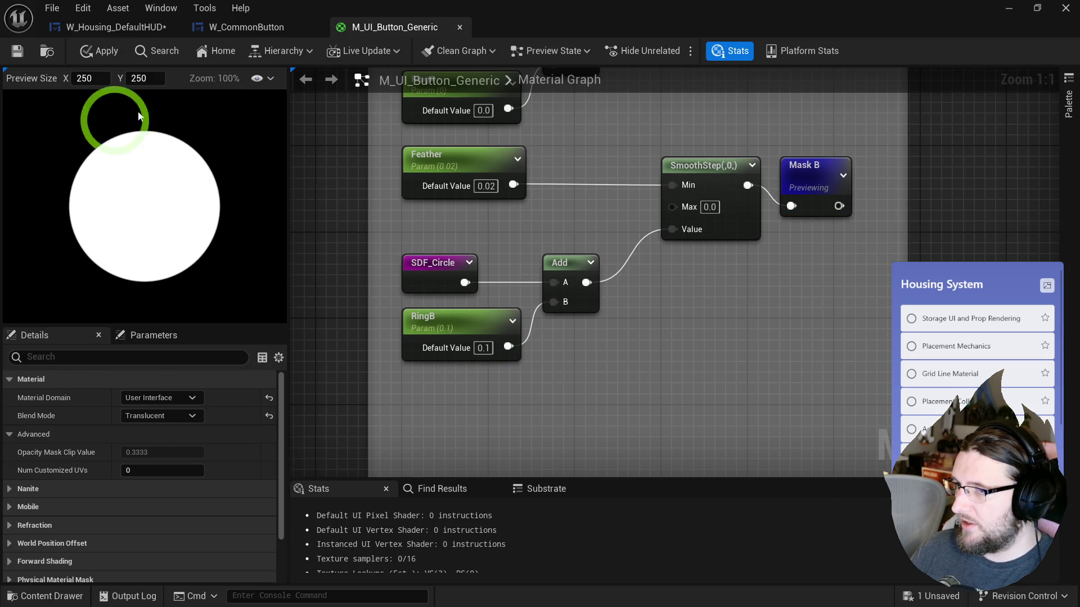
right_click(804, 181)
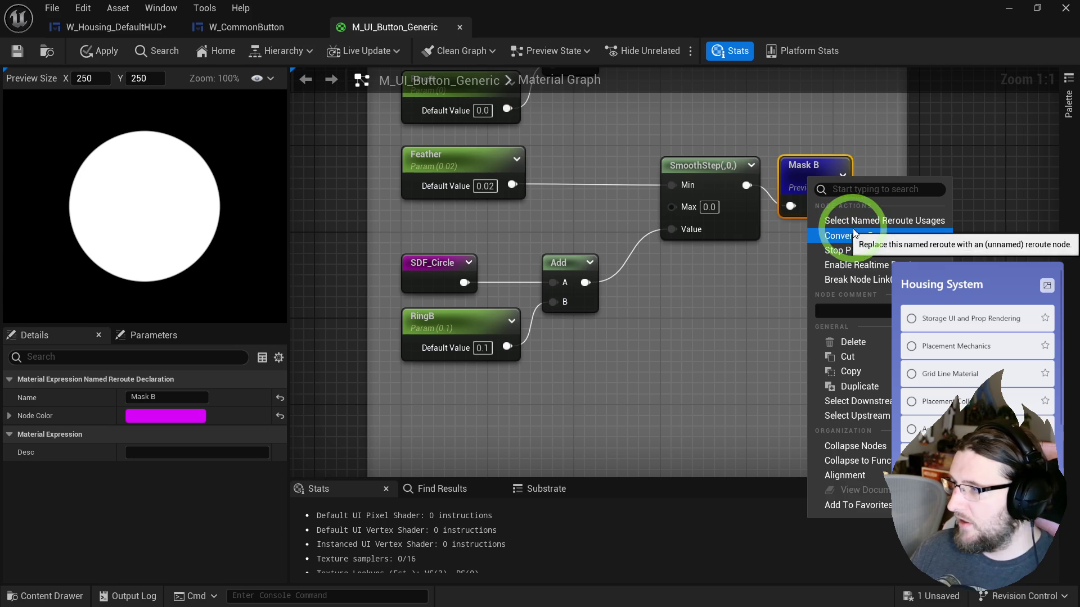
left_click(861, 250)
- Copy the whole Mask B node chain and place the duplicate below the original
mouse_move(807, 415)
left_mouse_down()
mouse_move(774, 378)
mouse_move(499, 197)
left_mouse_up()
key("ctrl+c")
key("ctrl+v")
left_click_drag(427, 258, 440, 228)
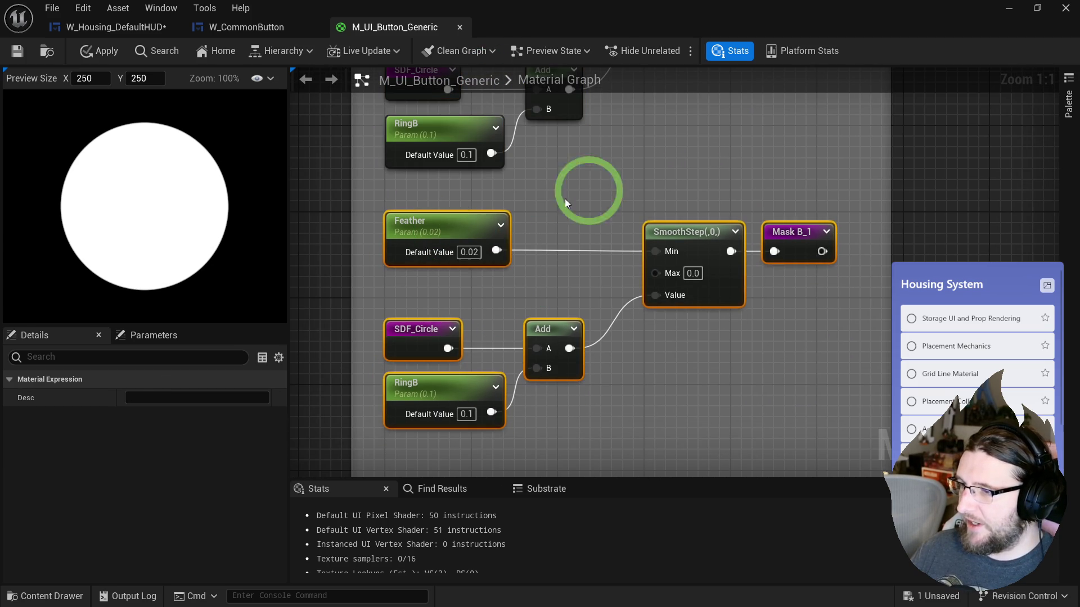
- Rename the copied ring parameter to RingC with a default value of 0.2
left_click(421, 387)
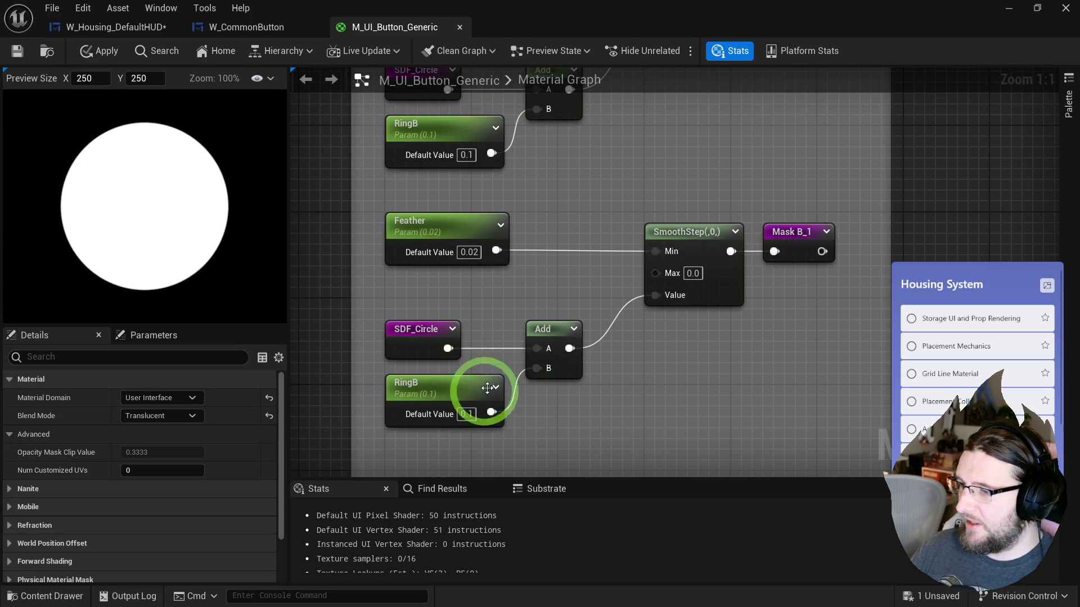
double_click(421, 388)
type("RingC")
left_click(474, 303)
left_click(468, 415)
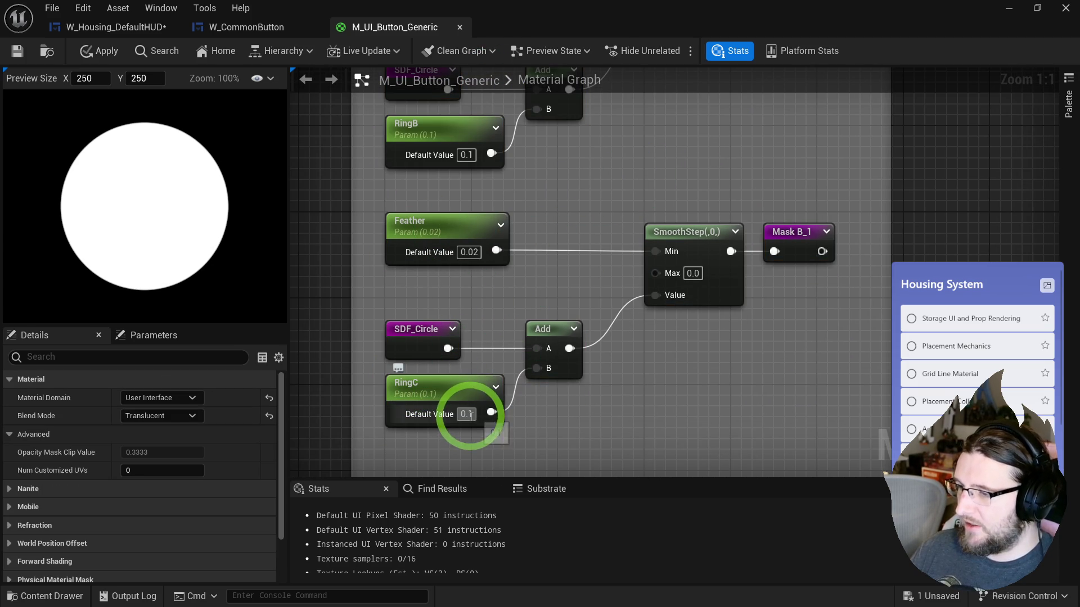
type("0.2")
key("Return")
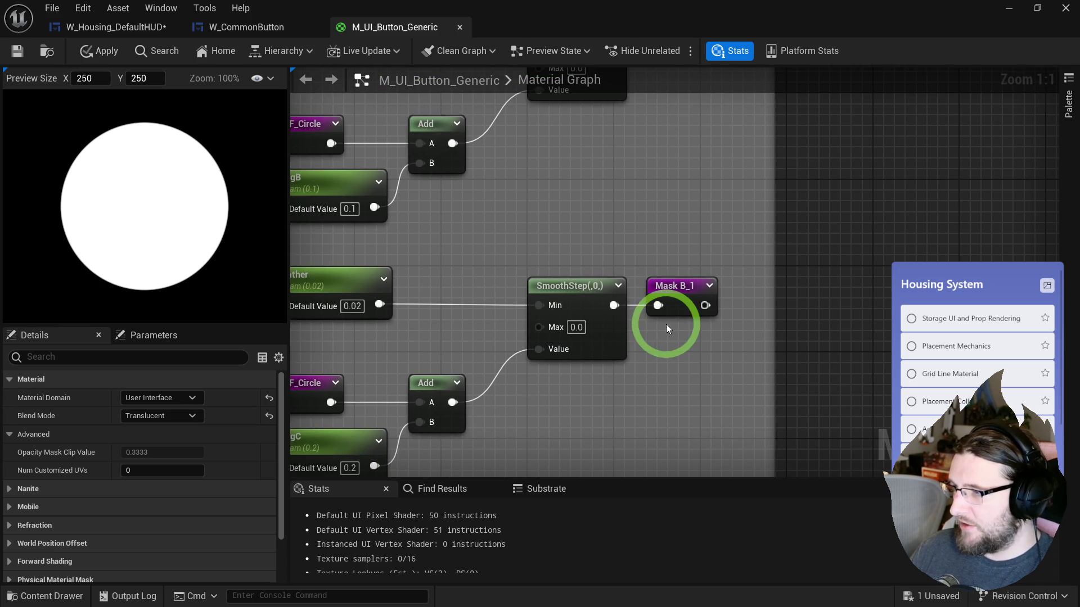
scroll(673, 287, "down", 5)
scroll(585, 310, "up", 5)
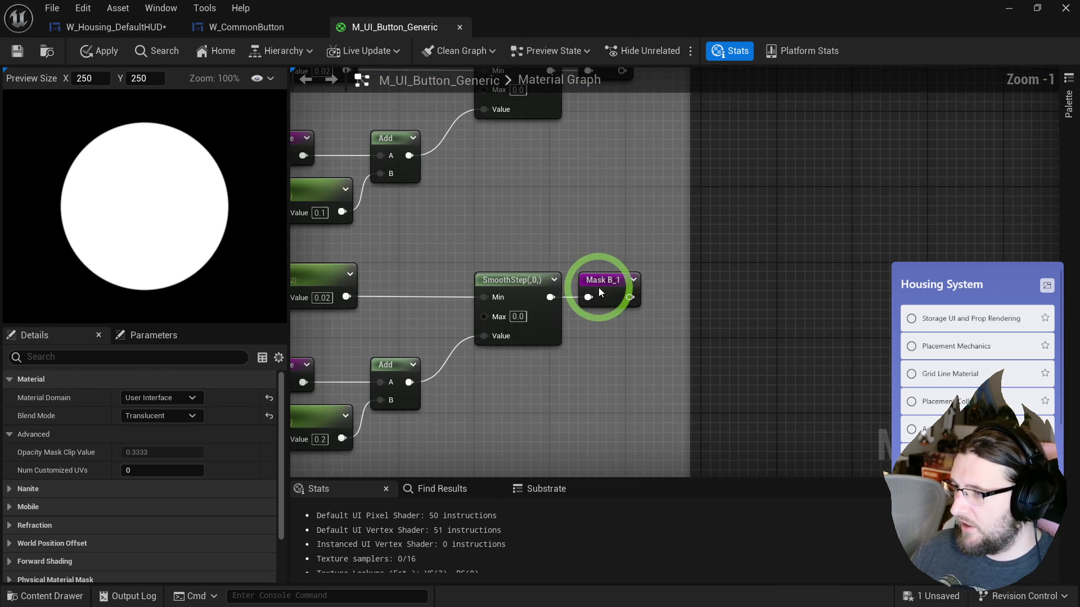
- Rename the copied Mask B_1 reroute to Mask C
double_click(606, 282)
type("Mask C")
left_click(629, 246)
scroll(651, 315, "down", 3)
mouse_move(692, 290)
left_mouse_down()
mouse_move(700, 240)
mouse_move(687, 246)
mouse_move(687, 222)
mouse_move(588, 364)
mouse_move(613, 374)
mouse_move(514, 356)
left_mouse_up()
scroll(625, 255, "up", 4)
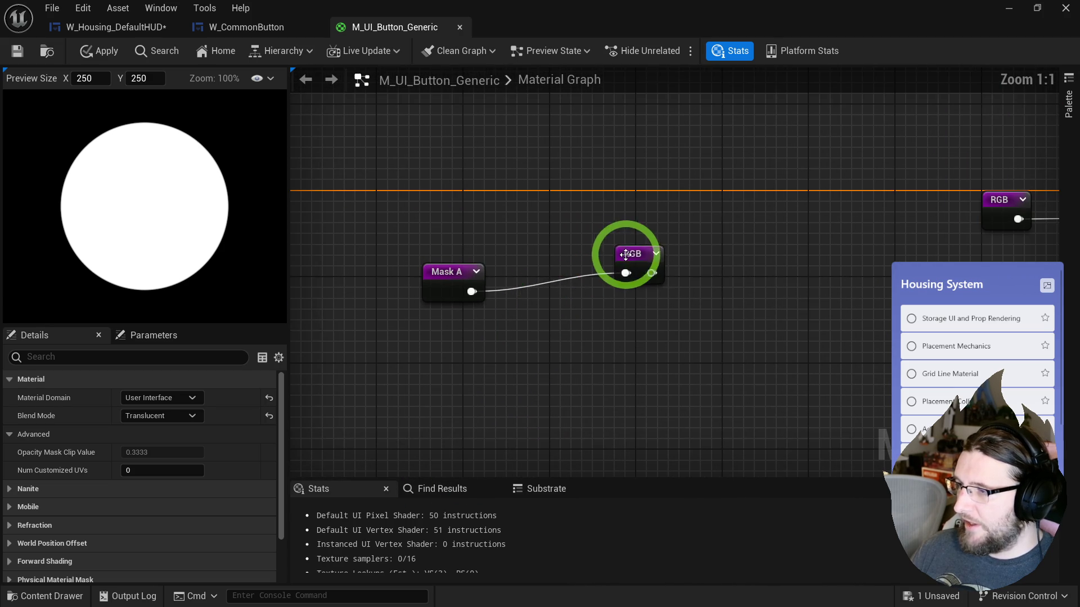
- Place two Lerp nodes and wire Mask A into the right Lerp's Alpha
left_click_drag(625, 255, 780, 256)
left_click(603, 308)
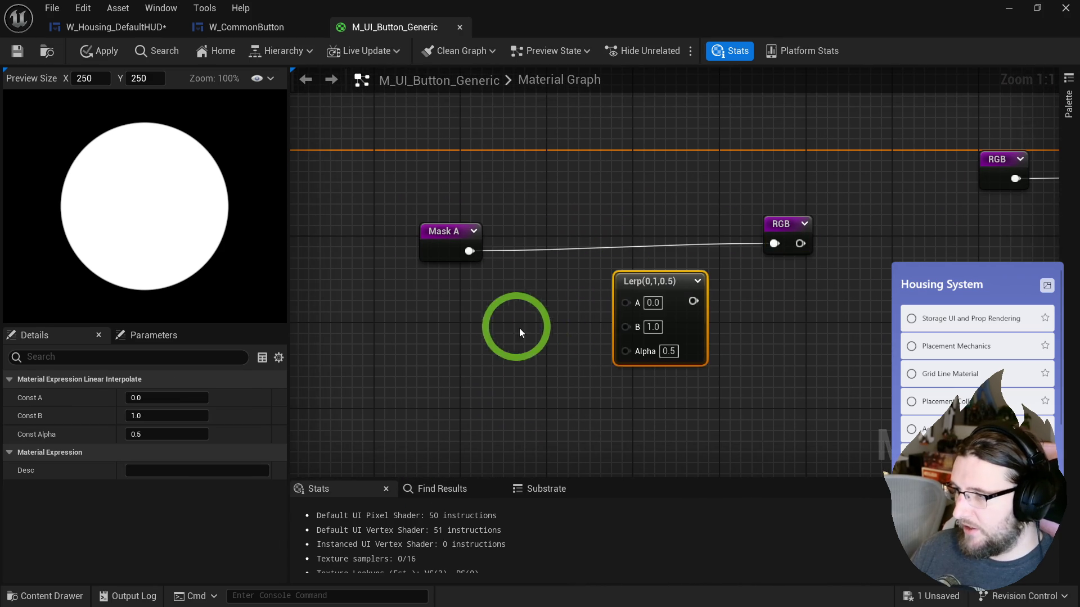
left_click(498, 337)
mouse_move(467, 265)
left_mouse_down()
mouse_move(516, 236)
mouse_move(535, 354)
mouse_move(602, 425)
mouse_move(599, 371)
mouse_move(610, 383)
left_mouse_up()
left_click_drag(614, 240, 562, 214)
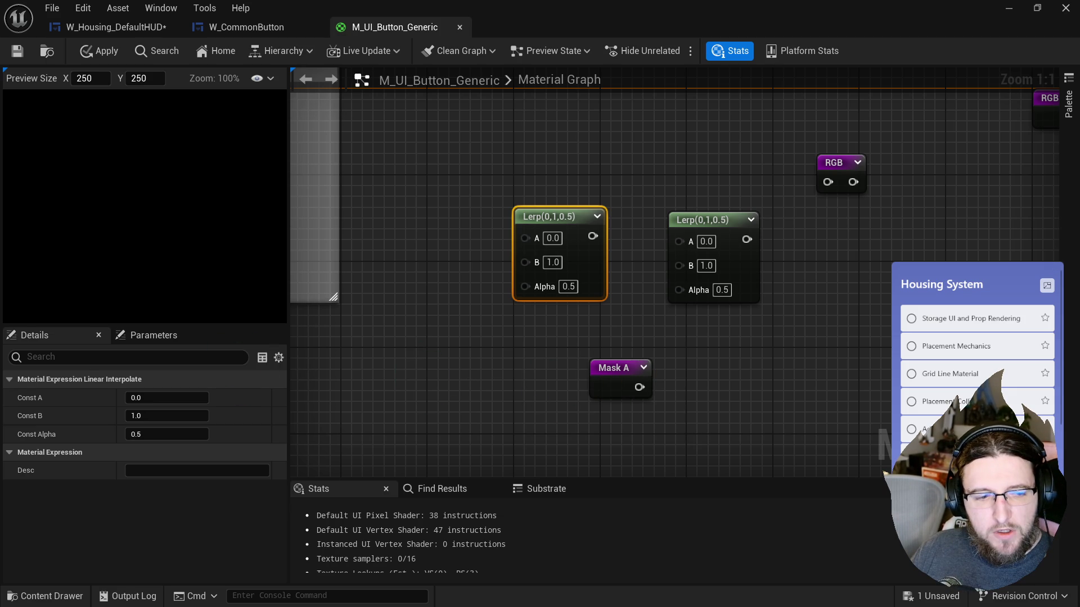
left_click(440, 393)
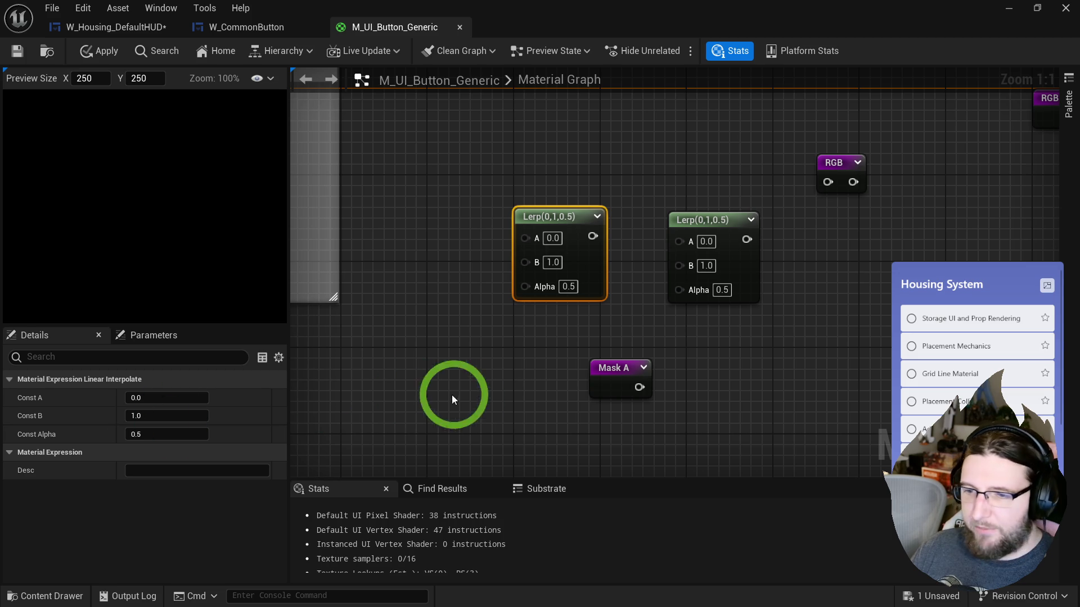
left_click_drag(639, 387, 683, 297)
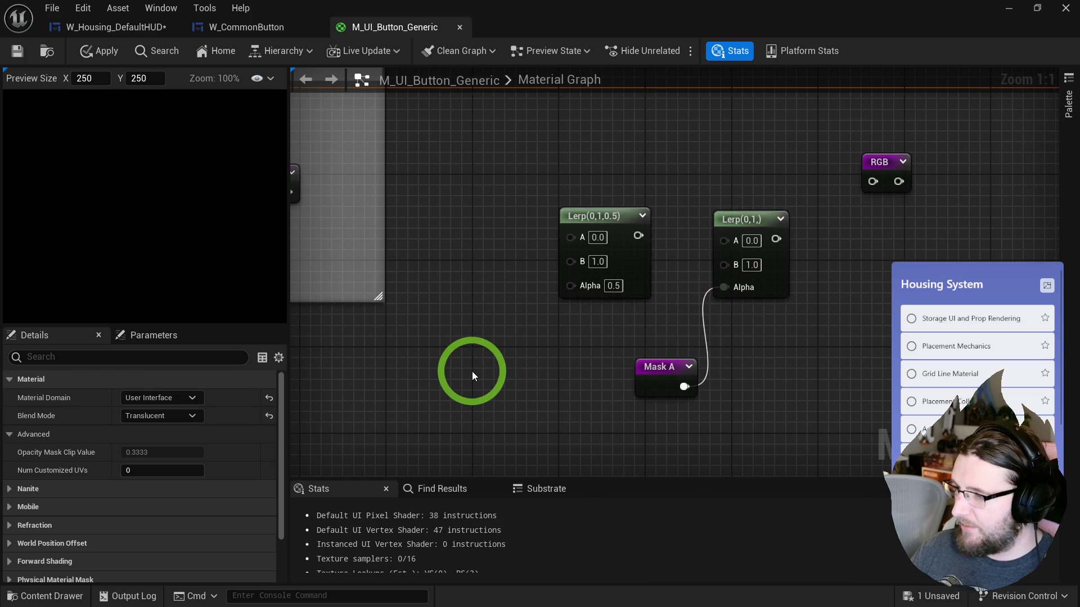
- Add Mask B and Mask C reroute nodes side by side
right_click(471, 371)
type("mask b")
key("Return")
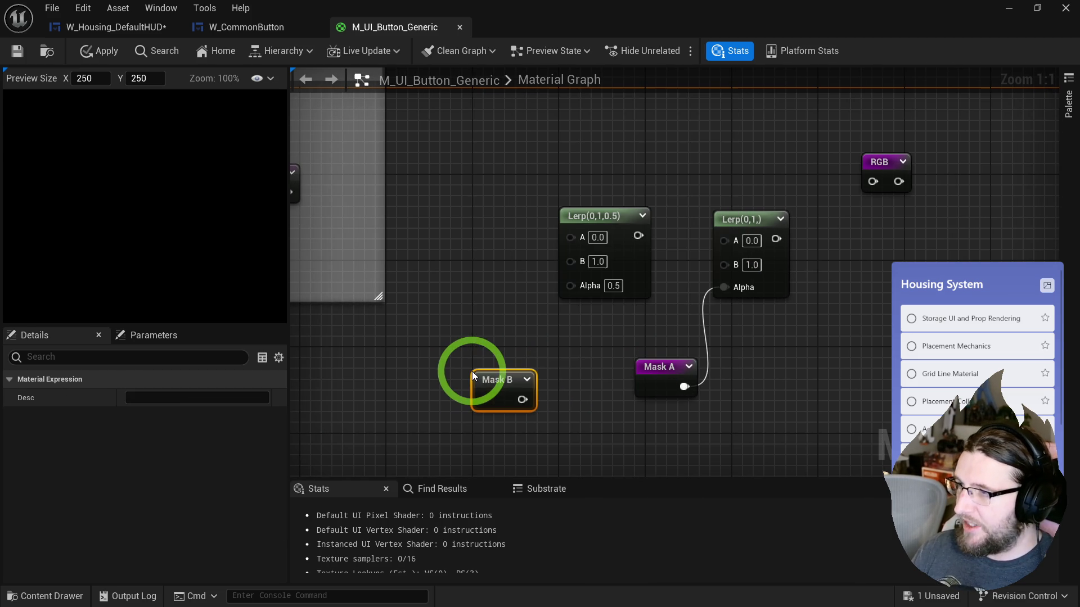
right_click(417, 373)
type("mask c")
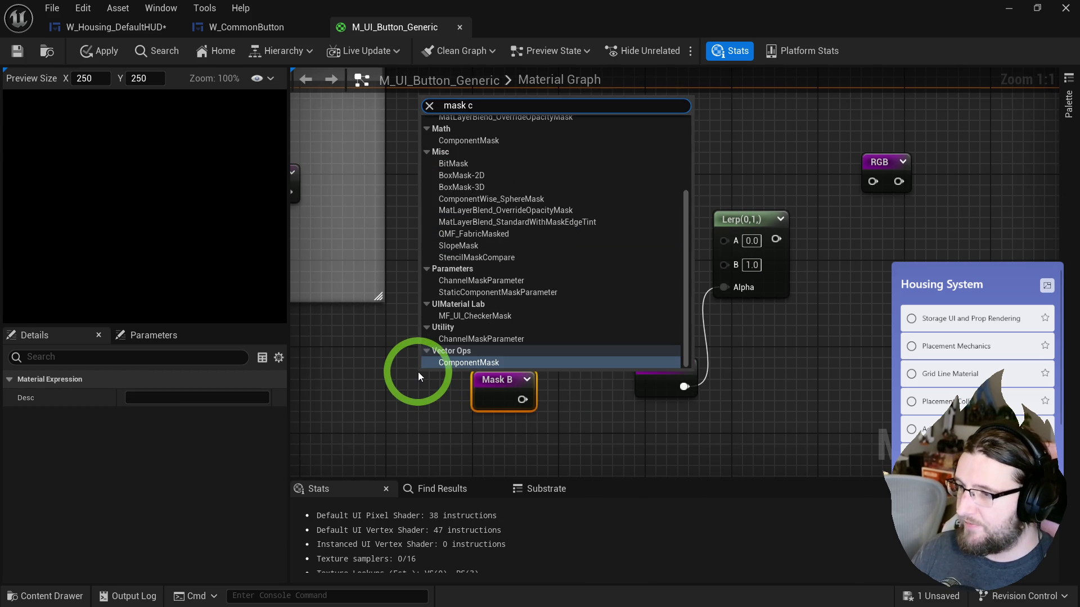
scroll(494, 346, "up", 4)
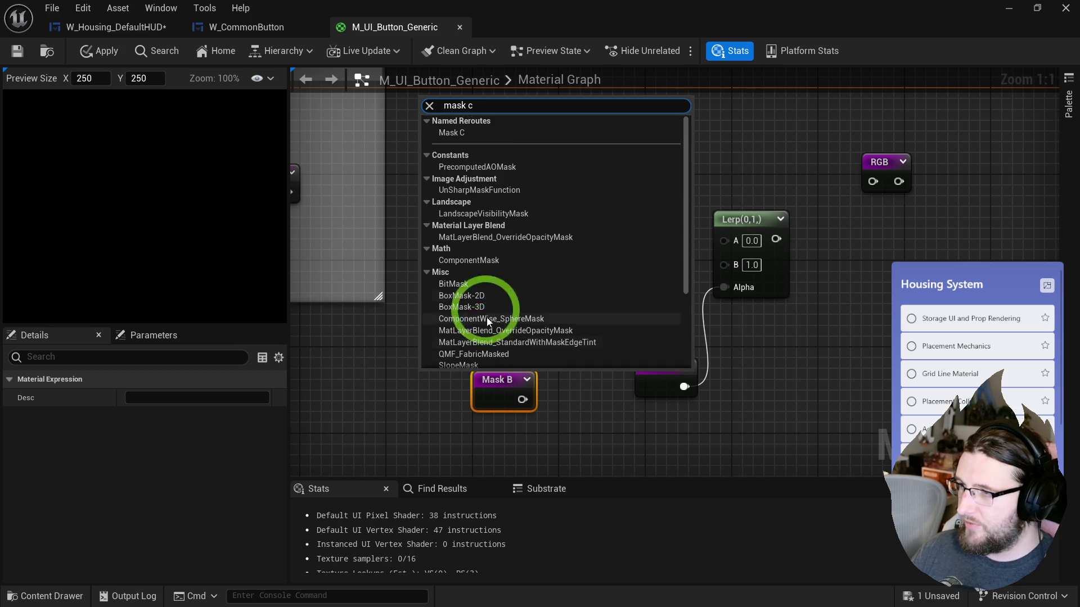
left_click(471, 134)
left_click_drag(444, 378, 401, 375)
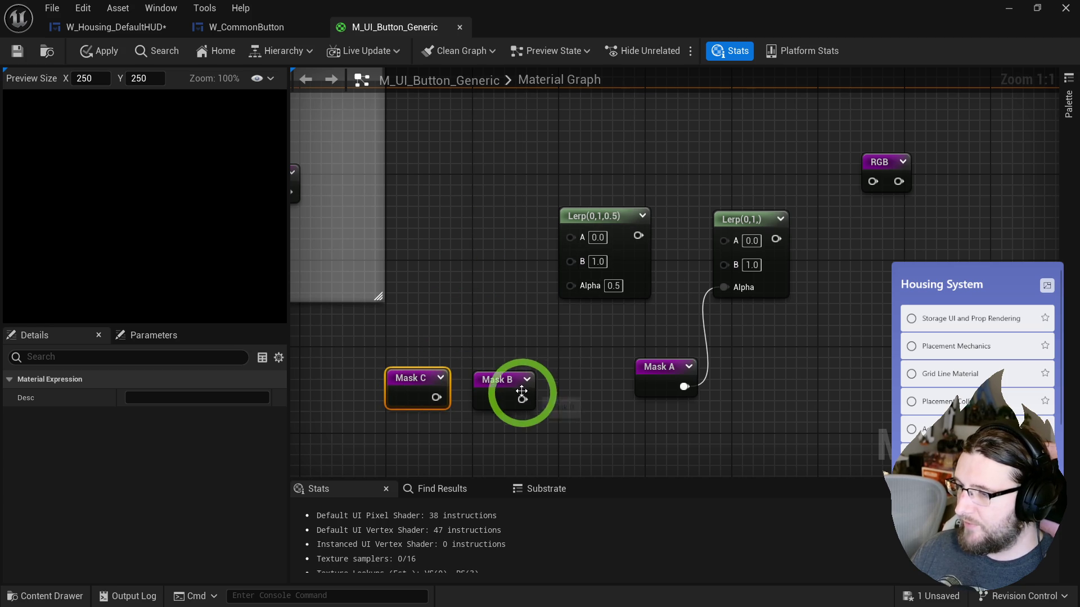
- Rearrange the two Lerps and Mask A up and to the right
left_click_drag(659, 314, 601, 322)
left_click_drag(617, 364, 560, 349)
mouse_move(712, 383)
left_mouse_down()
mouse_move(534, 224)
mouse_move(567, 180)
left_mouse_up()
mouse_move(751, 204)
left_mouse_down()
mouse_move(780, 198)
mouse_move(759, 178)
left_mouse_up()
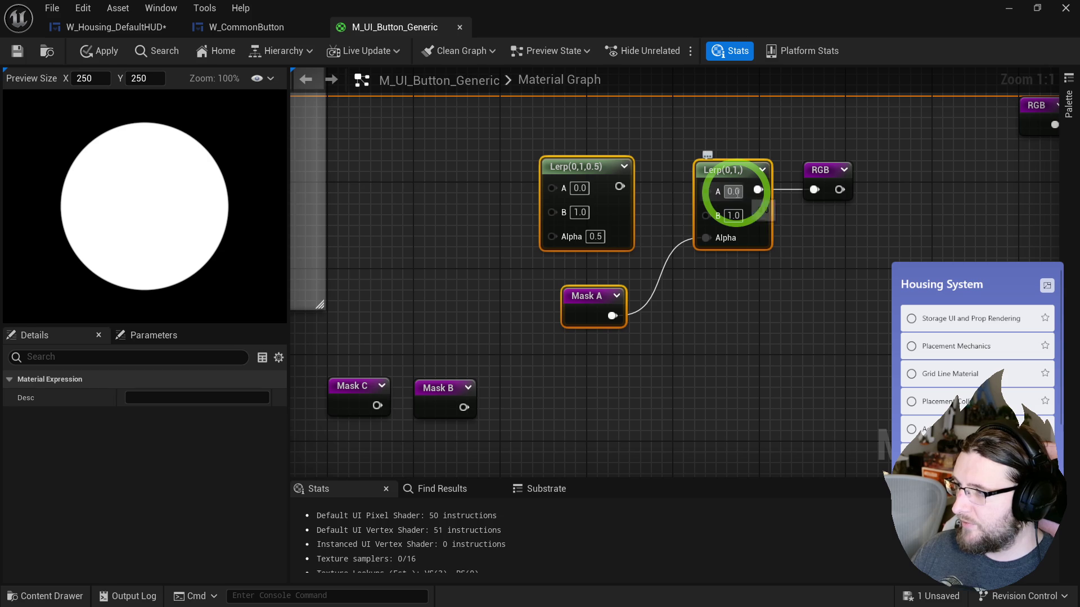
left_click(600, 340)
- Wire Mask B into the other Lerp's Alpha and shift the SDF comment group left
left_click_drag(463, 407, 552, 235)
left_click_drag(441, 376, 468, 285)
left_click_drag(453, 393, 474, 294)
scroll(579, 277, "down", 3)
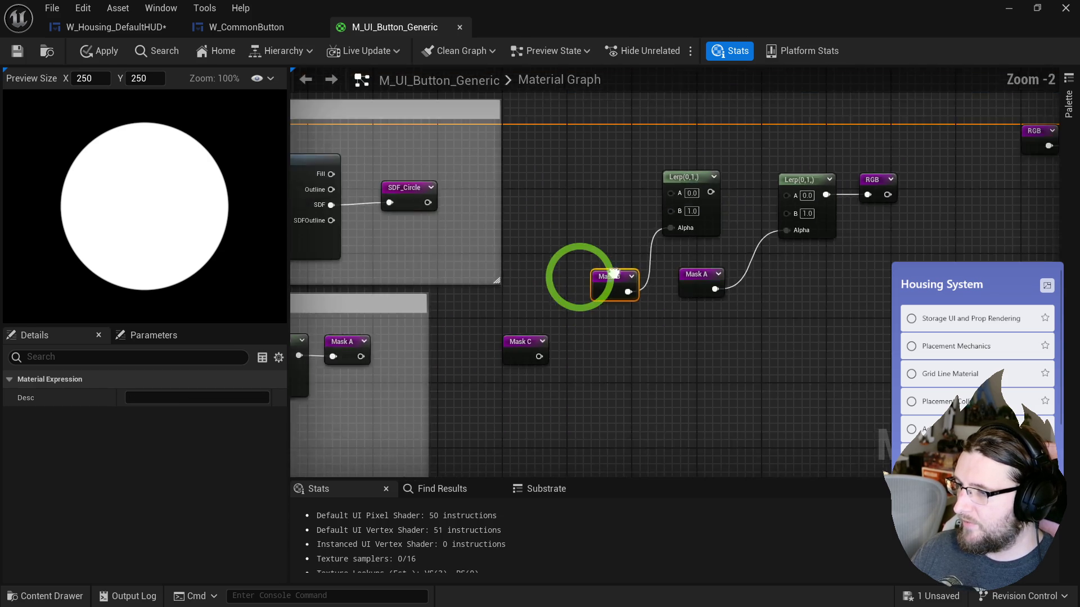
key("ctrl+a")
left_click(559, 340)
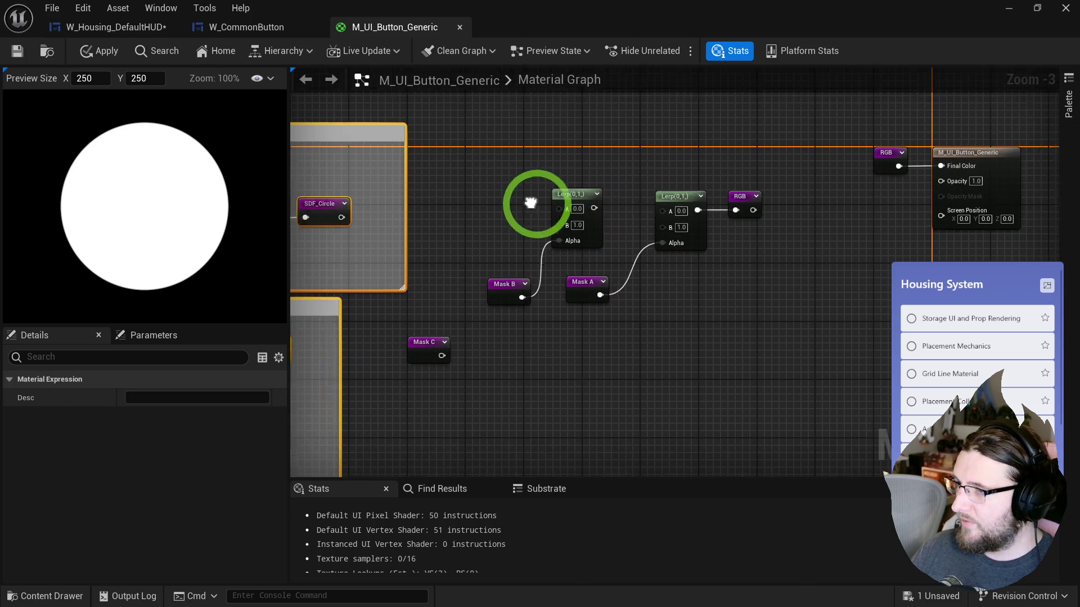
mouse_move(466, 229)
left_mouse_down()
mouse_move(332, 229)
mouse_move(380, 236)
mouse_move(471, 224)
left_mouse_up()
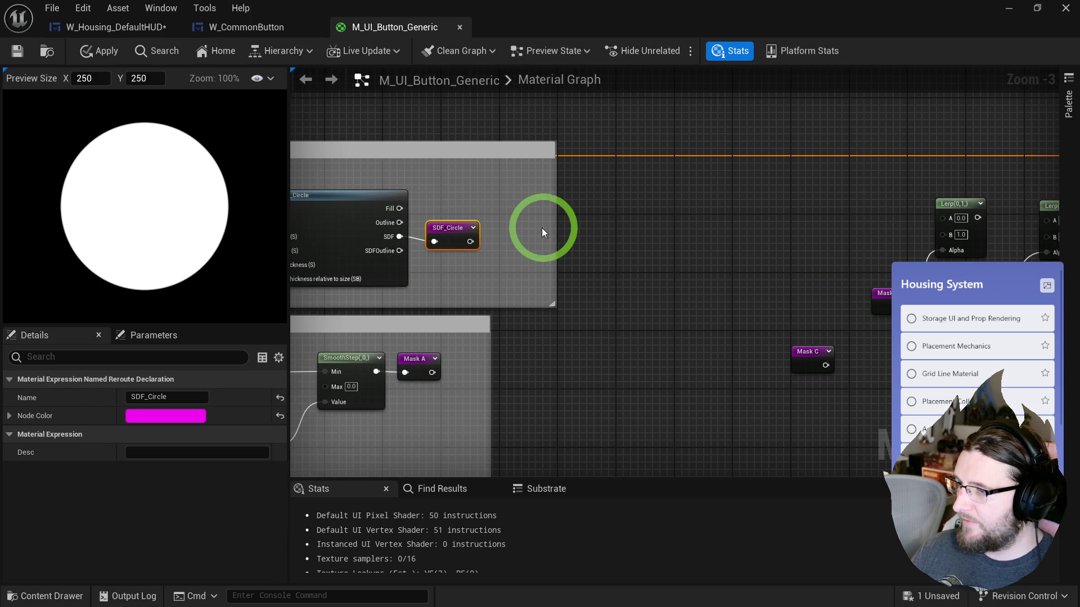
- Inspect the SDF circle nodes and move Mask C further left
left_click(503, 227)
mouse_move(703, 236)
left_mouse_down()
mouse_move(487, 207)
mouse_move(428, 179)
left_mouse_up()
left_click(397, 241)
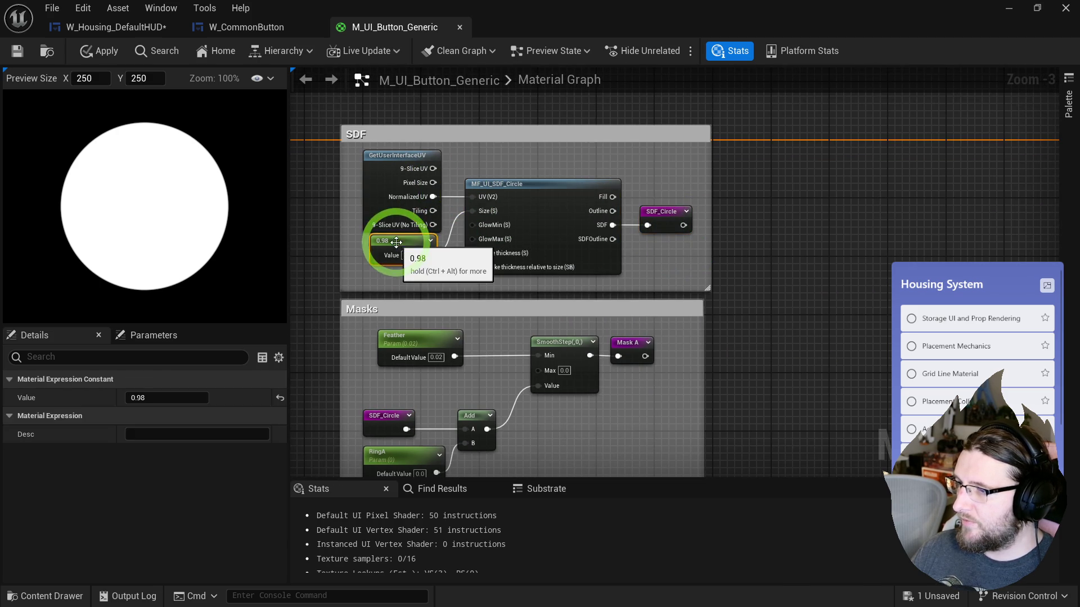
left_click(690, 172)
left_click_drag(689, 172, 590, 215)
scroll(590, 215, "up", 3)
left_click_drag(471, 347, 374, 278)
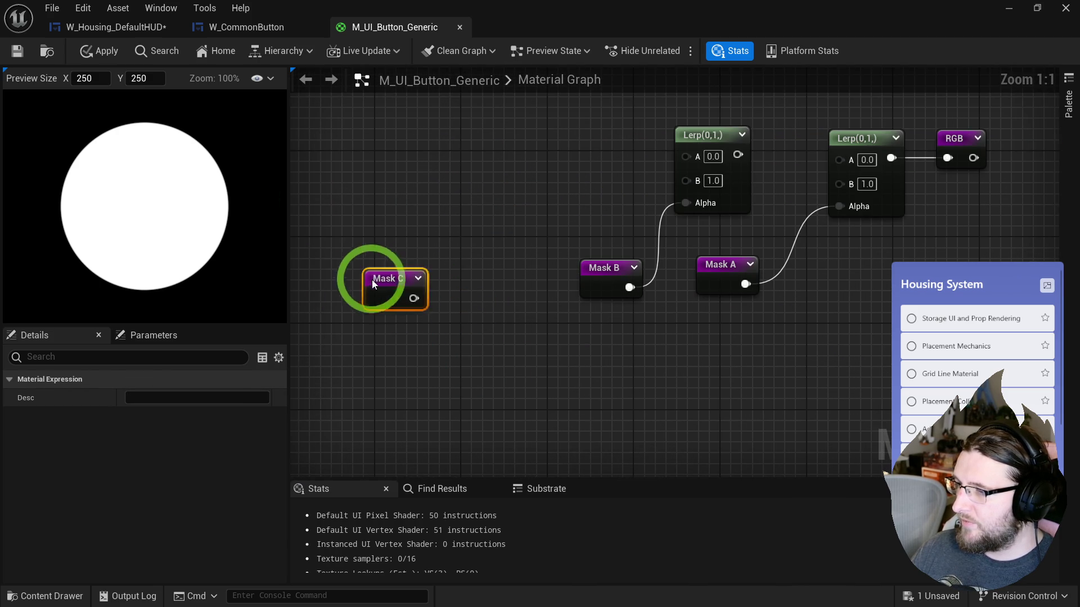
- Duplicate a Lerp, chain it into the next Lerp's A, and drive its Alpha with Mask C
left_click(712, 135)
key("ctrl+d")
mouse_move(685, 156)
left_mouse_down()
mouse_move(590, 173)
mouse_move(583, 159)
left_mouse_up()
left_click_drag(743, 155, 839, 157)
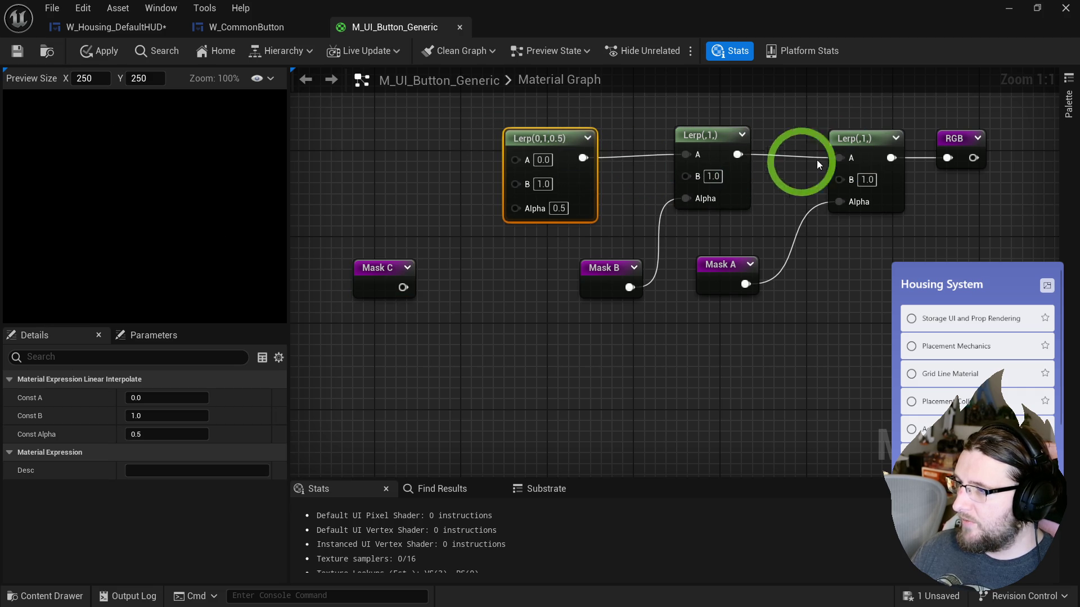
mouse_move(504, 211)
left_mouse_down()
mouse_move(429, 278)
mouse_move(384, 270)
left_mouse_up()
left_click(384, 270)
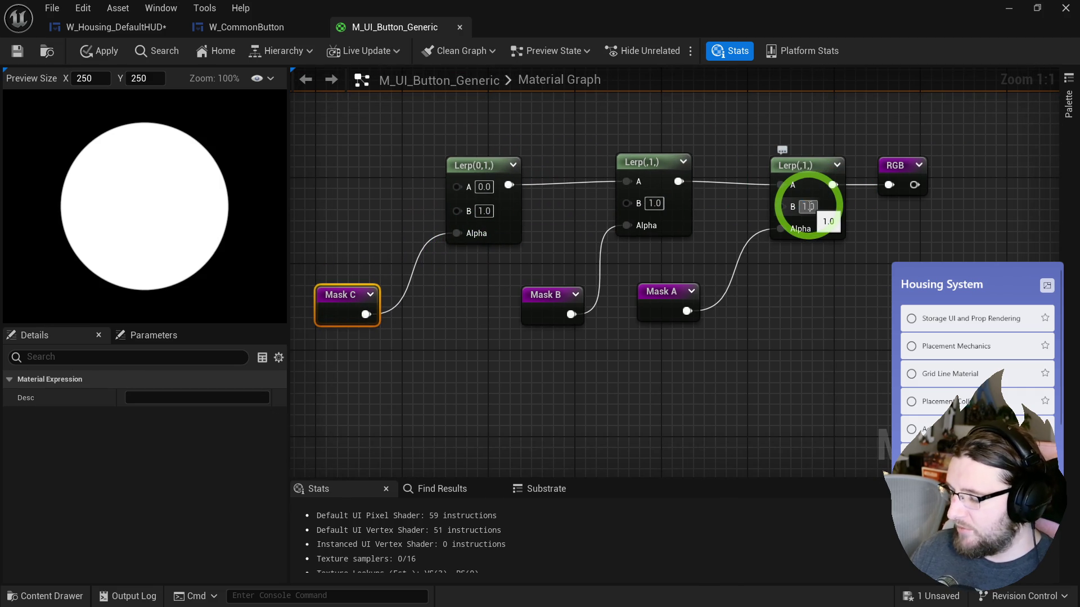
- Reconnect the middle Lerp's output to the last Lerp's B input instead of A
left_click(808, 206)
left_click(782, 185, "alt")
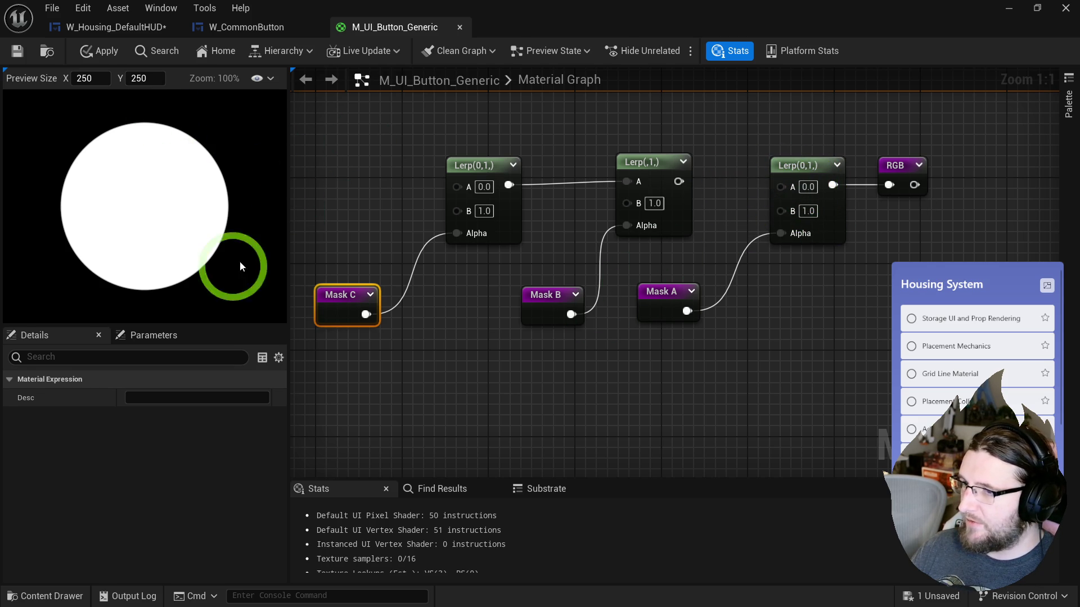
left_click_drag(748, 135, 727, 200)
mouse_move(424, 193)
left_mouse_down()
mouse_move(566, 249)
mouse_move(616, 232)
left_mouse_up()
left_click(772, 230)
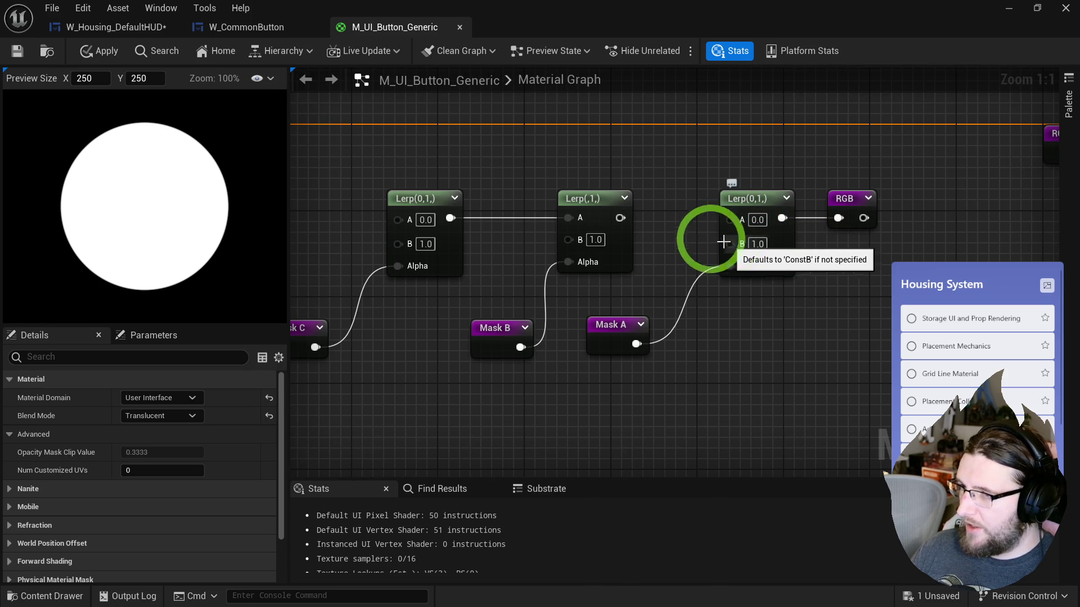
left_click_drag(728, 242, 620, 218)
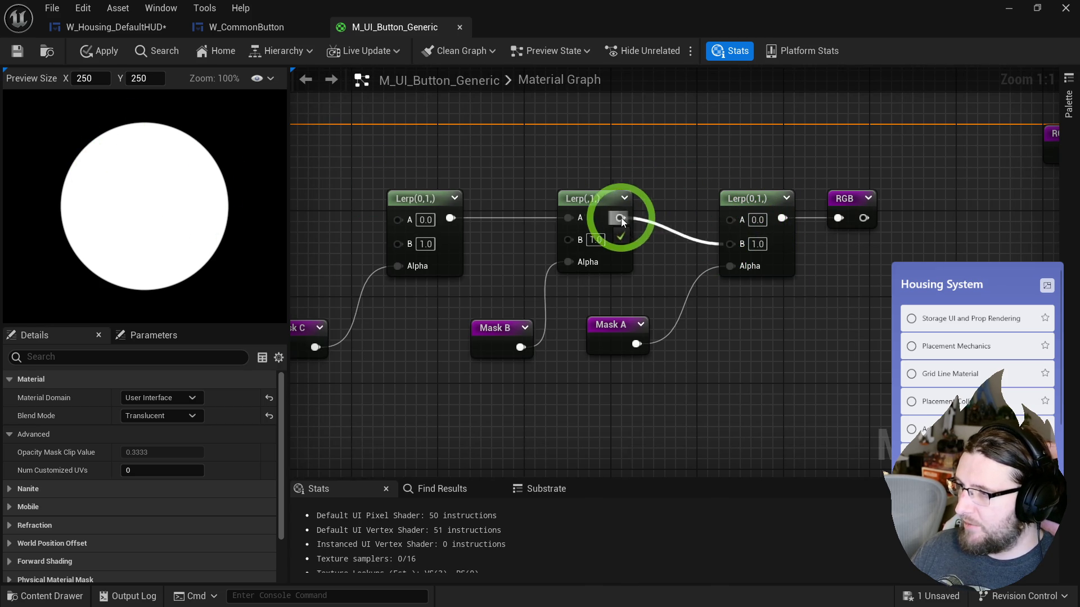
- Complete the B connection and set the middle Lerp's A to 0.2 and B to 0.3
left_click(567, 217, "alt")
left_click(595, 220)
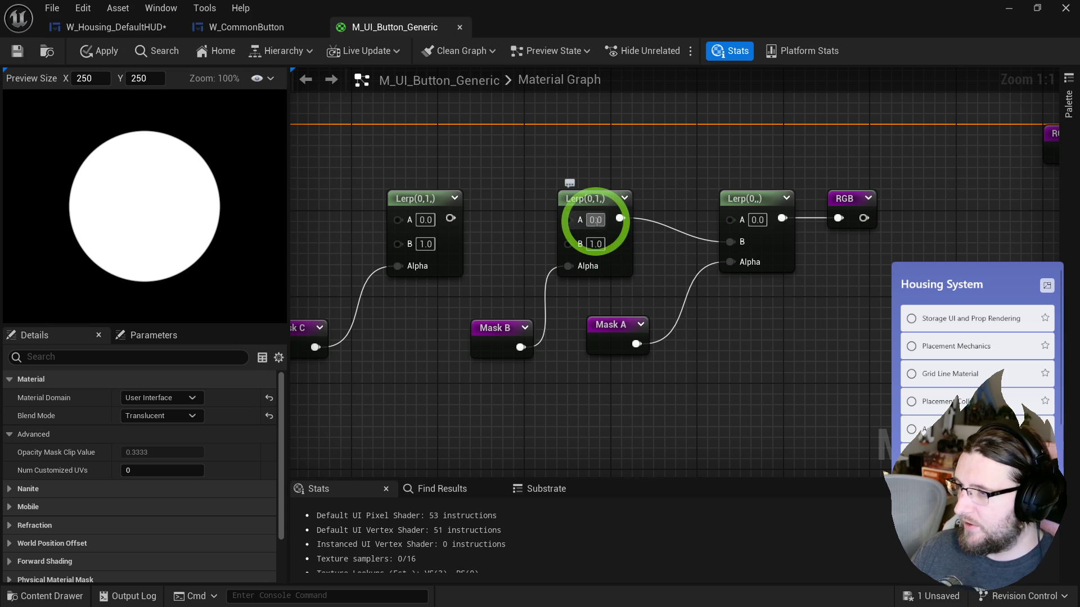
type("0.2")
key("Tab")
type("4")
key("Return")
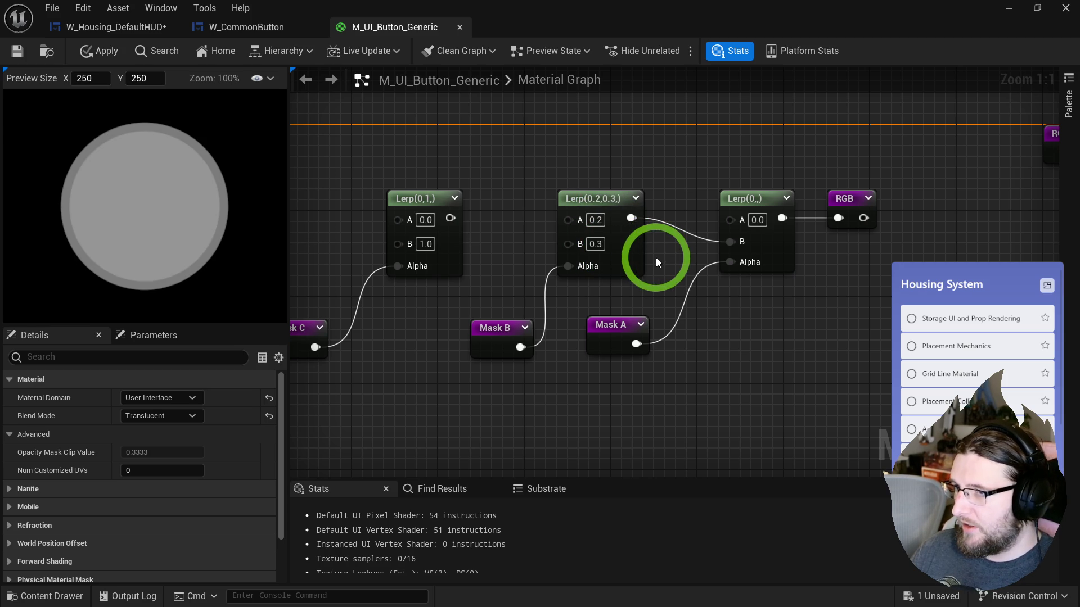
- Wire the Lerp(0,1) into the middle Lerp's B and set the third Lerp to A 0.3, B 0.4
mouse_move(656, 257)
left_mouse_down()
mouse_move(500, 187)
mouse_move(160, 139)
left_mouse_up()
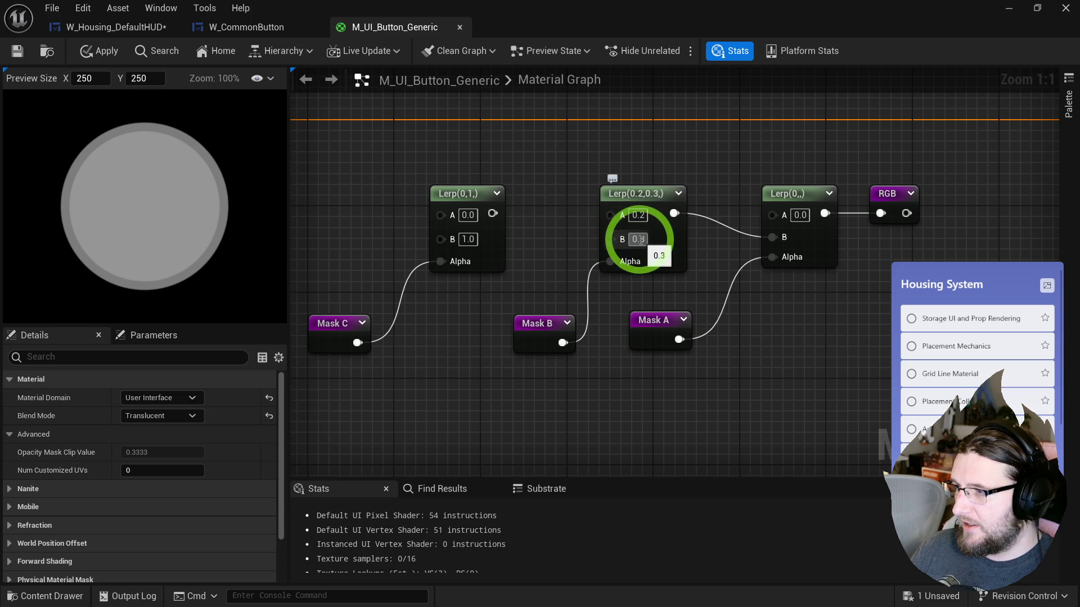
mouse_move(558, 216)
left_mouse_down()
mouse_move(656, 227)
mouse_move(592, 225)
left_mouse_up()
left_click(566, 227)
type(".3")
left_click(562, 250)
type(".4")
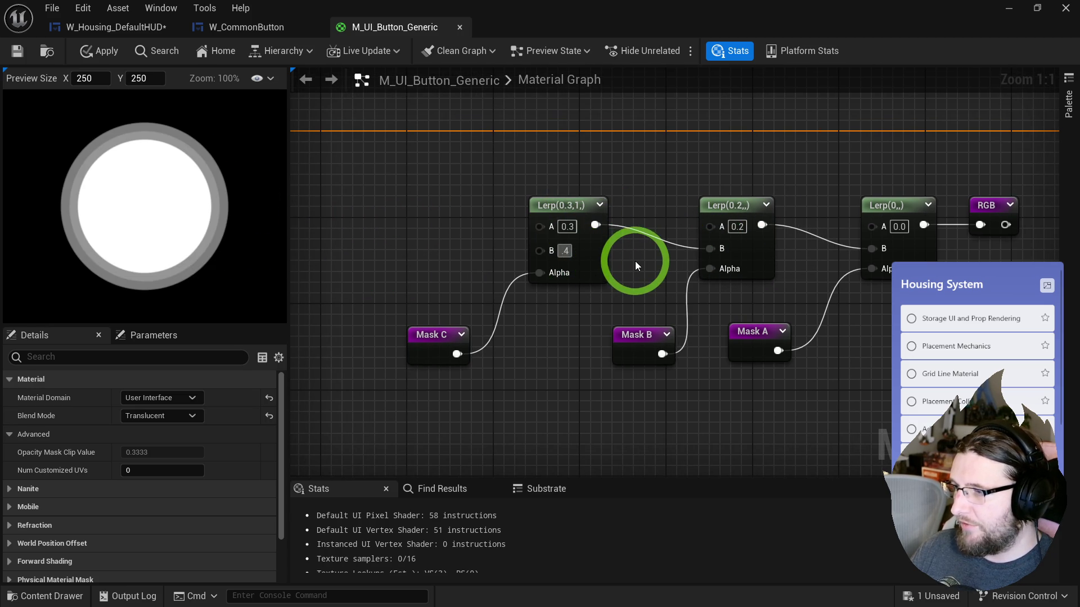
key("Return")
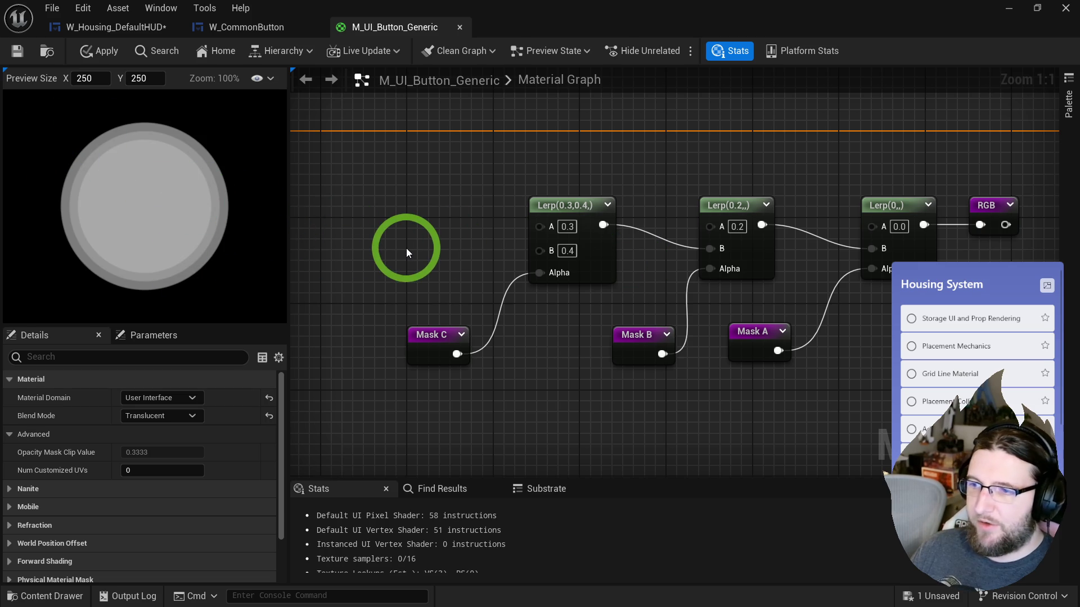
- Zoom into the material preview to inspect the circle's rings
left_click(119, 165)
scroll(119, 166, "up", 3)
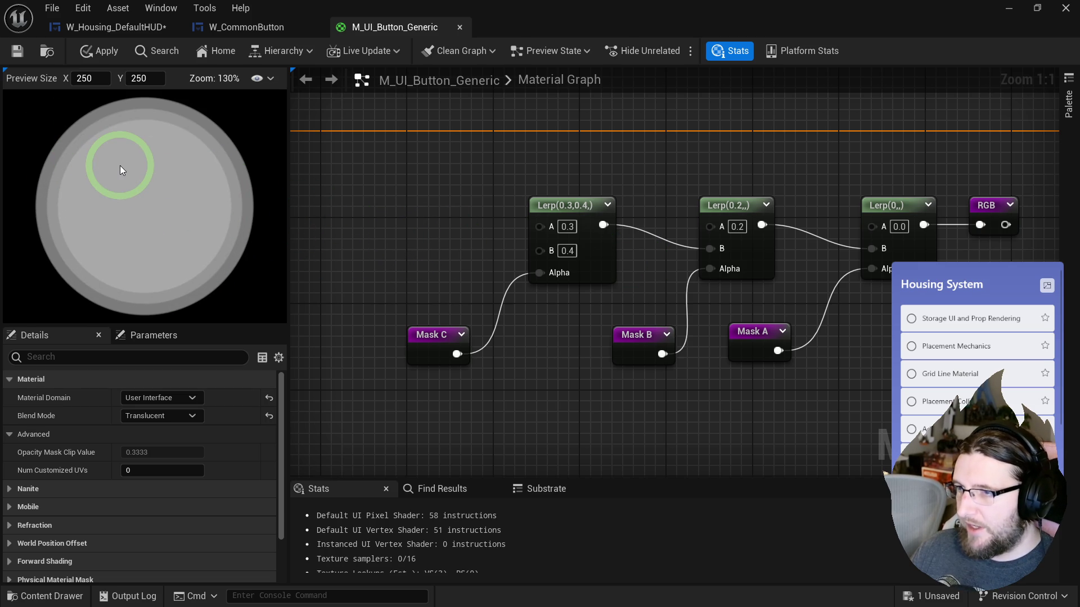
left_click_drag(120, 165, 167, 133)
scroll(167, 133, "down", 4)
scroll(441, 234, "up", 2)
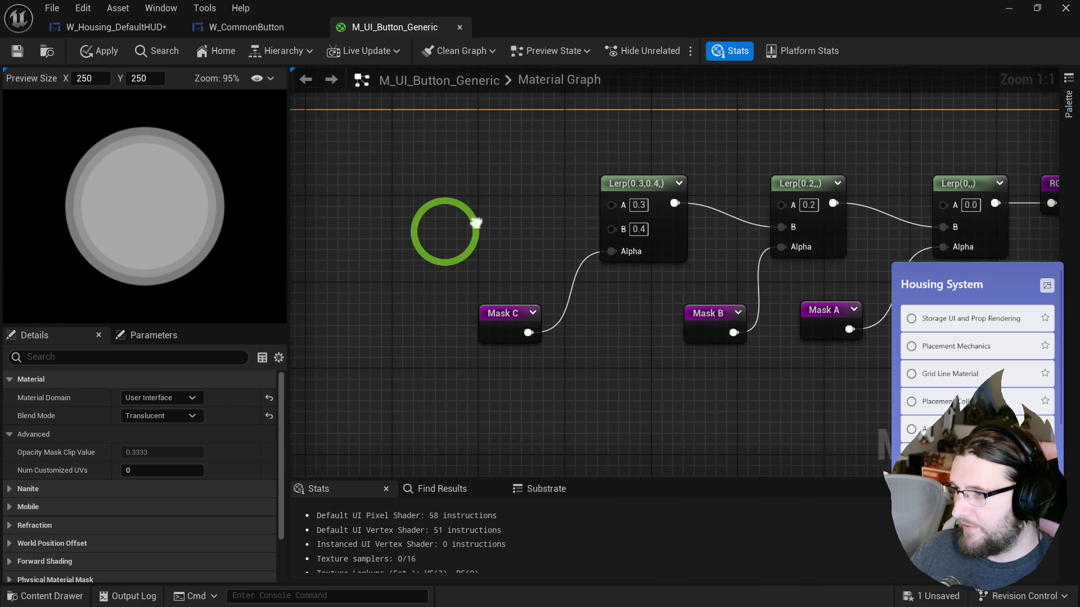
scroll(357, 246, "down", 2)
- Straighten the wires across the three Lerps and place a Constant3Vector above them
left_click_drag(421, 191, 852, 255)
key("q")
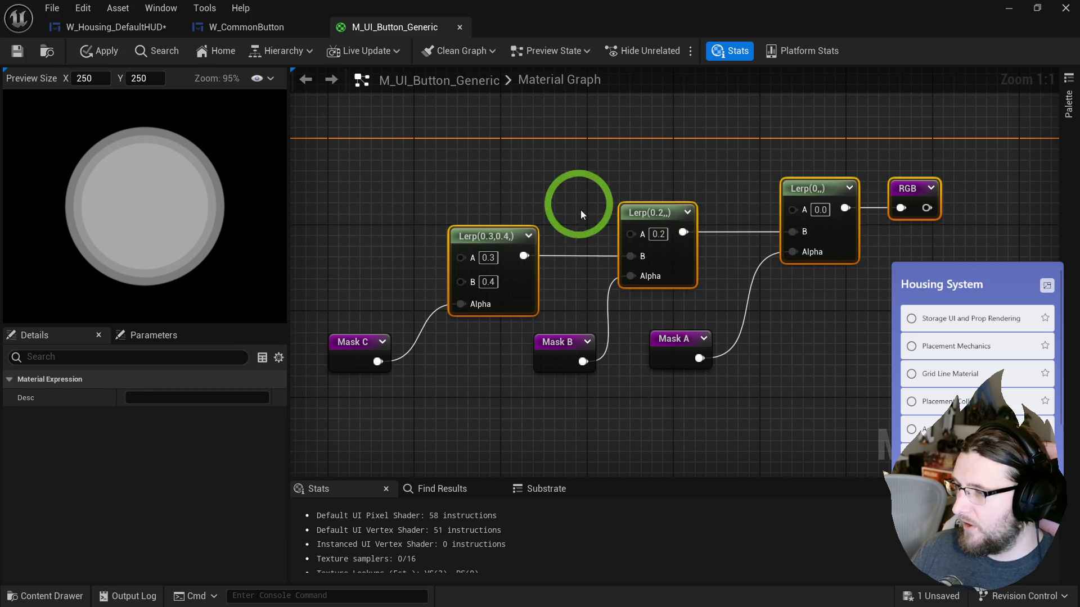
left_click(580, 233)
mouse_move(669, 106)
left_mouse_down()
mouse_move(612, 185)
mouse_move(503, 218)
mouse_move(521, 211)
mouse_move(517, 170)
left_mouse_up()
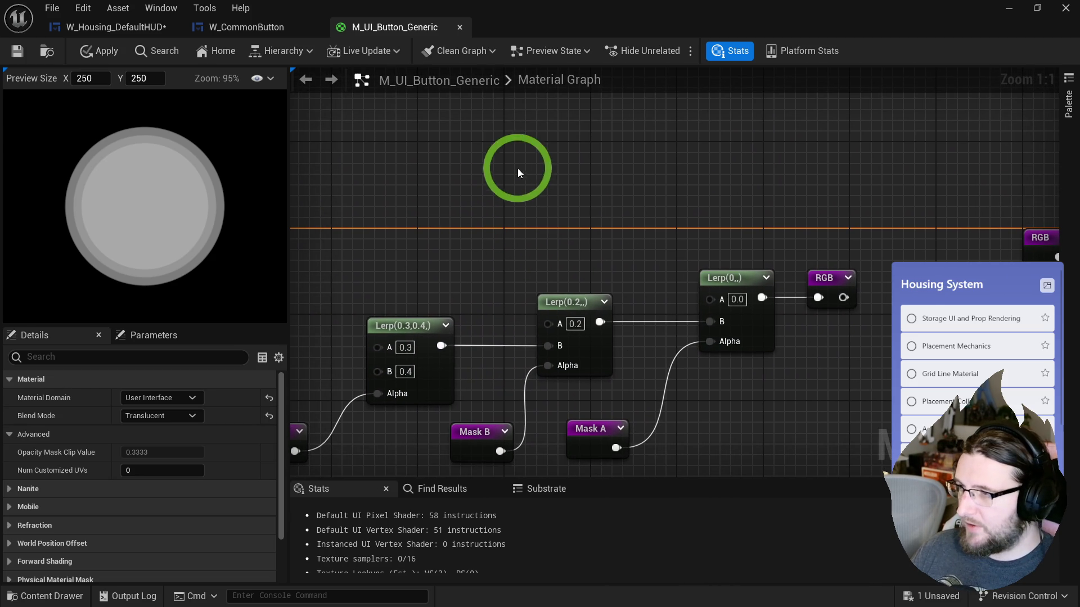
left_click(508, 138)
- Convert the constant vector into a parameter named Color Ring A
right_click(537, 149)
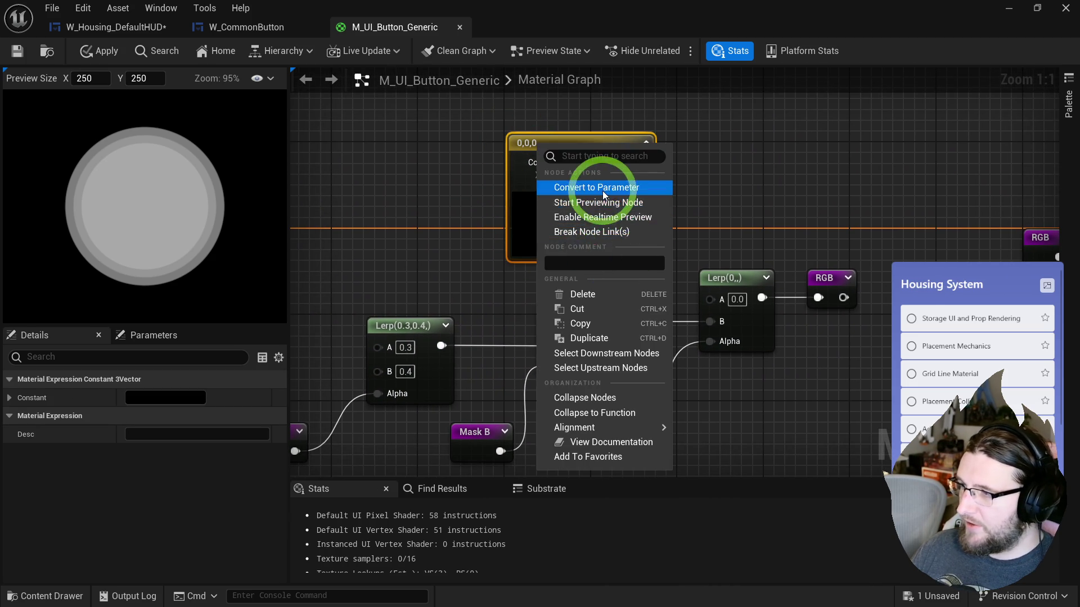
left_click(602, 182)
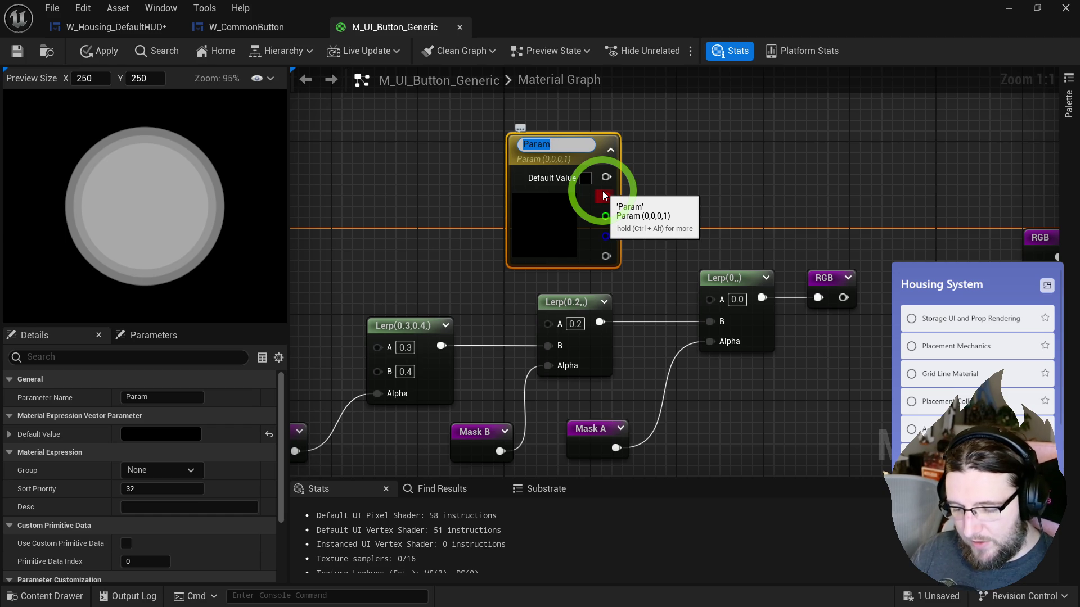
type("Color ")
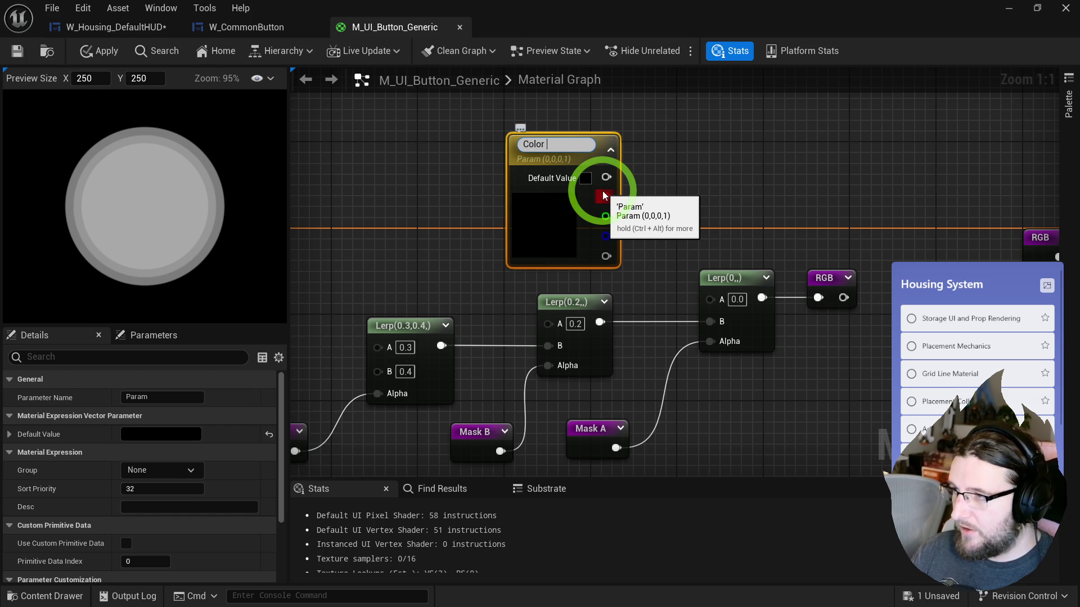
type("Ring A")
key("Return")
left_click_drag(591, 181, 587, 130)
- Set Color Ring A's default colour to white, then delete the node
left_click(571, 187)
left_click_drag(767, 337, 766, 243)
left_click(764, 525)
left_click(764, 527)
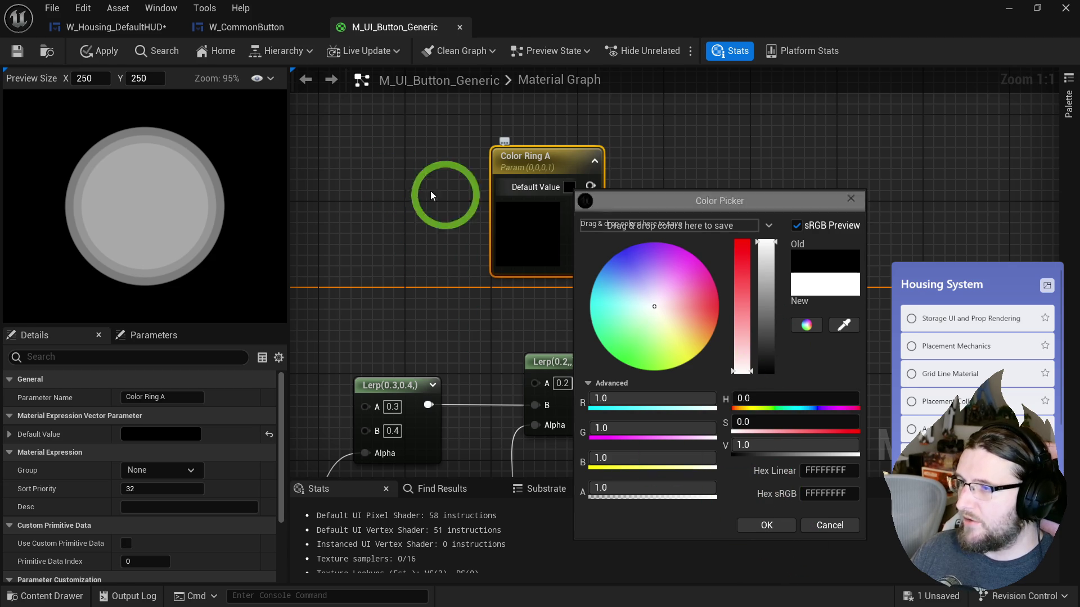
key("Delete")
left_click(139, 146)
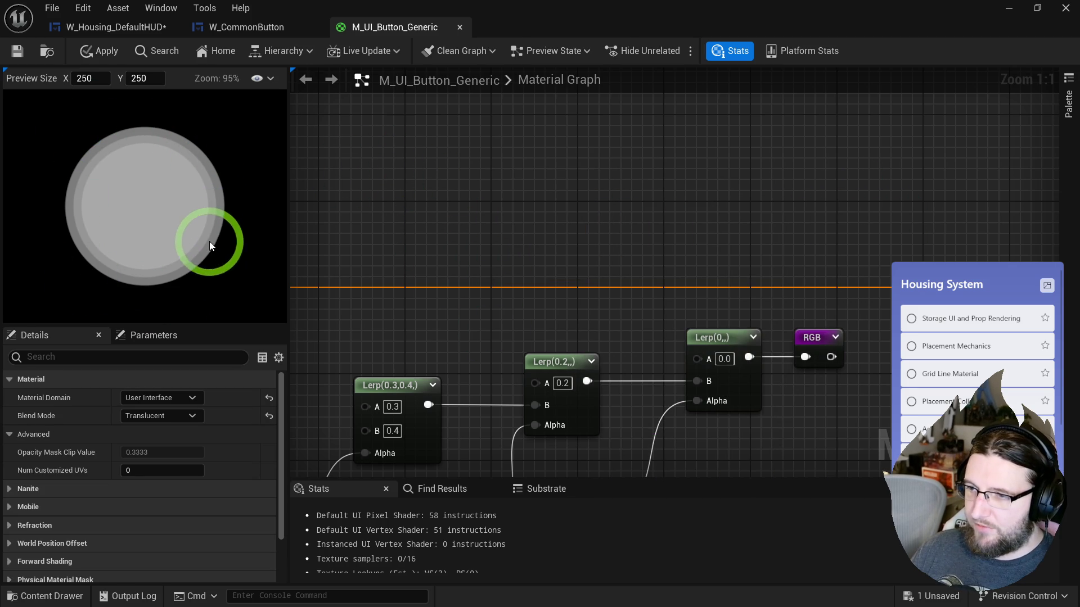
- Apply and save the M_UI_Button_Generic material
left_click(108, 130)
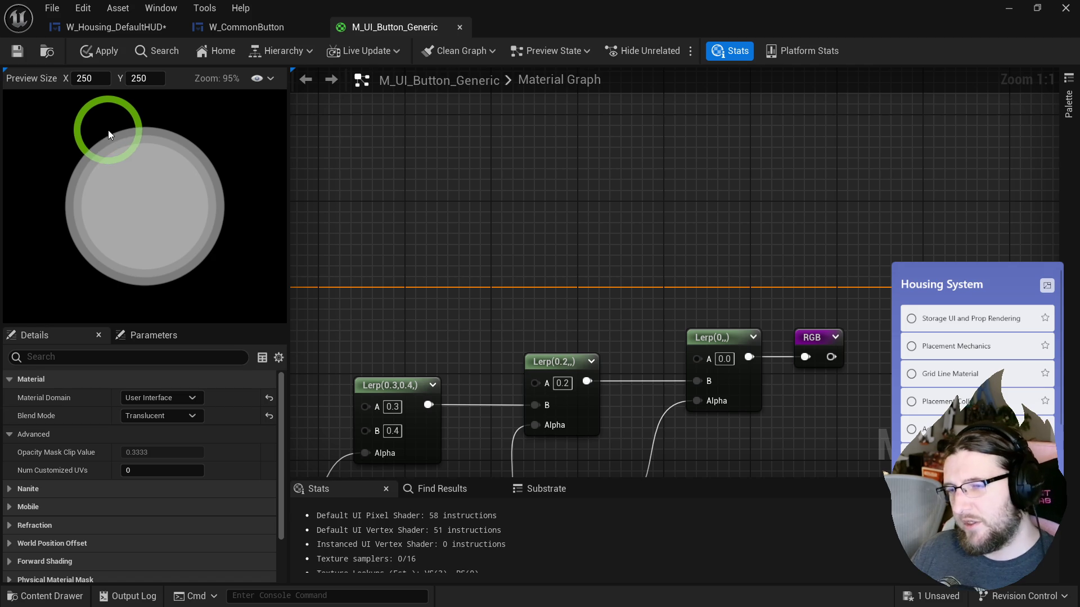
scroll(489, 173, "down", 1)
left_click_drag(489, 173, 639, 95)
scroll(639, 95, "down", 1)
left_click(99, 51)
left_click(17, 51)
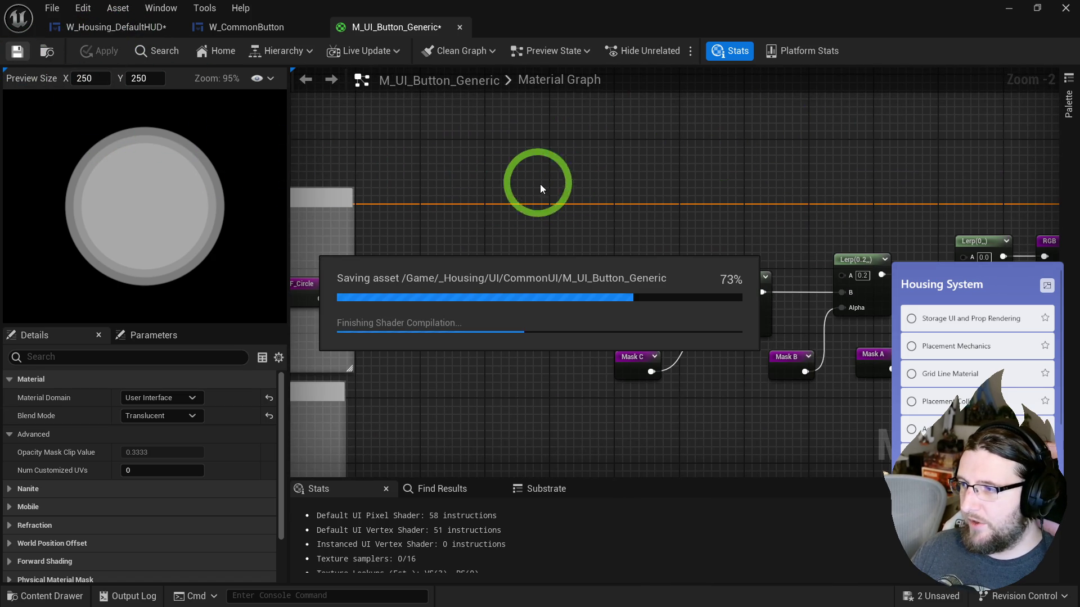
right_click(528, 208)
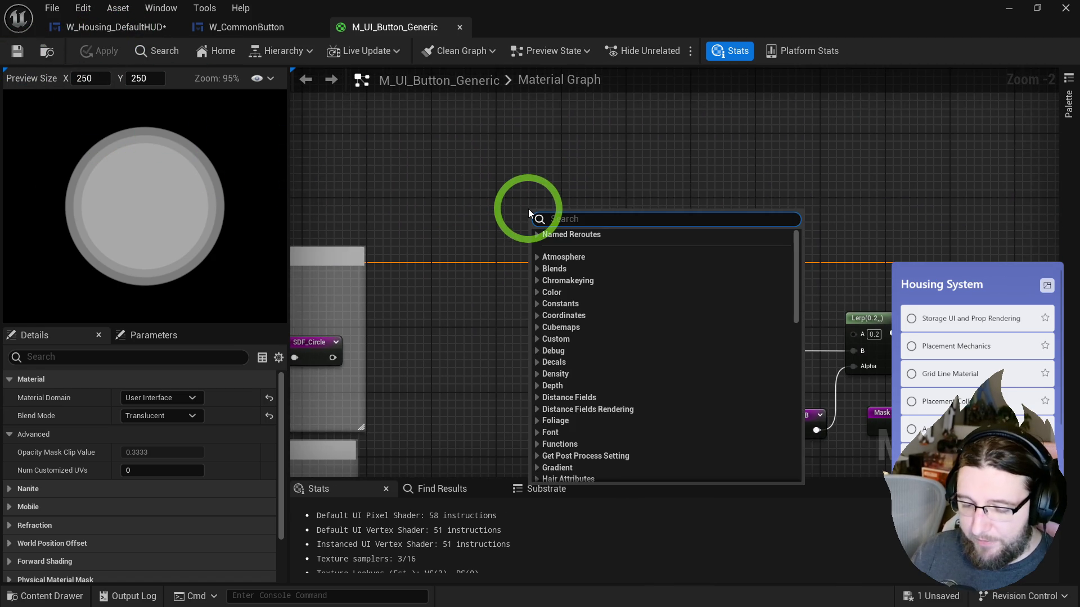
- Add a CurveAtlasRowParameter named Curve Ring A and move it up and right
type("curve at")
key("Return")
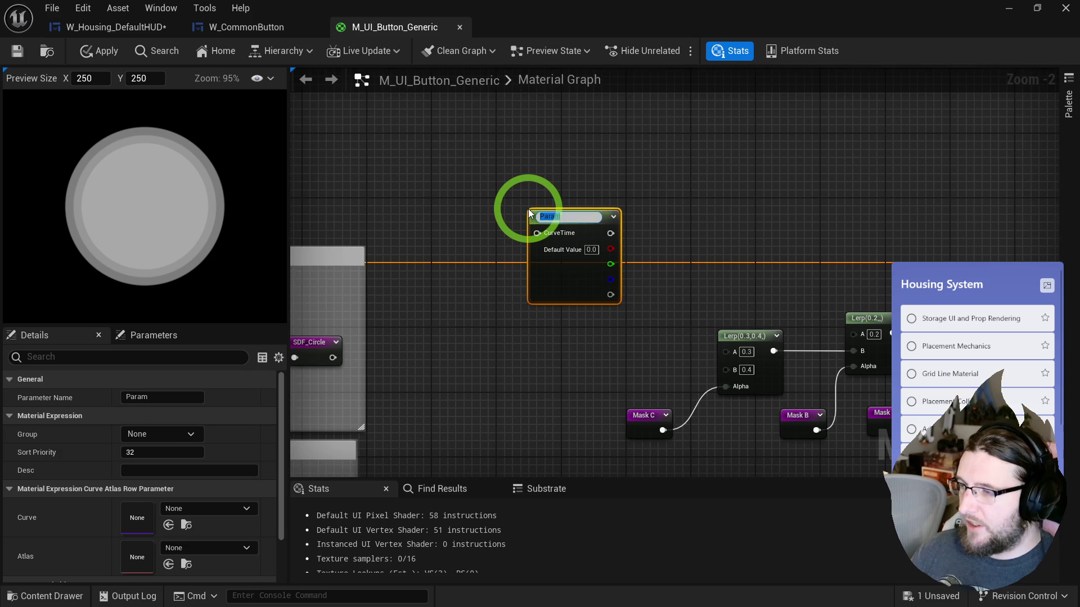
scroll(532, 212, "up", 2)
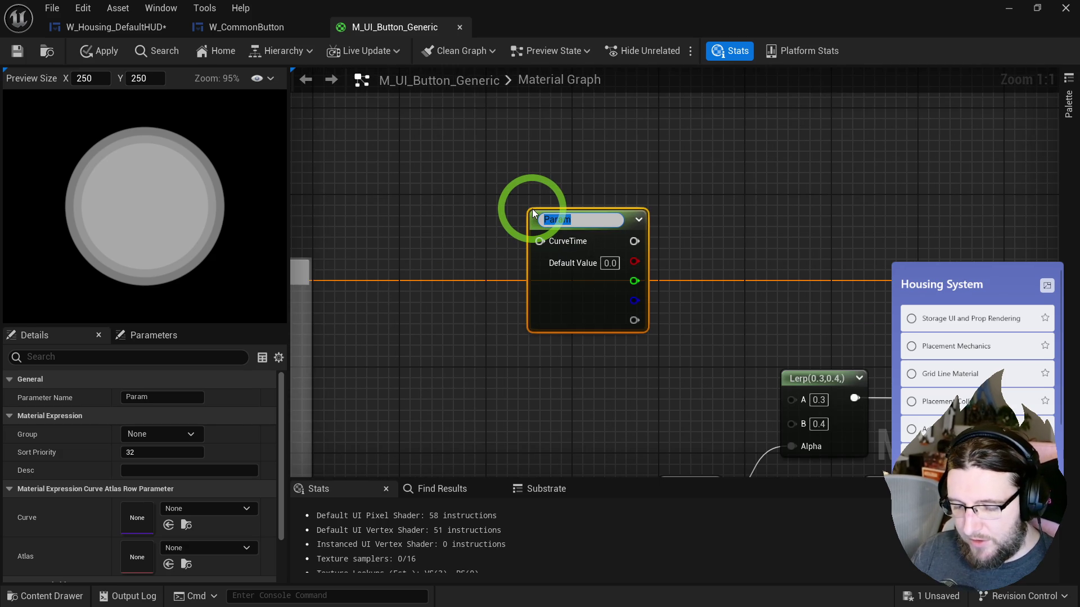
type("Curve Ring A")
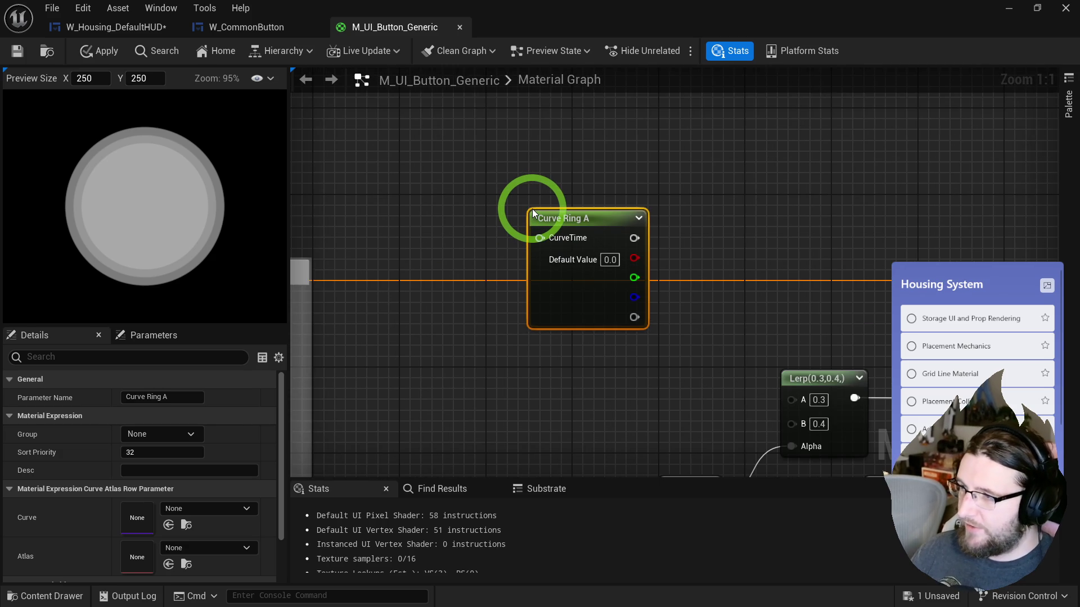
left_click_drag(569, 215, 613, 177)
- Show the _Housing/UI folder in the Content Drawer and bring up its creation menu
key("ctrl+space")
left_click(383, 349)
left_click(56, 417)
right_click(367, 413)
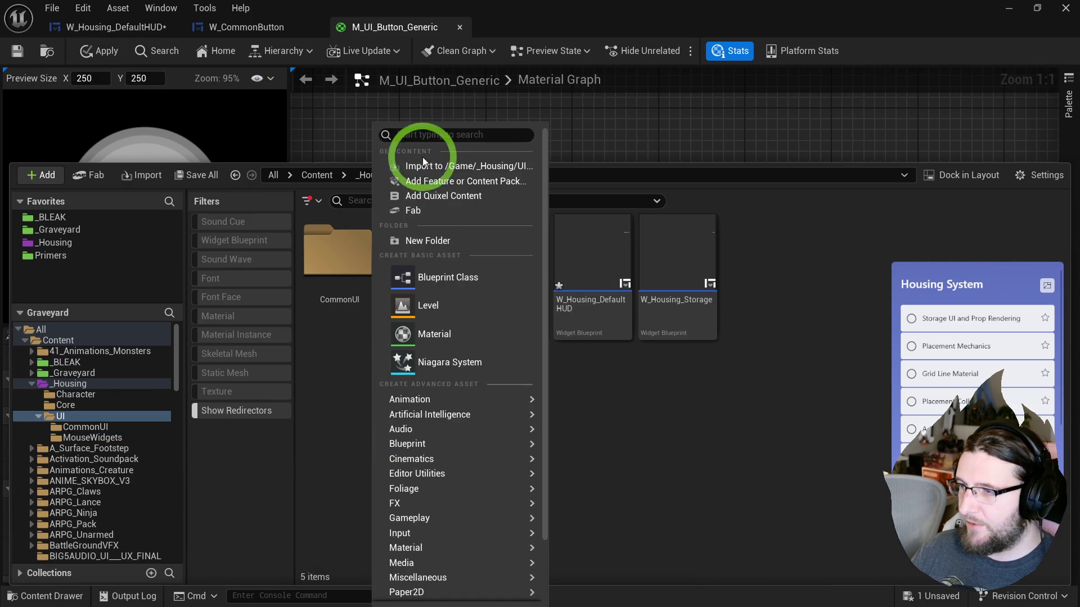
- Create a folder named Curves inside UI and open it
left_click(427, 239)
type("Curves")
key("Return")
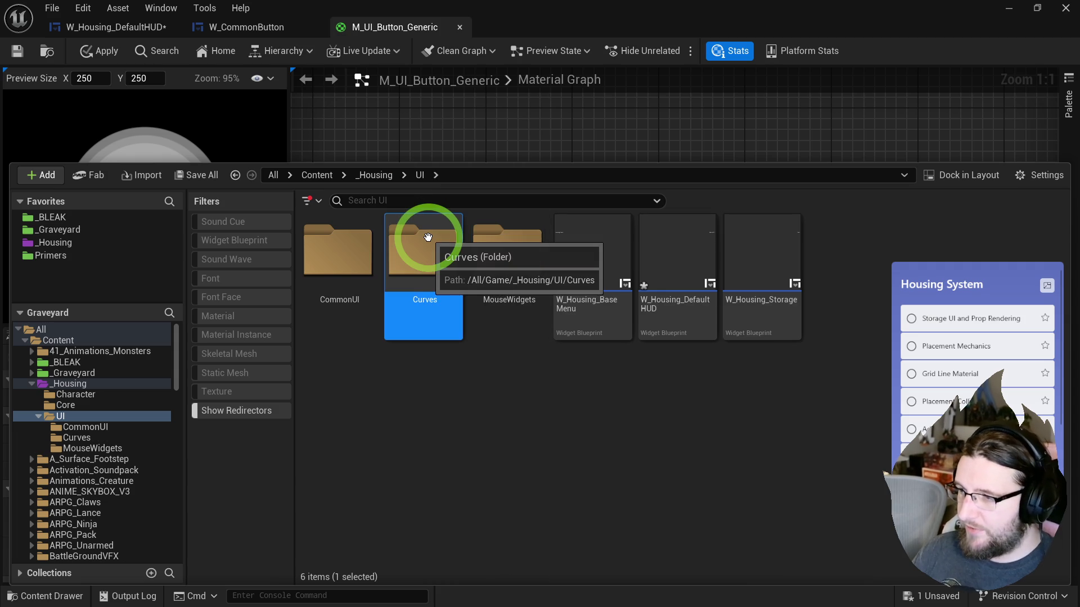
right_click(398, 242)
double_click(406, 256)
- Create a Curve Atlas asset named CA_Gradients in the Curves folder
right_click(406, 256)
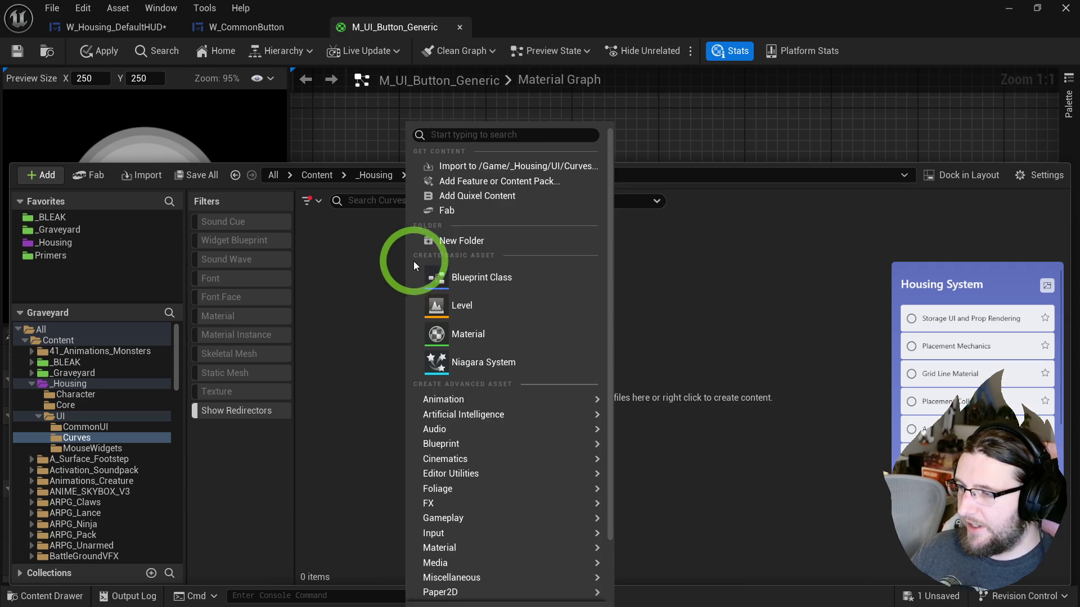
left_click(464, 134)
type("curve atl")
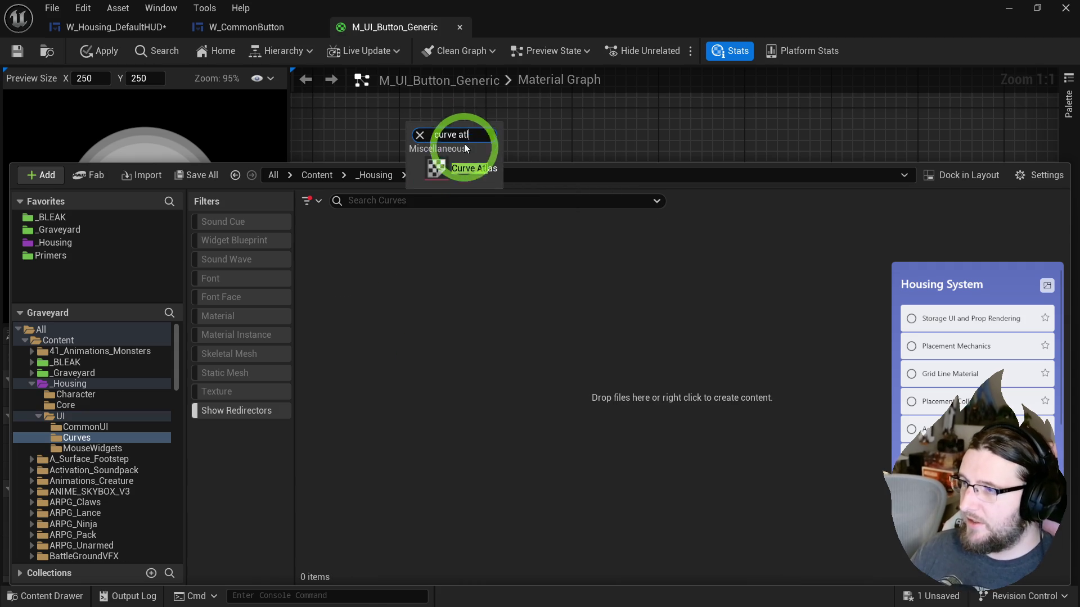
key("Return")
type("CA_Gradients")
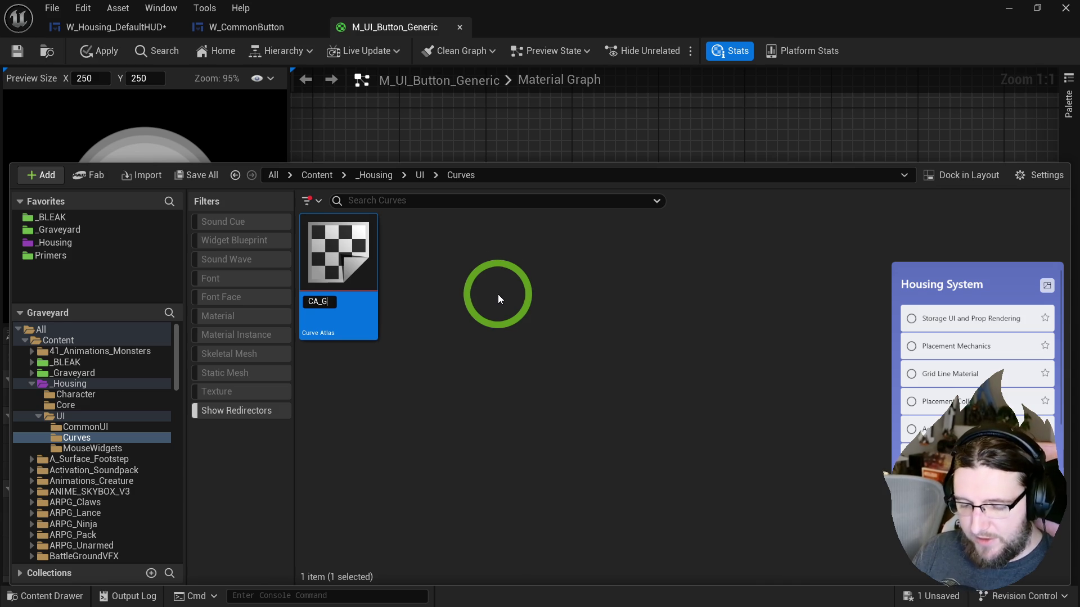
key("Return")
- Create a CurveLinearColor curve named C_Gradient_Button_Gold beside CA_Gradients
right_click(498, 295)
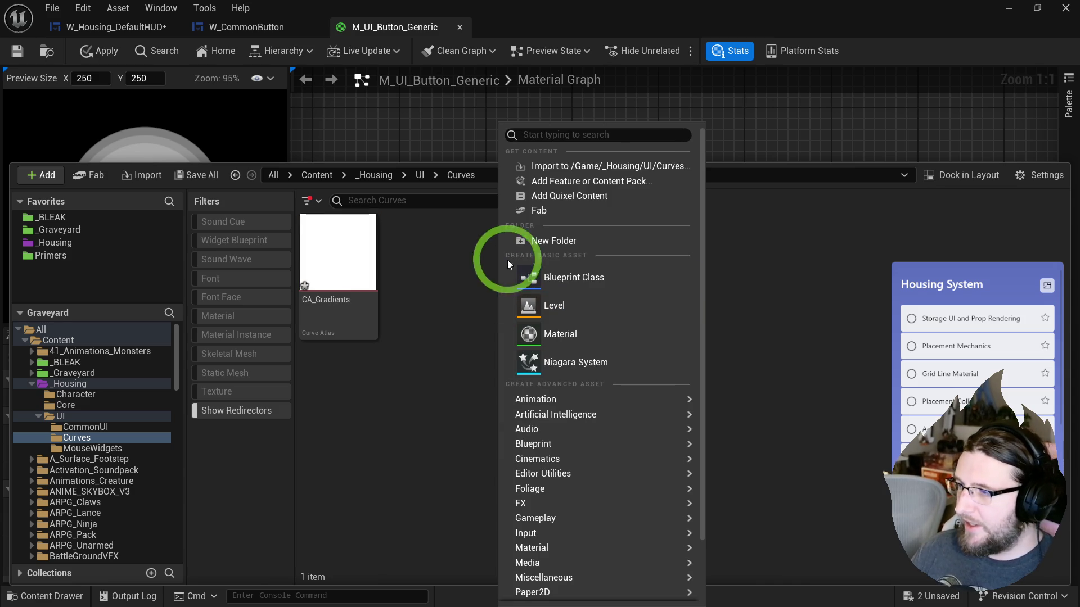
left_click(554, 139)
type("color c")
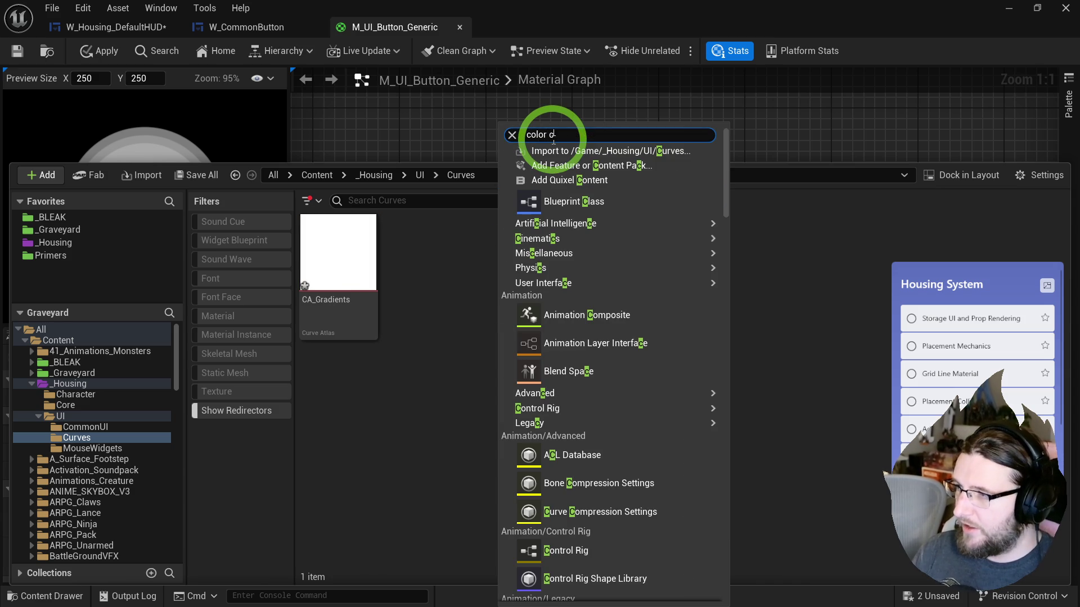
type("ur")
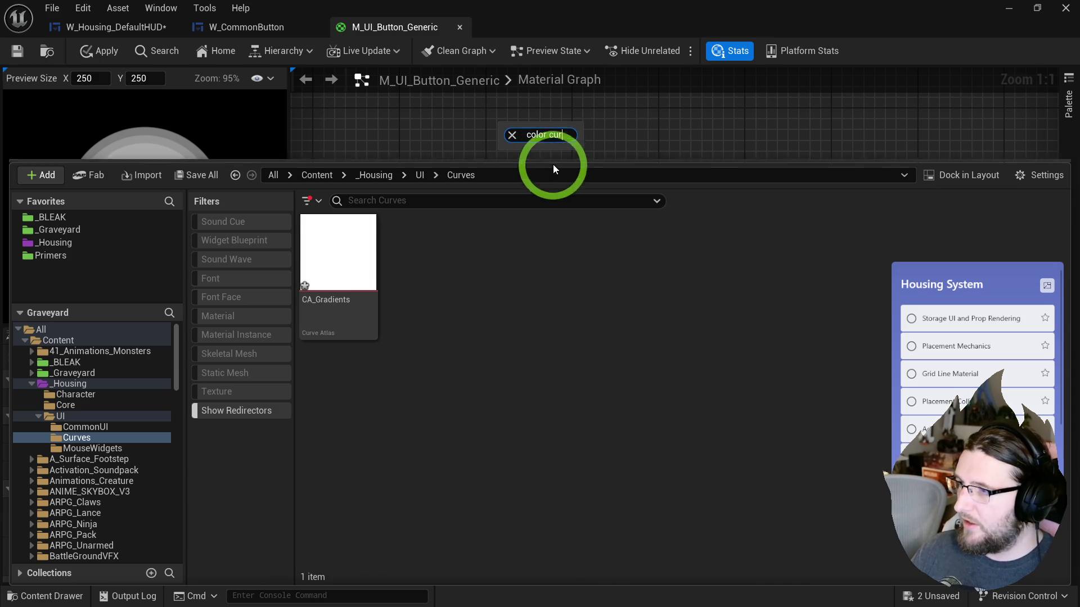
key("BackSpace")
key("BackSpace")
key("BackSpace")
key("ctrl+a")
type("curve")
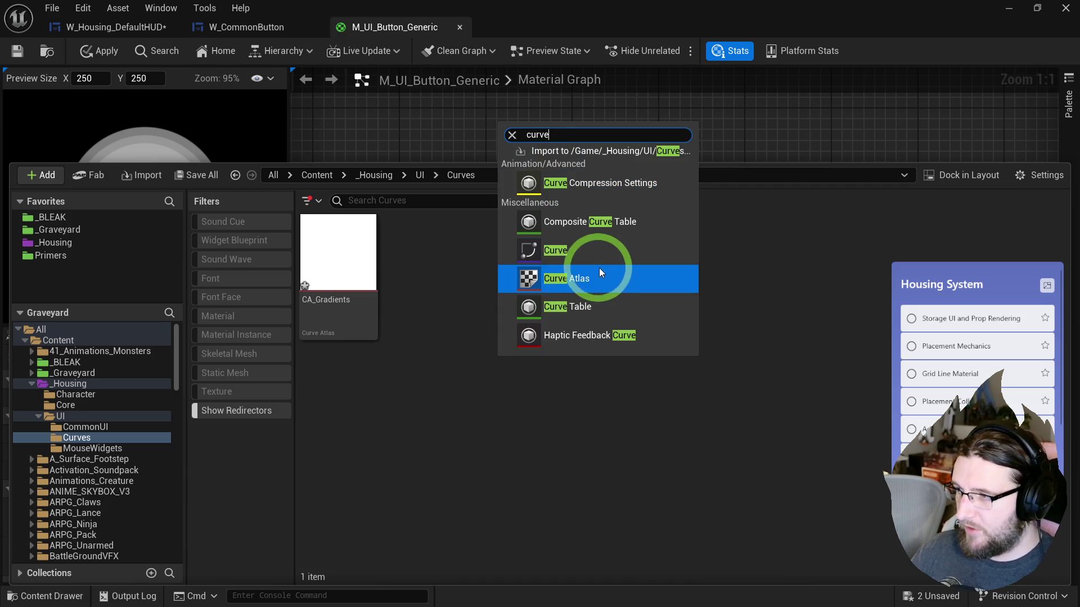
left_click(557, 250)
left_click(396, 245)
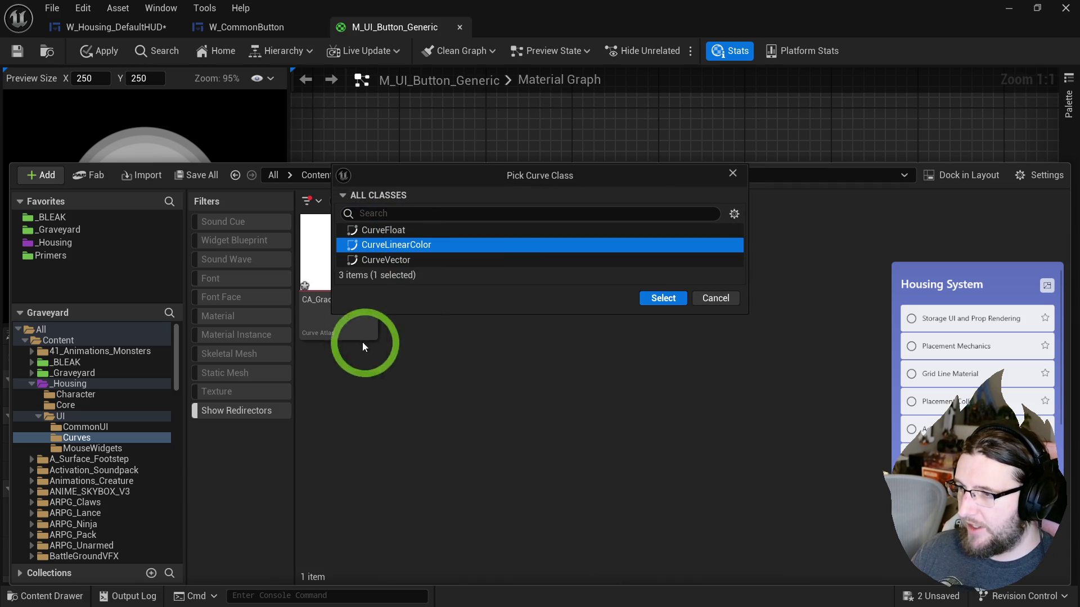
left_click(663, 298)
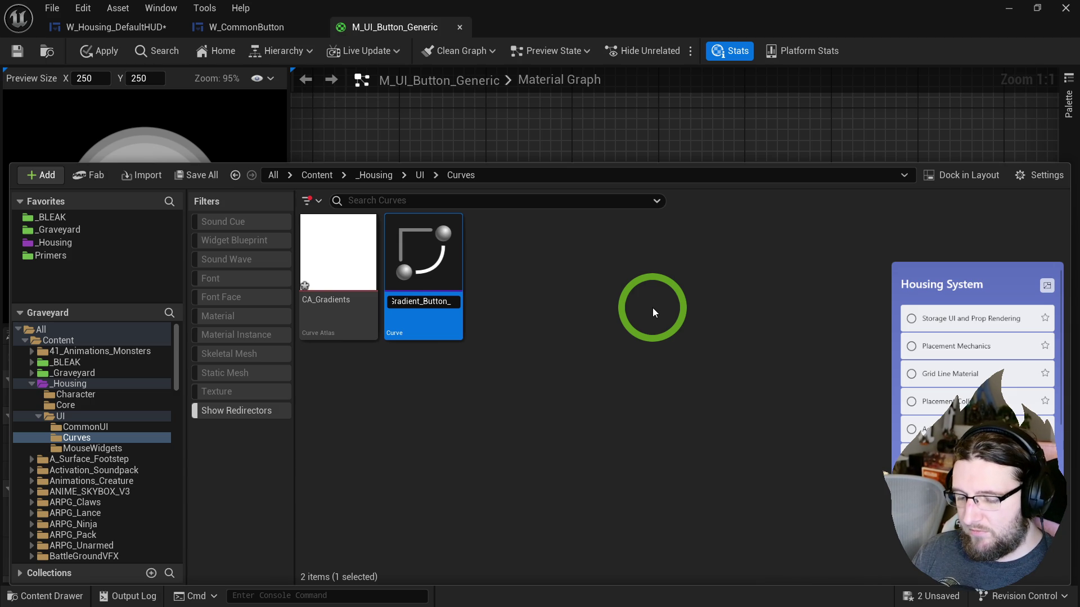
key("Return")
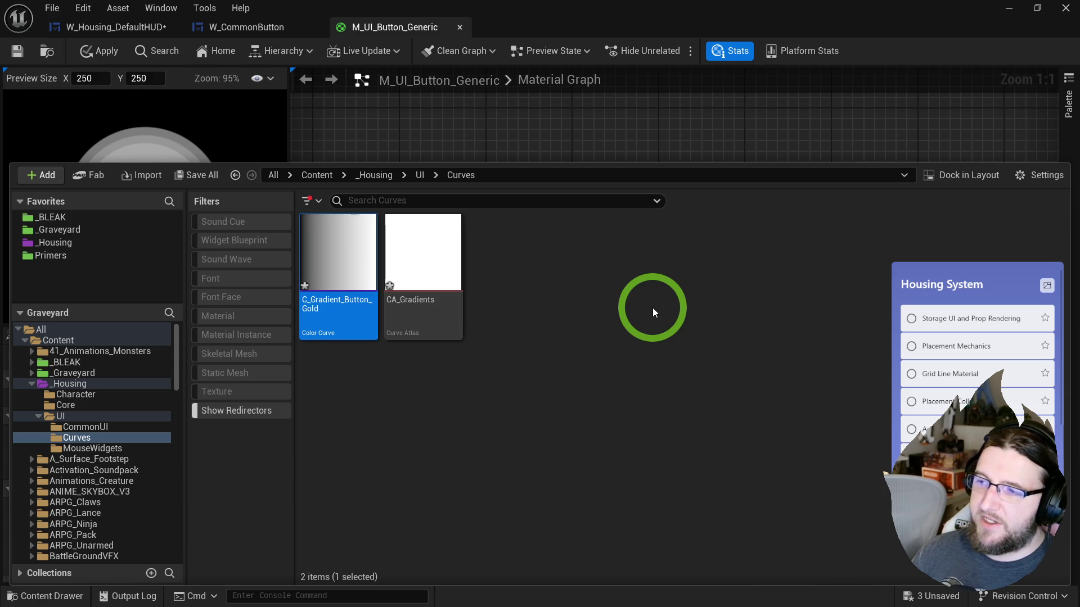
left_click(398, 241, "ctrl")
left_click(429, 387)
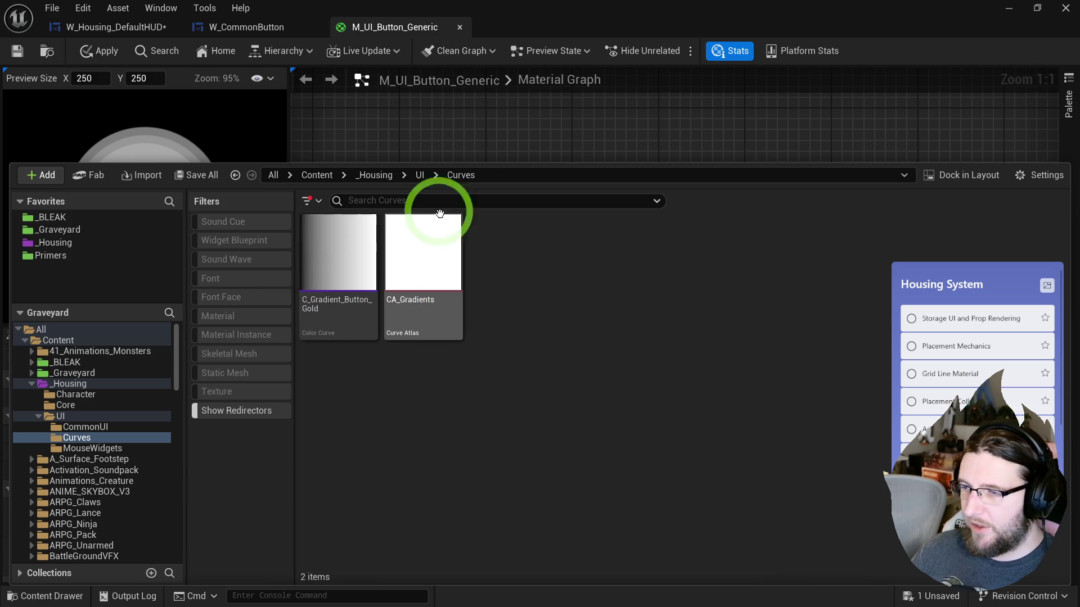
mouse_move(410, 246)
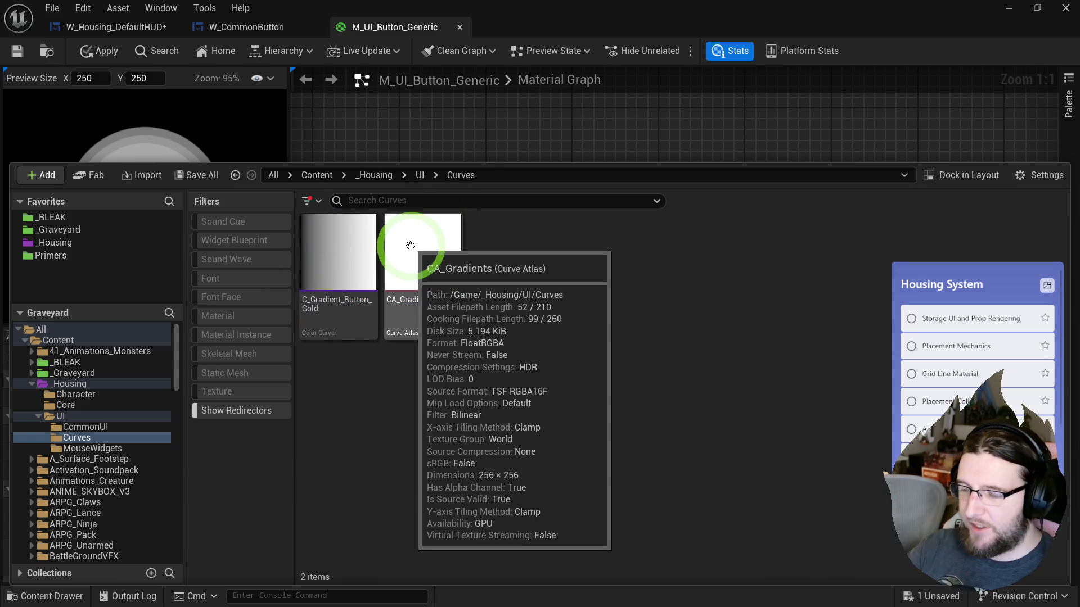
- Open C_Gradient_Button_Gold and change its first colour stop from black to orange
left_click(339, 269)
double_click(341, 266)
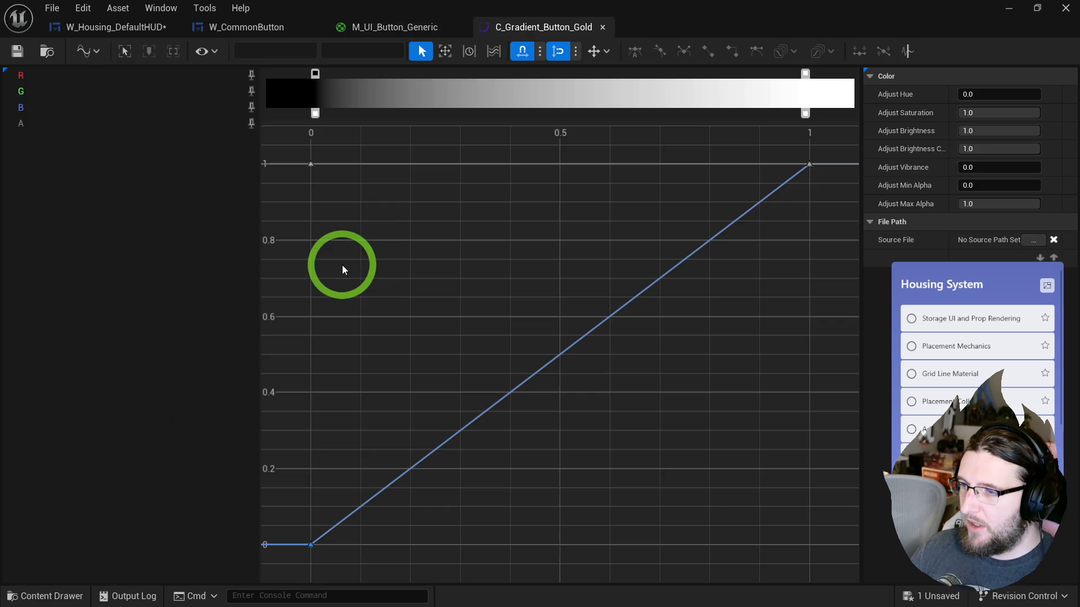
double_click(315, 73)
mouse_move(419, 227)
left_mouse_down()
mouse_move(481, 229)
mouse_move(438, 220)
mouse_move(454, 210)
mouse_move(454, 221)
left_mouse_up()
left_click(517, 410)
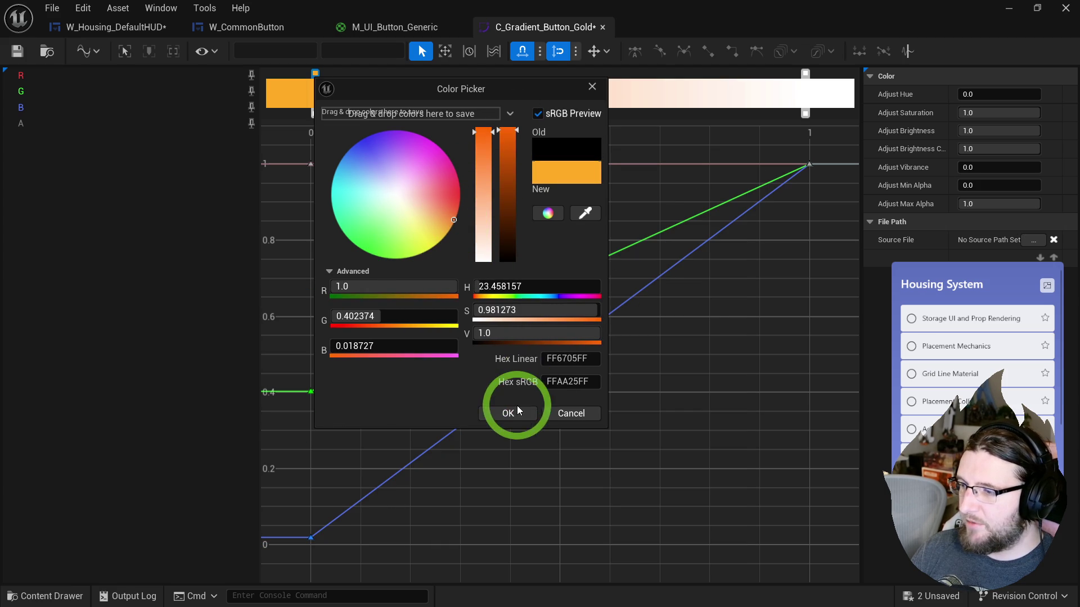
- Change the white end stop to a dark gold and save the curve
double_click(805, 73)
left_click_drag(928, 176, 935, 227)
mouse_move(995, 203)
left_mouse_down()
mouse_move(998, 217)
mouse_move(941, 223)
left_mouse_up()
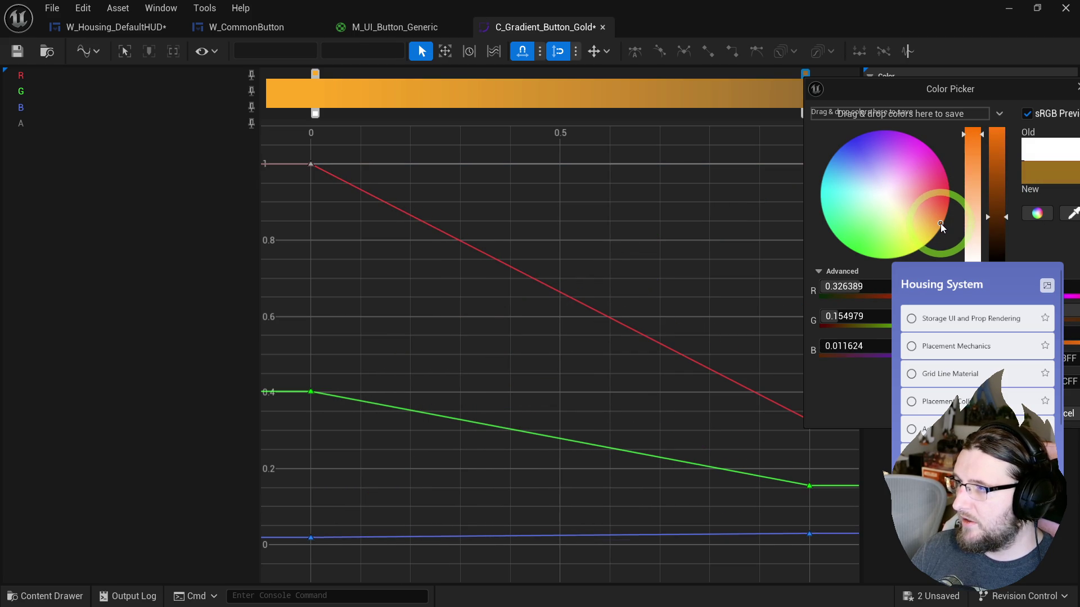
mouse_move(920, 91)
left_mouse_down()
mouse_move(901, 108)
mouse_move(686, 180)
left_mouse_up()
left_click_drag(768, 307, 765, 322)
left_click(764, 501)
left_click(17, 61)
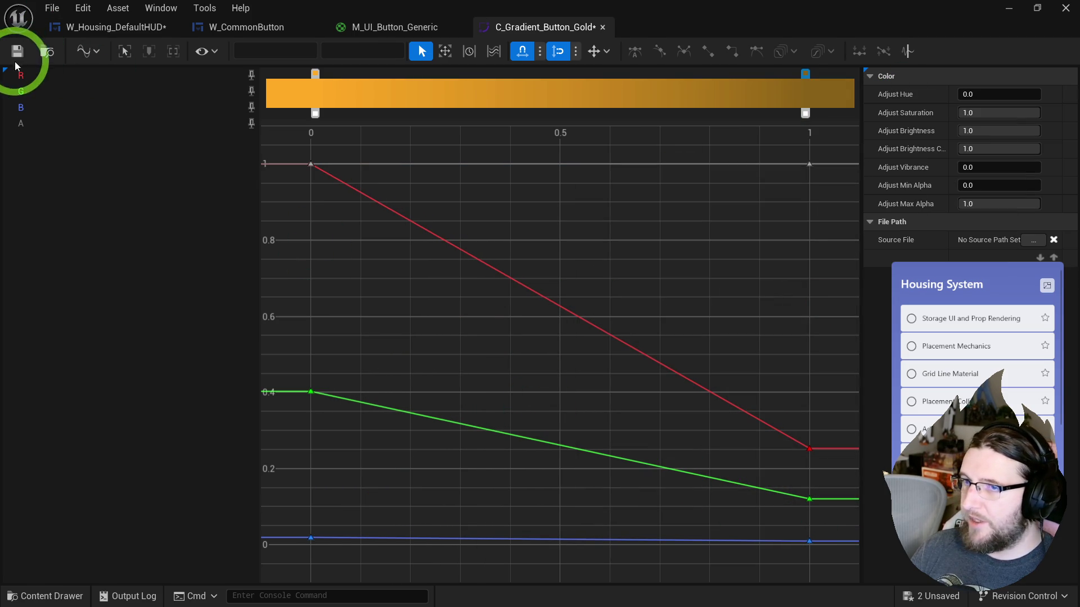
left_click(46, 52)
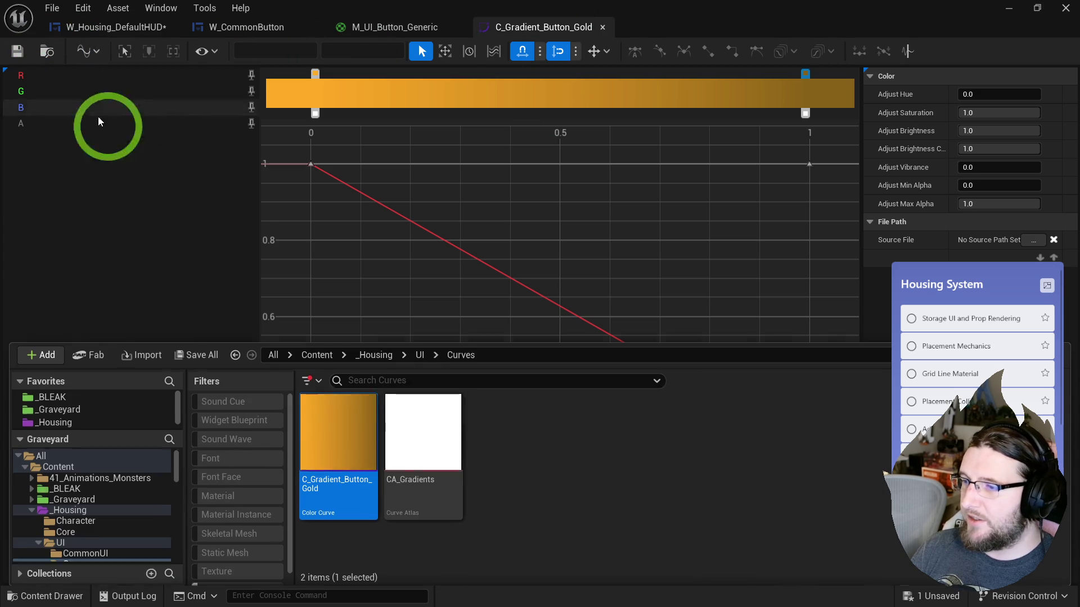
- Duplicate the gold curve as C_Gradient_Button_Dark and make its start stop near-black blue
key("ctrl+d")
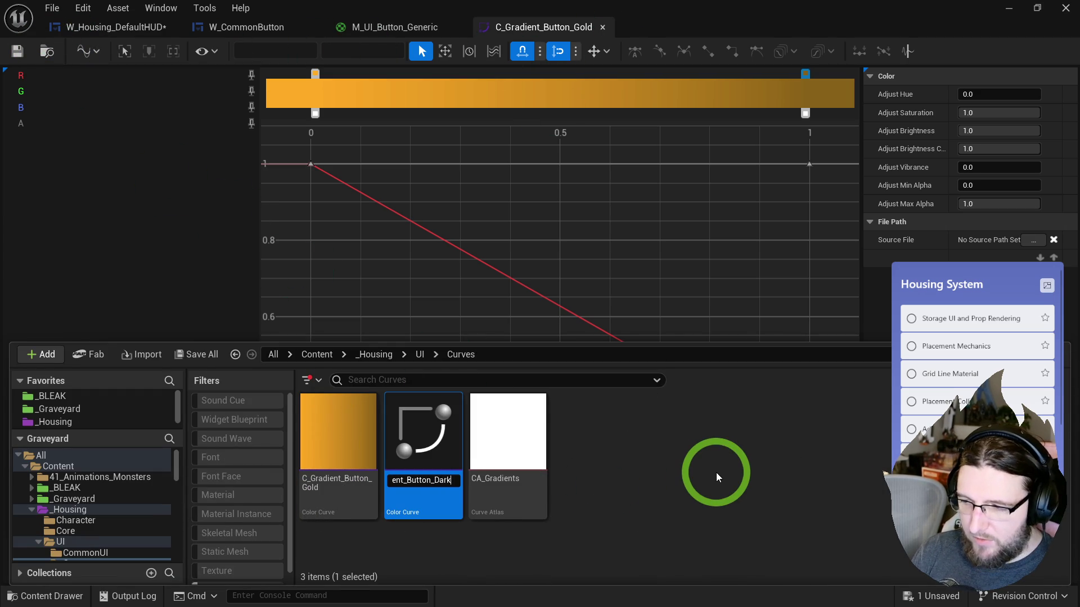
key("Return")
double_click(361, 427)
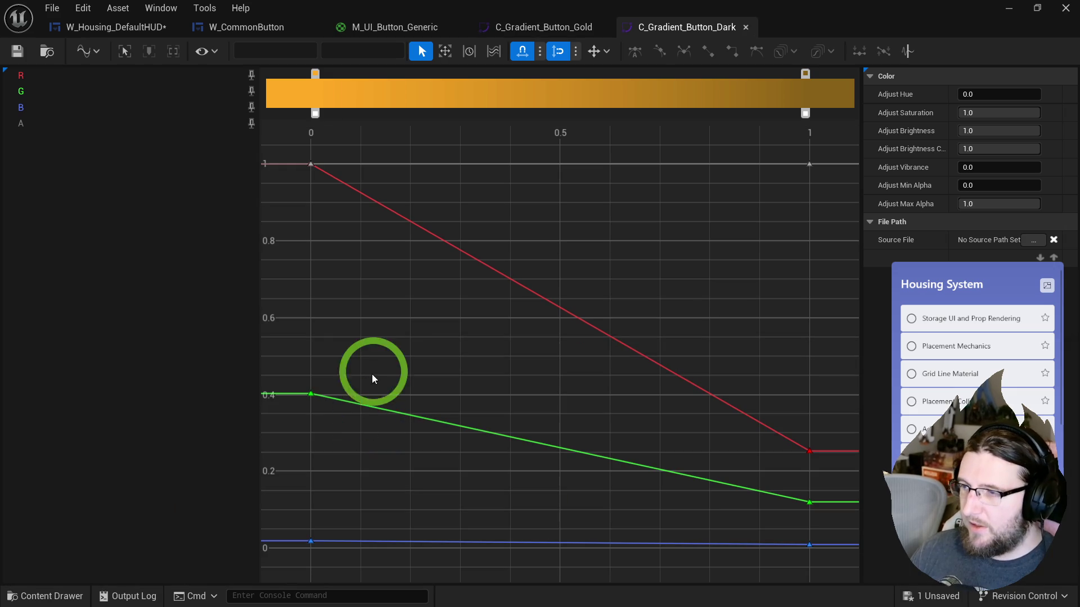
double_click(315, 74)
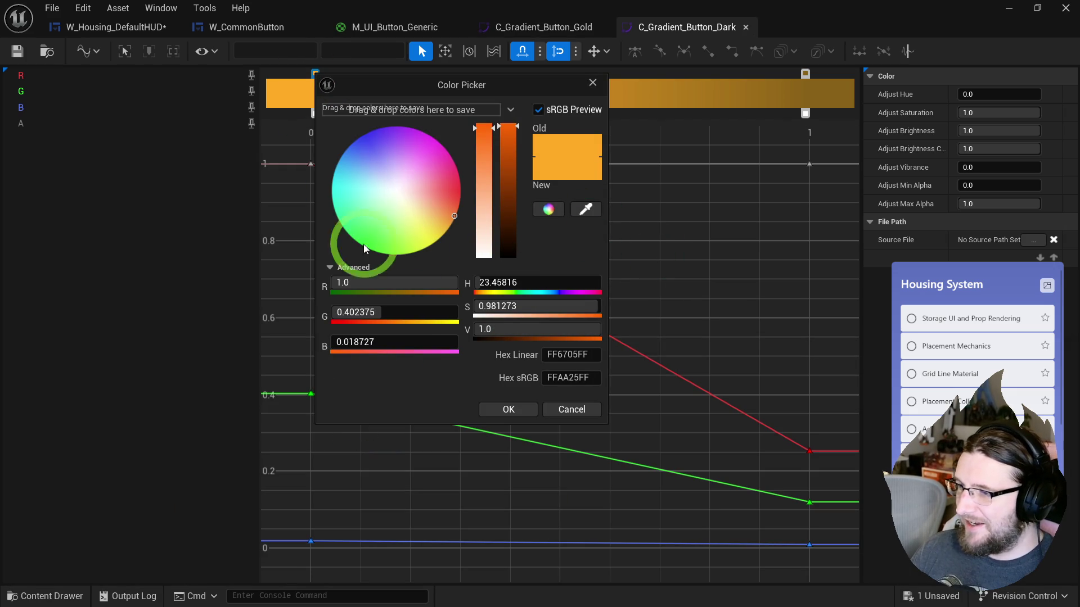
left_click_drag(362, 153, 356, 144)
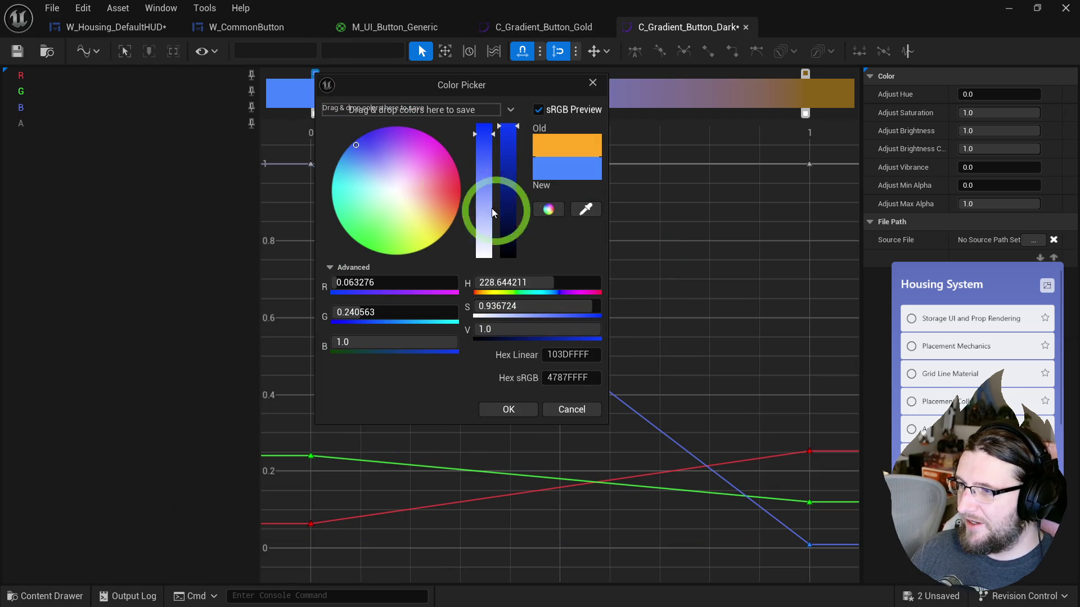
left_click(509, 253)
left_click_drag(509, 254, 510, 255)
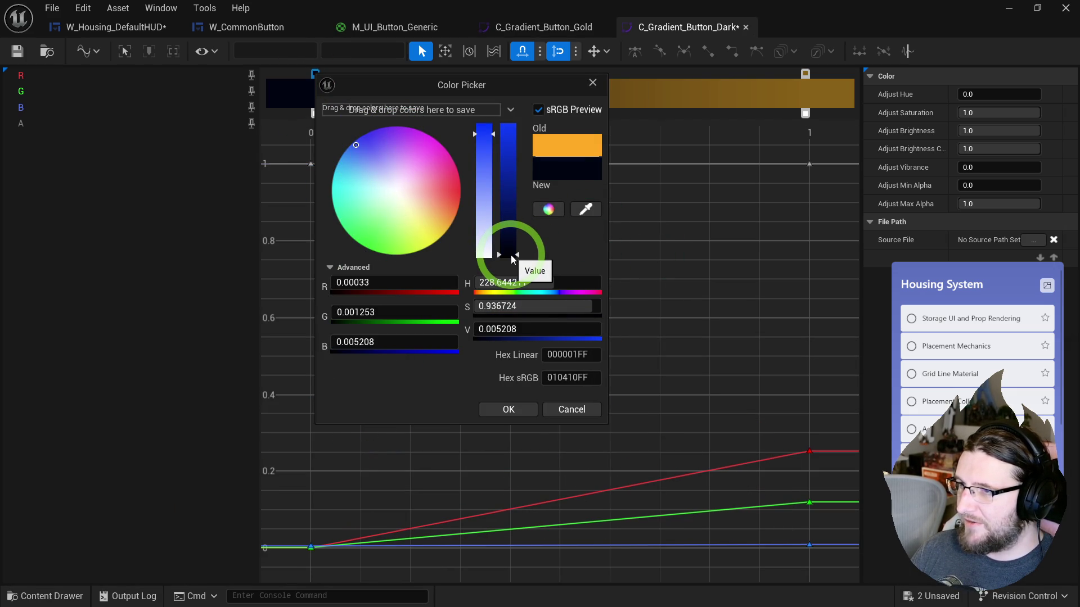
left_click(500, 411)
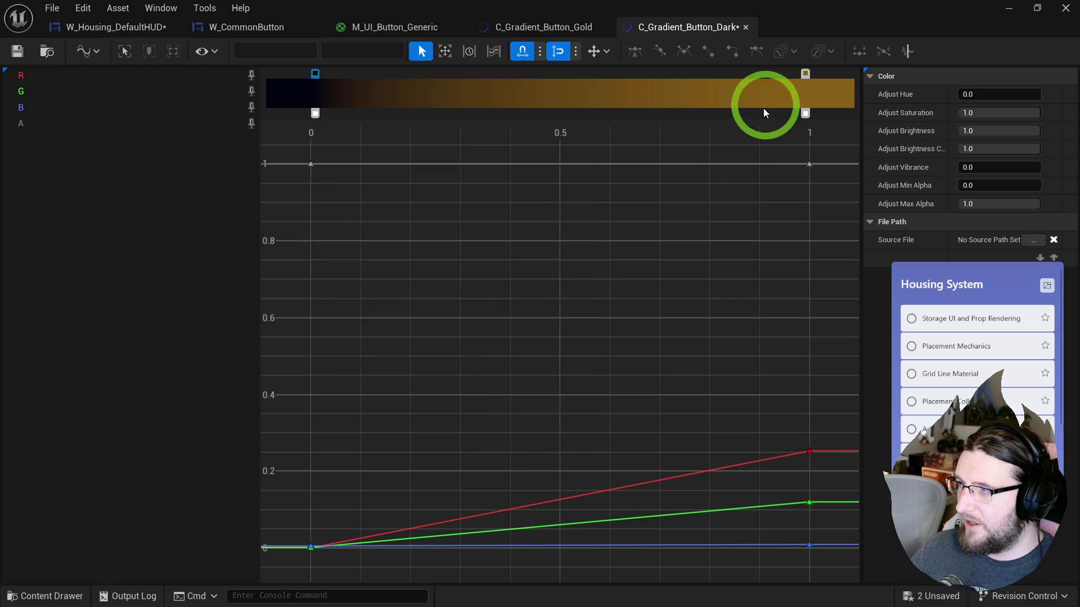
- Change the gold end stop to a near-black blue as well
double_click(805, 75)
left_click_drag(868, 148, 847, 151)
left_click_drag(997, 225, 1001, 258)
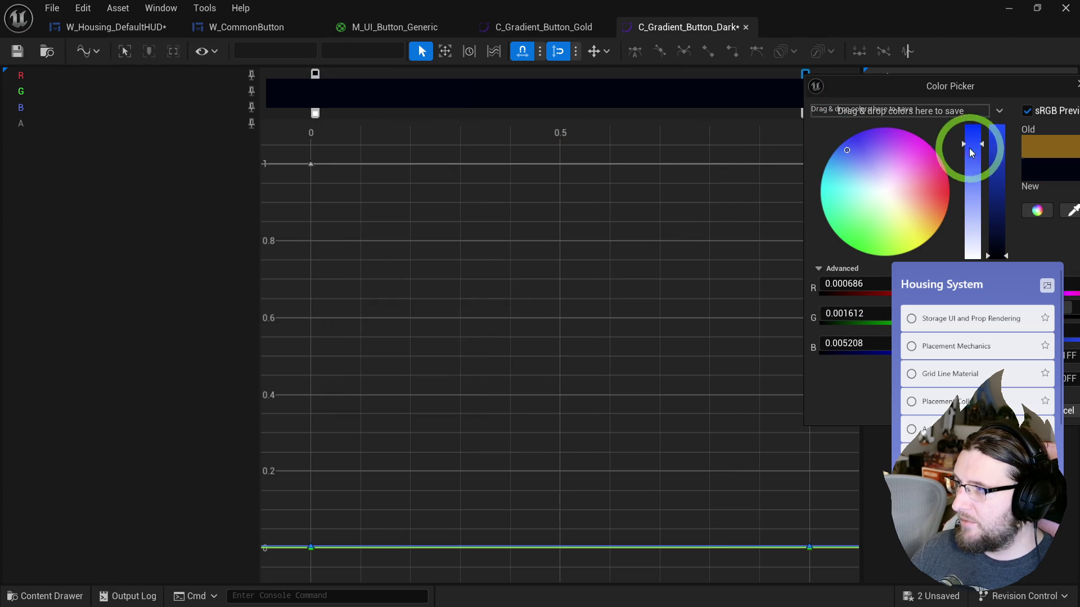
left_click_drag(976, 180, 975, 198)
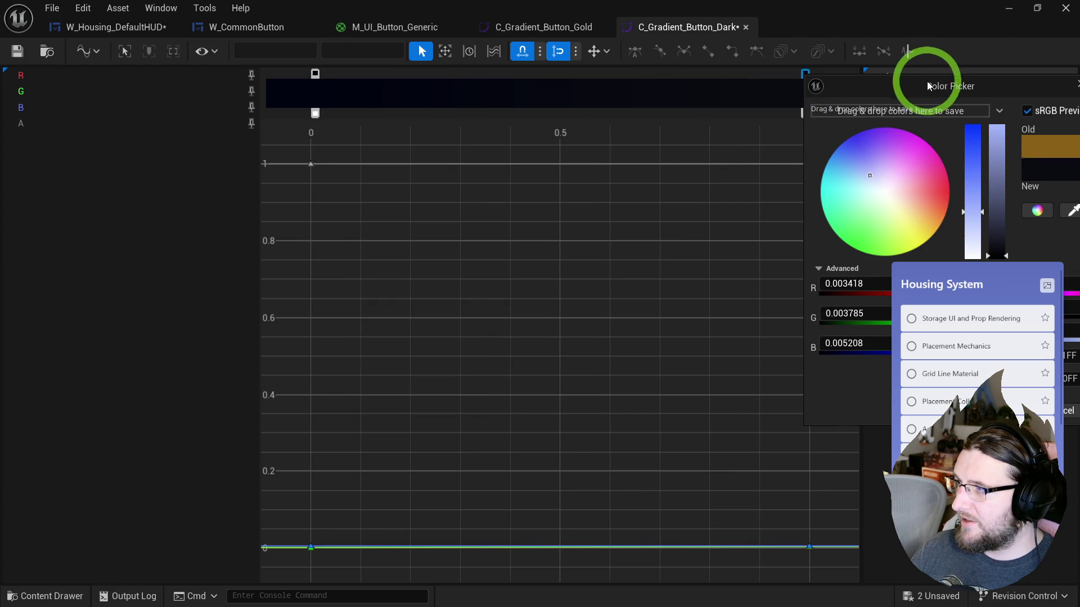
left_click_drag(928, 72, 726, 76)
left_click_drag(669, 343, 670, 347)
left_click(690, 545)
left_click(673, 502)
left_click(411, 92)
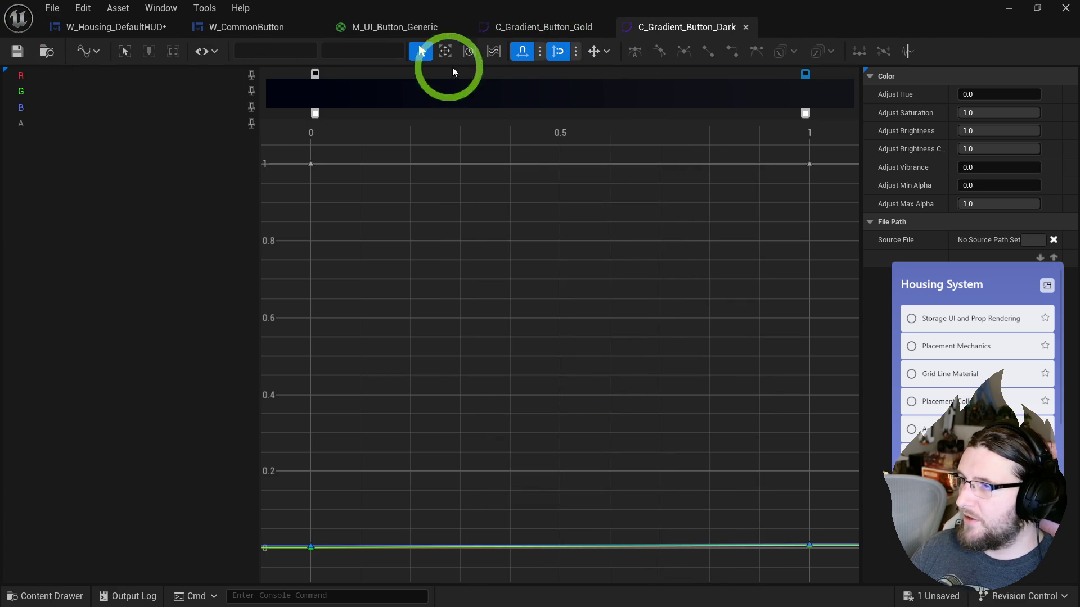
left_click(47, 51)
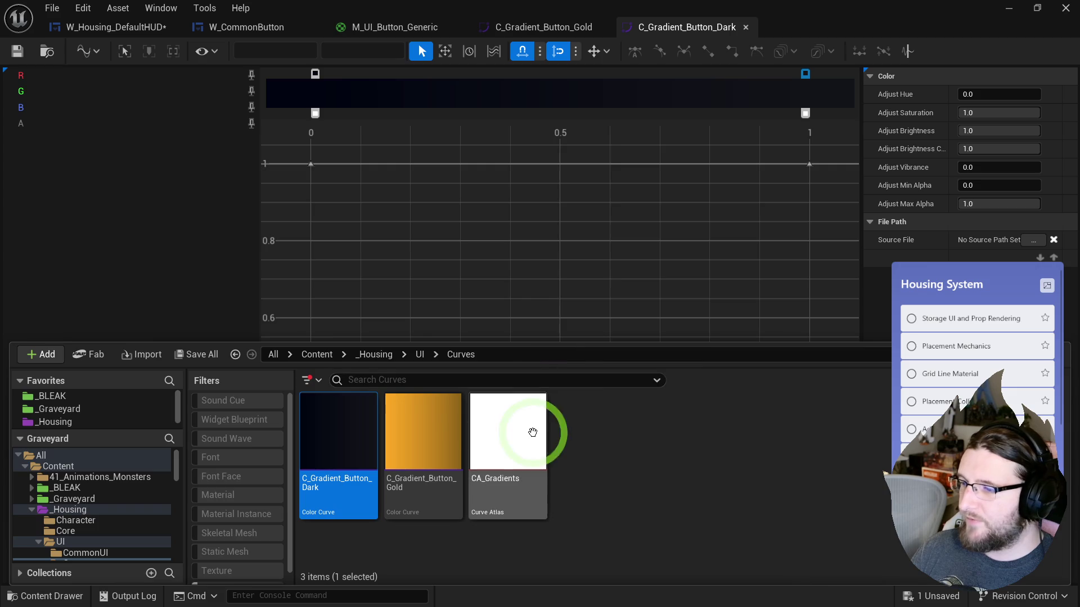
- Add C_Gradient_Button_Gold and C_Gradient_Button_Dark to CA_Gradients' Gradient Curves, then return to the material
double_click(502, 439)
key("ctrl+space")
mouse_move(362, 386)
left_mouse_down()
mouse_move(398, 265)
mouse_move(558, 109)
mouse_move(458, 265)
mouse_move(482, 271)
left_mouse_up()
left_click_drag(501, 158, 517, 374)
mouse_move(421, 450)
left_mouse_down()
mouse_move(868, 327)
mouse_move(865, 311)
left_mouse_up()
scroll(338, 236, "up", 5)
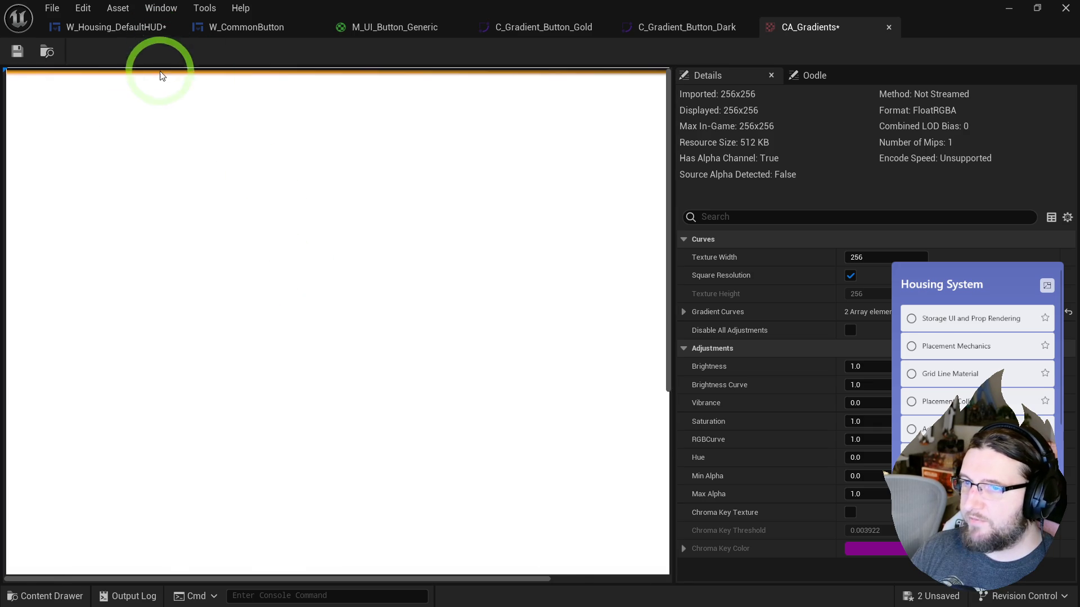
scroll(158, 112, "down", 5)
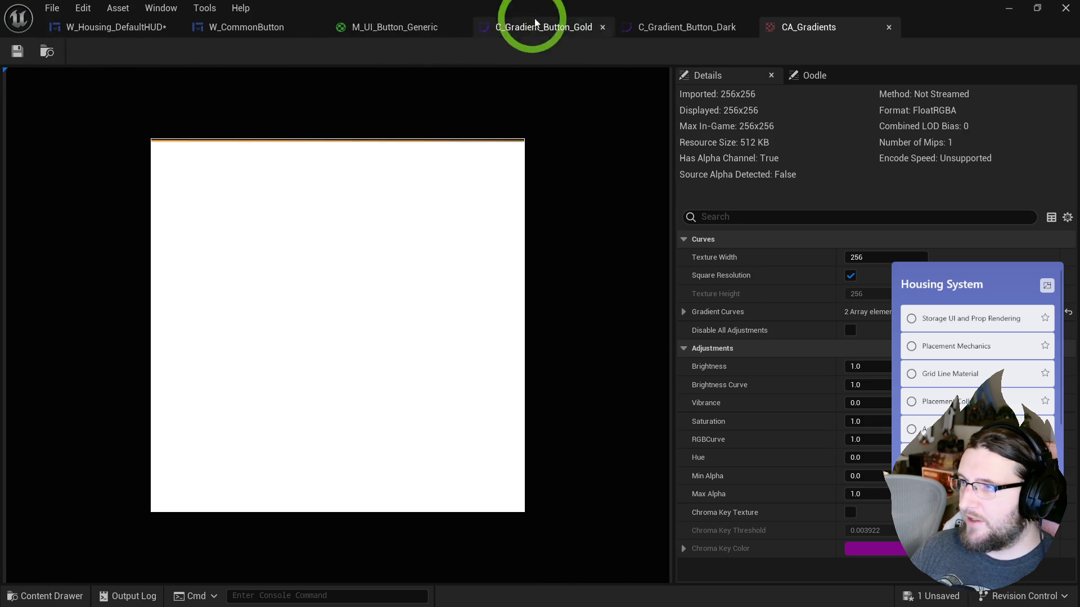
left_click(359, 26)
left_click_drag(579, 242, 524, 232)
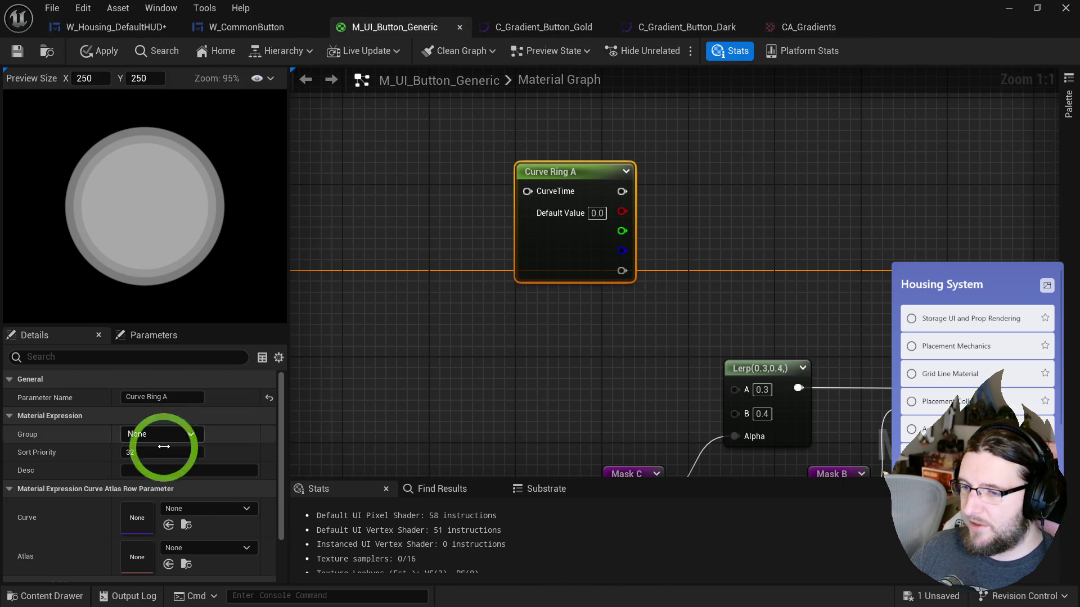
- Set Curve Ring A's atlas to CA_Gradients and its curve to C_Gradient_Button_Gold
left_click(189, 548)
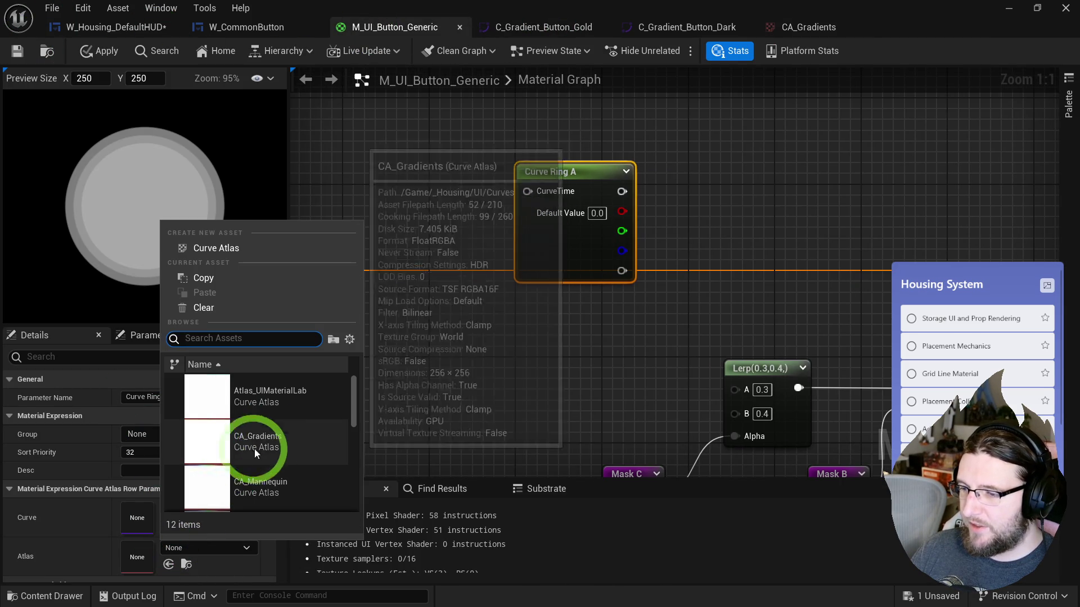
left_click(271, 439)
left_click(197, 548)
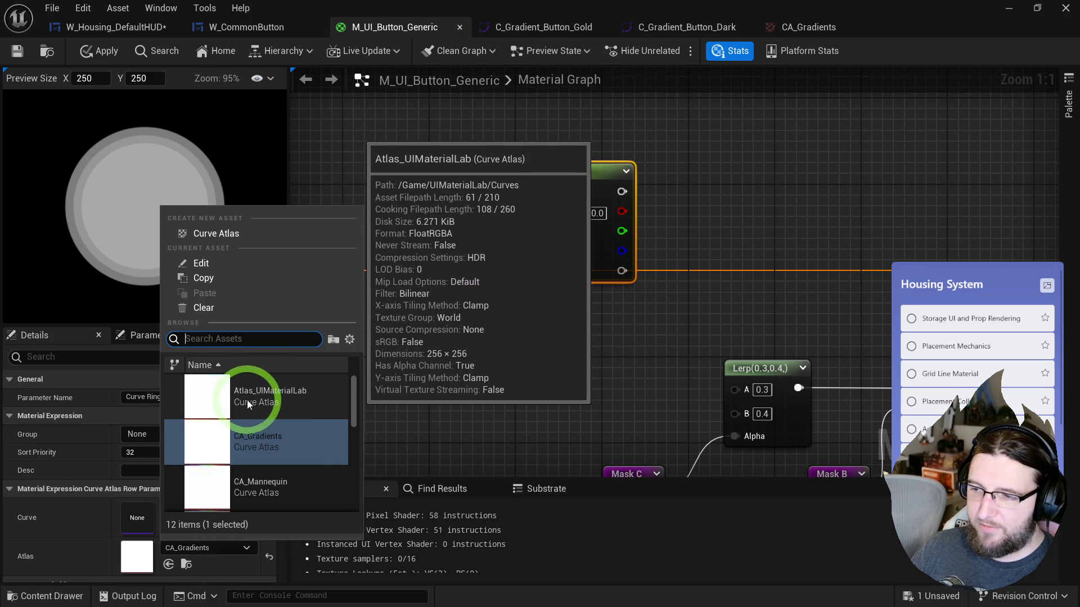
left_click(470, 403)
left_click(514, 256)
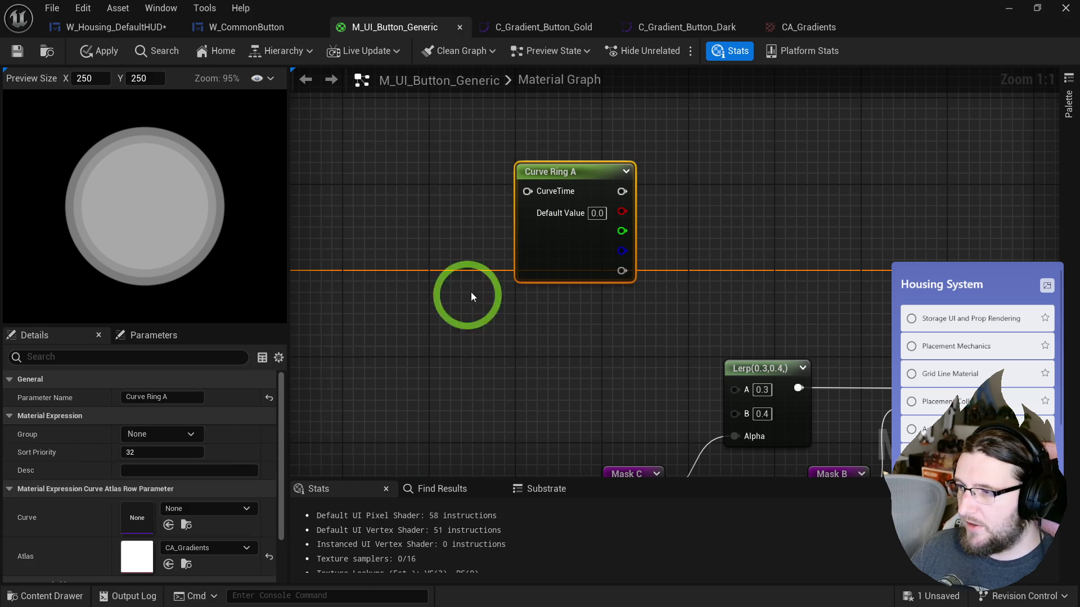
left_click(182, 510)
left_click(257, 401)
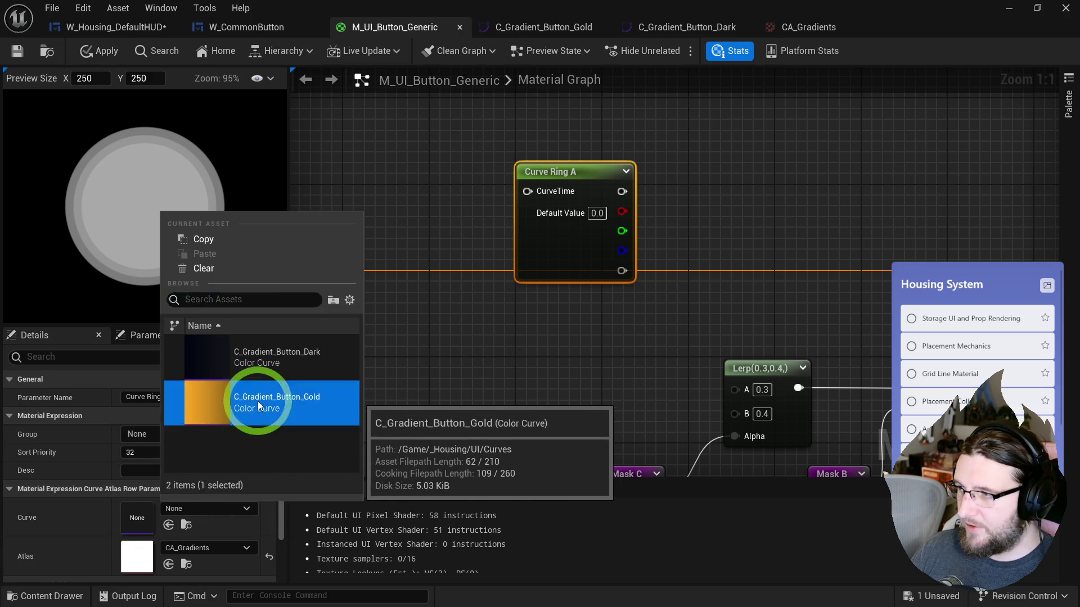
left_click_drag(615, 242, 610, 193)
- Duplicate it as Curve Ring B using the C_Gradient_Button_Dark curve
key("ctrl+d")
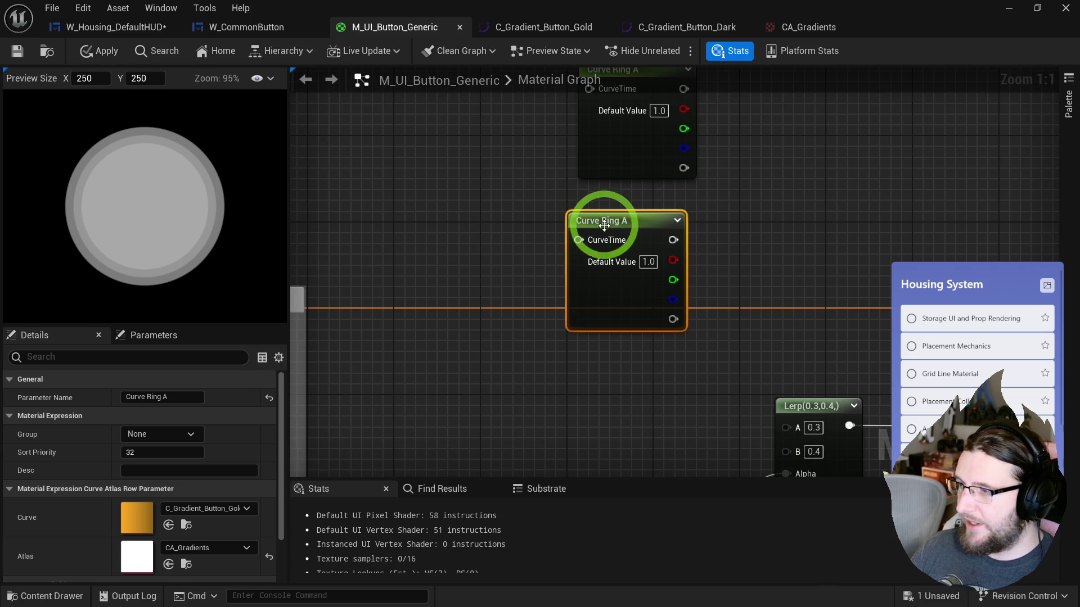
double_click(636, 221)
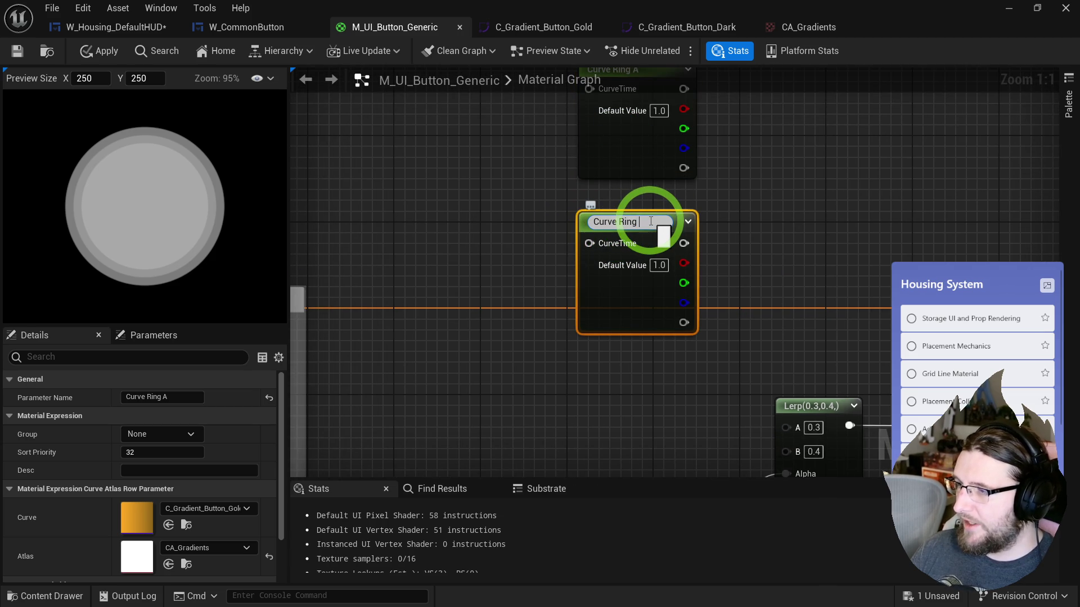
type("B")
left_click(759, 229)
left_click(600, 301)
left_click(184, 505)
left_click(250, 400)
mouse_move(494, 282)
left_mouse_down()
mouse_move(635, 267)
mouse_move(844, 154)
mouse_move(976, 234)
mouse_move(612, 270)
mouse_move(639, 288)
mouse_move(543, 326)
mouse_move(692, 208)
left_mouse_up()
scroll(635, 267, "down", 1)
- Add a comment box titled 'Gradients' and enlarge it
key("c")
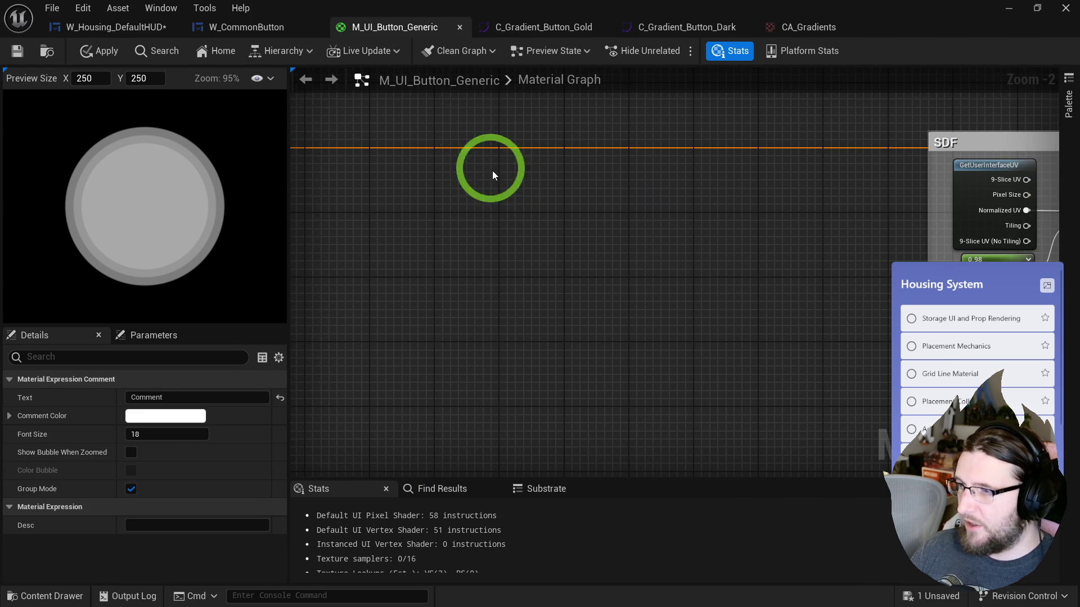
type("Gradients")
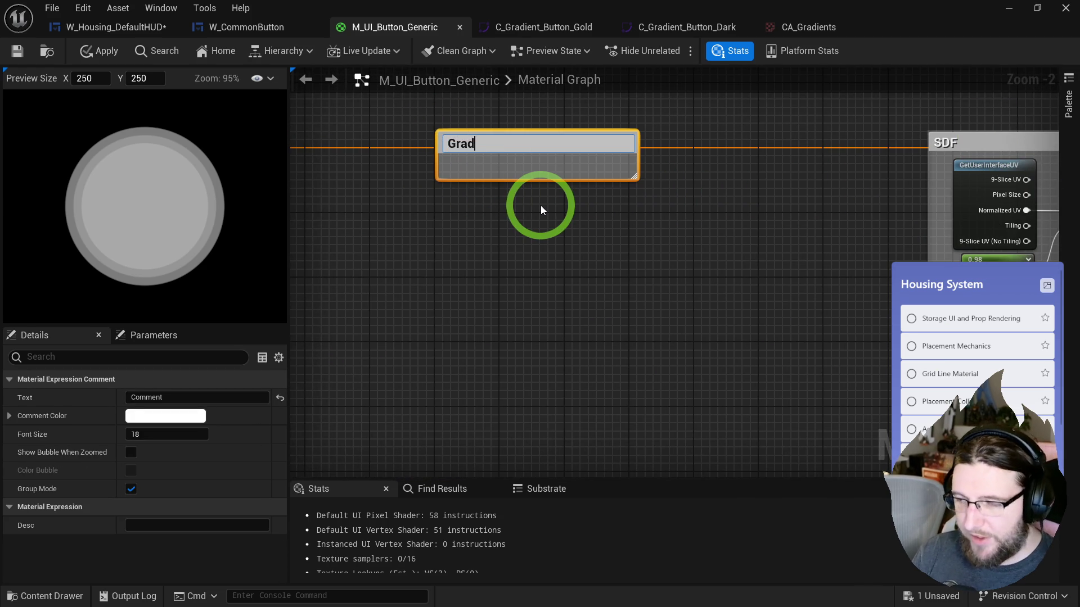
key("Return")
mouse_move(636, 177)
left_mouse_down()
mouse_move(863, 393)
mouse_move(873, 415)
left_mouse_up()
left_click_drag(603, 232, 449, 238)
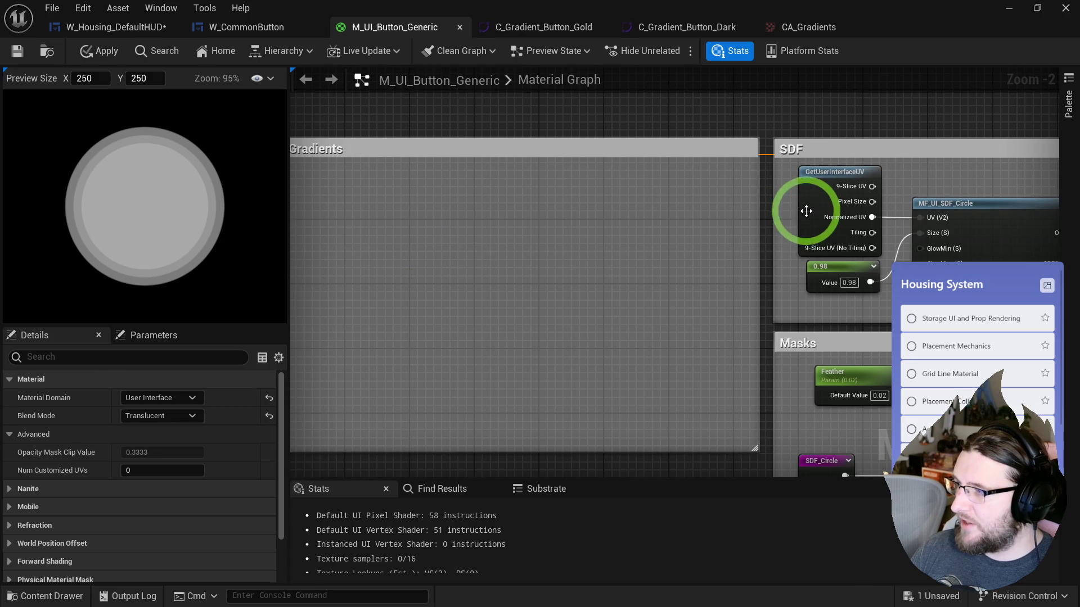
- Paste a GetUserInterfaceUV node and split its Normalized UV with BreakOutFloat2Components
left_click(806, 213)
left_click_drag(526, 224, 645, 224)
key("ctrl+v")
scroll(438, 210, "up", 2)
left_click_drag(528, 272, 566, 275)
type("break")
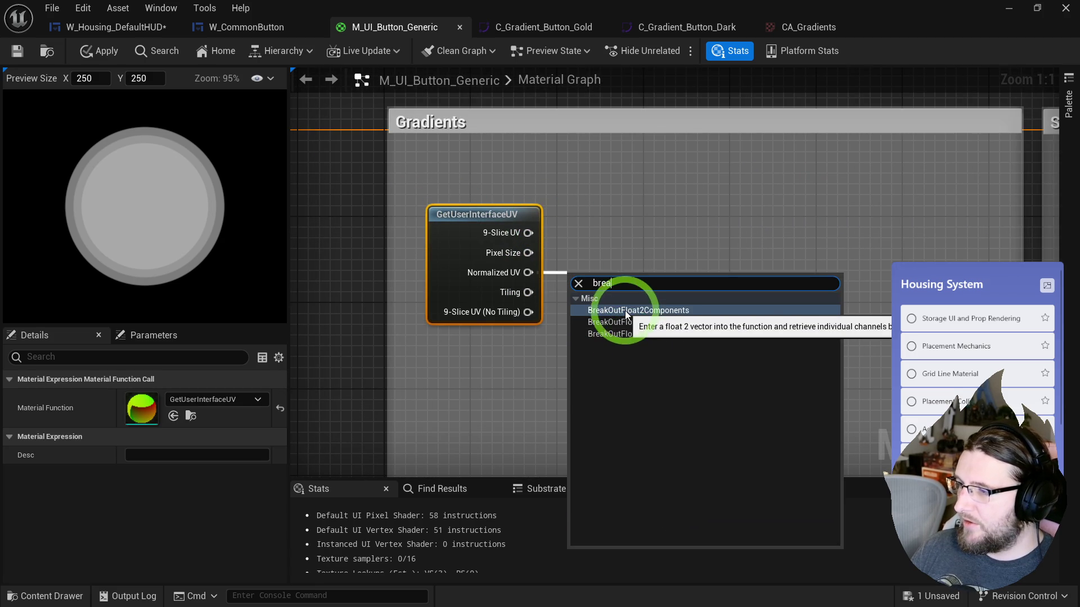
left_click(626, 310)
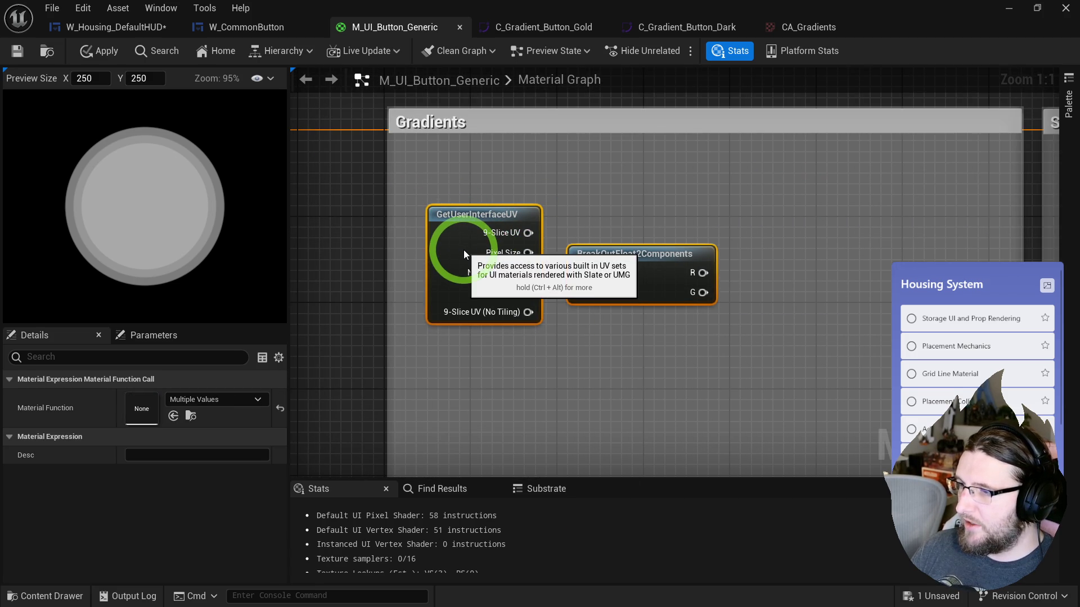
left_click_drag(610, 203, 527, 209)
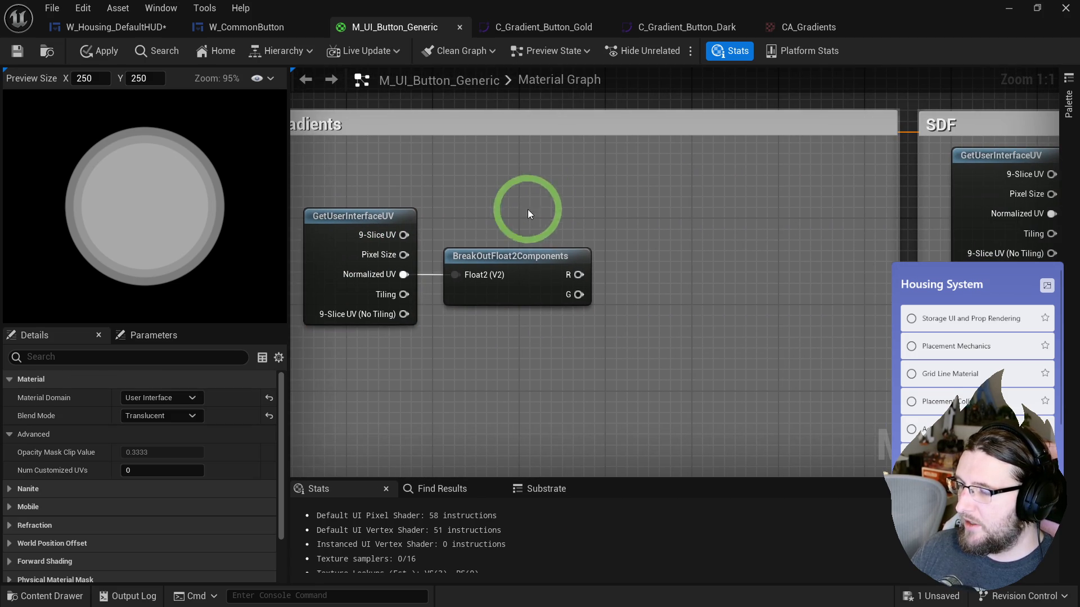
- Create a named reroute 'Gradient' from the G output
right_click(578, 274)
left_click(579, 294)
left_click_drag(579, 295, 609, 306)
type("named rter")
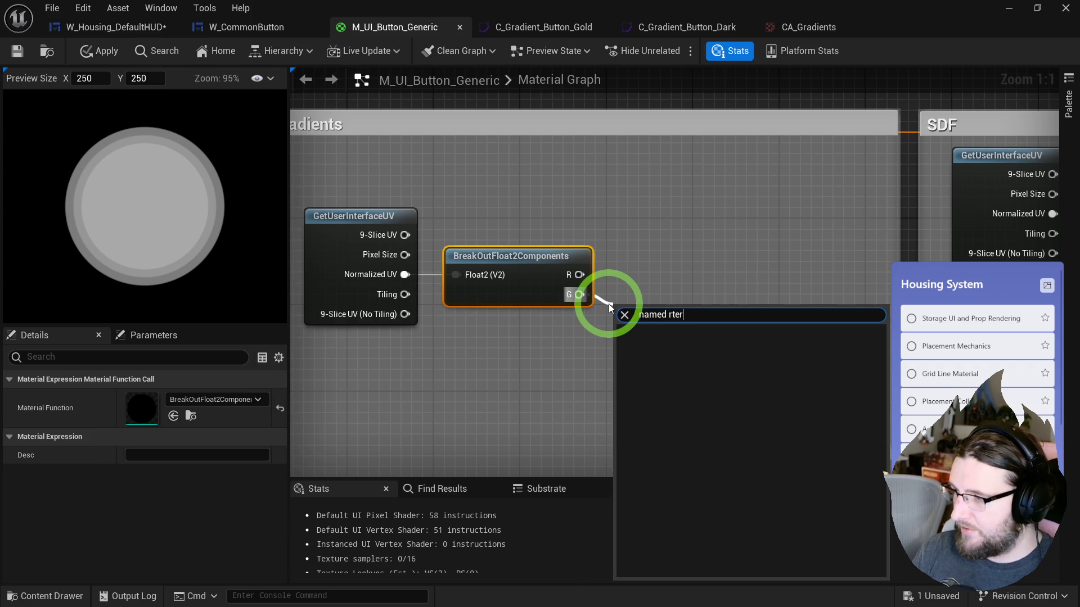
key("BackSpace")
key("Return")
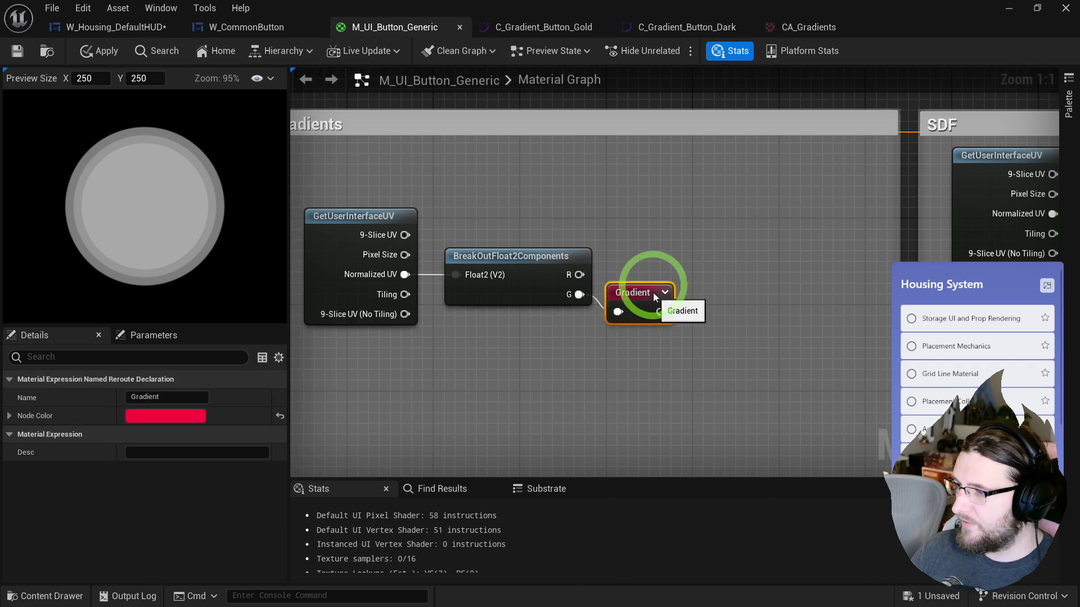
- Feed Gradient reroutes into the CurveTime pins of Curve Ring A and Curve Ring B
mouse_move(766, 265)
left_mouse_down()
mouse_move(521, 251)
mouse_move(495, 237)
mouse_move(447, 310)
left_mouse_up()
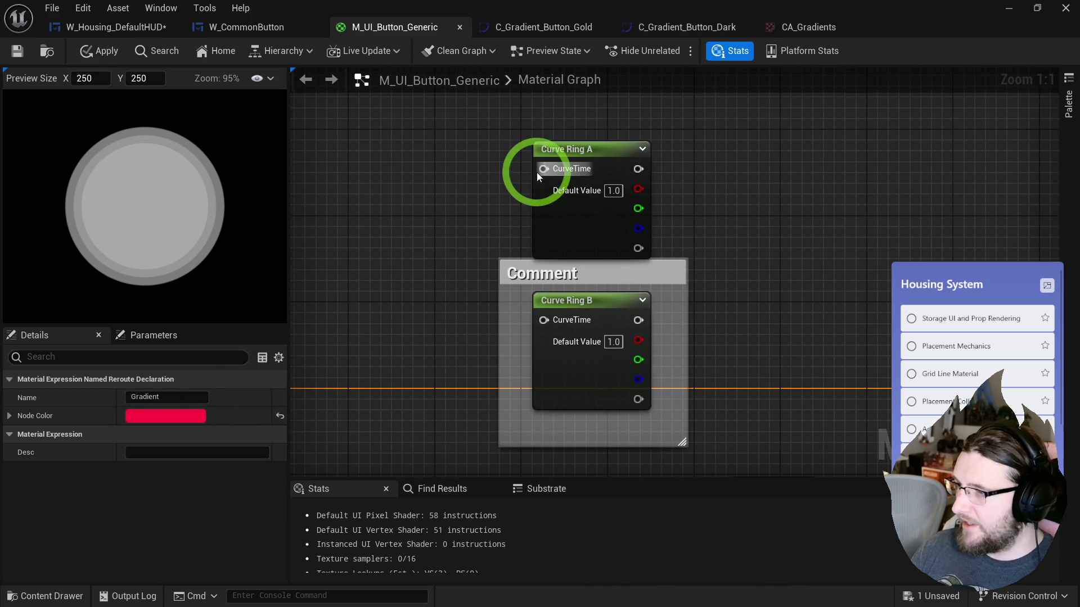
left_click_drag(539, 171, 413, 182)
type("gradiient")
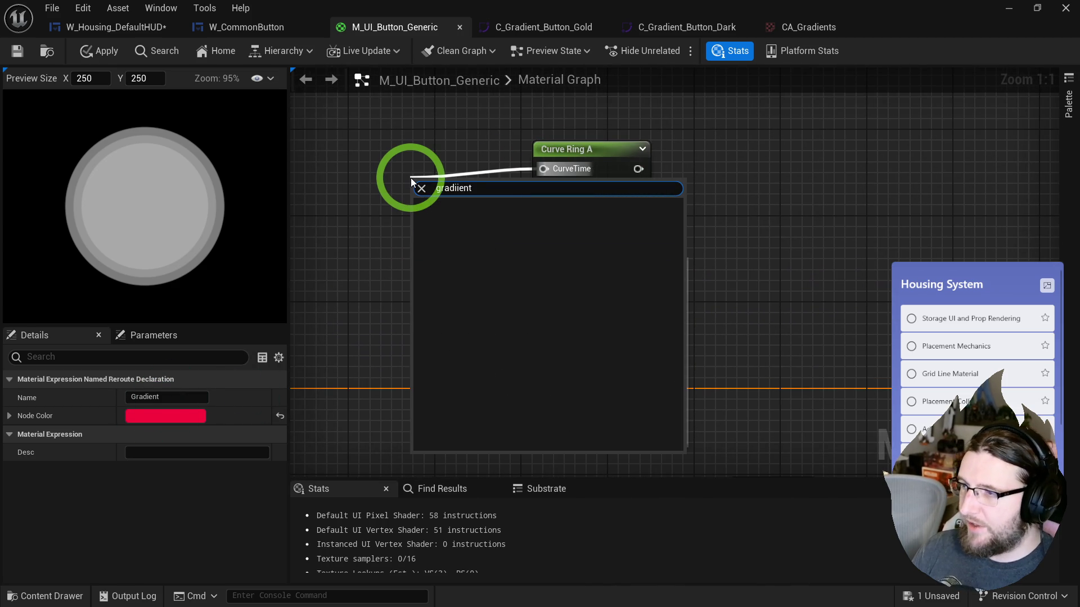
key("BackSpace")
key("BackSpace")
key("BackSpace")
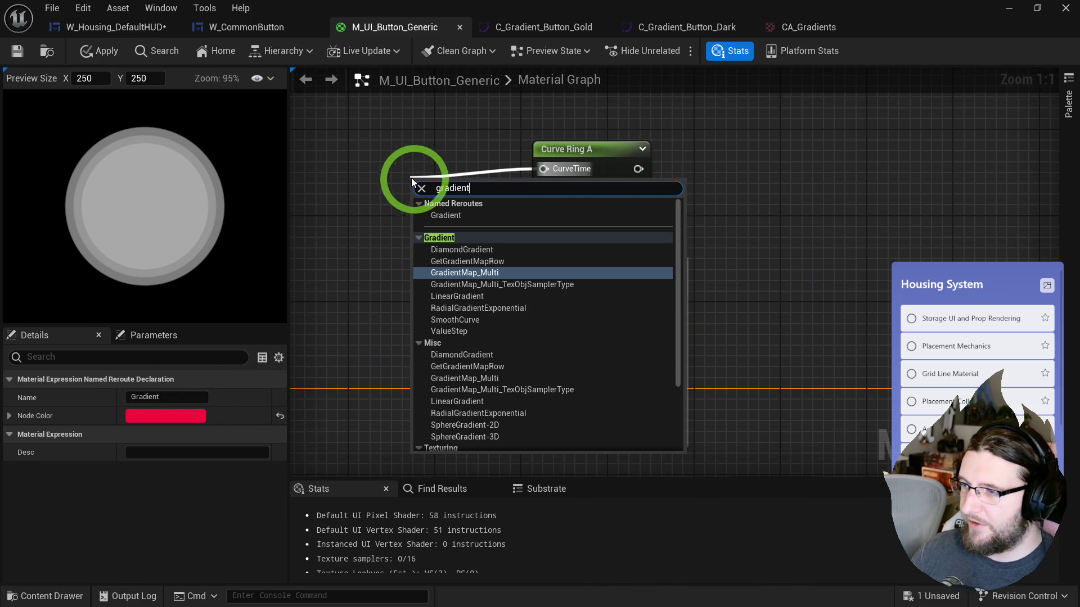
left_click(460, 217)
key("ctrl+c")
left_click(417, 325)
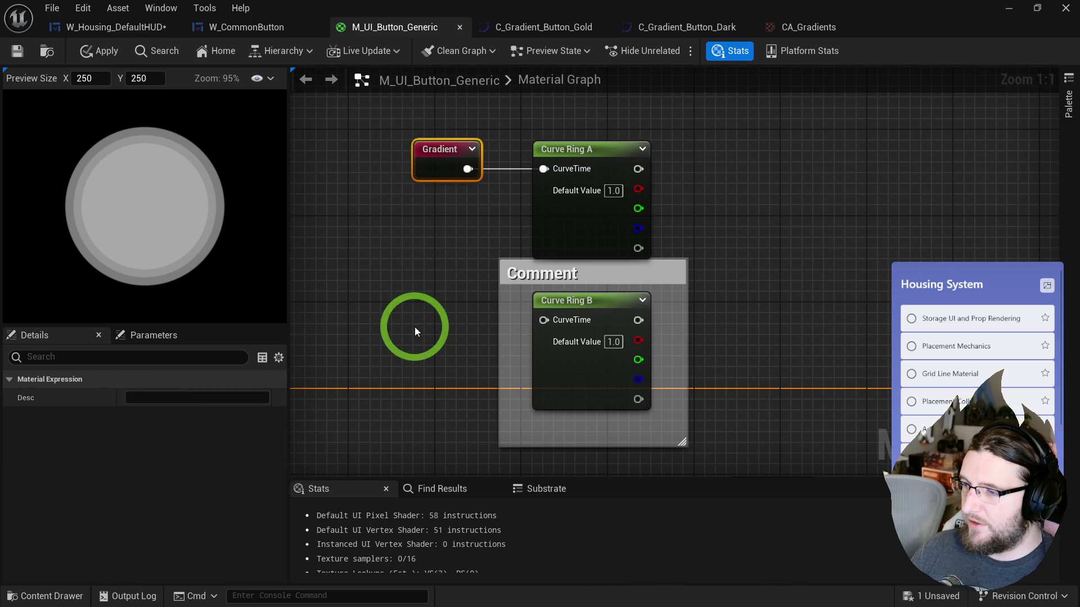
key("ctrl+v")
left_click_drag(467, 351, 544, 320)
left_click_drag(428, 356, 423, 344)
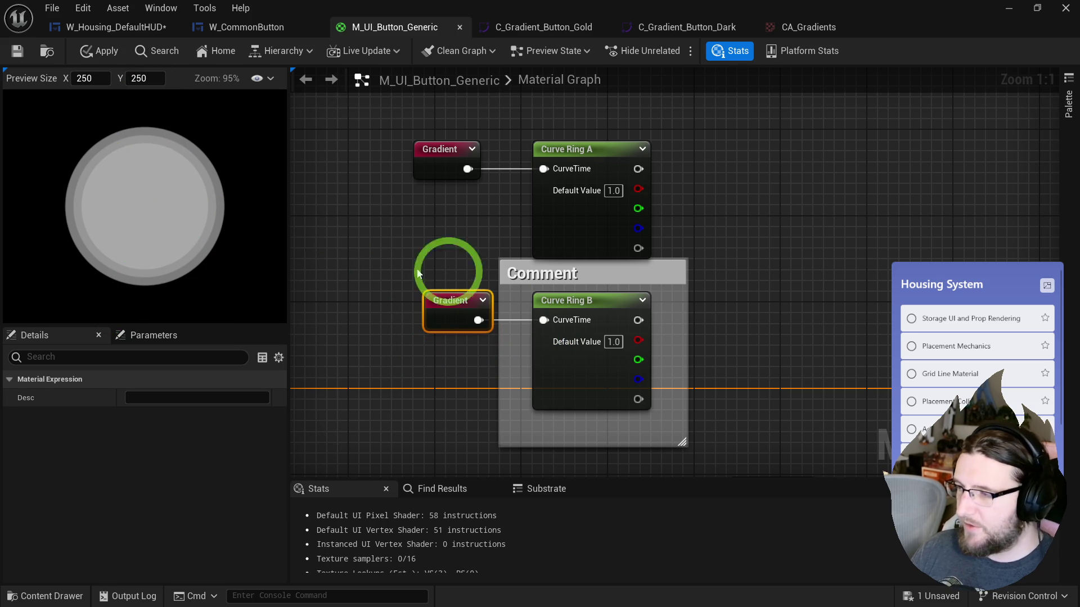
- Enlarge the comment box to enclose both Gradient and Curve Ring pairs
left_click(496, 261)
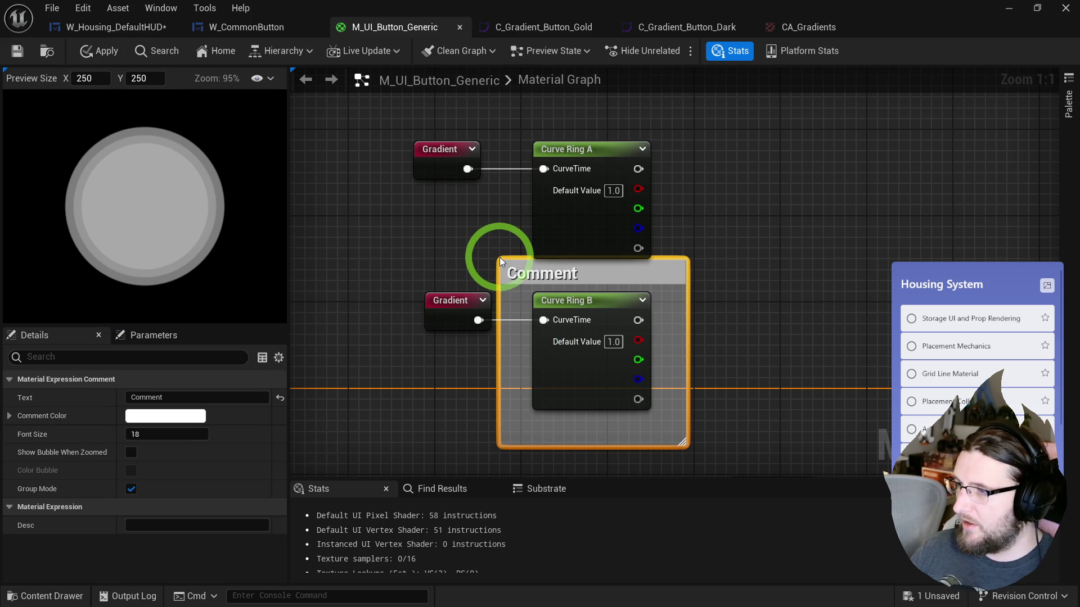
left_click(499, 258)
mouse_move(500, 258)
left_mouse_down()
mouse_move(337, 79)
mouse_move(356, 106)
mouse_move(495, 106)
left_mouse_up()
left_click(567, 337)
left_click(420, 223)
scroll(496, 136, "down", 4)
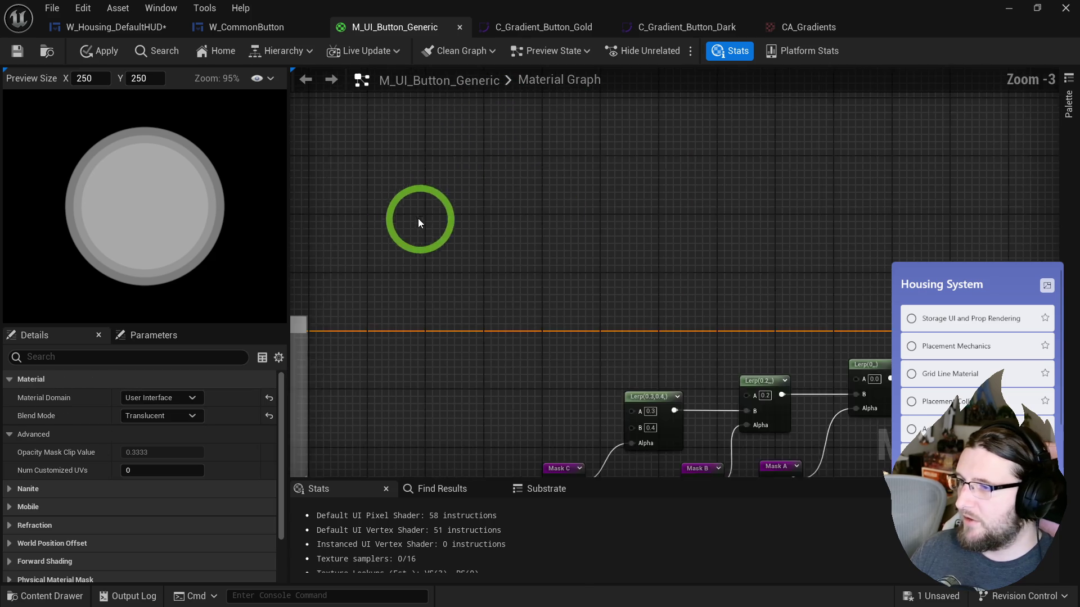
- Paste a copy of the Gradient and Curve Ring B pair below the others
key("ctrl+v")
mouse_move(536, 248)
left_mouse_down()
mouse_move(440, 260)
mouse_move(460, 252)
left_mouse_up()
left_click(459, 381)
left_click(460, 363)
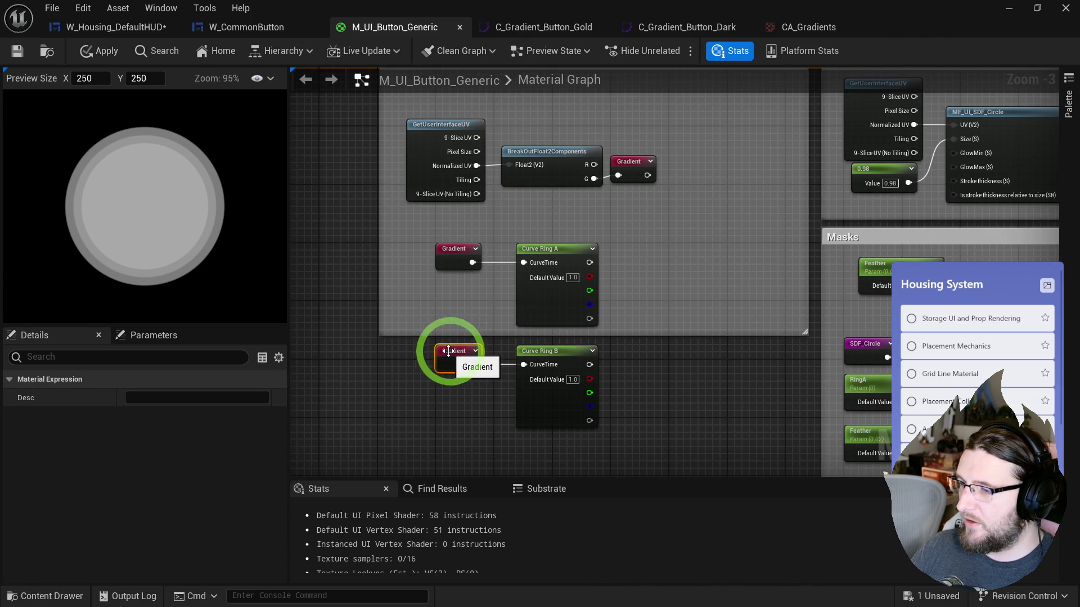
left_click_drag(635, 217, 605, 90)
mouse_move(635, 205)
left_mouse_down()
mouse_move(616, 442)
mouse_move(416, 225)
left_mouse_up()
key("ctrl+c")
key("ctrl+v")
mouse_move(471, 354)
left_mouse_down()
mouse_move(505, 355)
mouse_move(517, 337)
left_mouse_up()
- Rename the pasted parameter to Curve Ring C and apply the material changes
left_click(526, 336)
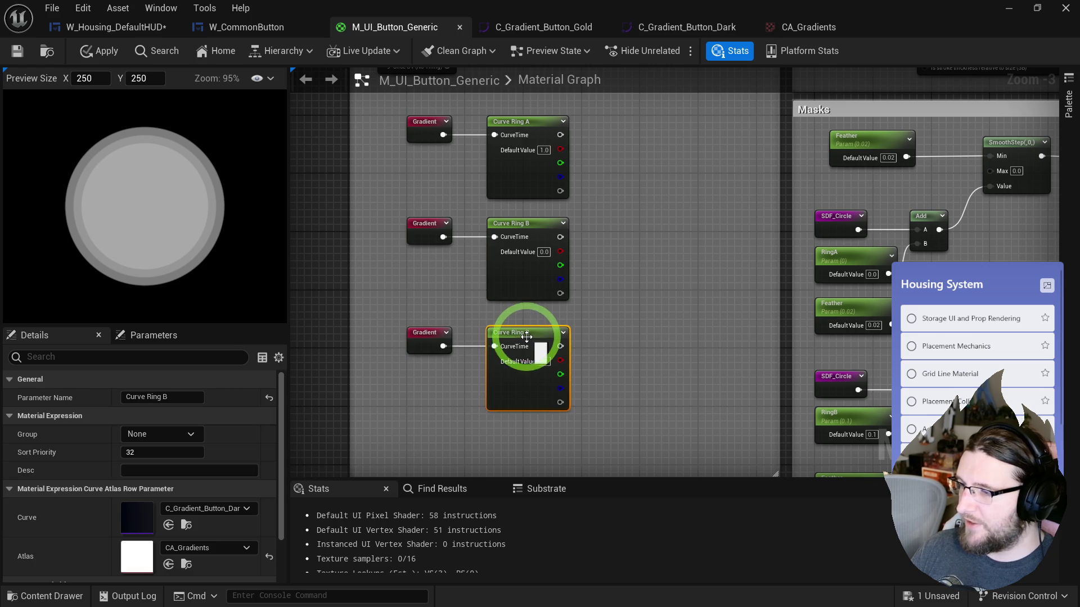
type("C")
left_click(642, 281)
left_click(34, 20)
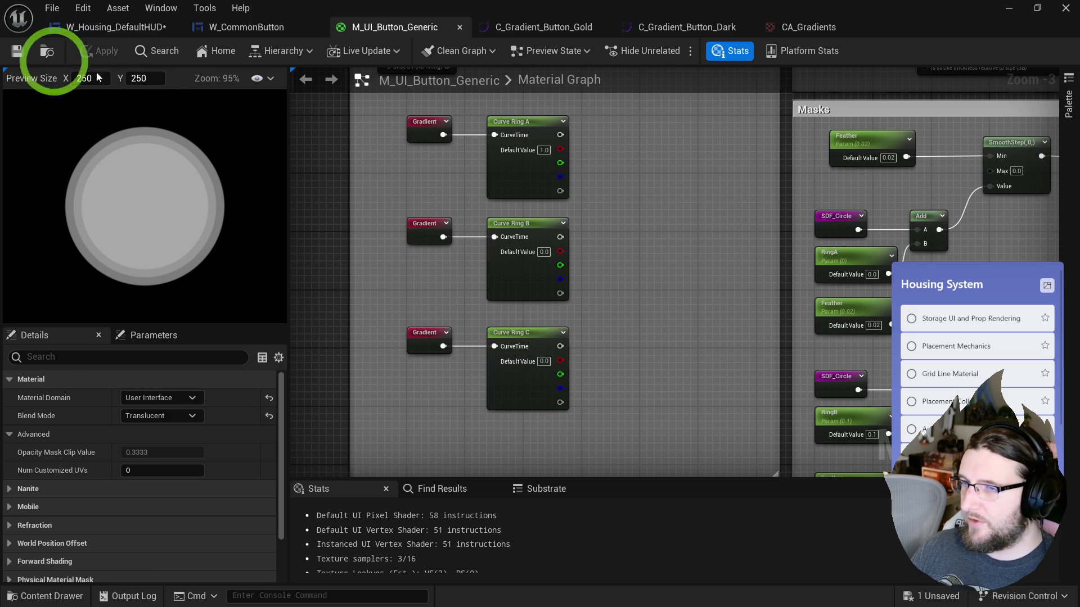
left_click(49, 54)
- Duplicate C_Gradient_Button_Dark in the Curves folder as C_Gradient_Button_Dark2
left_click(397, 360)
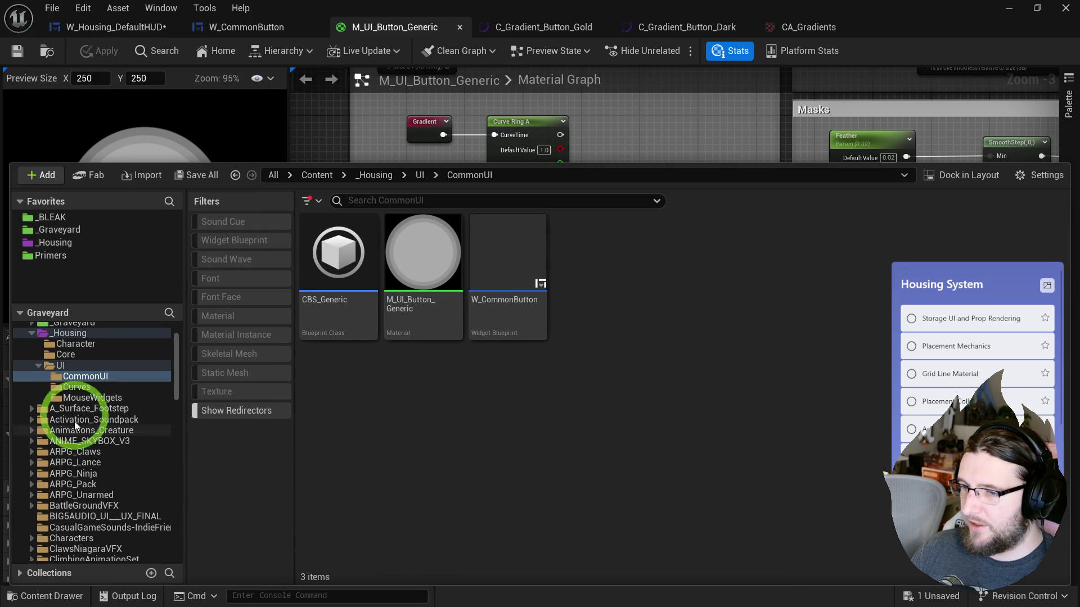
left_click(76, 388)
left_click(349, 315)
key("ctrl+d")
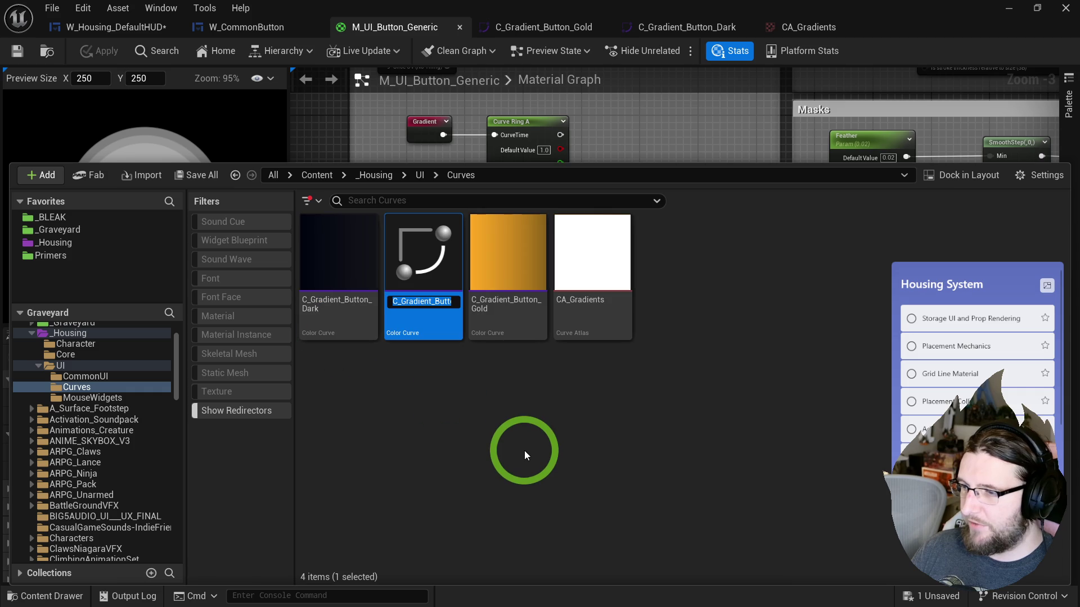
key("BackSpace")
type("2")
key("Return")
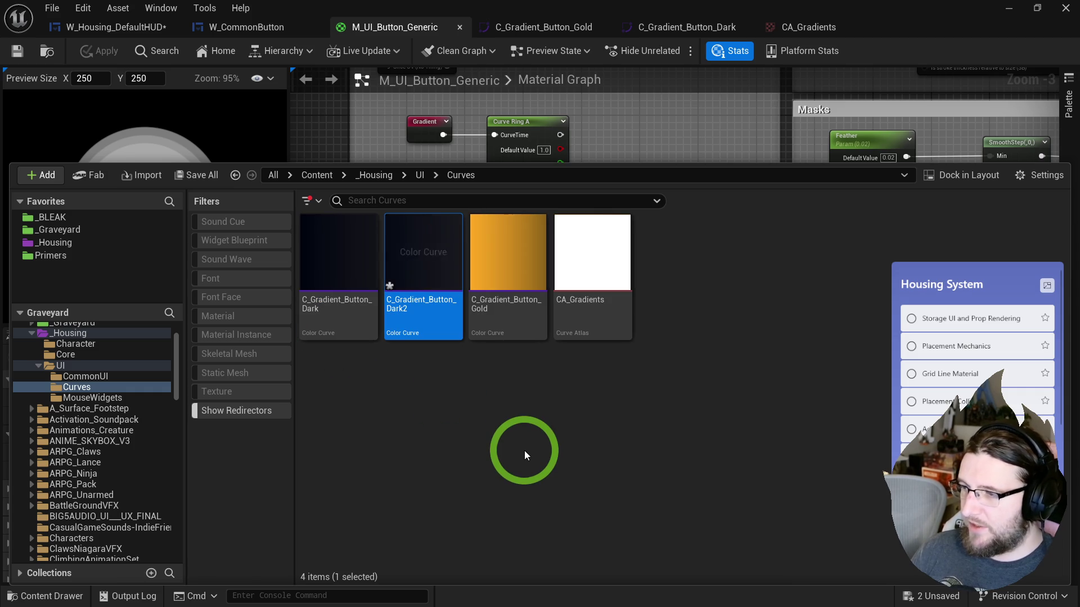
- Make the left stop's colour less saturated and slightly brighter (sRGB 161925), then save the curve
double_click(436, 271)
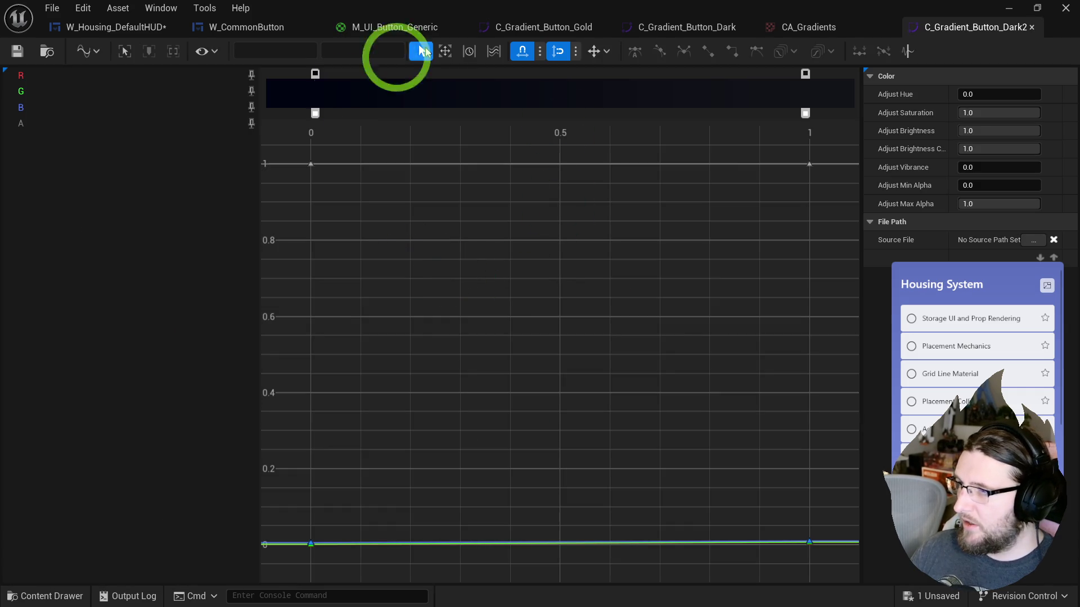
double_click(315, 74)
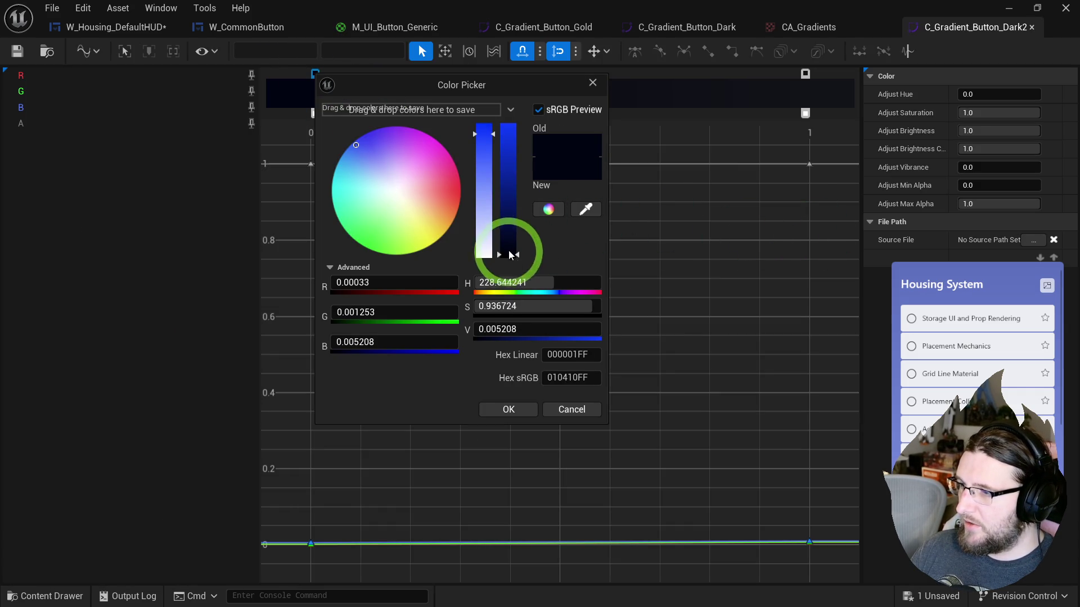
left_click_drag(484, 135, 487, 187)
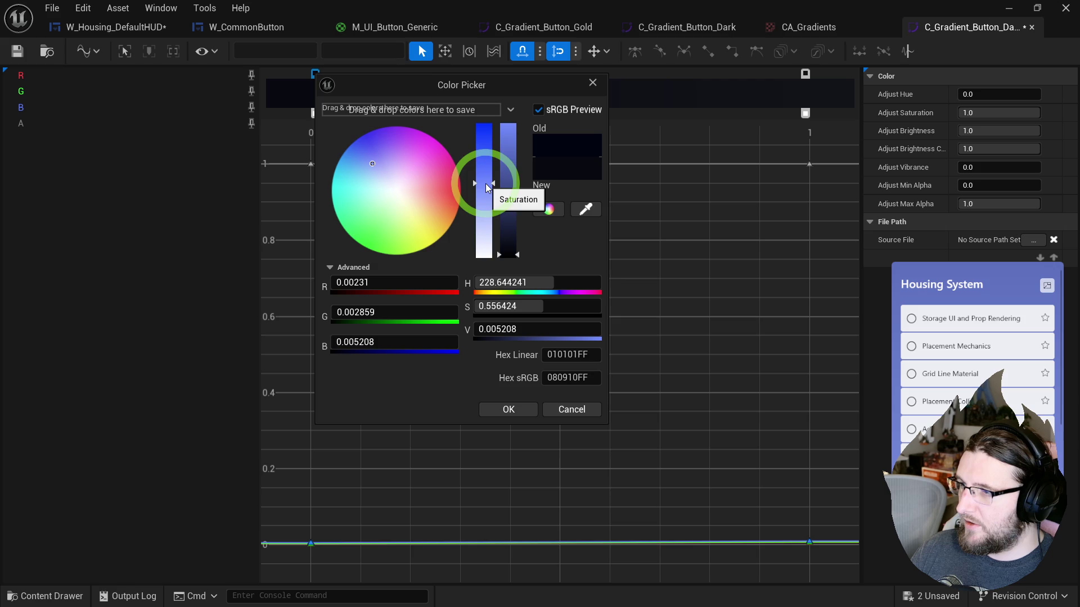
left_click_drag(509, 255, 509, 252)
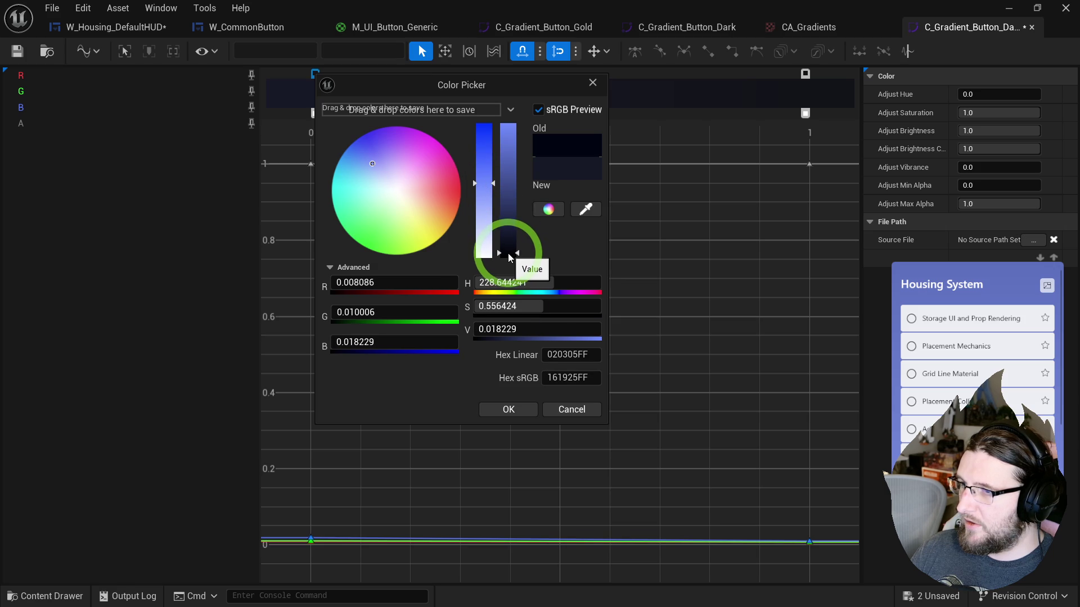
left_click(512, 408)
left_click(699, 126)
left_click(535, 133)
left_click(15, 52)
- Add an extra opacity stop, remove it again, and resave the curve
left_click(315, 113)
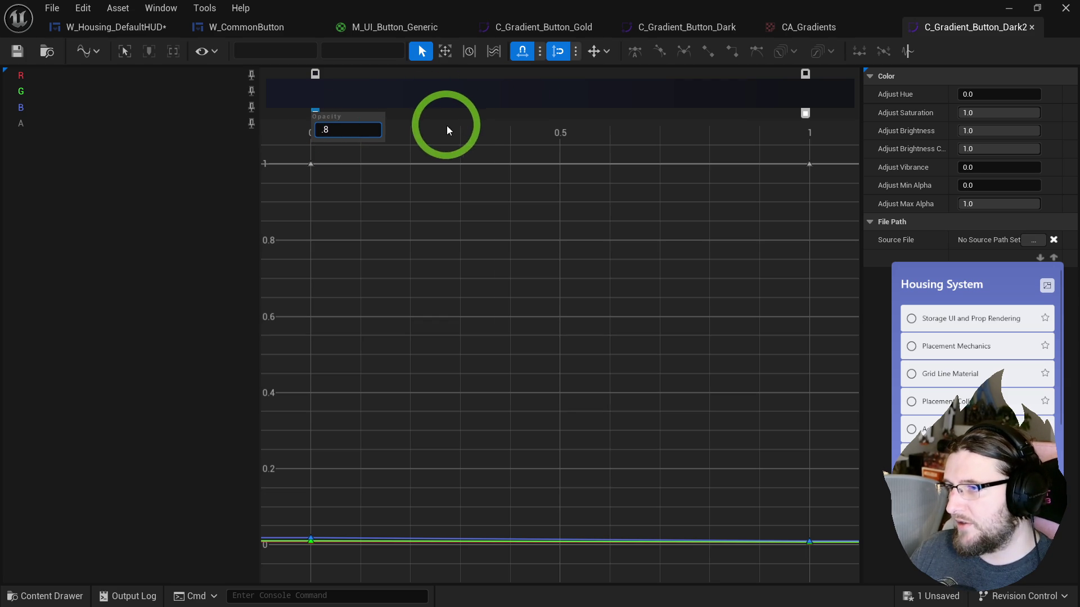
left_click(427, 116)
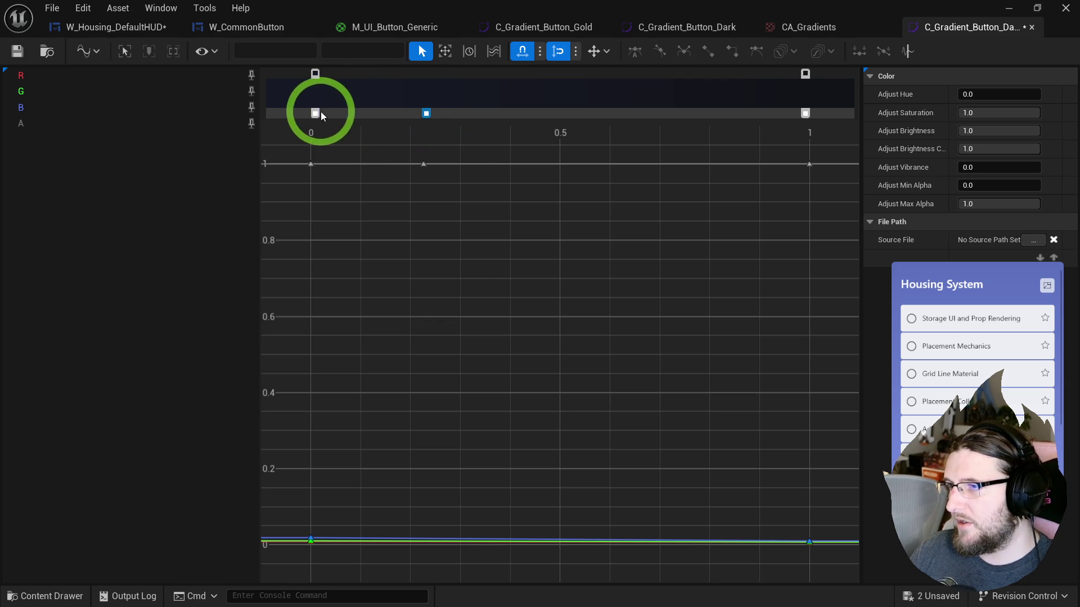
left_click(461, 170)
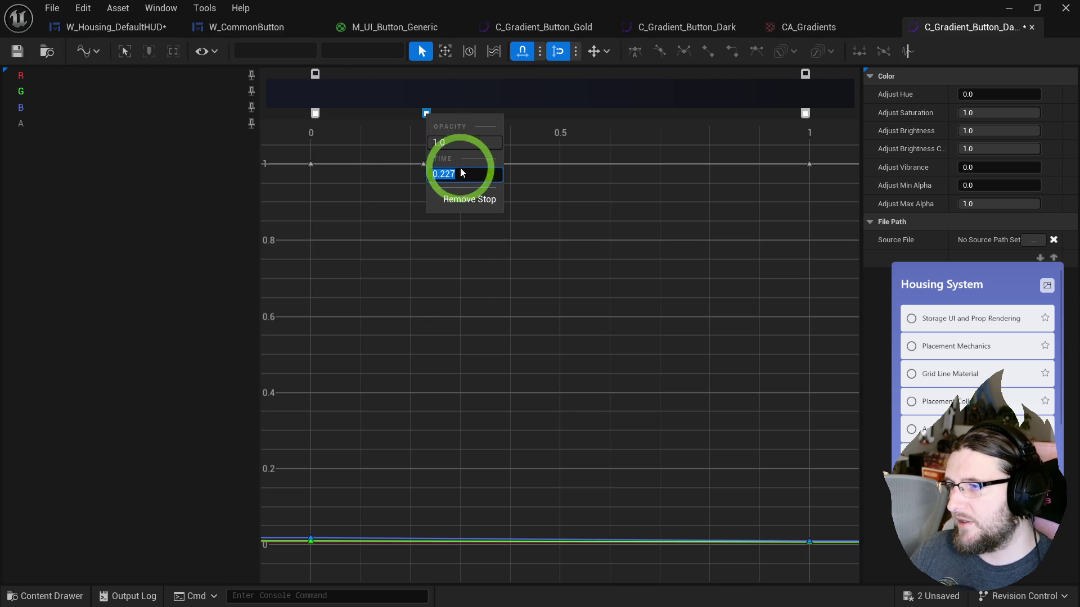
left_click(469, 199)
left_click(17, 52)
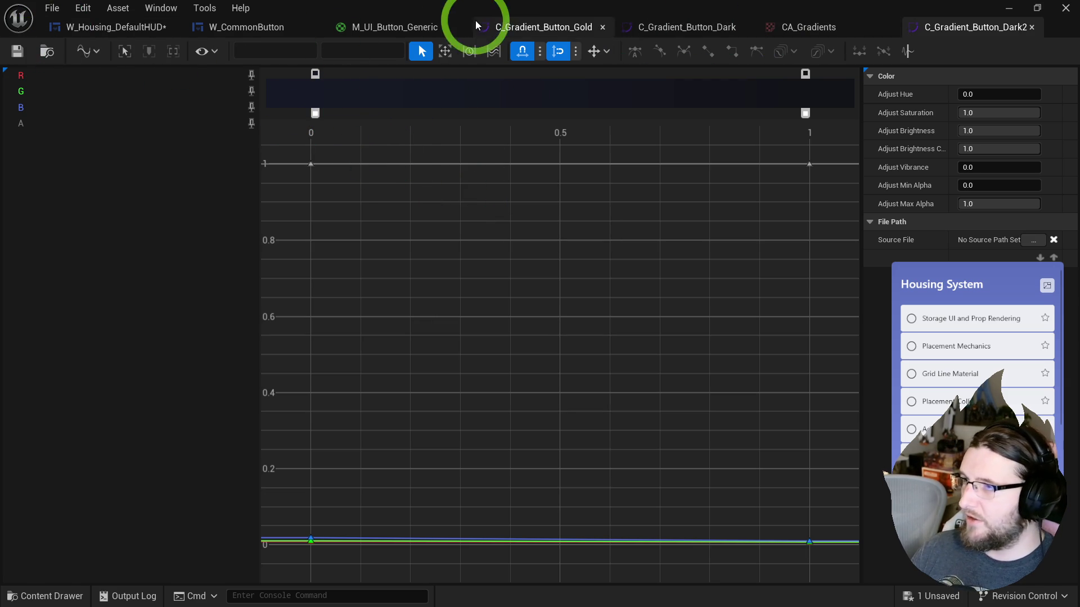
left_click(397, 27)
- Add a third Gradient Curves slot to CA_Gradients holding a dark gradient curve
left_click(509, 365)
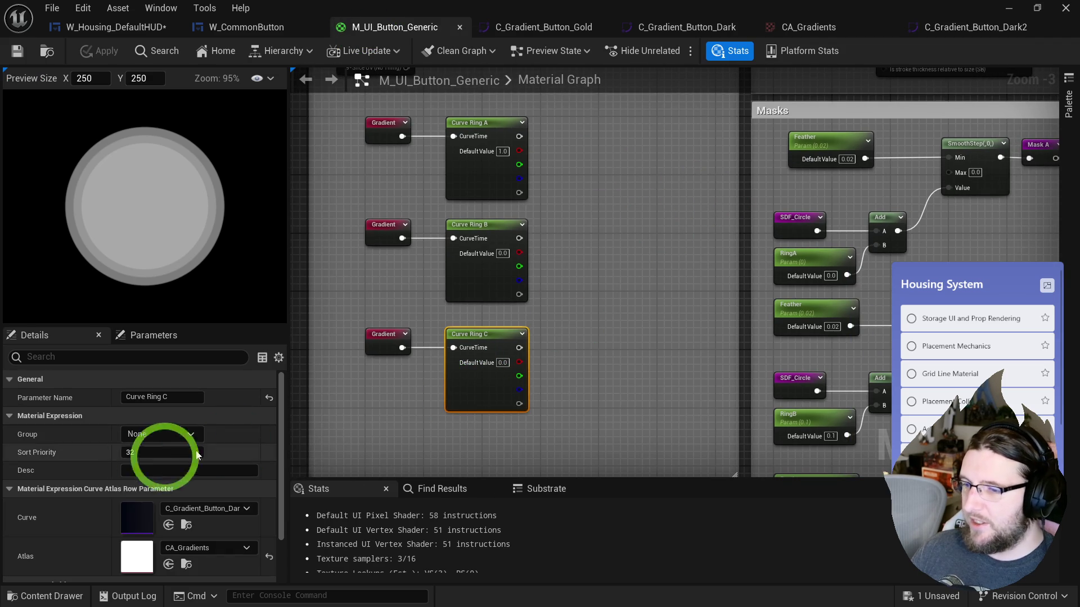
left_click(799, 27)
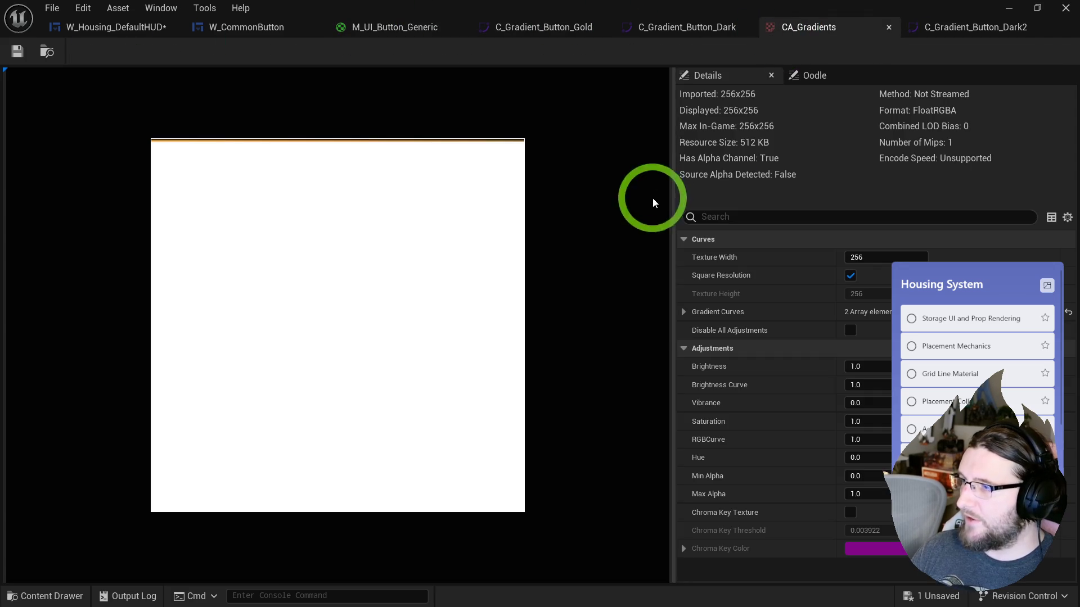
left_click(903, 312)
left_click(912, 419)
key("Escape")
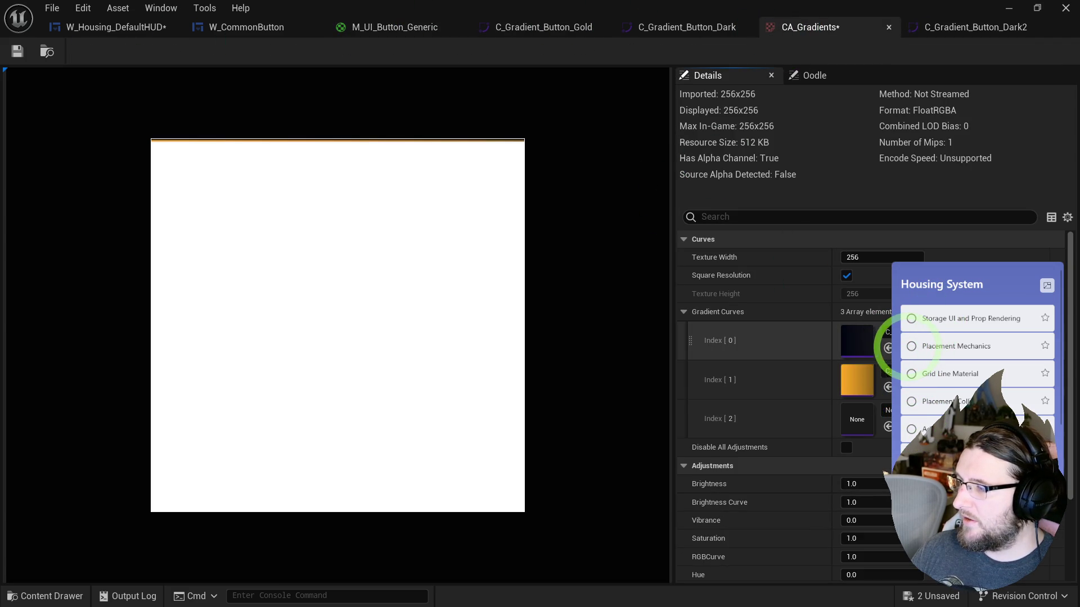
key("ctrl+space")
mouse_move(419, 439)
left_mouse_down()
mouse_move(400, 436)
mouse_move(829, 340)
mouse_move(889, 416)
left_mouse_up()
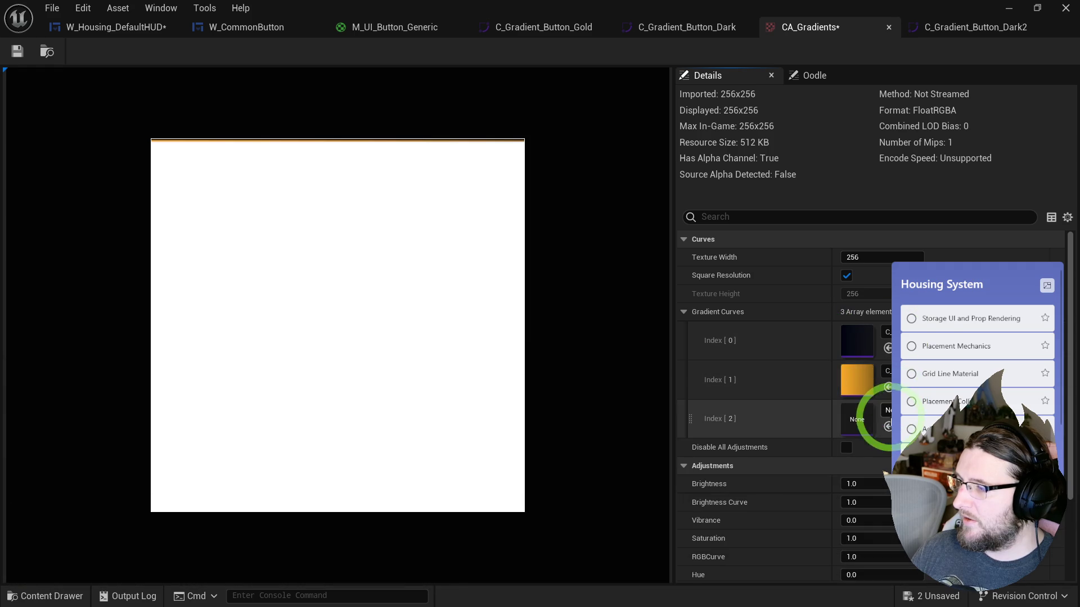
- Reorder the atlas curves so the gold gradient sits at Index 1, and save CA_Gradients
left_click(100, 48)
left_click(691, 395)
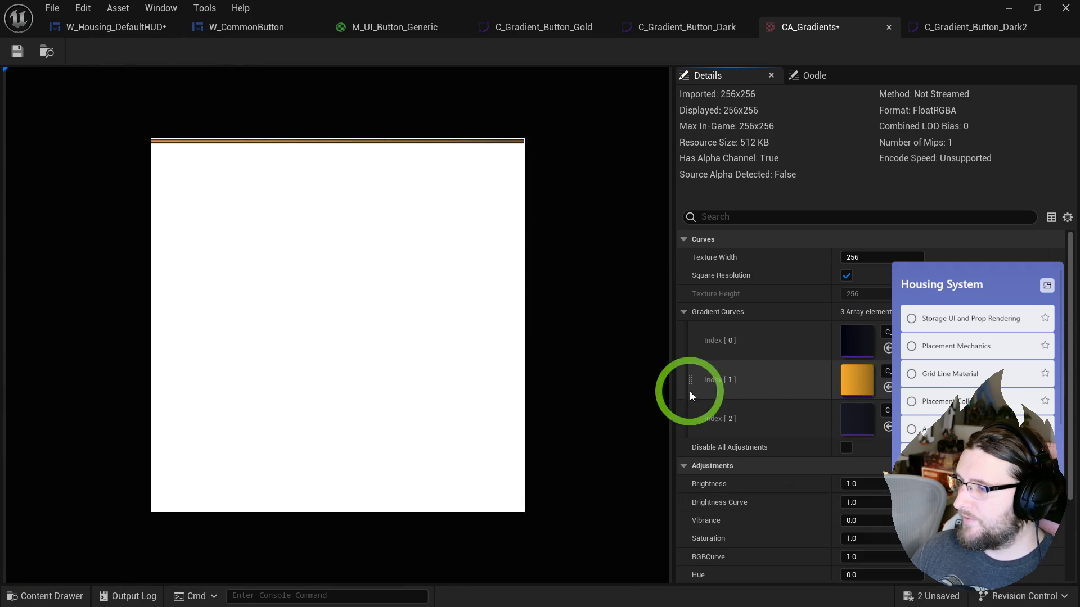
left_click_drag(690, 381, 694, 331)
left_click_drag(688, 405, 694, 374)
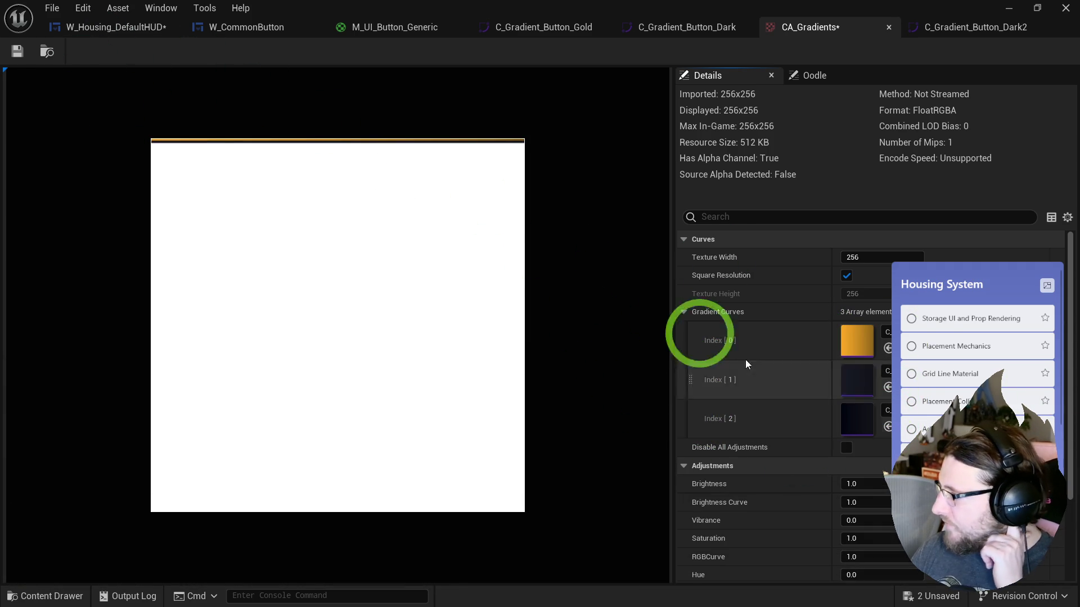
left_click(17, 52)
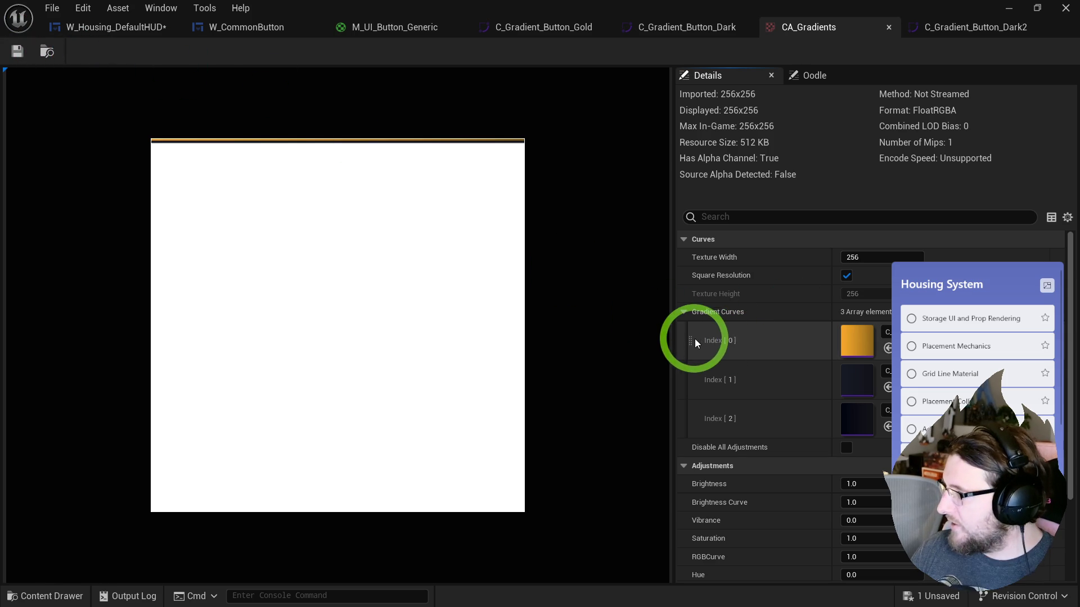
mouse_move(690, 338)
left_mouse_down()
mouse_move(694, 393)
mouse_move(858, 326)
left_mouse_up()
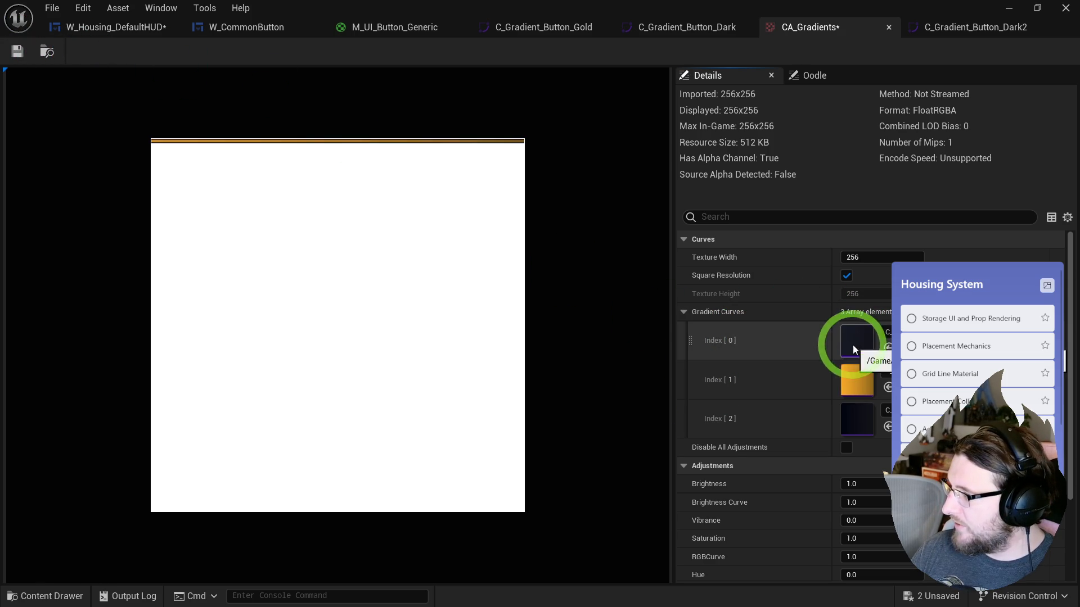
left_click(17, 52)
left_click(761, 24)
- Rename the Curve Ring A parameter to Curve Outer
scroll(771, 212, "up", 2)
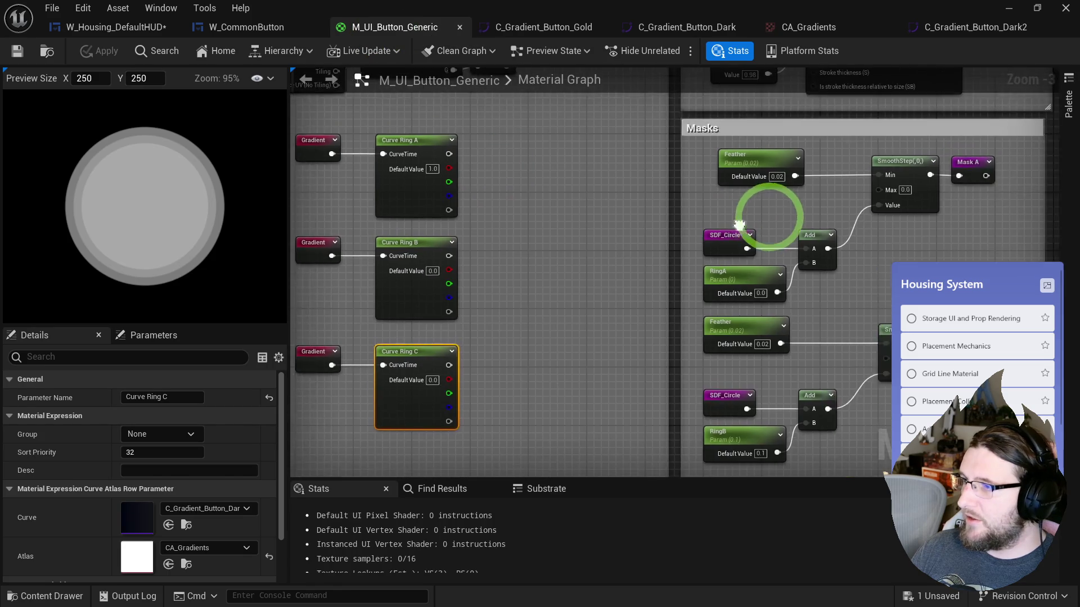
scroll(571, 193, "down", 2)
scroll(475, 169, "up", 2)
double_click(483, 167)
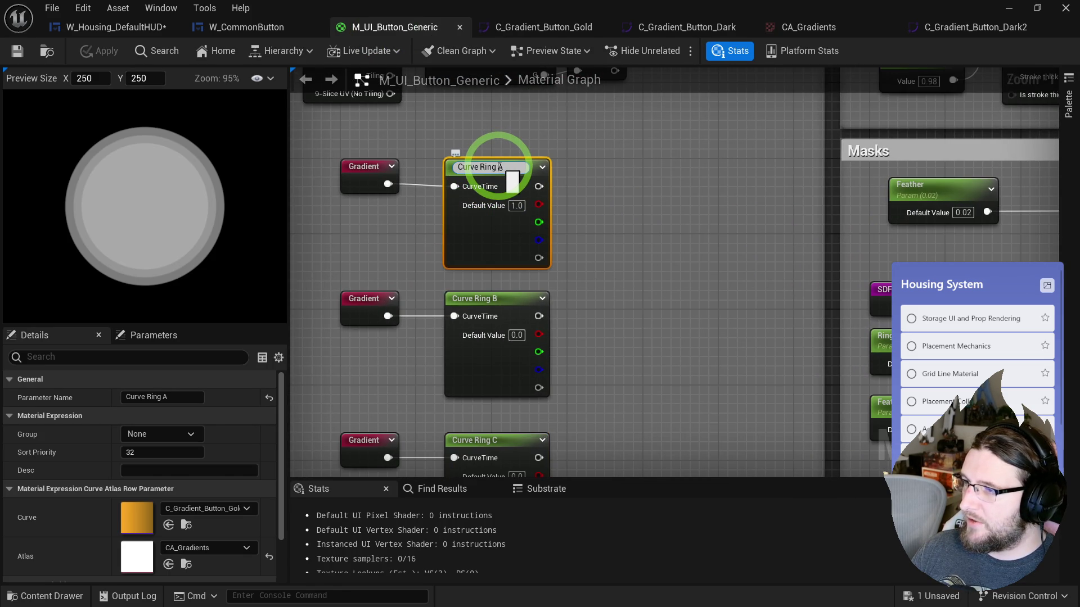
type("Outer")
key("Return")
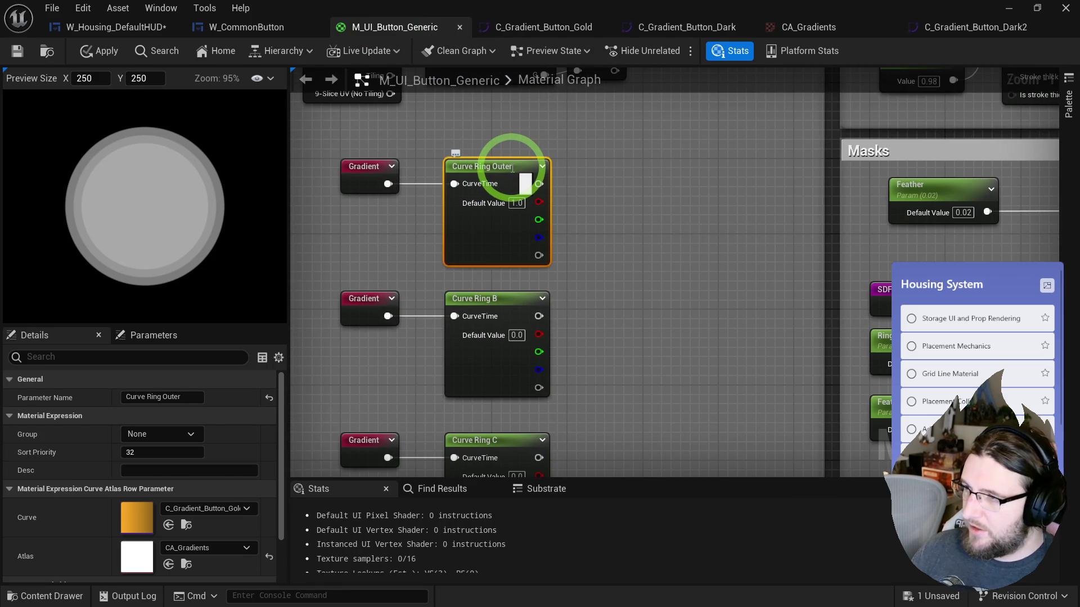
double_click(497, 299)
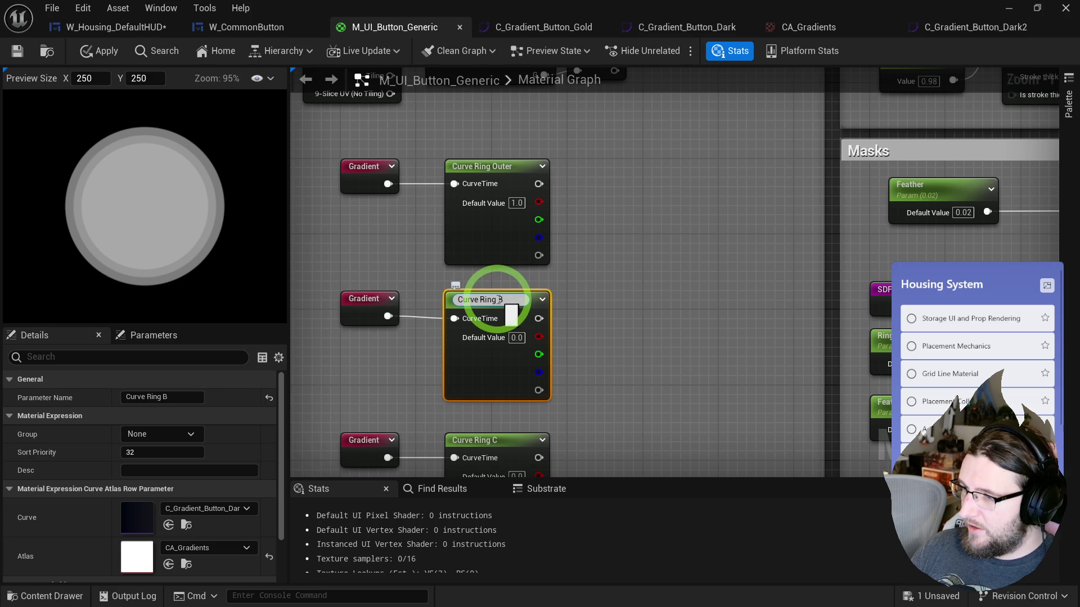
double_click(487, 167)
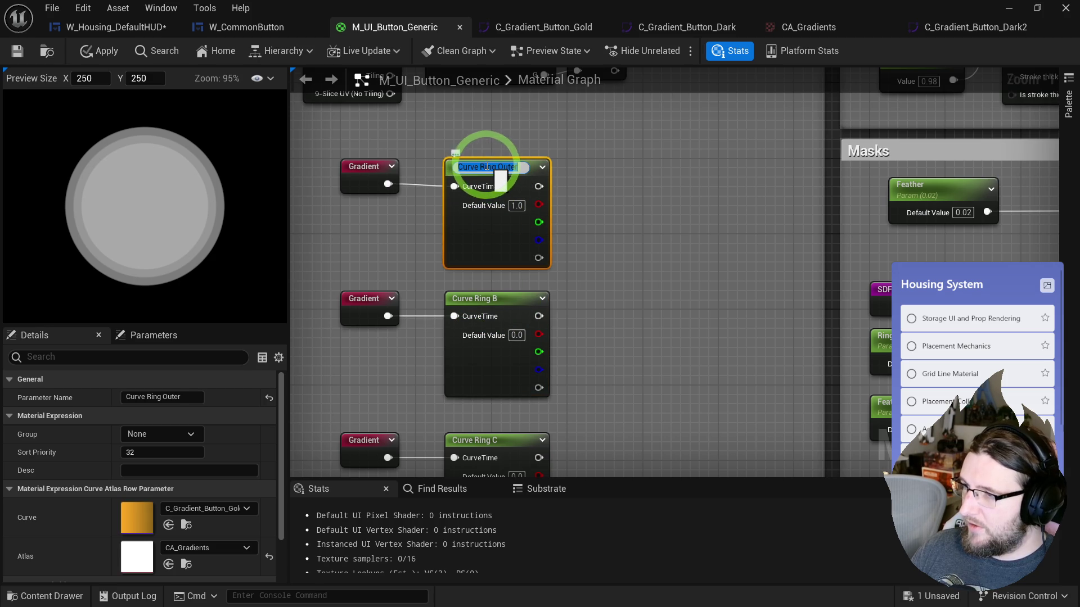
left_click_drag(481, 167, 551, 165)
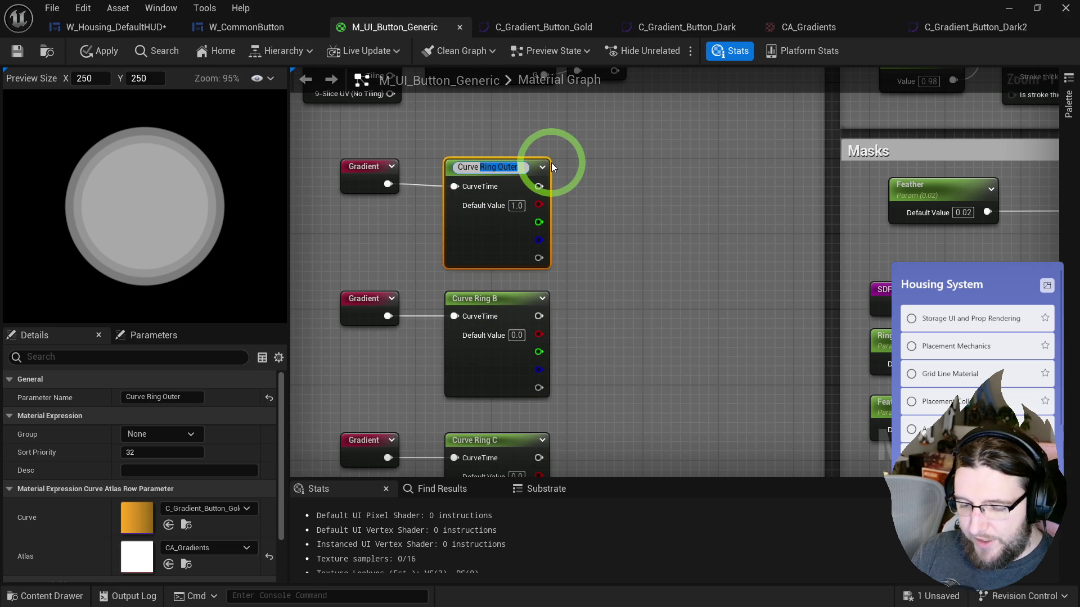
key("BackSpace")
type("Outer")
key("Return")
- Rename Curve Ring B to Curve Stroke and Curve Ring C to Curve Fill
double_click(477, 301)
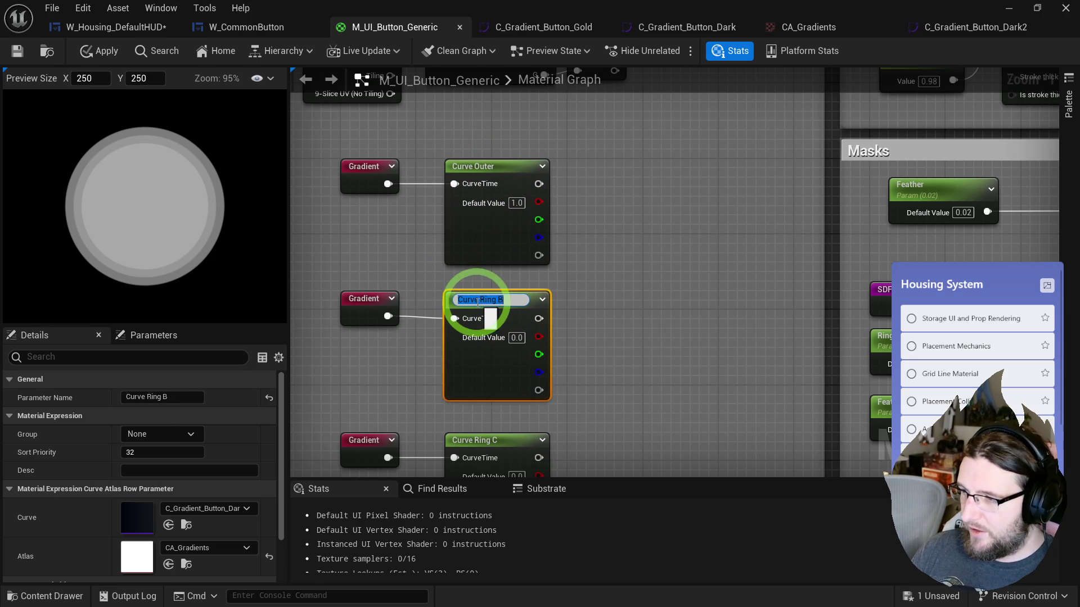
type("Curve Stroke")
key("Return")
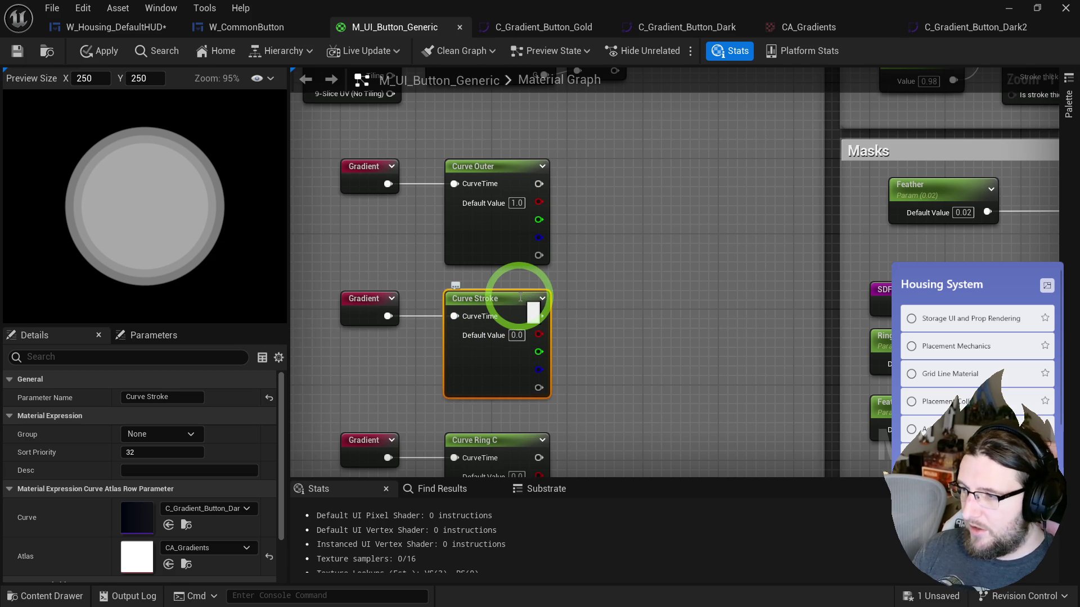
left_click(483, 398)
double_click(483, 394)
type("Curve Fill")
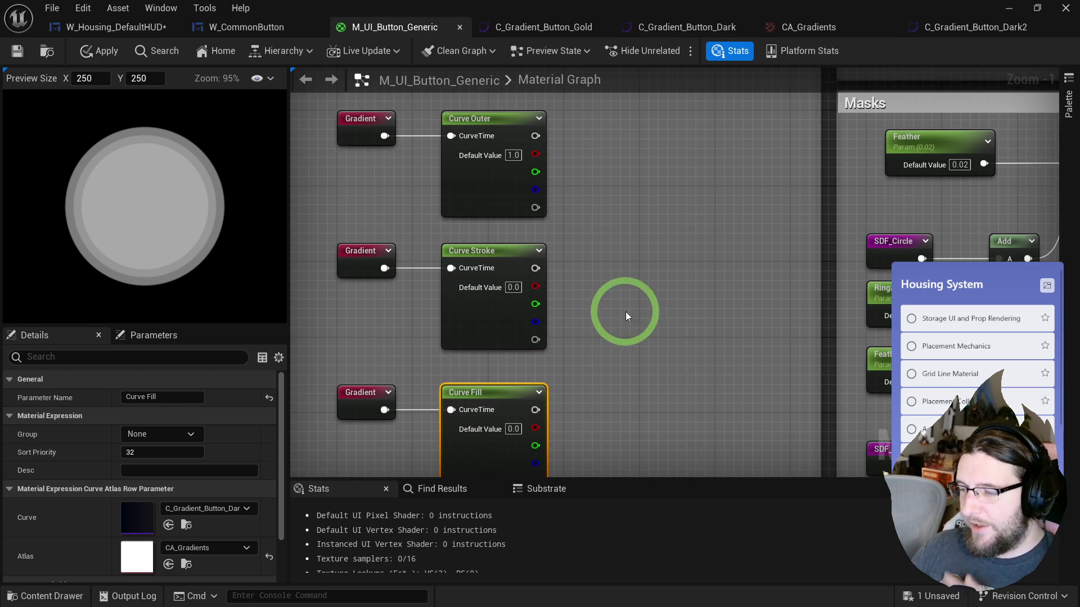
scroll(624, 313, "down", 2)
mouse_move(579, 306)
left_mouse_down()
mouse_move(397, 337)
mouse_move(366, 318)
left_mouse_up()
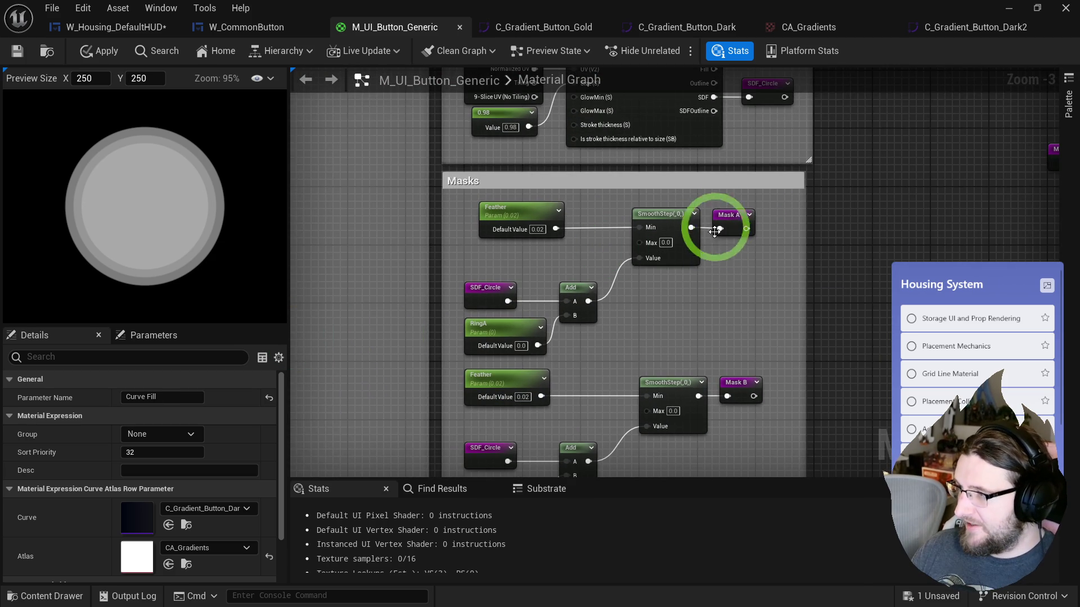
mouse_move(712, 245)
left_mouse_down()
mouse_move(667, 260)
mouse_move(518, 366)
mouse_move(531, 363)
mouse_move(603, 108)
mouse_move(607, 265)
left_mouse_up()
mouse_move(430, 279)
left_mouse_down()
mouse_move(655, 245)
mouse_move(802, 285)
left_mouse_up()
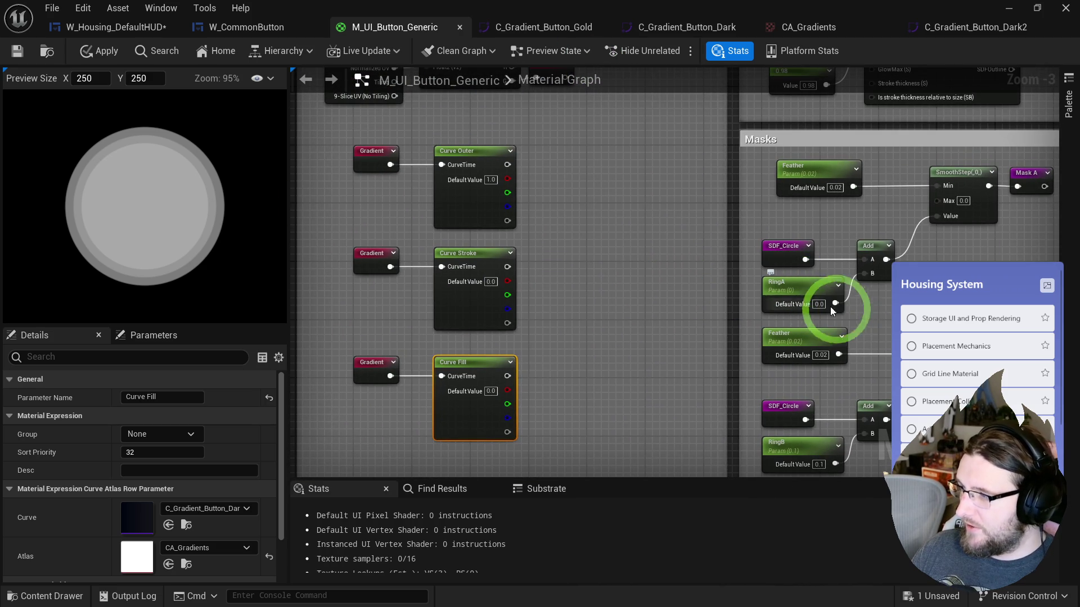
- Shorten the three curve parameter names to Curve A, Curve B and Curve B
double_click(470, 151)
type("A")
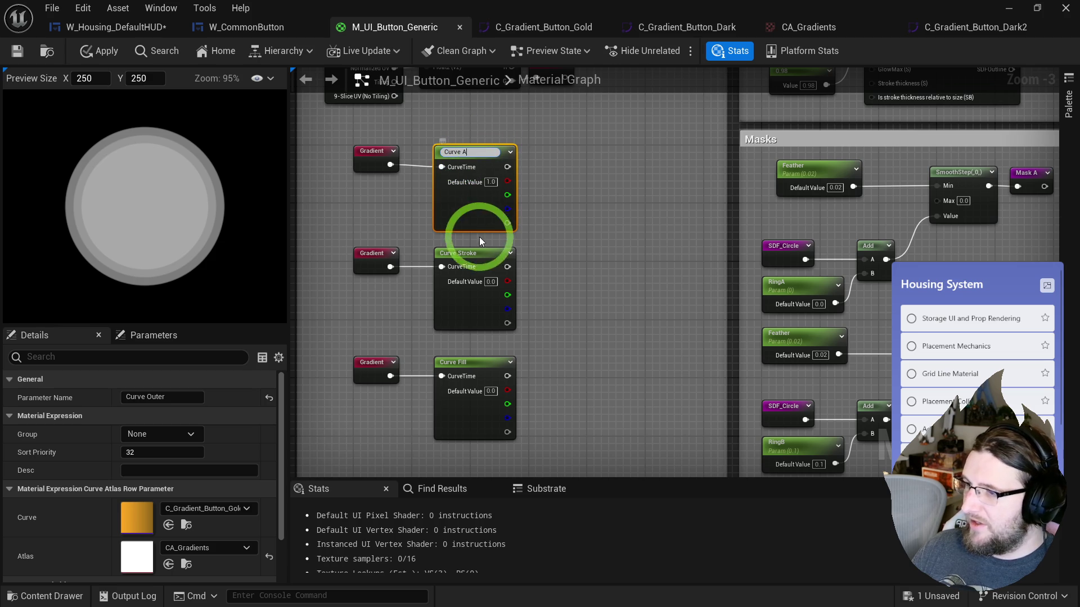
left_click(501, 240)
double_click(469, 253)
type("B")
left_click(550, 266)
double_click(470, 363)
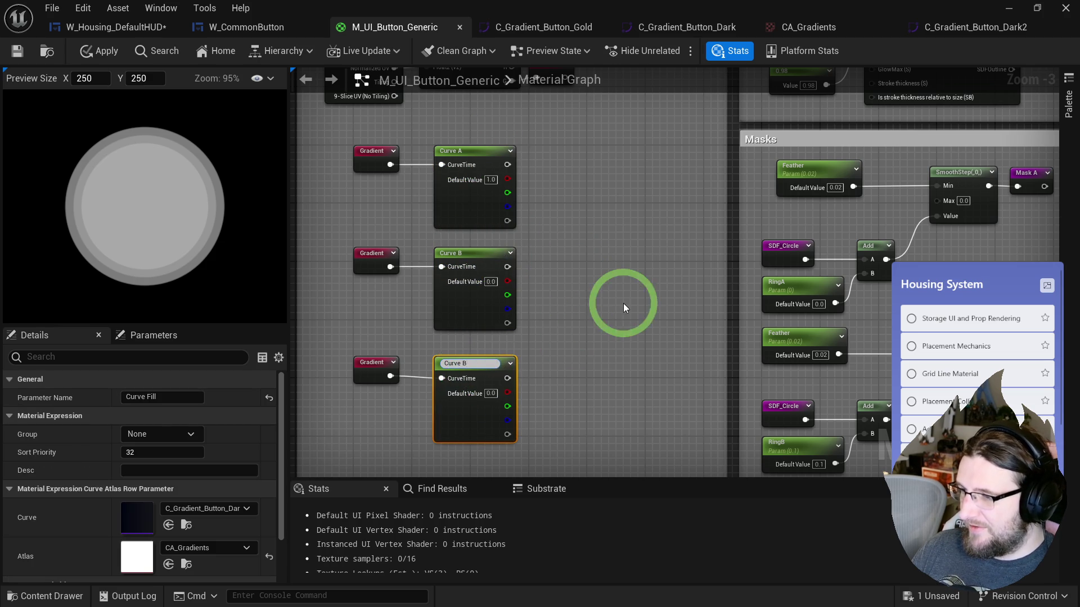
left_click(617, 310)
scroll(438, 292, "up", 2)
- Feed Curve A's bottom output into a new named reroute declaration RGBA A placed beside it
mouse_move(490, 168)
left_mouse_down()
mouse_move(795, 113)
mouse_move(656, 242)
mouse_move(531, 168)
mouse_move(593, 167)
left_mouse_up()
type("named")
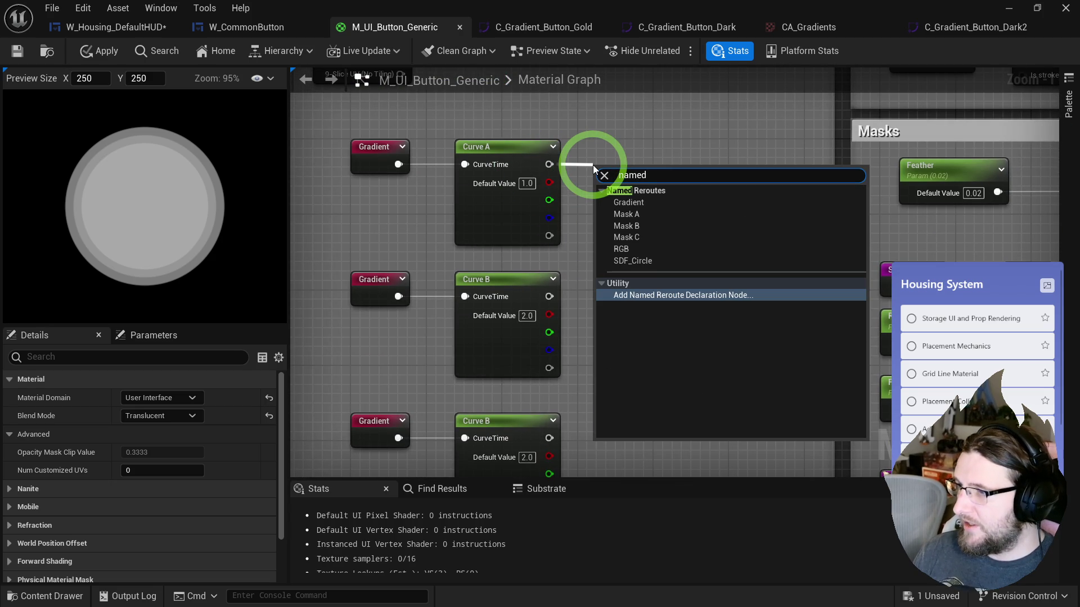
left_click_drag(549, 236, 589, 236)
type("named")
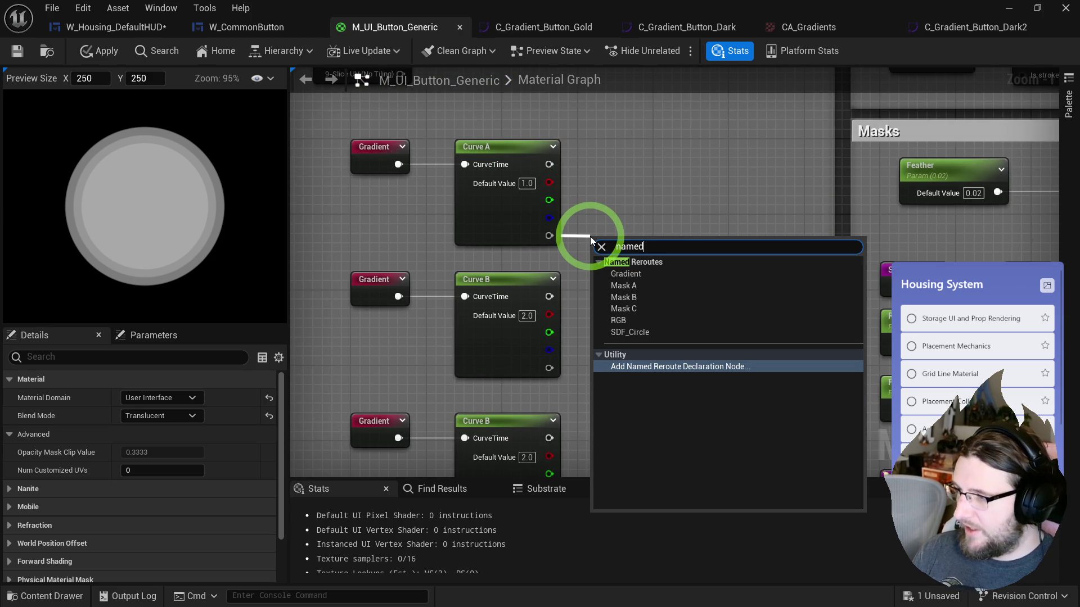
key("Return")
type("RGBA A")
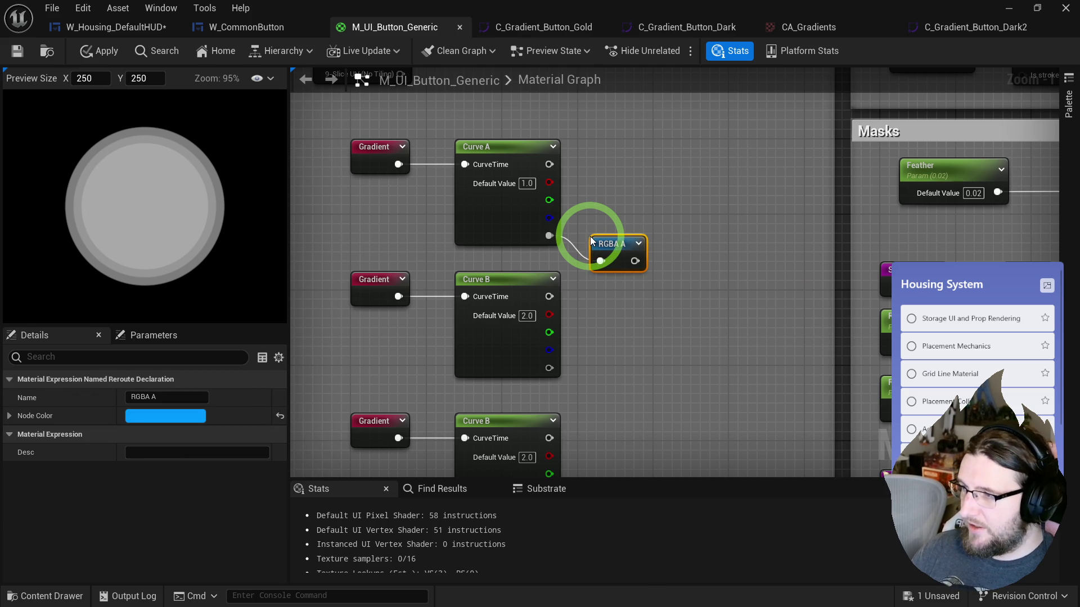
left_click_drag(616, 245, 621, 225)
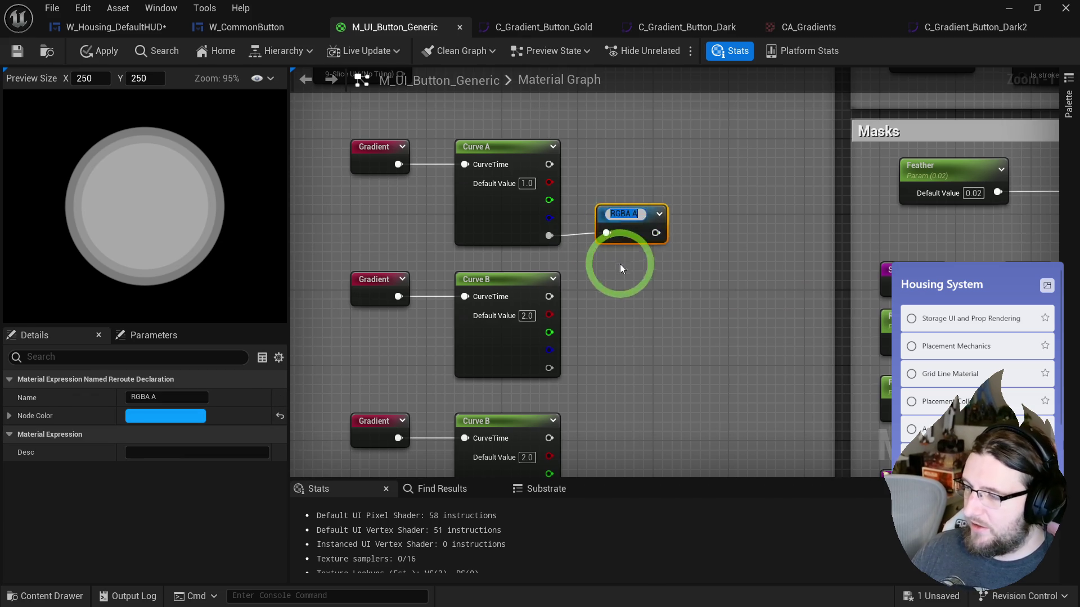
right_click(579, 297)
left_click(625, 312)
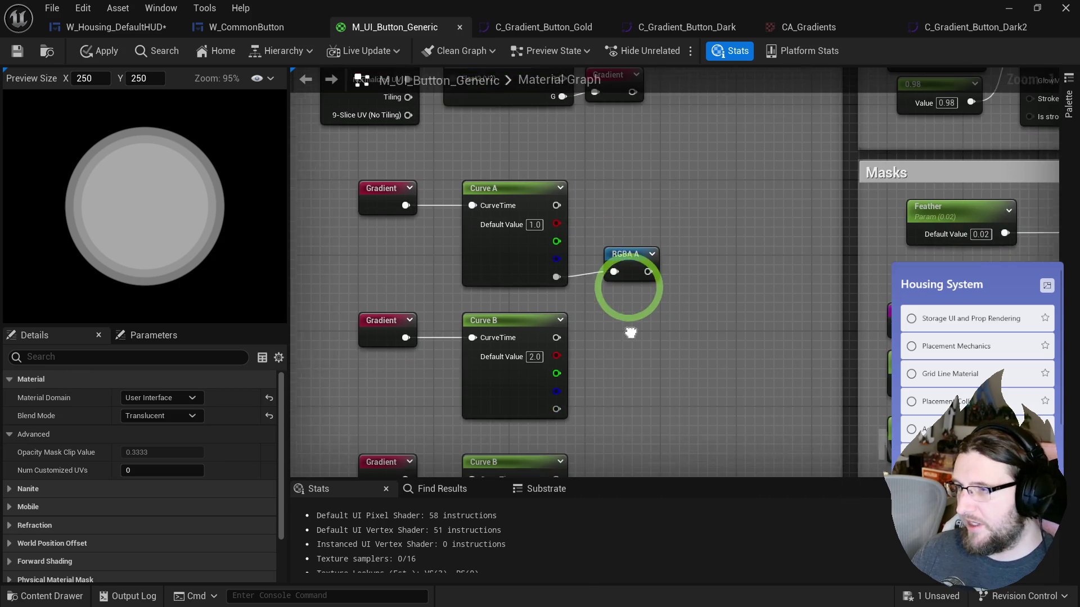
- Rename the three curve parameters to Curve Outer, Curve Stroke and Curve Fill
double_click(501, 191)
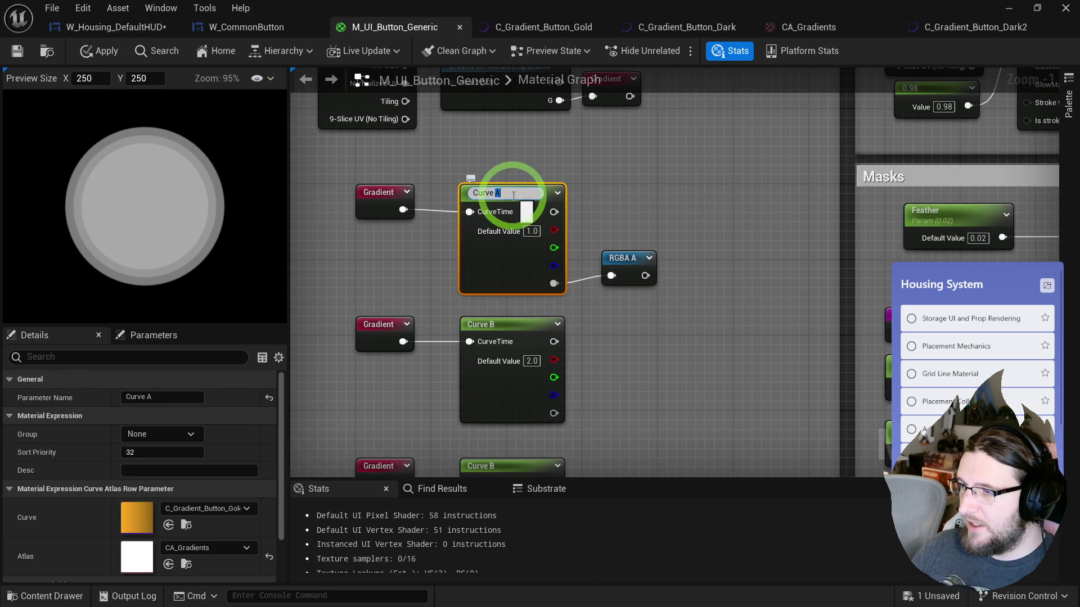
type("Outer")
double_click(498, 326)
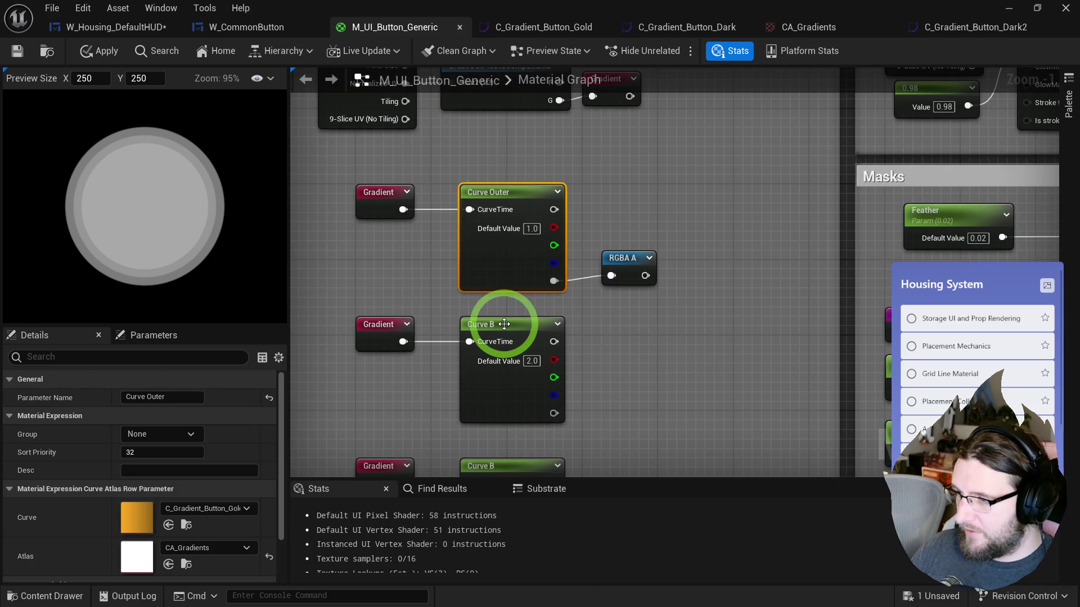
type("Stroke")
key("Return")
scroll(523, 338, "down", 3)
double_click(516, 362)
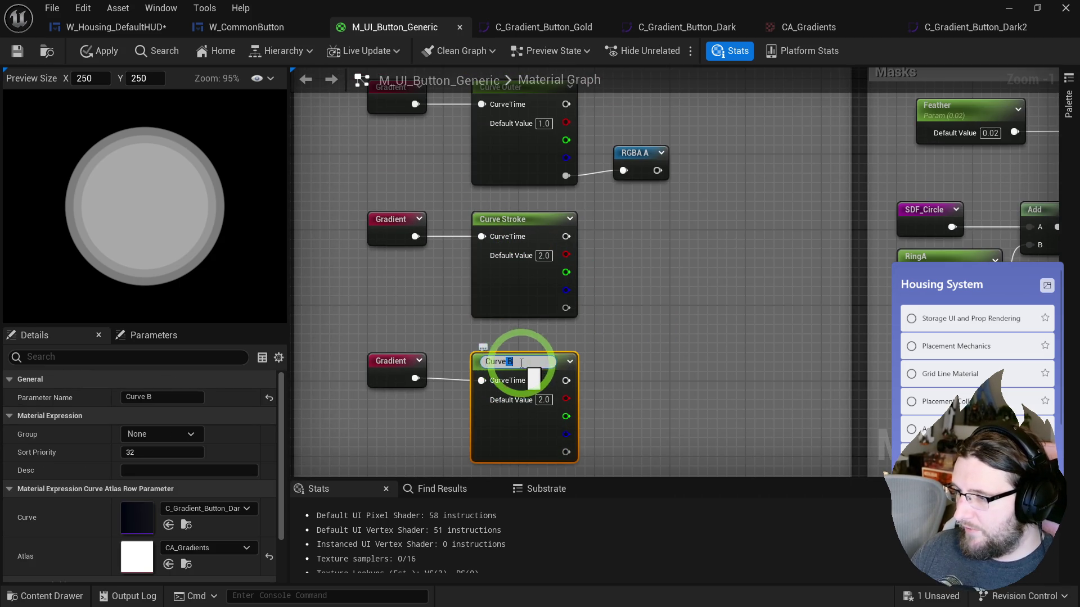
type("Fill")
key("Return")
- Rename the mask reroutes to Mask Fill, Mask Stroke and Mask Outer, fixing the misspelling
scroll(512, 261, "right", 10)
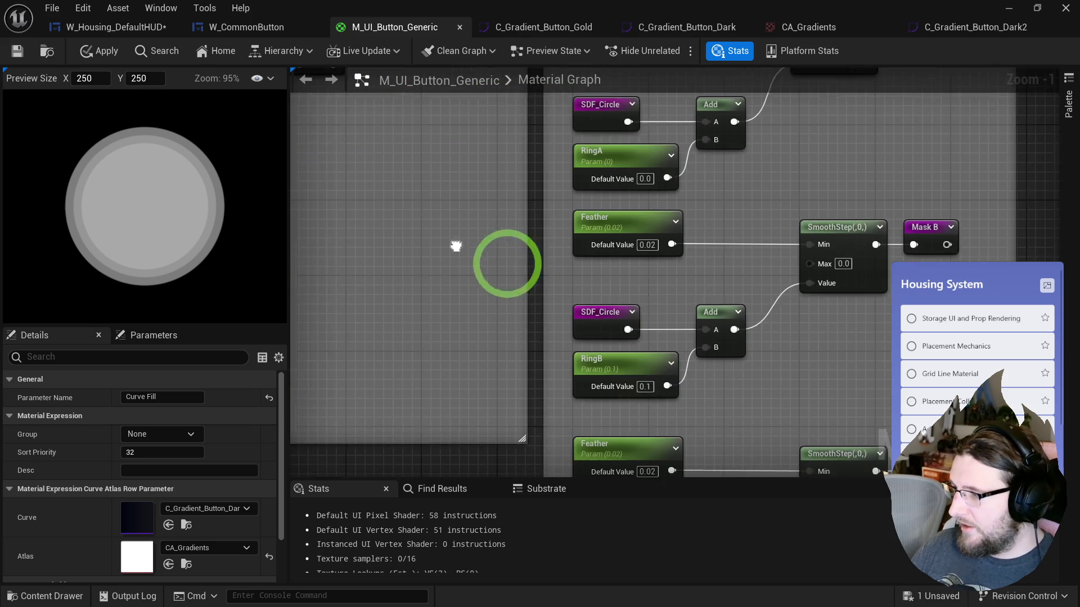
double_click(687, 339)
double_click(714, 341)
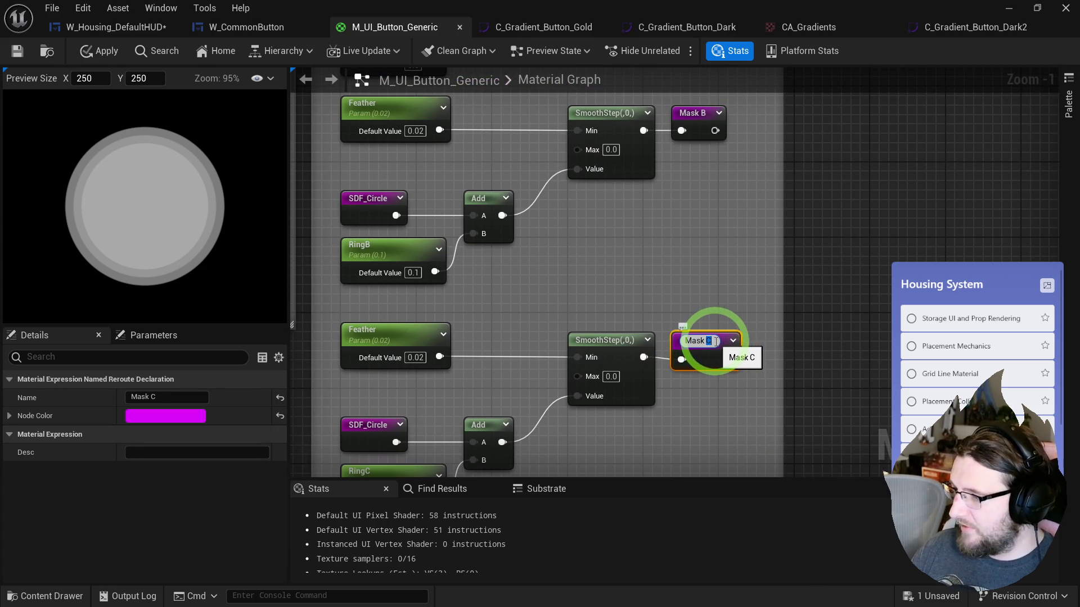
type("ill")
key("Return")
scroll(727, 250, "up", 3)
double_click(713, 192)
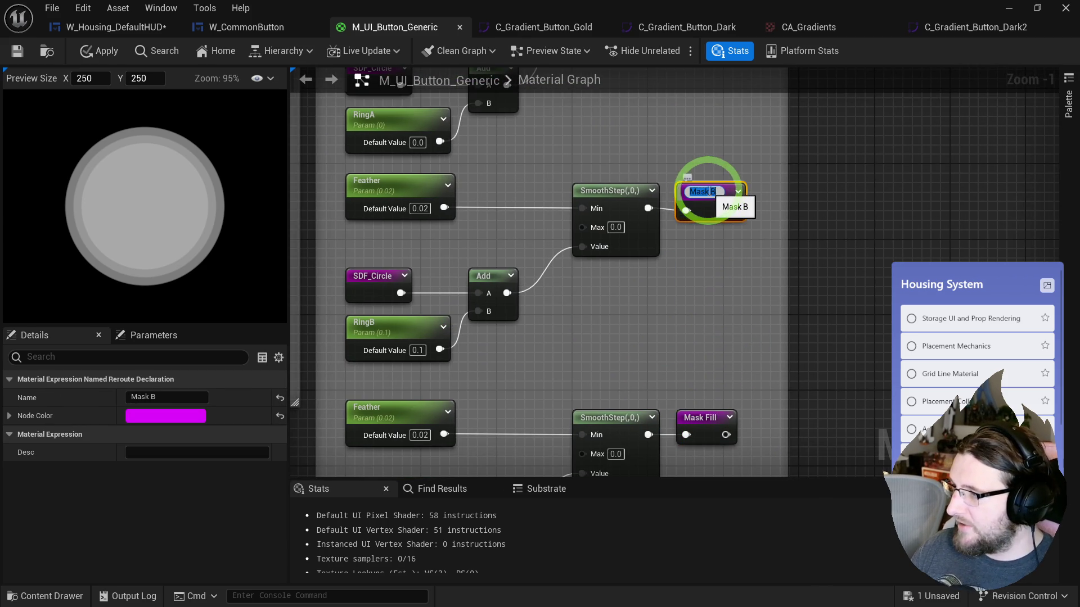
type("Stroke")
key("Return")
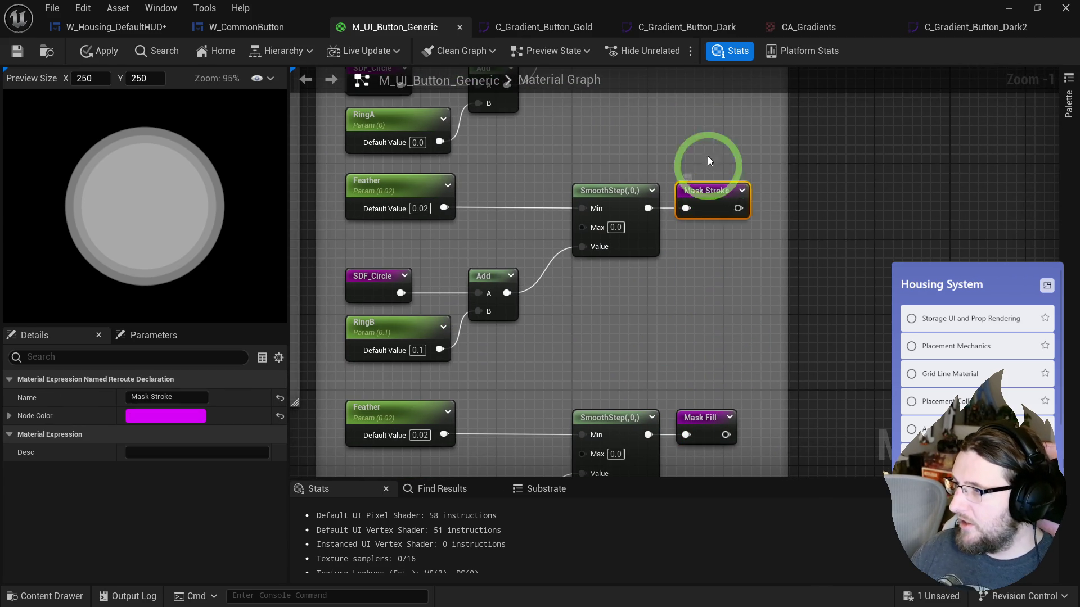
scroll(707, 154, "up", 4)
double_click(696, 184)
type("Mask Center")
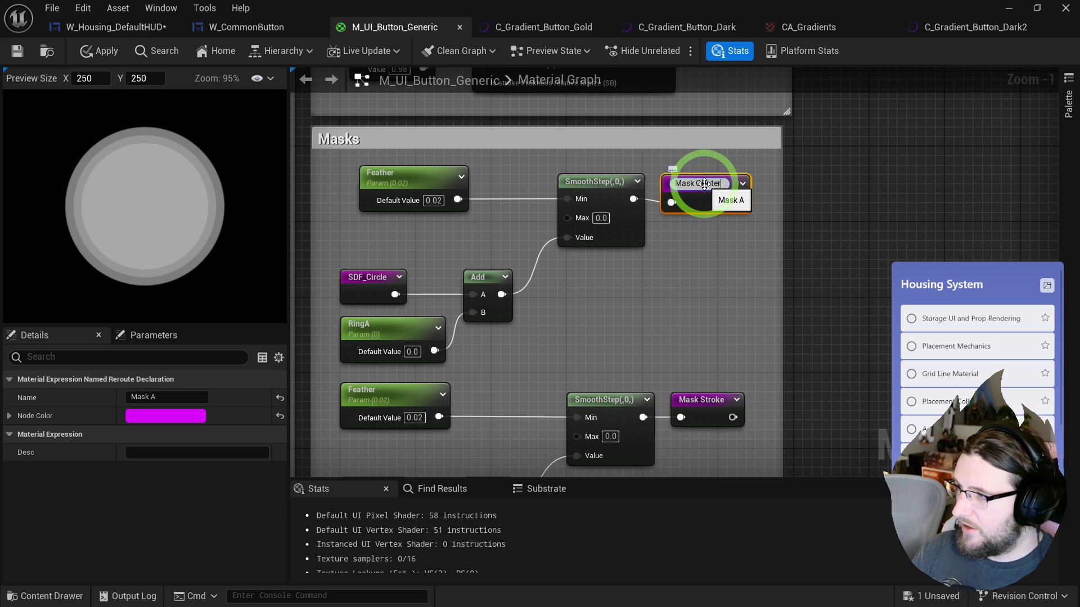
key("Return")
double_click(723, 188)
key("Left")
key("Left")
key("Left")
key("BackSpace")
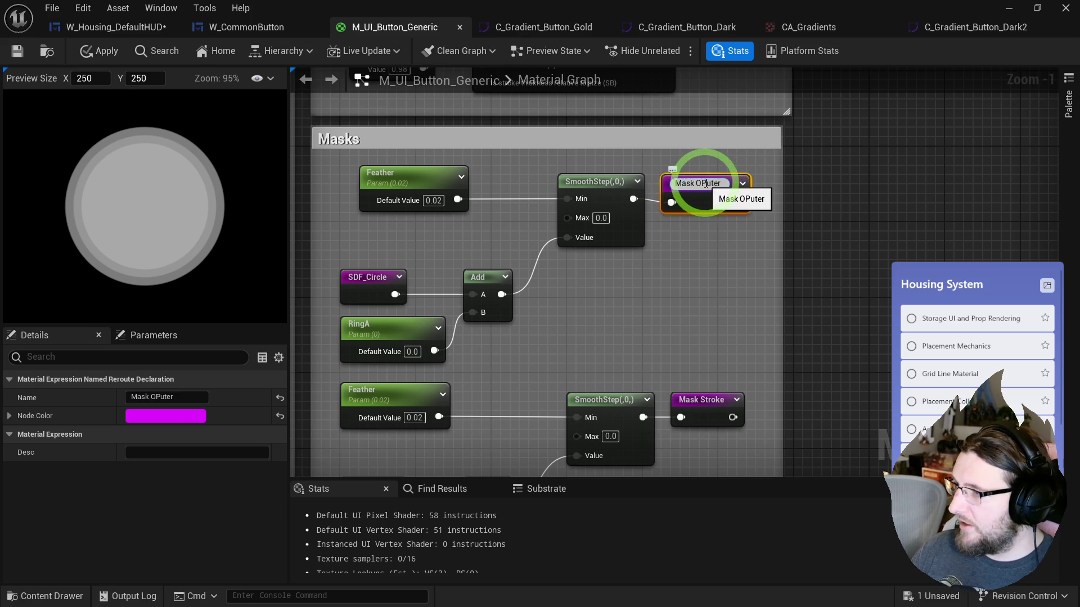
key("Return")
- Rename the RingA, RingB and RingC parameters to Ring Outer, Ring Stroke and Ring Fill
scroll(618, 281, "down", 3)
double_click(475, 271)
key("BackSpace")
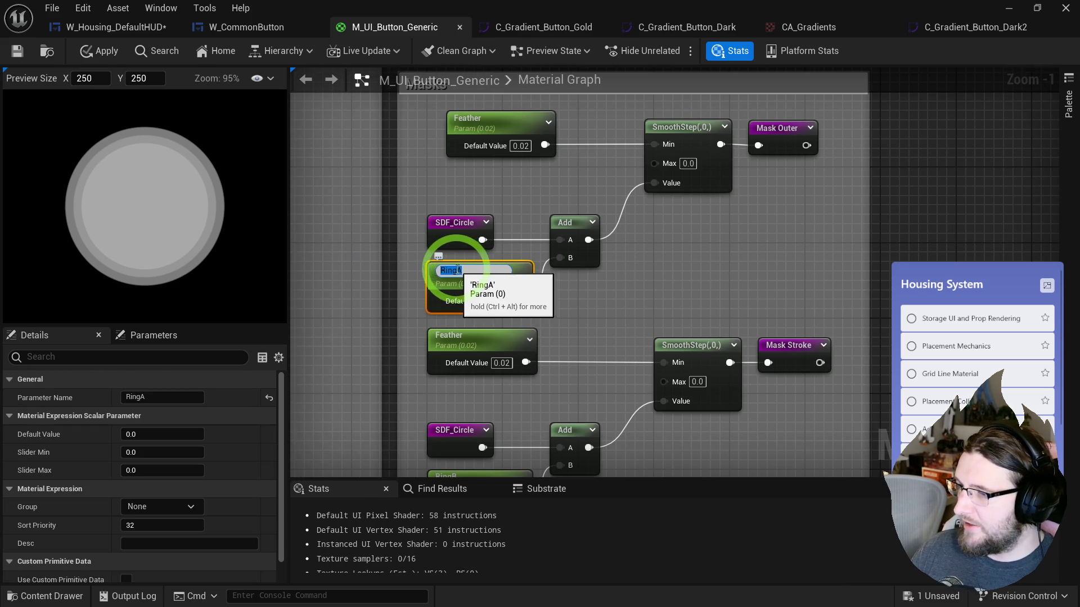
scroll(475, 272, "down", 3)
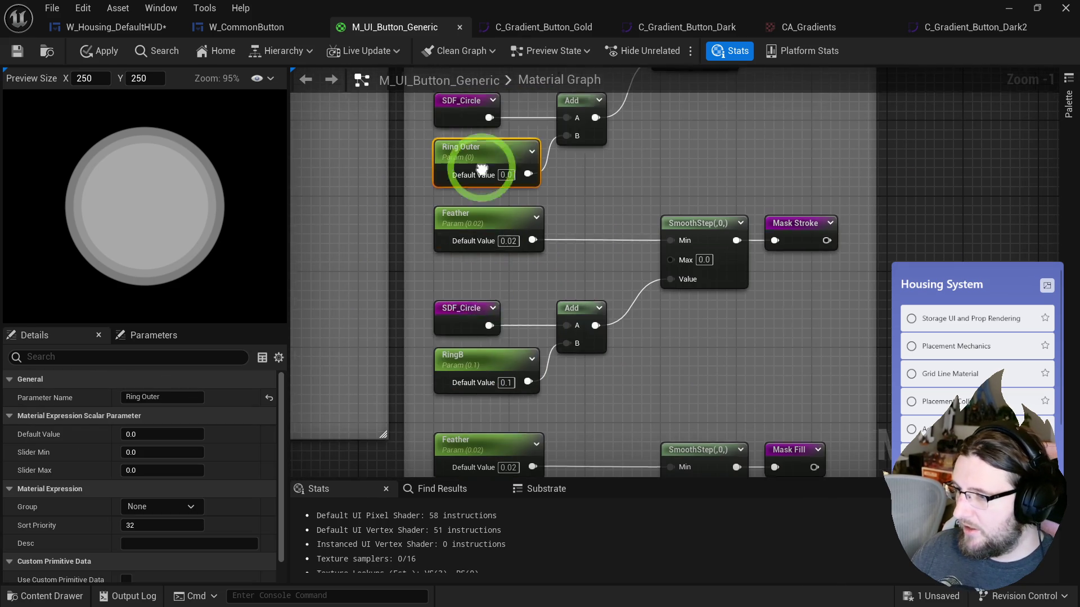
double_click(471, 356)
left_click(446, 348)
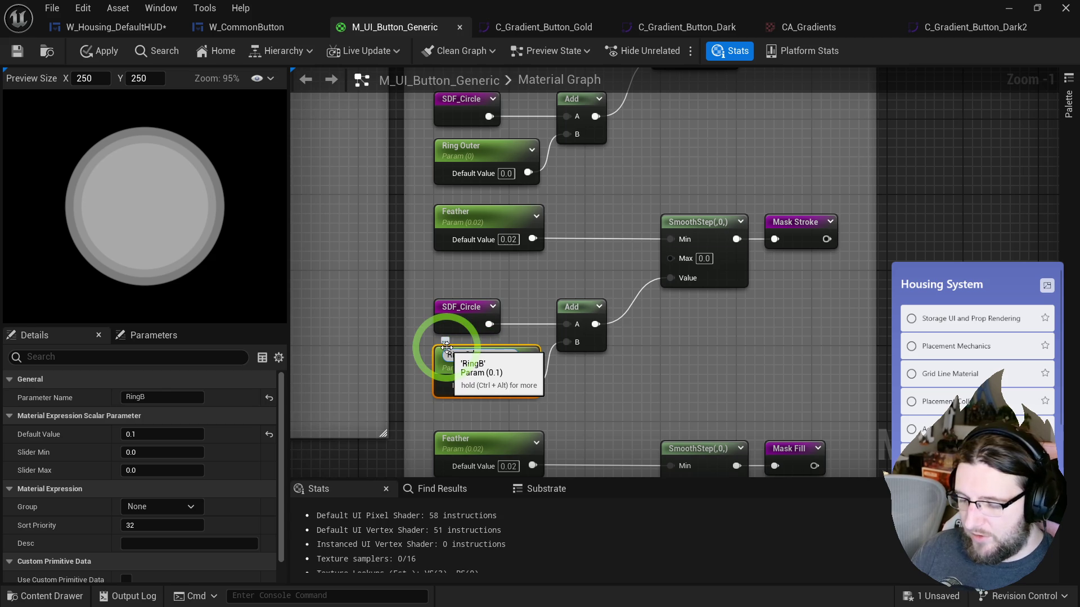
type("Stroke")
scroll(441, 393, "down", 4)
double_click(439, 384)
left_click_drag(439, 384, 449, 385)
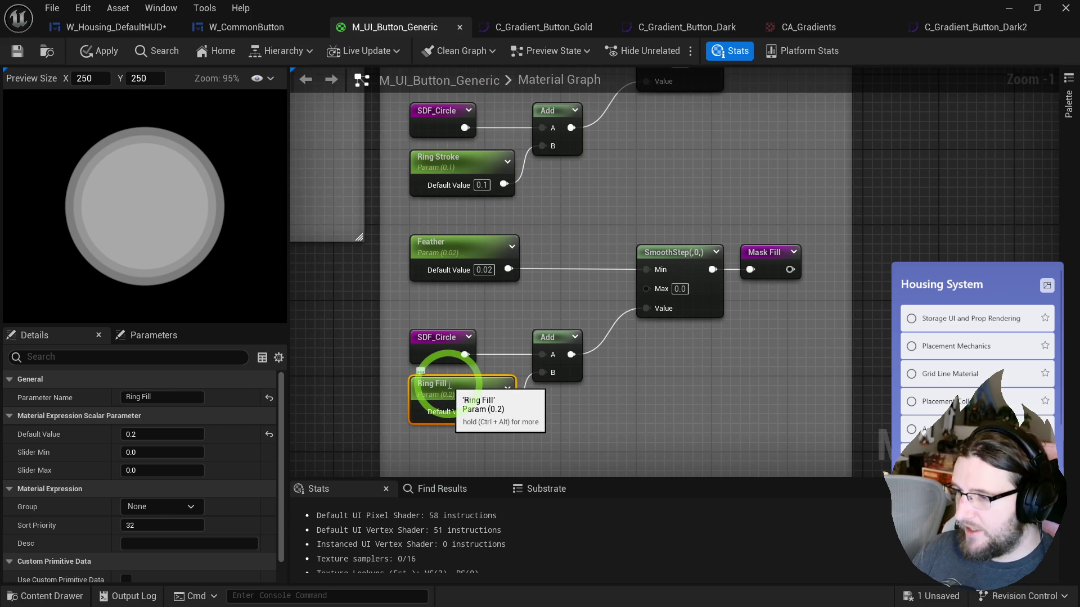
scroll(483, 287, "down", 3)
mouse_move(569, 258)
left_mouse_down()
mouse_move(597, 149)
mouse_move(550, 325)
mouse_move(579, 410)
mouse_move(566, 265)
mouse_move(815, 410)
mouse_move(615, 276)
left_mouse_up()
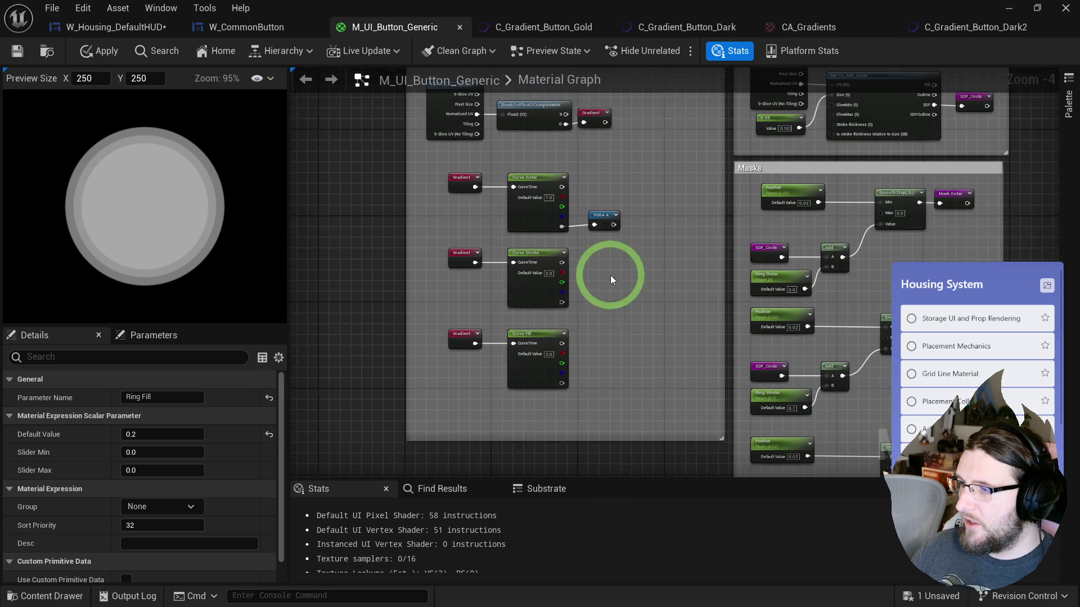
- Rename RGBA A to RGBA Outer and duplicate it into RGBA Stroke and RGBA Fill reroutes
scroll(615, 277, "up", 3)
double_click(601, 172)
left_click_drag(609, 174, 624, 180)
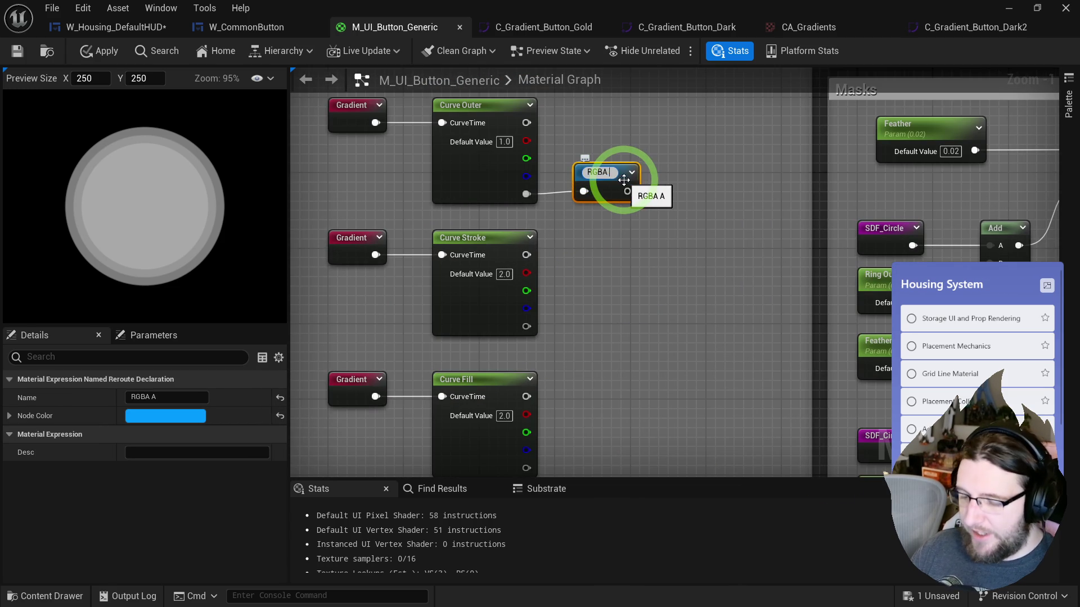
type("Outer")
left_click(606, 172)
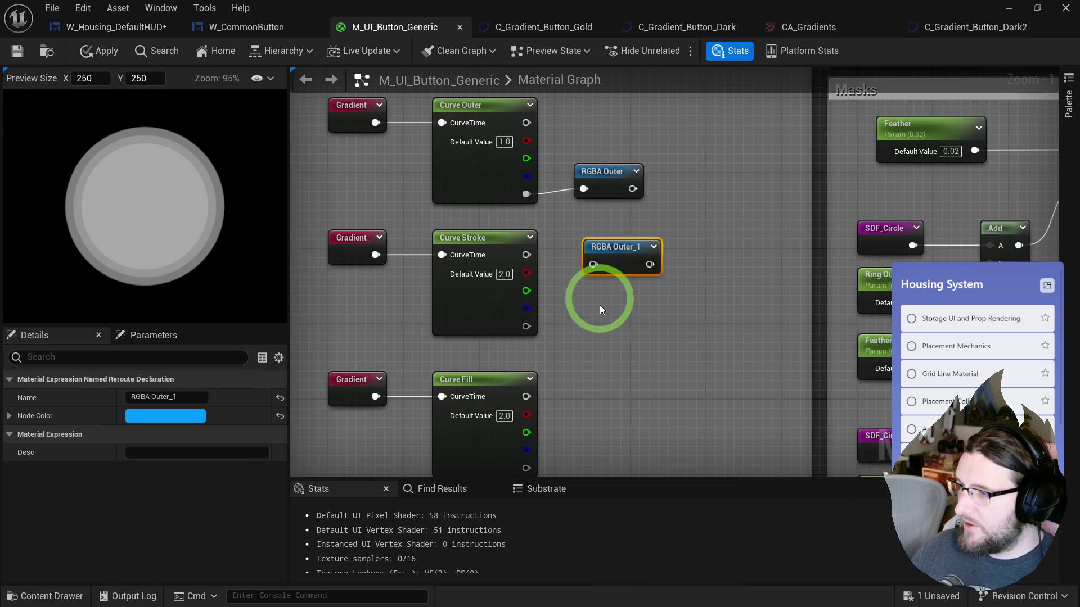
key("ctrl+d")
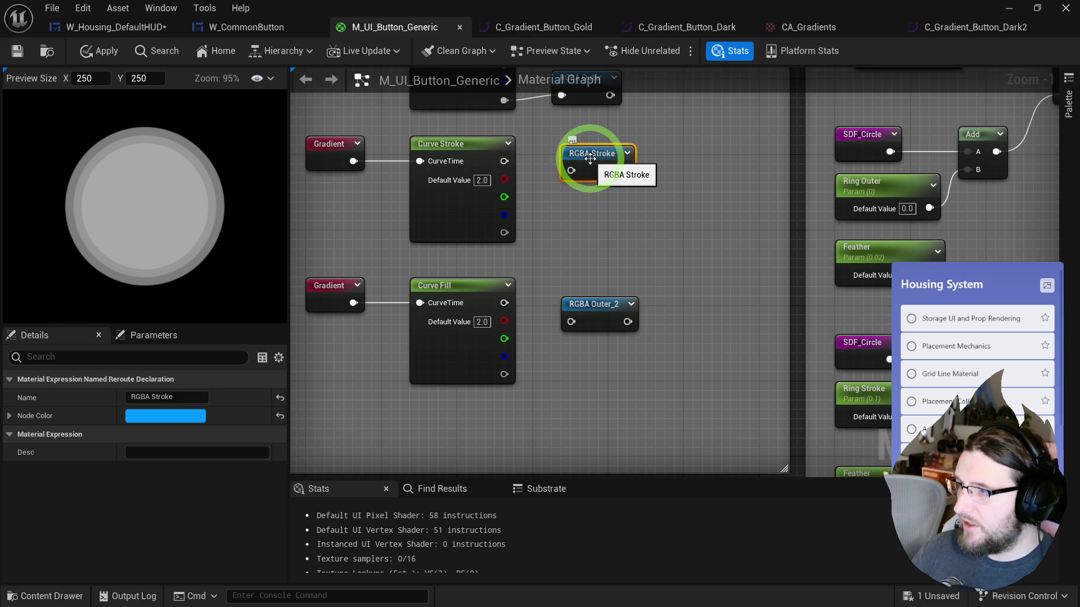
left_click(580, 322)
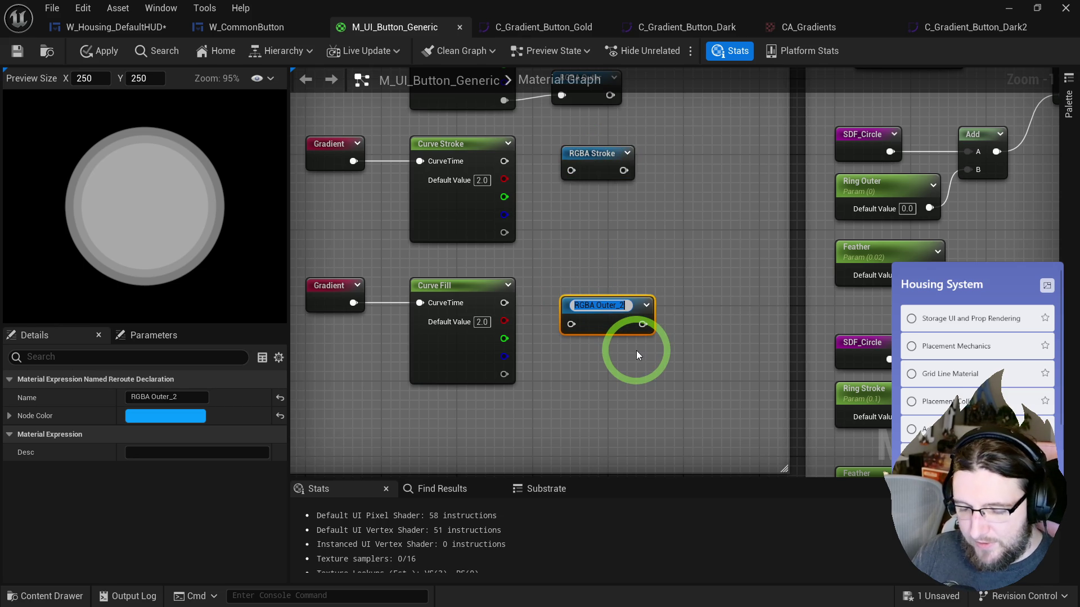
type("RGBA Fill")
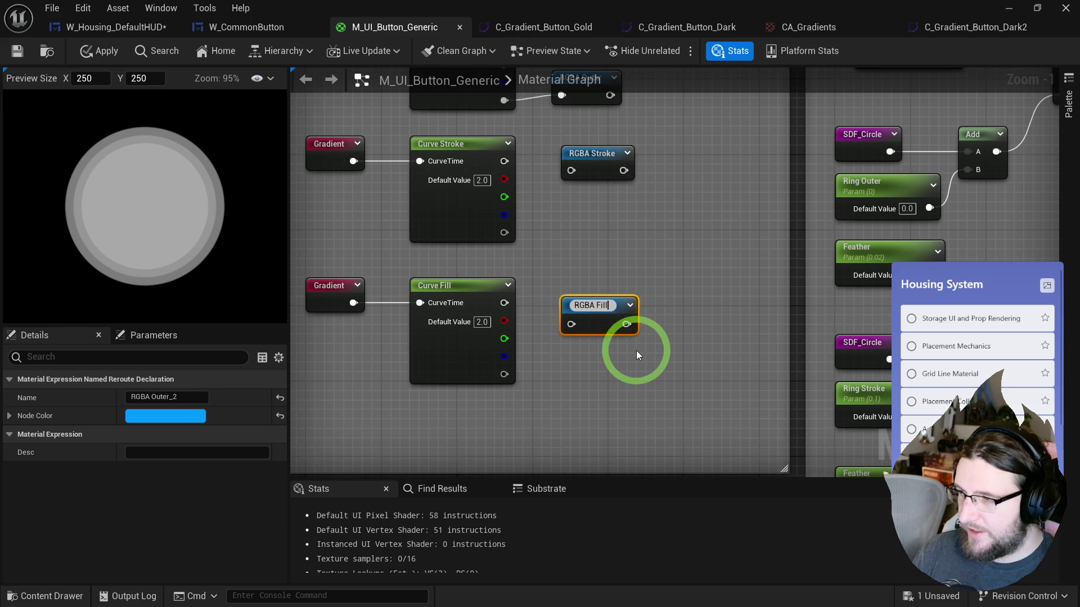
key("Return")
- Wire Curve Fill and Curve Stroke colour outputs to their reroutes and straighten RGBA Stroke
left_click_drag(511, 303, 581, 325)
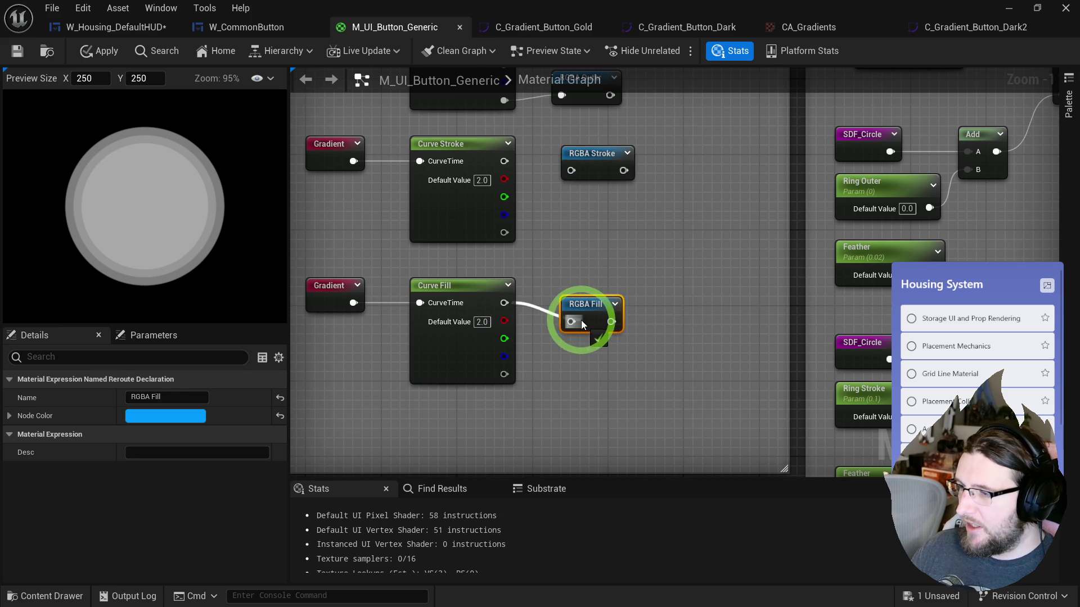
scroll(577, 295, "up", 3)
left_click_drag(508, 254, 579, 265)
left_click(602, 248)
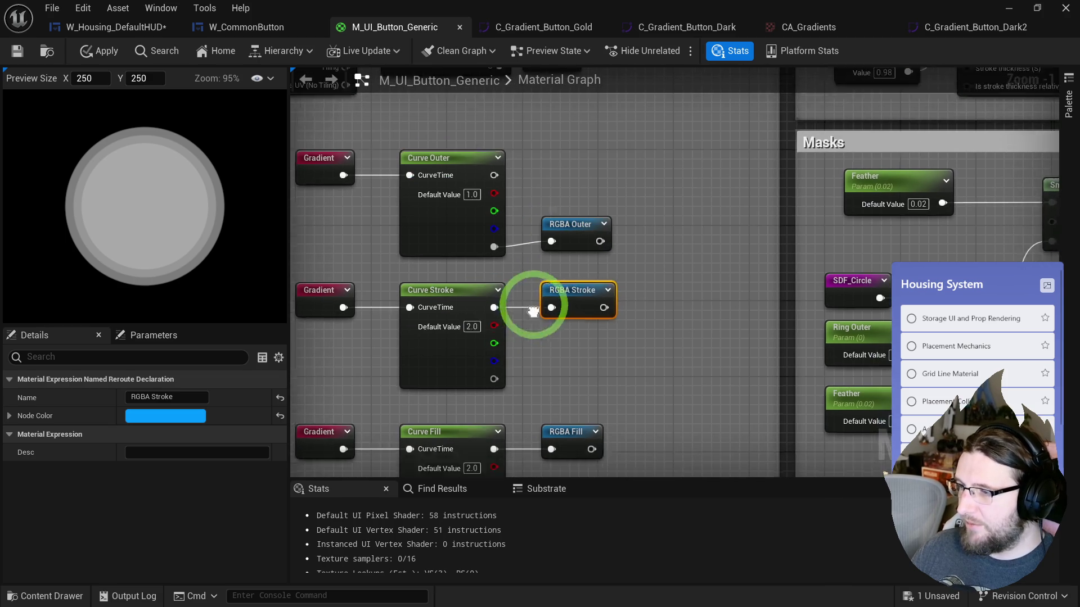
left_click_drag(499, 253, 500, 320)
left_click(478, 304, "shift")
left_click(357, 245, "shift")
key("q")
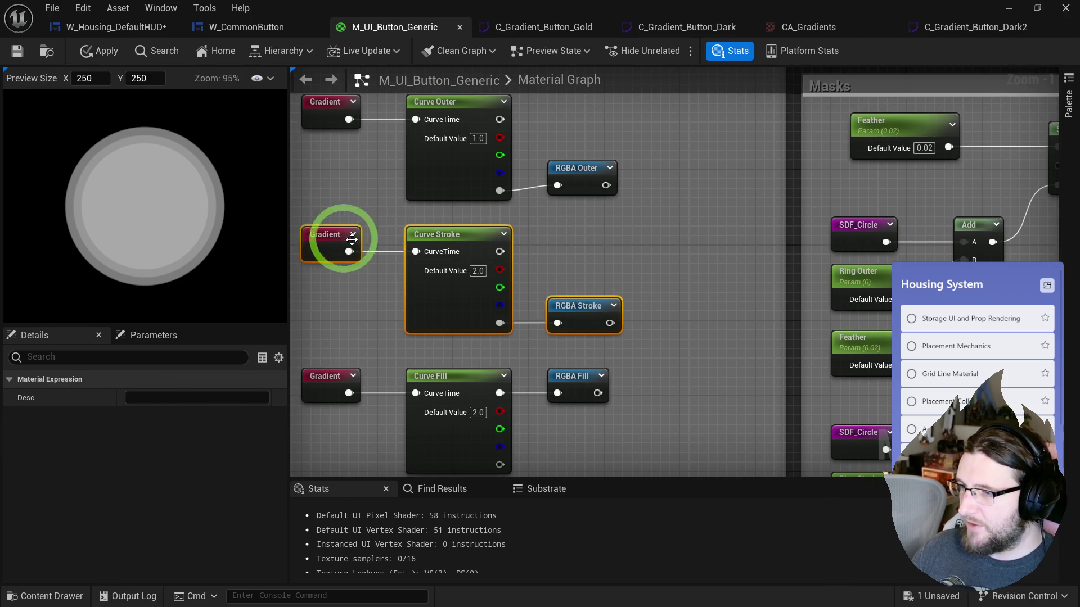
- Straighten RGBA Outer, rewire RGBA Fill to Curve Fill's colour output and straighten it
left_click_drag(604, 206, 313, 108)
key("q")
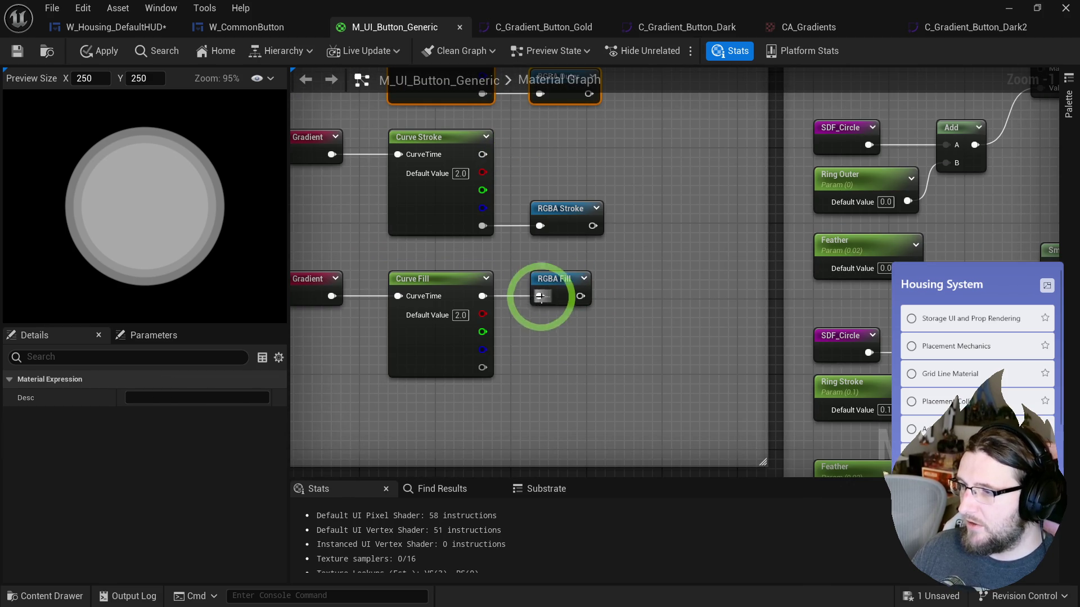
left_click_drag(476, 297, 482, 367)
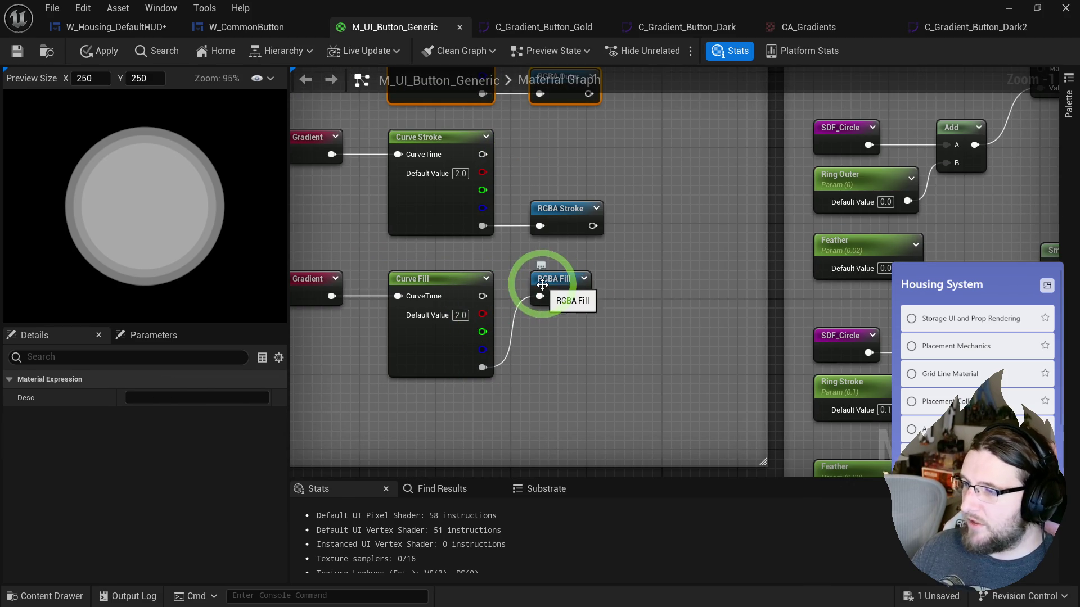
left_click_drag(543, 285, 543, 351)
left_click(458, 333, "shift")
key("q")
left_click(361, 294)
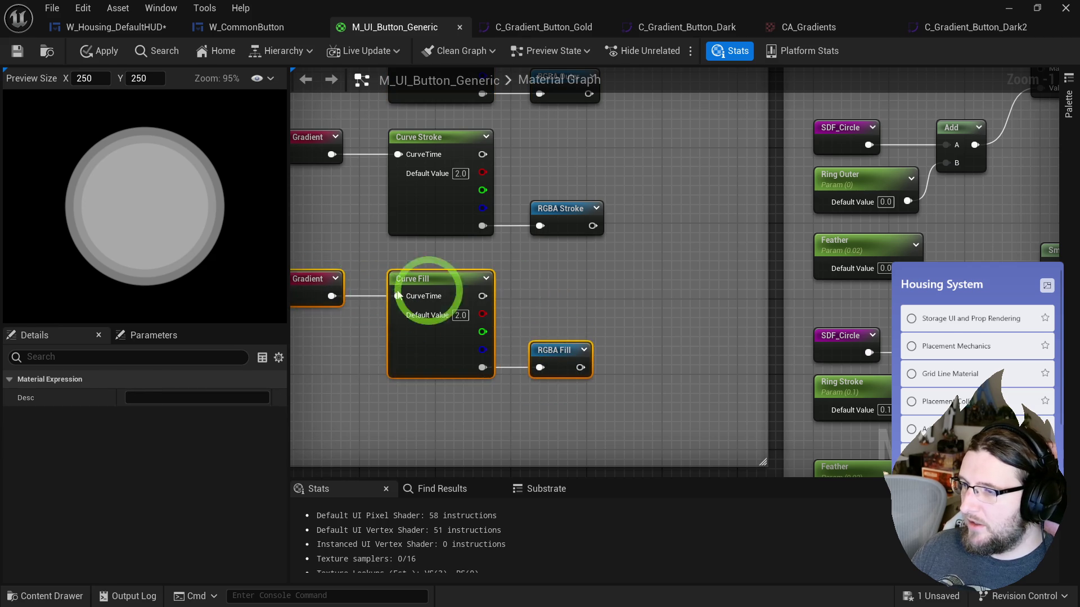
left_click_drag(624, 280, 599, 321)
scroll(599, 321, "down", 4)
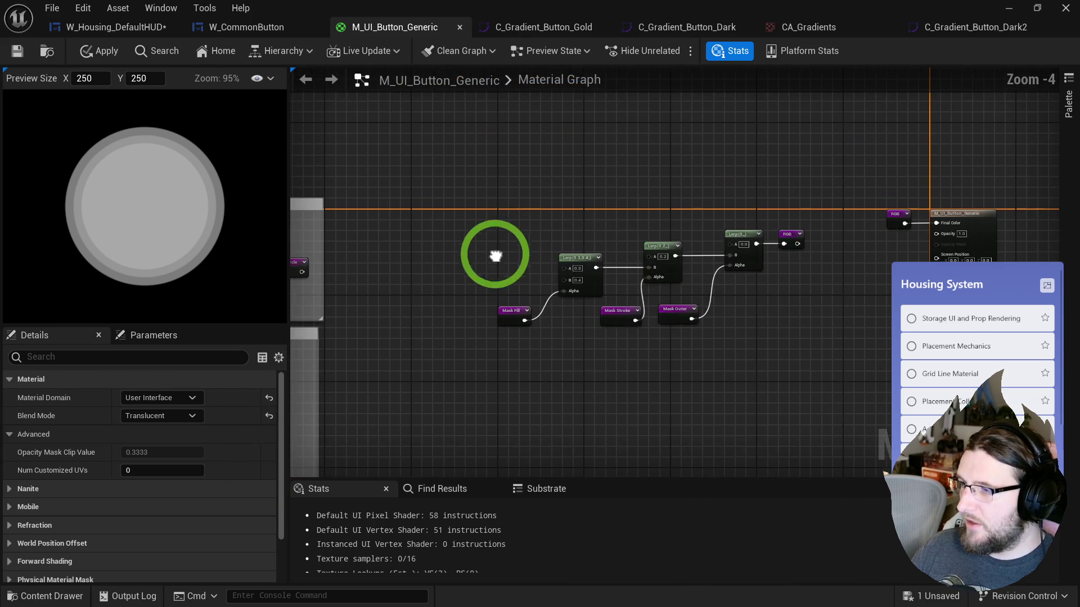
- Place RGBA Fill, RGBA Outer and RGBA Stroke named reroute usages from an 'rgba' search
right_click(518, 212)
type("rgba")
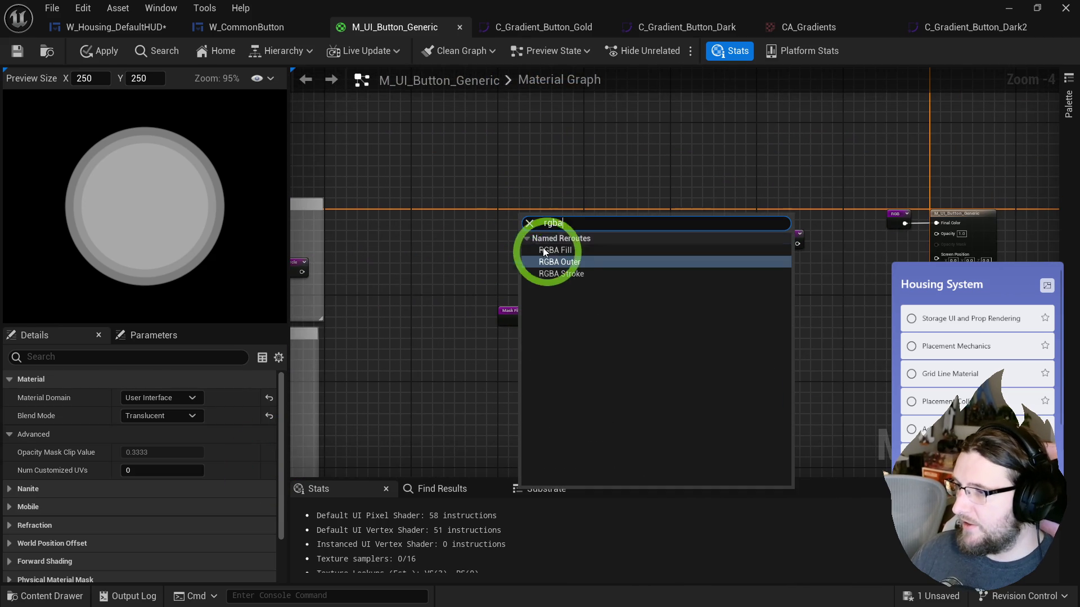
left_click(561, 251)
right_click(465, 231)
type("rgba")
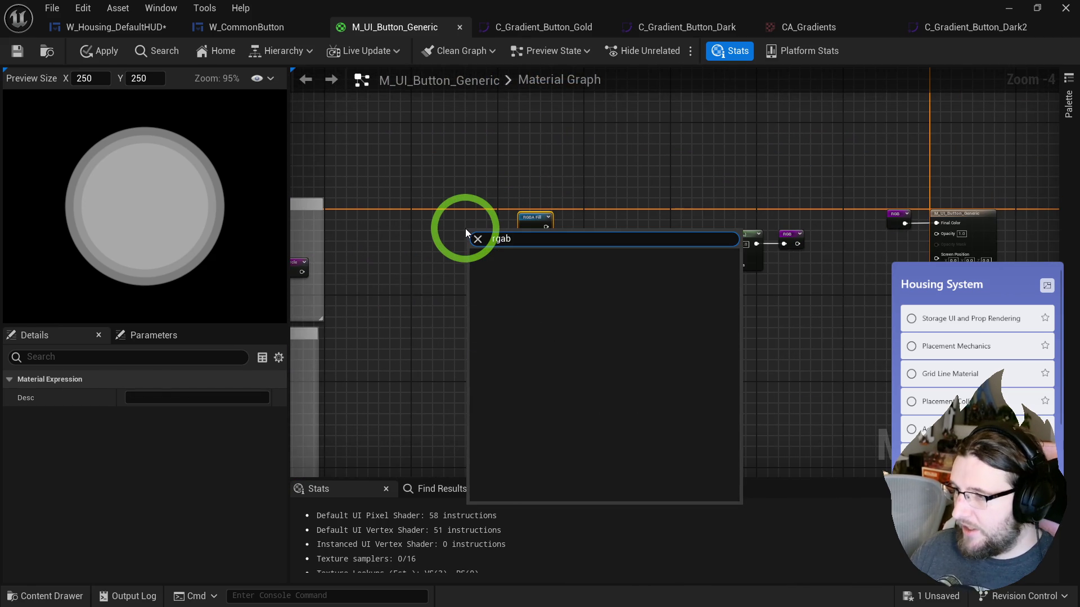
left_click(507, 278)
right_click(569, 207)
type("rgba")
left_click(615, 250)
- Arrange the RGBA reroutes beside the Lerp chain and wire RGBA Stroke into the first Lerp's A
scroll(596, 226, "up", 3)
left_click(548, 232)
mouse_move(508, 221)
left_mouse_down()
mouse_move(477, 326)
mouse_move(557, 320)
left_mouse_up()
mouse_move(605, 205)
left_mouse_down()
mouse_move(471, 291)
mouse_move(558, 301)
left_mouse_up()
left_click_drag(414, 242, 706, 279)
left_click_drag(615, 254, 589, 236)
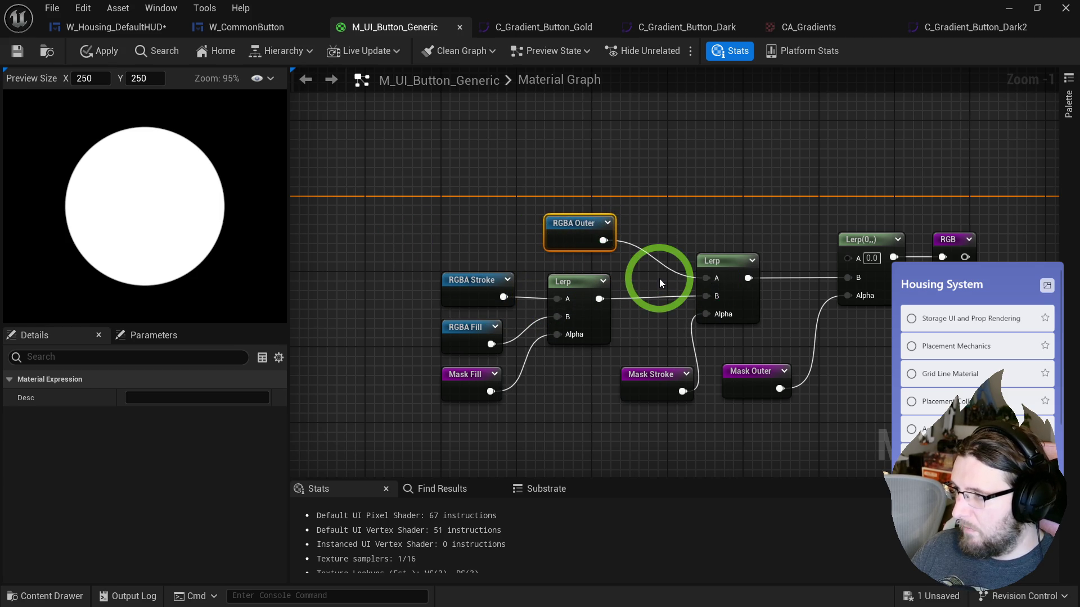
mouse_move(702, 250)
left_mouse_down()
mouse_move(747, 234)
mouse_move(750, 256)
mouse_move(723, 229)
mouse_move(928, 270)
left_mouse_up()
left_click_drag(783, 247, 781, 240)
left_click_drag(480, 204, 538, 256)
left_click(856, 245)
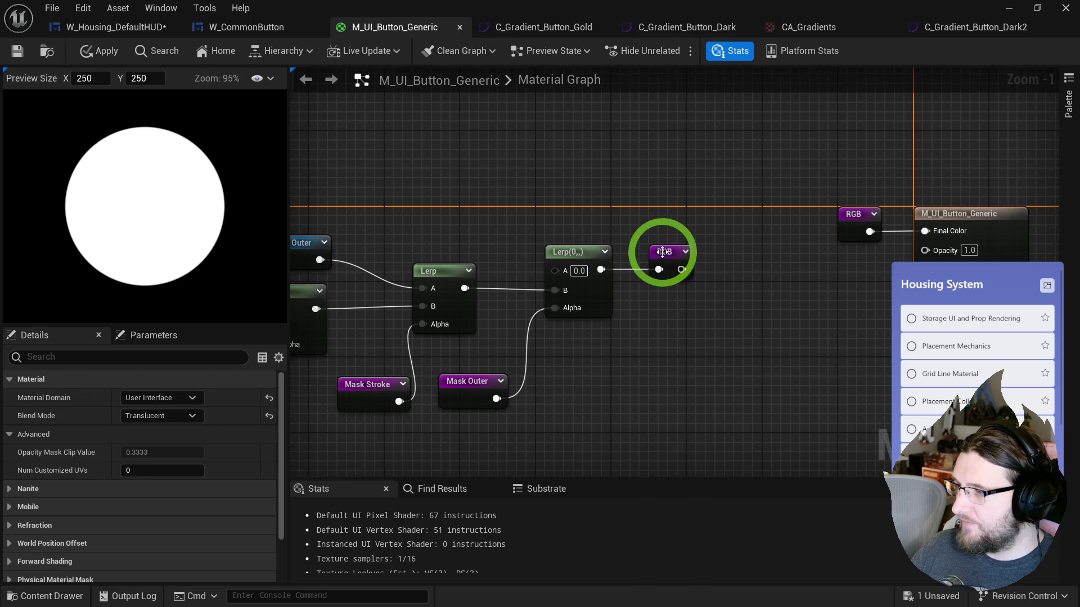
- Rename the RGB reroute to RGBA
double_click(669, 254)
type("RGBA")
key("Return")
- Add a Component Mask with only A checked after RGBA and connect it to Opacity
left_click(837, 231)
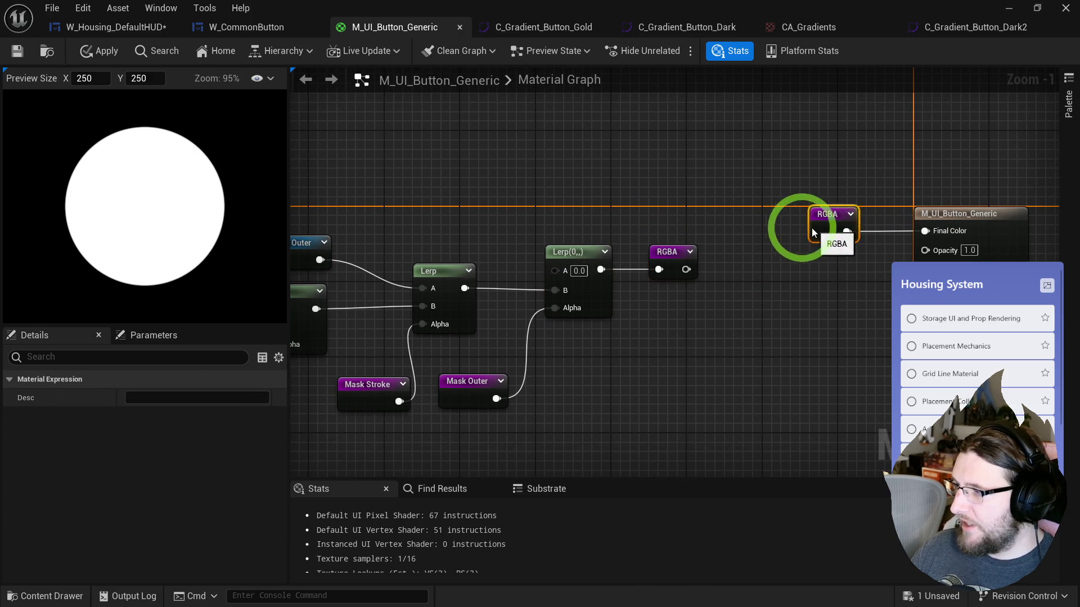
left_click_drag(790, 231, 816, 251)
type("comp m")
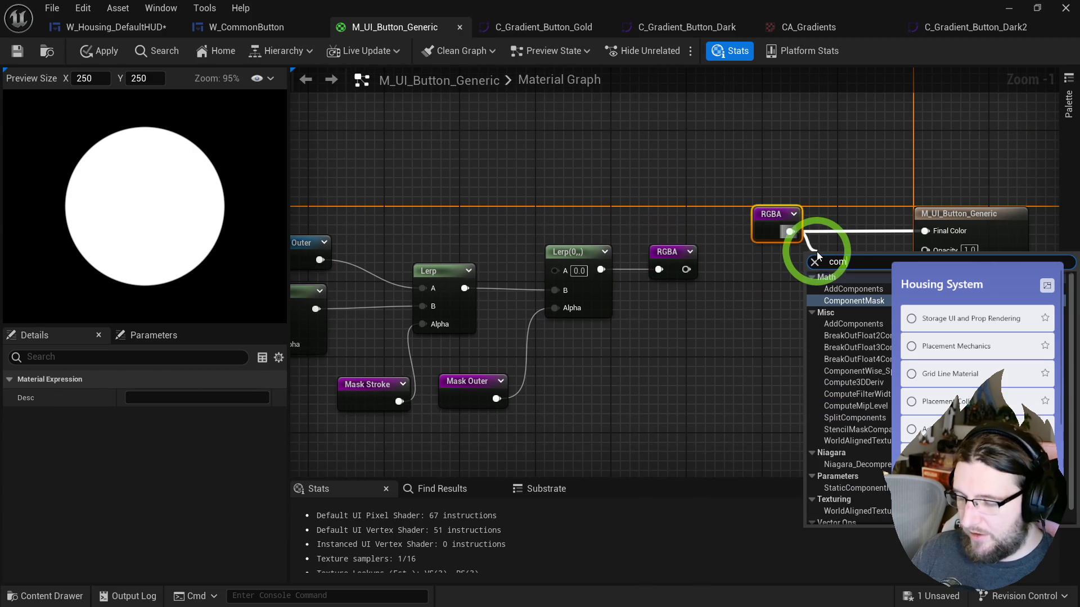
key("Return")
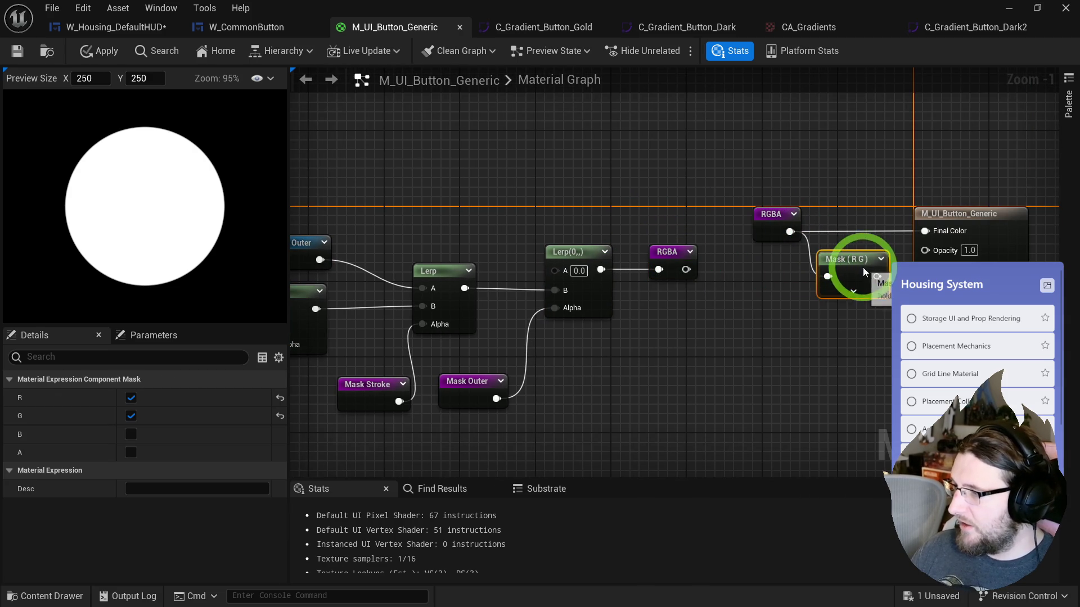
left_click(131, 399)
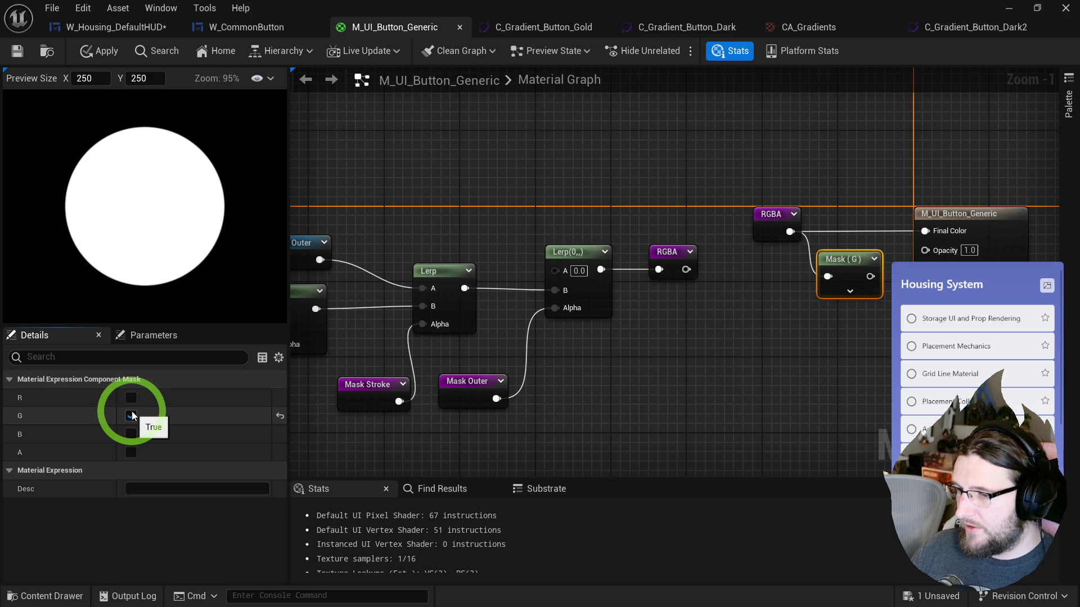
left_click(131, 416)
left_click(130, 452)
left_click(873, 321)
left_click_drag(870, 277, 926, 251)
mouse_move(433, 257)
left_mouse_down()
mouse_move(668, 195)
mouse_move(719, 192)
mouse_move(639, 215)
left_mouse_up()
double_click(582, 203)
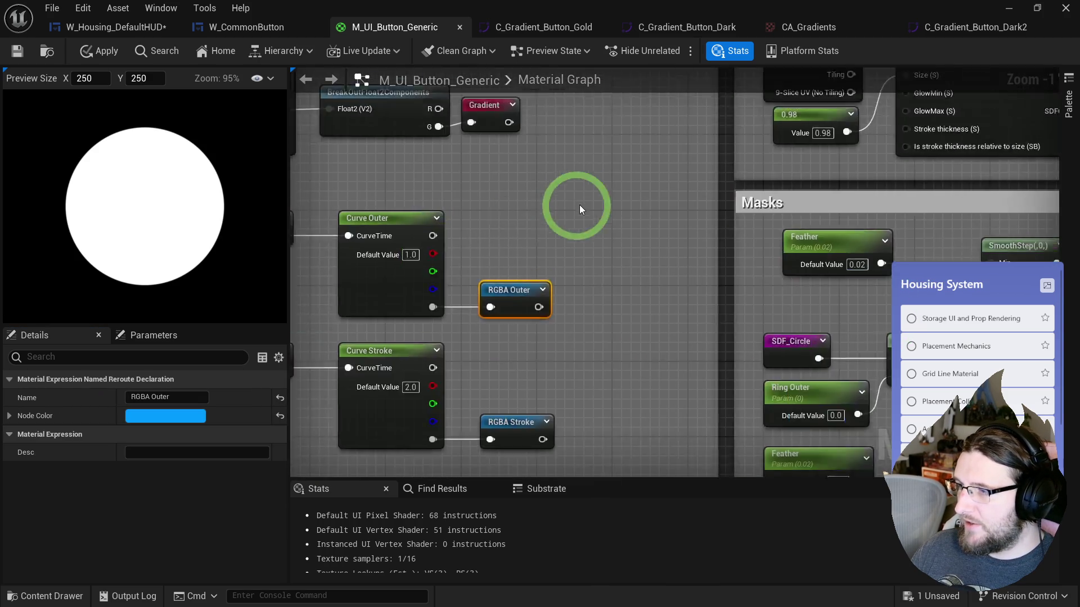
- Select the Curve Outer, Curve Stroke and Curve Fill parameter nodes to inspect them
left_click(647, 226)
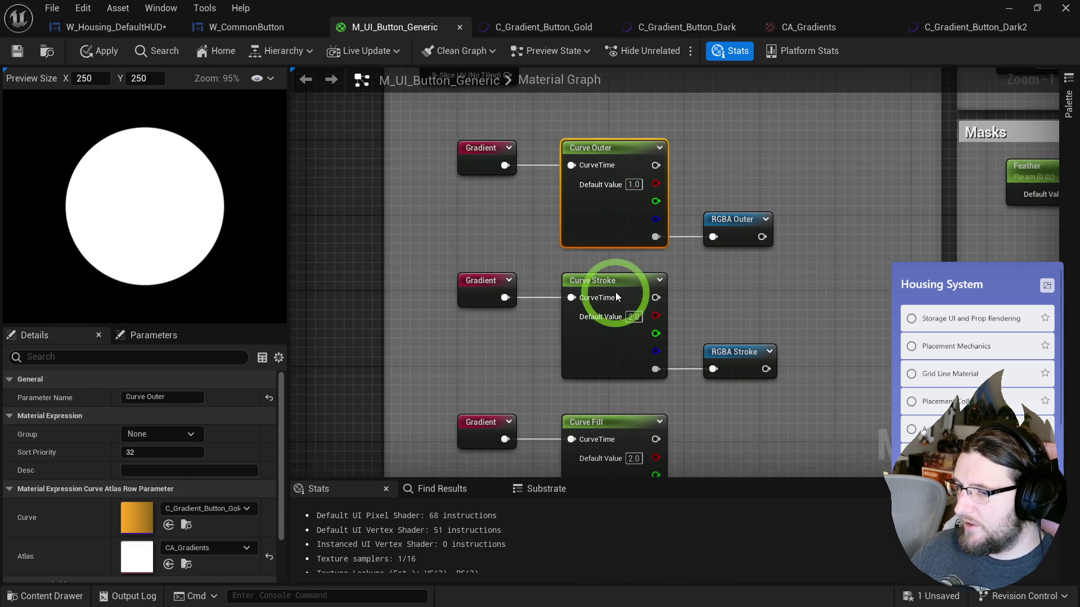
left_click_drag(615, 289, 610, 251)
left_click(610, 250)
left_click(590, 410)
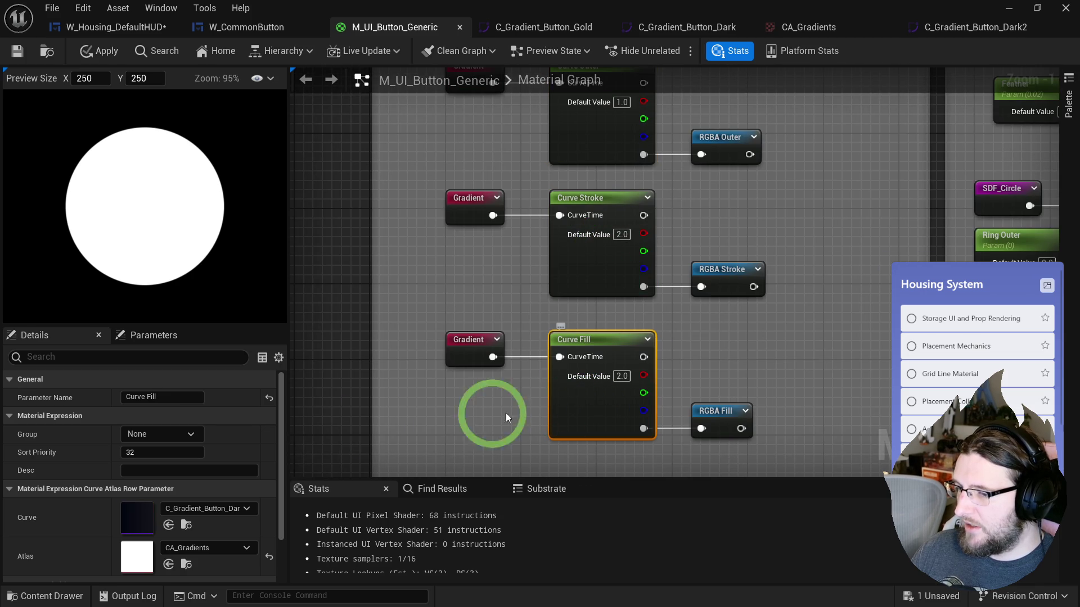
- Return to the Lerp chain and masks and open the RGBA reroute's context menu
double_click(753, 290)
scroll(730, 393, "down", 2)
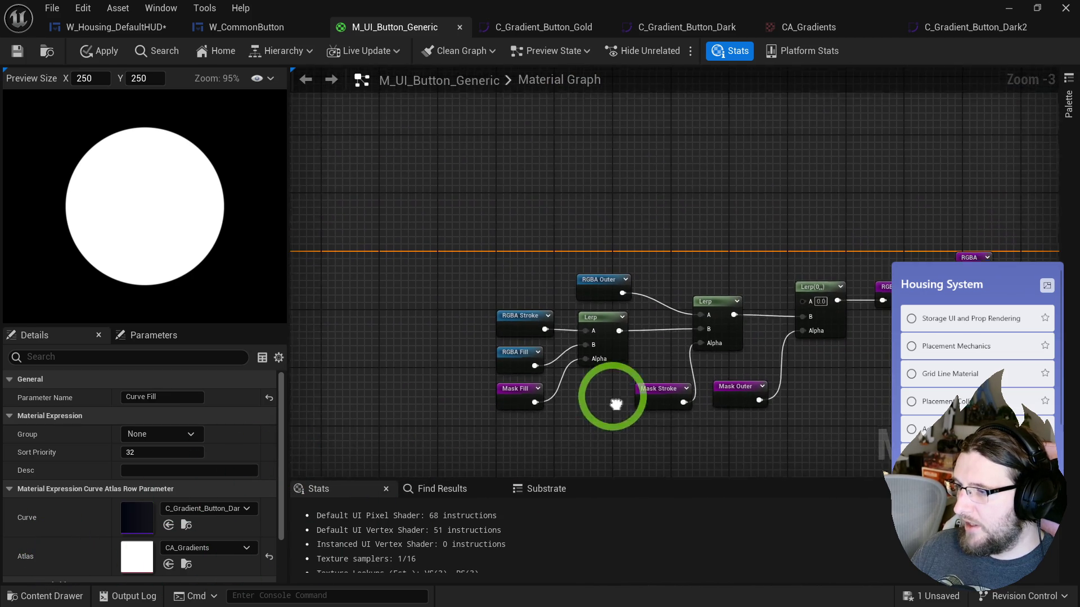
left_click_drag(432, 320, 555, 321)
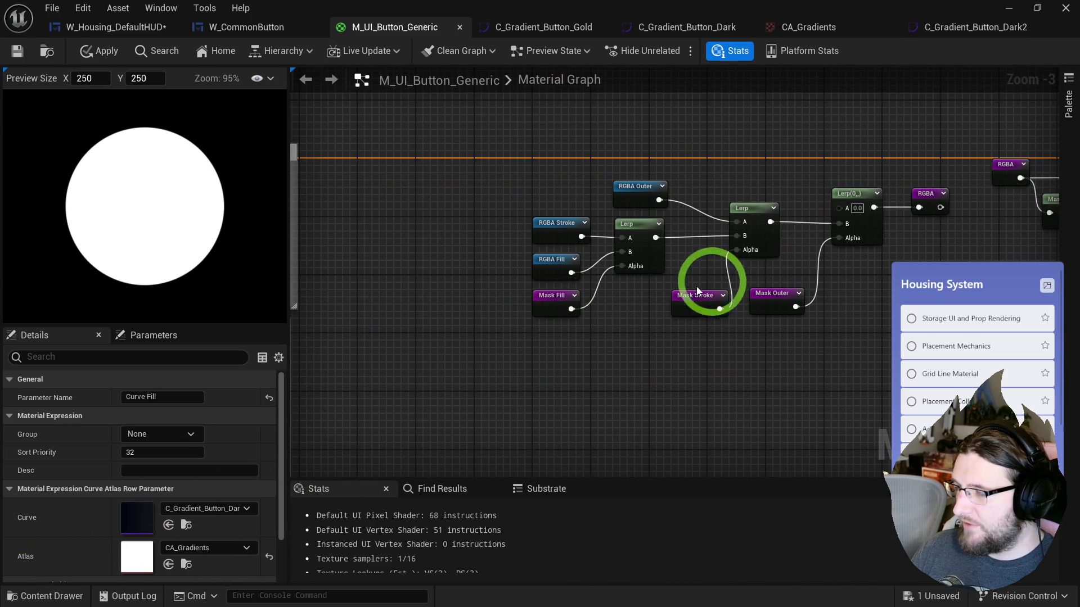
scroll(782, 255, "up", 2)
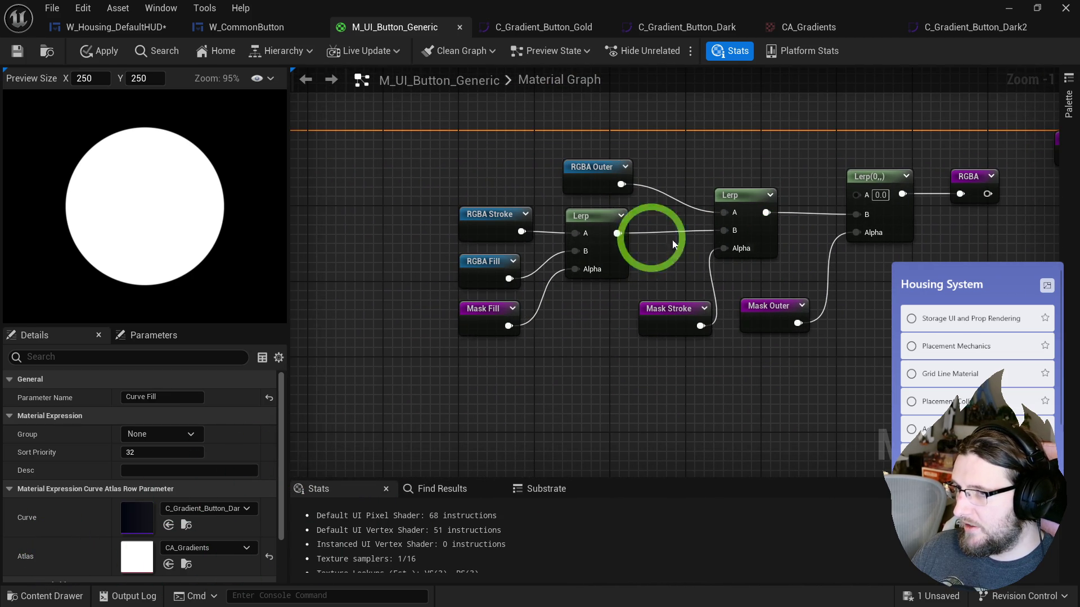
scroll(723, 241, "down", 2)
mouse_move(554, 212)
left_mouse_down()
mouse_move(622, 33)
mouse_move(707, 298)
mouse_move(861, 248)
mouse_move(705, 442)
mouse_move(622, 363)
mouse_move(362, 252)
mouse_move(306, 321)
mouse_move(713, 188)
left_mouse_up()
scroll(707, 302, "down", 1)
right_click(695, 183)
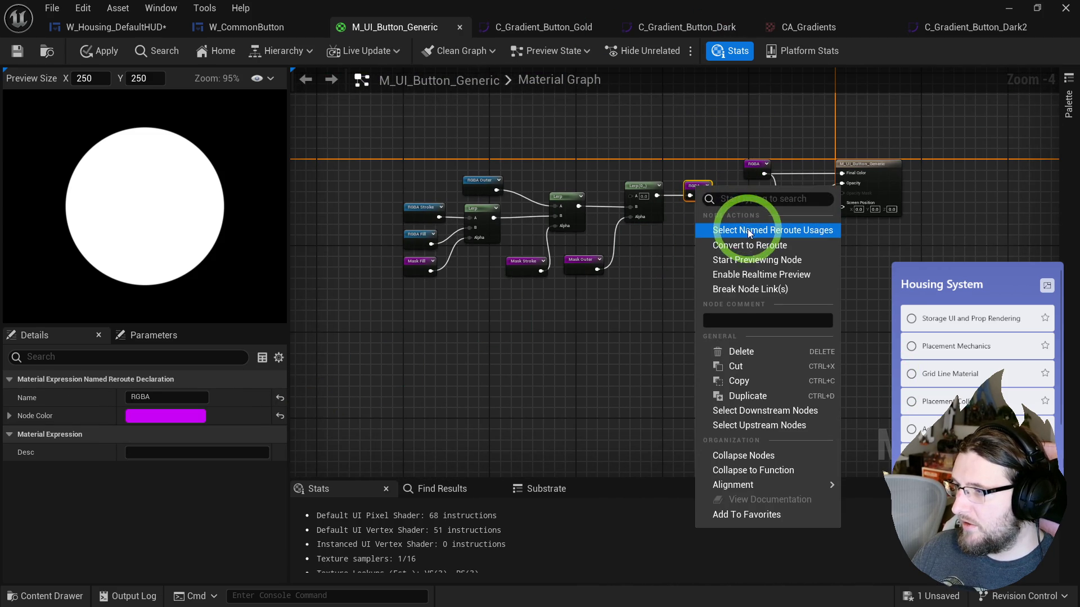
- Jump to the RGBA declaration, preview RGBA Outer alone, then stop previewing it
left_click(748, 165)
scroll(485, 181, "up", 4)
right_click(541, 237)
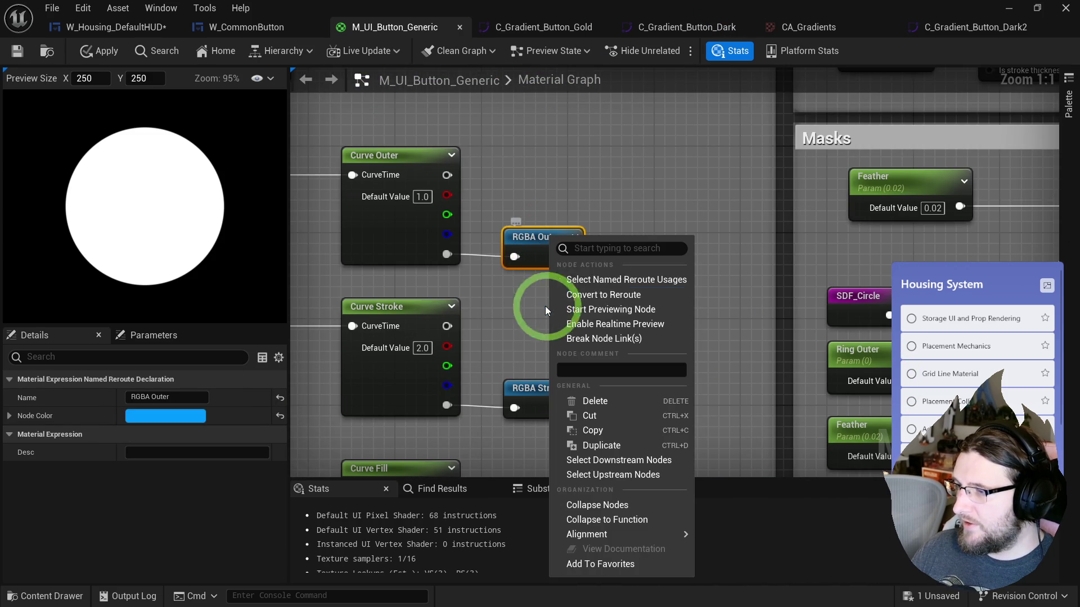
left_click(600, 310)
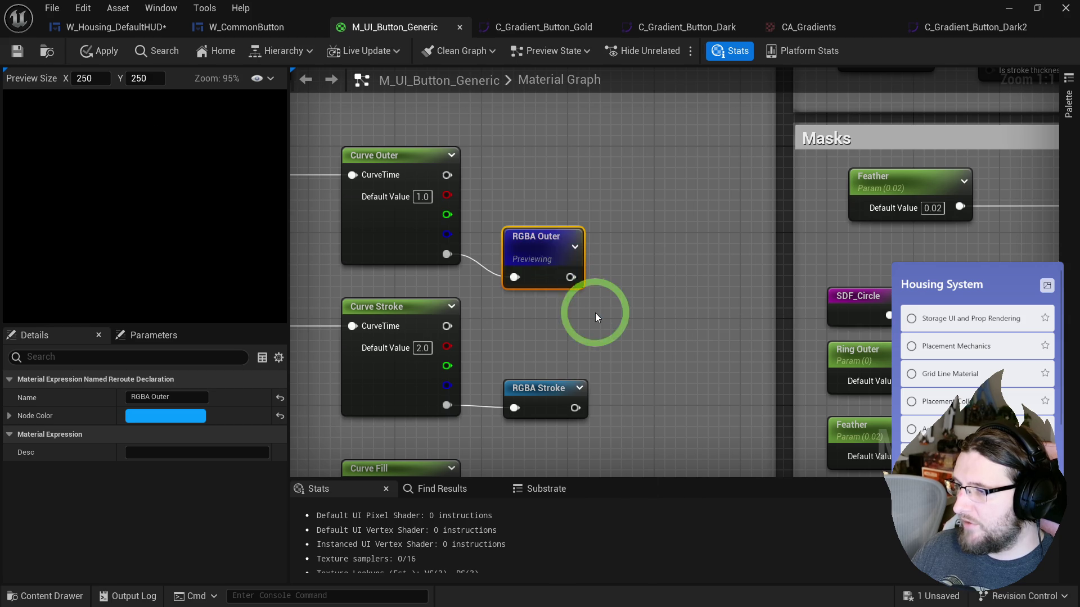
left_click(543, 239)
right_click(543, 239)
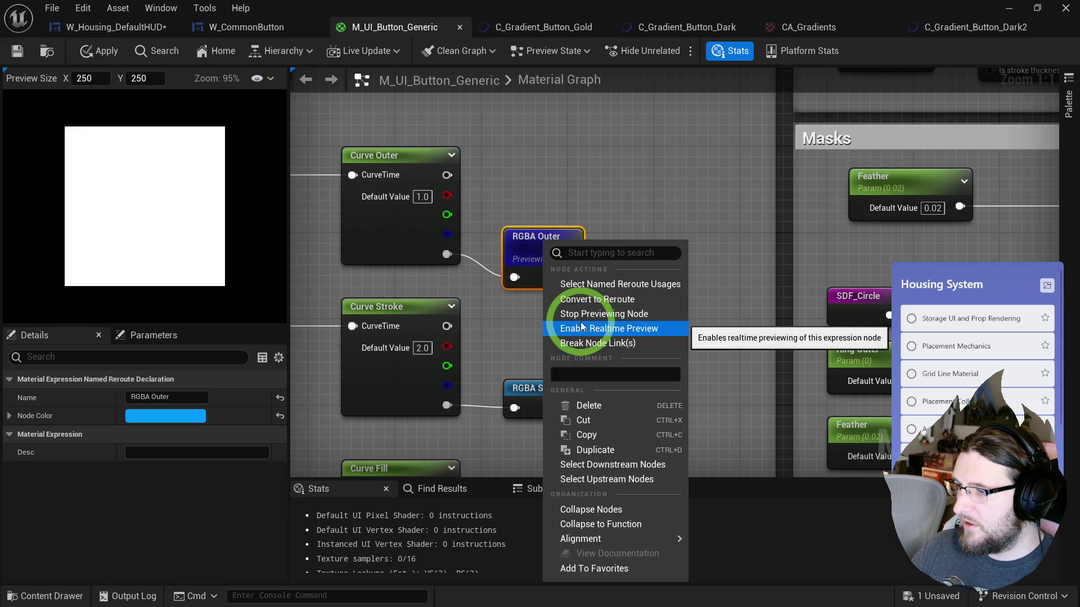
left_click(579, 311)
scroll(528, 317, "down", 5)
scroll(651, 446, "up", 5)
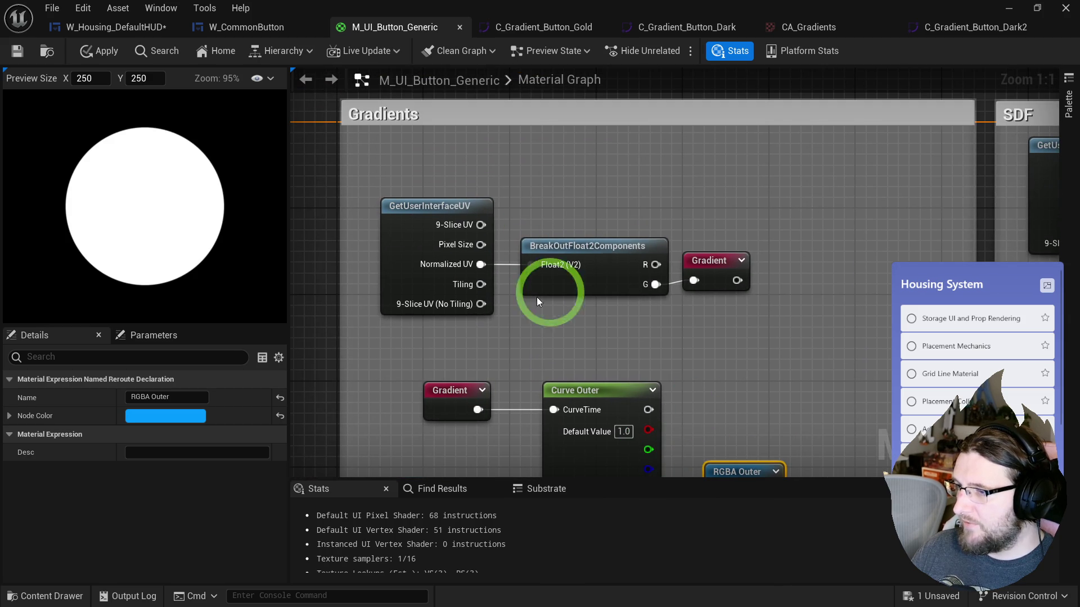
- Select the UV, break-out and Gradient nodes and check which curve Curve Outer uses
left_click(704, 267)
left_click_drag(704, 270, 485, 258)
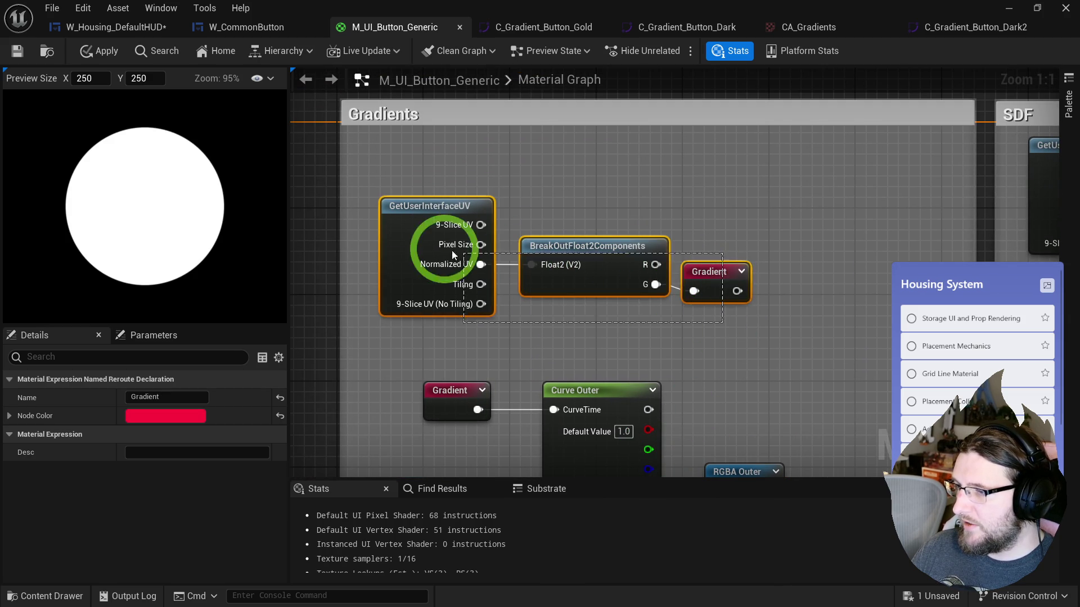
scroll(602, 312, "down", 3)
left_click(586, 298)
left_click_drag(579, 338, 550, 266)
left_click(154, 501)
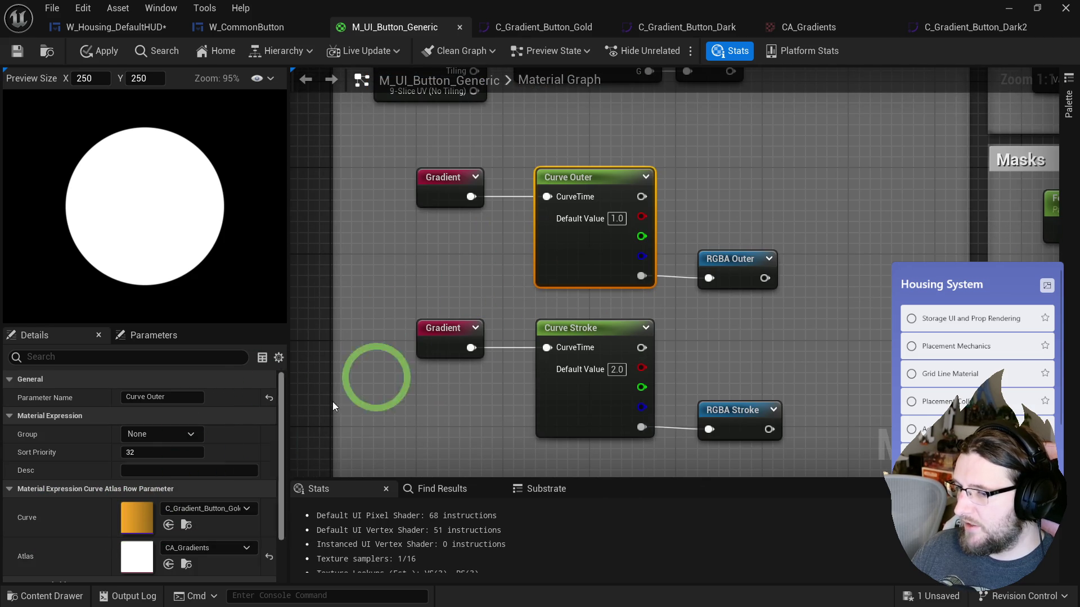
scroll(622, 272, "down", 3)
right_click(753, 296)
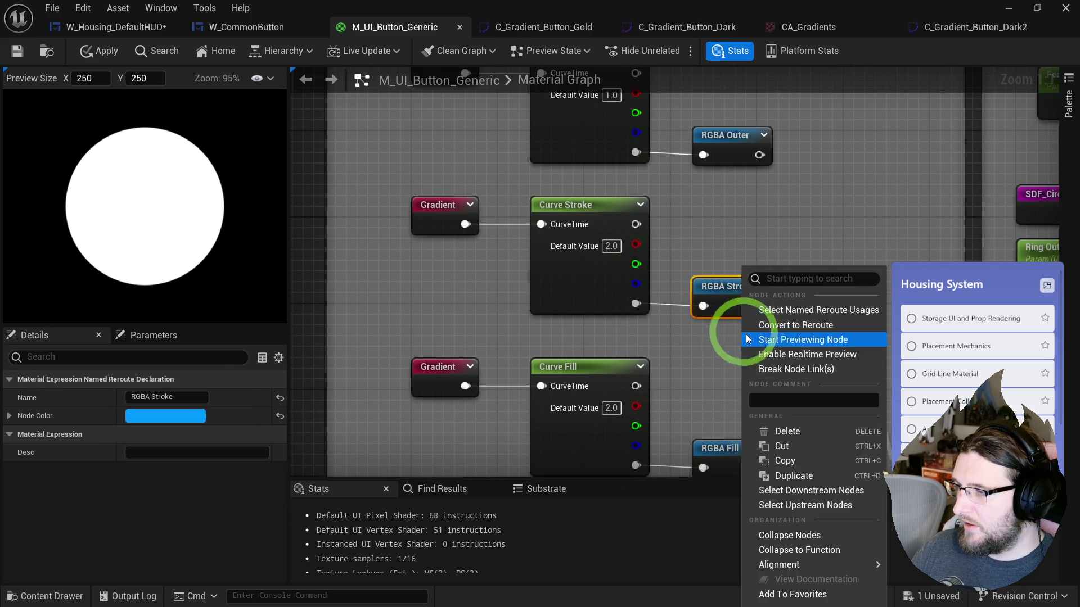
left_click(705, 282)
scroll(618, 242, "up", 3)
- Preview Curve Outer, Curve Stroke, the top Gradient and finally RGBA Outer, which shows white
right_click(543, 198)
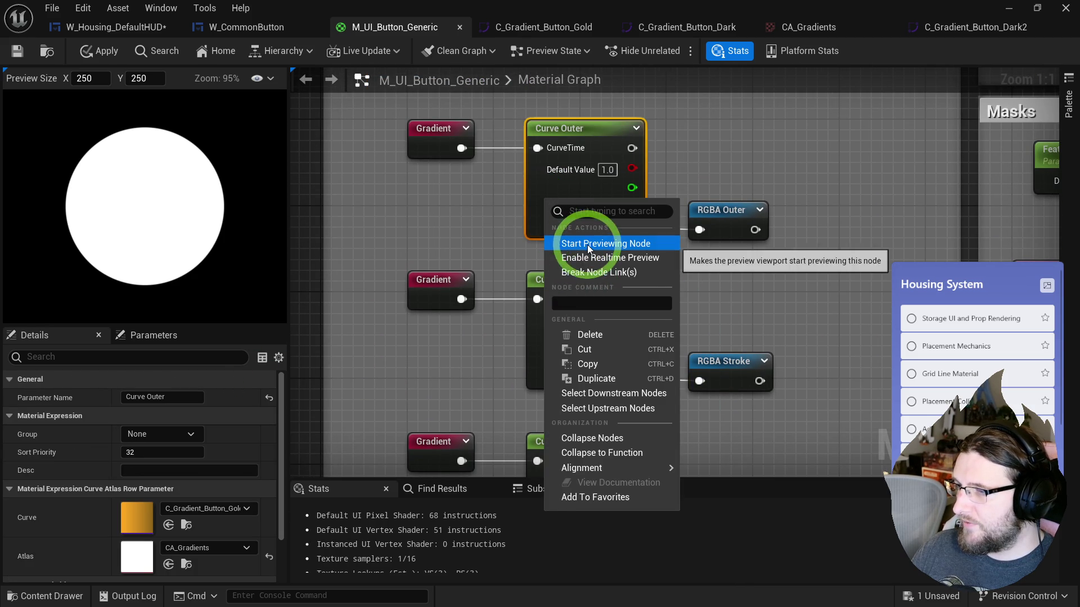
left_click(585, 243)
left_click(602, 74)
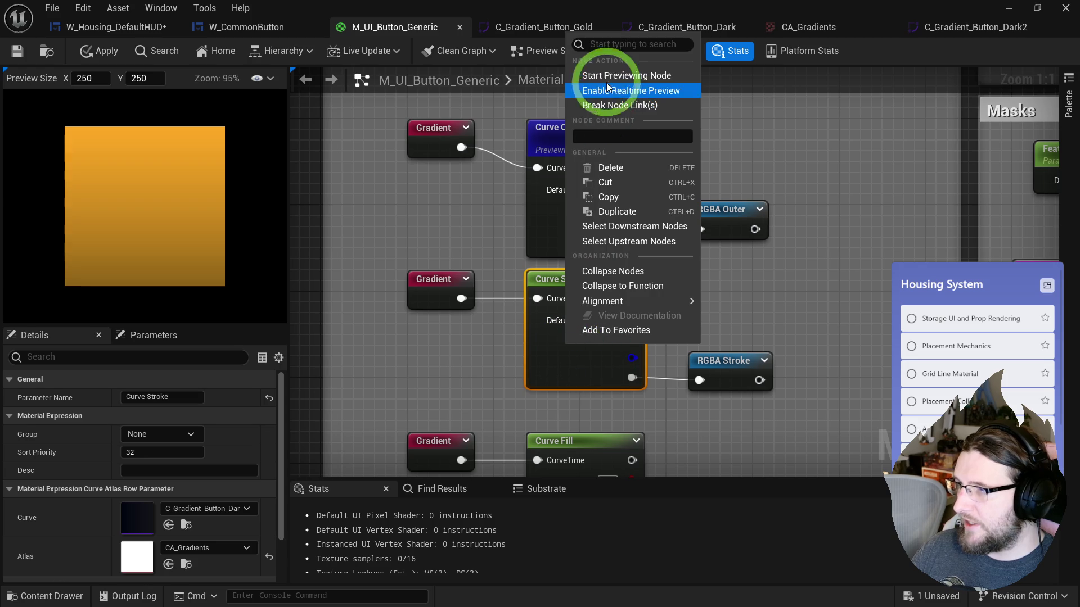
right_click(427, 137)
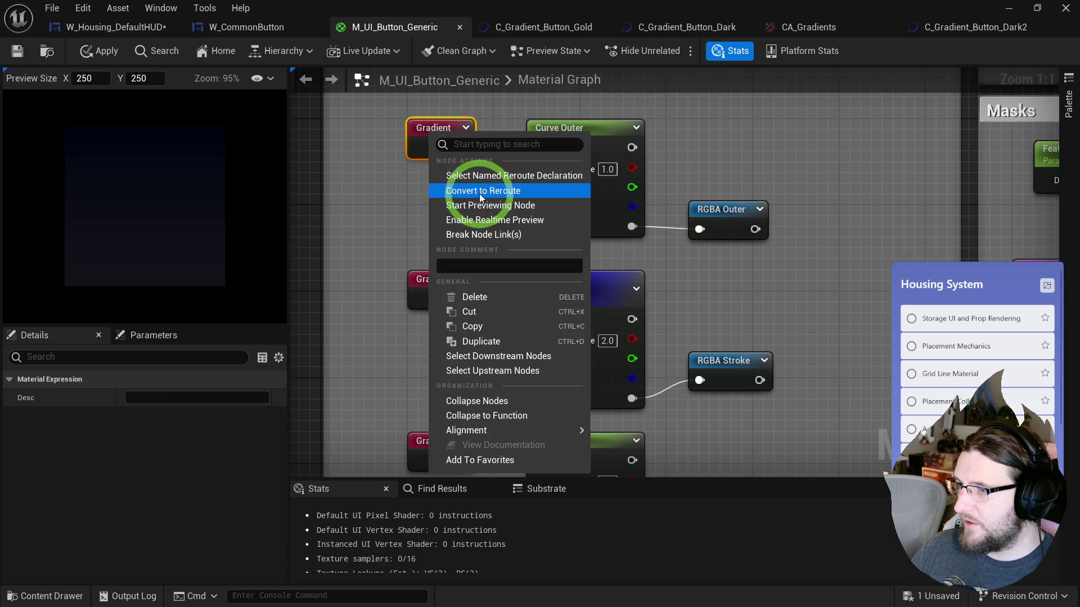
left_click(482, 208)
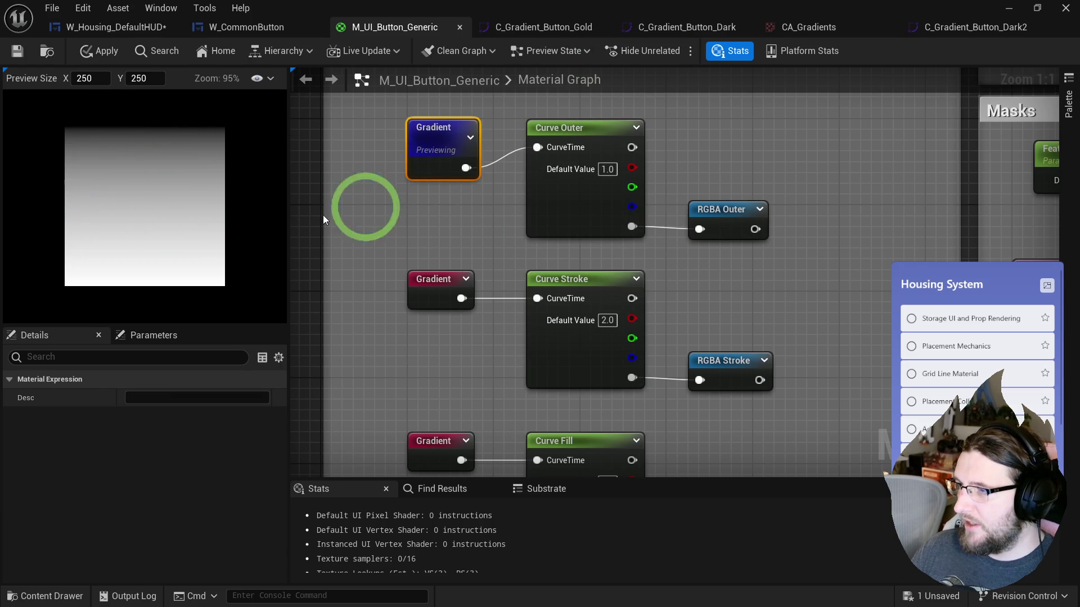
right_click(731, 222)
left_click(759, 283)
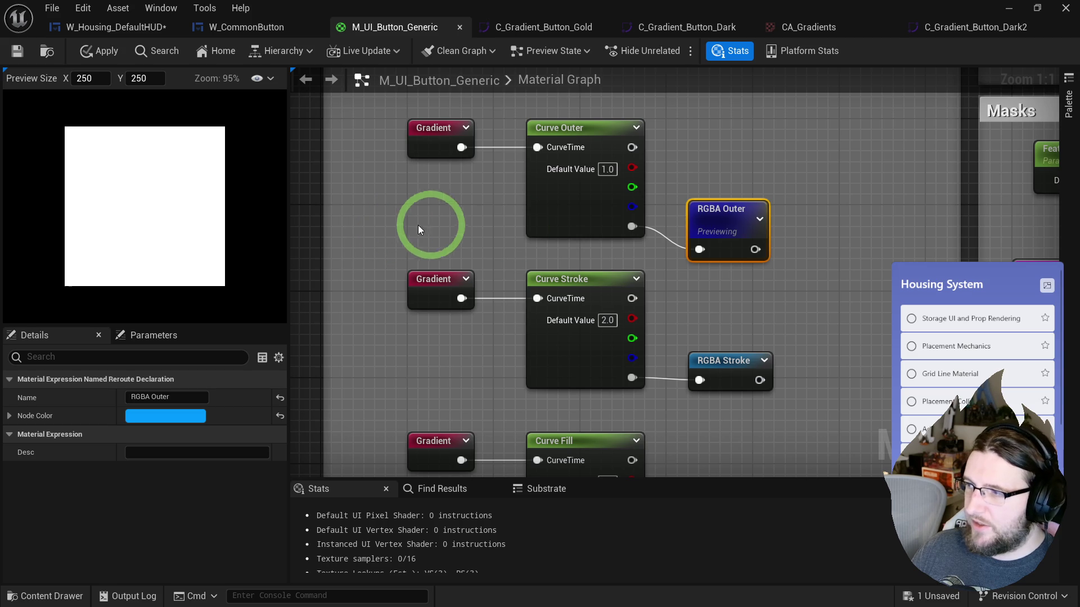
left_click(671, 223)
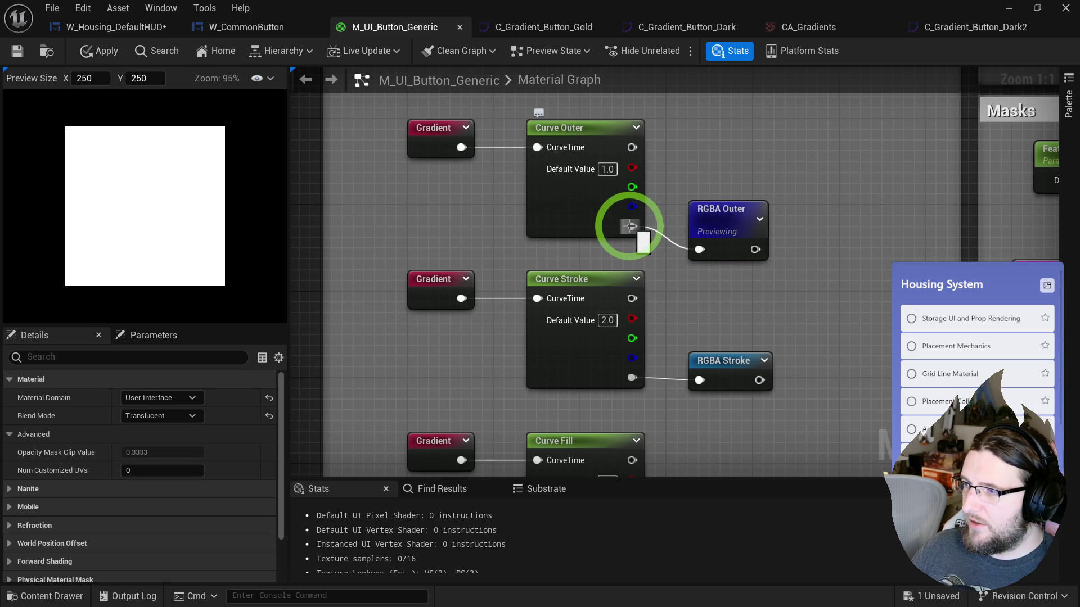
left_click_drag(652, 257, 717, 219)
- Append Curve Outer's colour and alpha and feed the result into RGBA Outer
left_click_drag(565, 180, 602, 204)
type("appen")
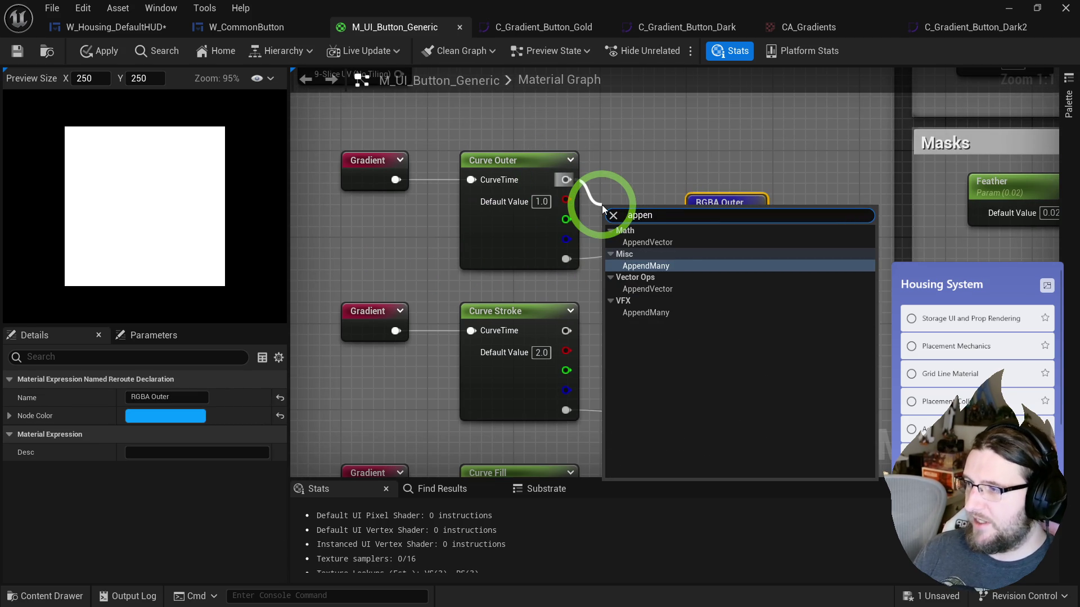
left_click(647, 243)
left_click_drag(652, 233, 699, 243)
left_click_drag(631, 241, 611, 119)
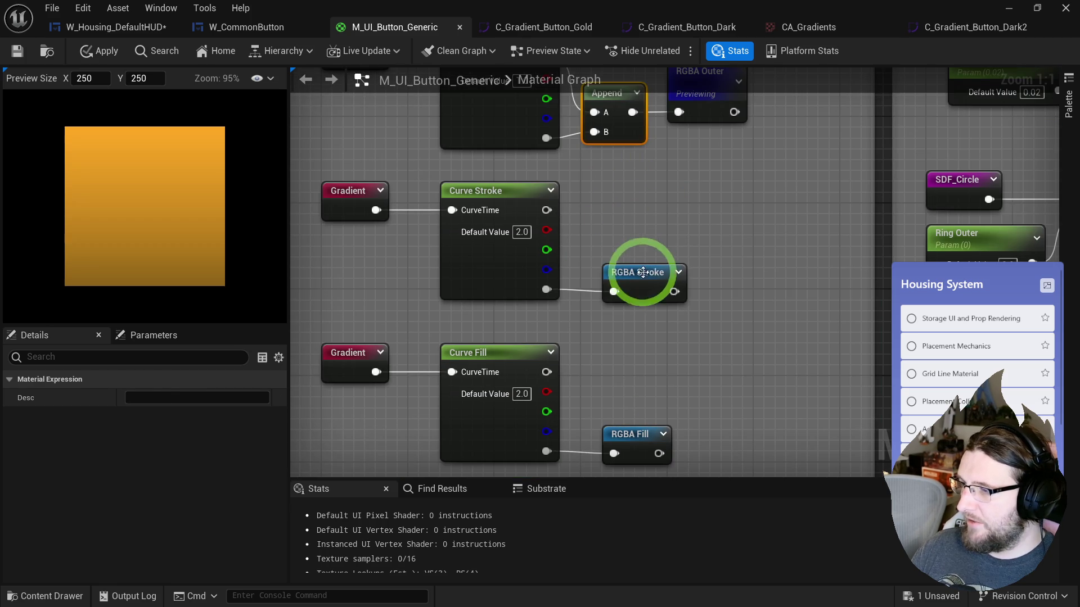
- Add an Append joining Curve Stroke's colour and alpha, feeding RGBA Stroke
left_click_drag(644, 272, 762, 266)
key("ctrl+v")
mouse_move(546, 210)
left_mouse_down()
mouse_move(572, 214)
mouse_move(592, 242)
mouse_move(546, 289)
left_mouse_up()
mouse_move(631, 242)
left_mouse_down()
mouse_move(733, 286)
mouse_move(696, 237)
left_mouse_up()
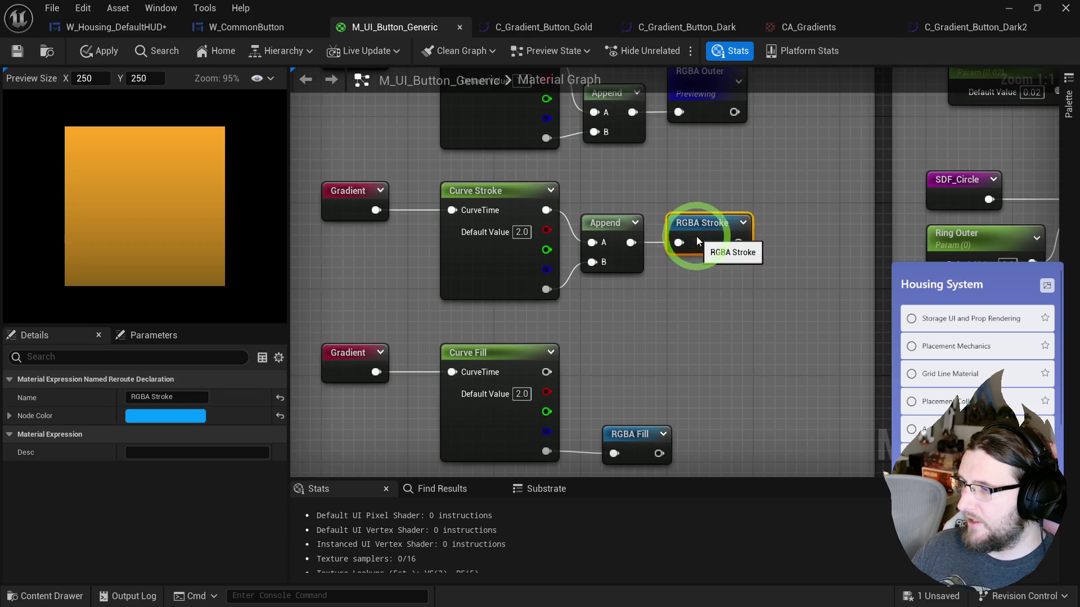
- Stop previewing the RGBA Outer node
right_click(679, 120)
left_click(714, 177)
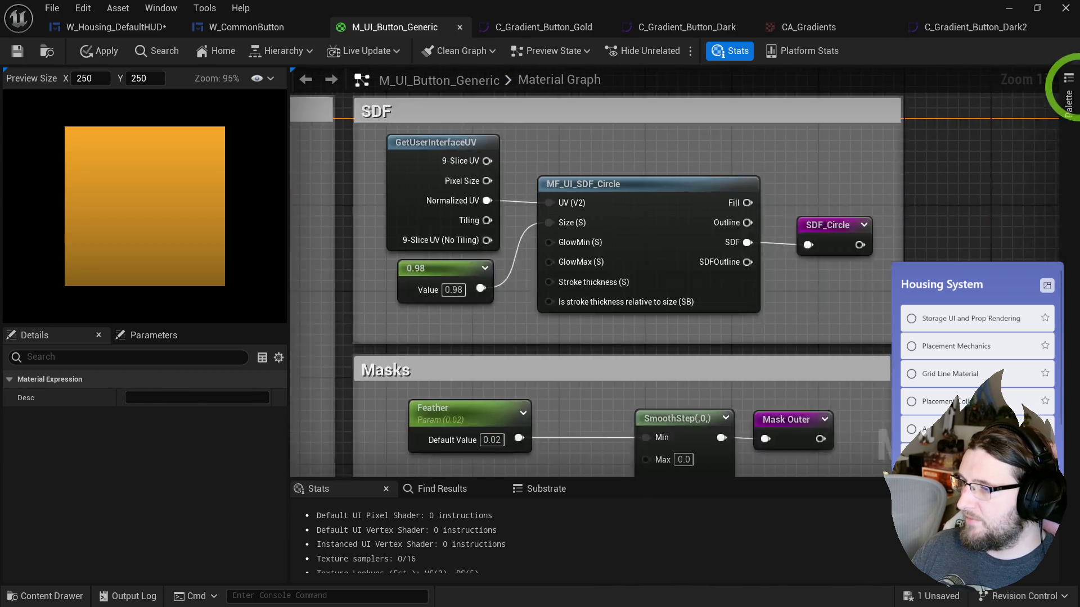
right_click(708, 265)
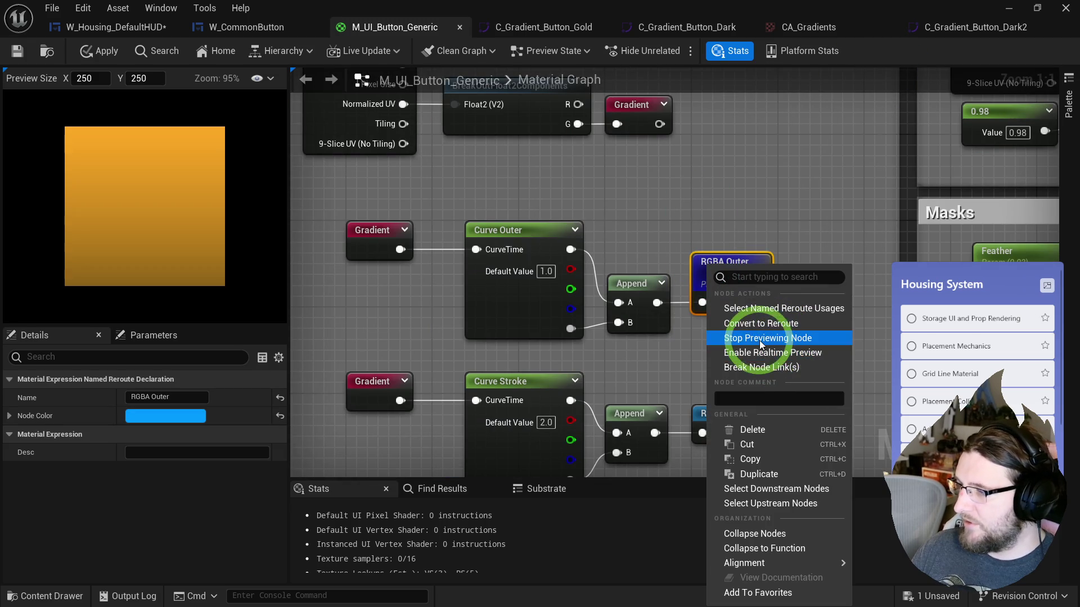
left_click(762, 339)
- Add an Append joining Curve Fill's colour and alpha, feeding RGBA Fill
left_click_drag(652, 315, 773, 297)
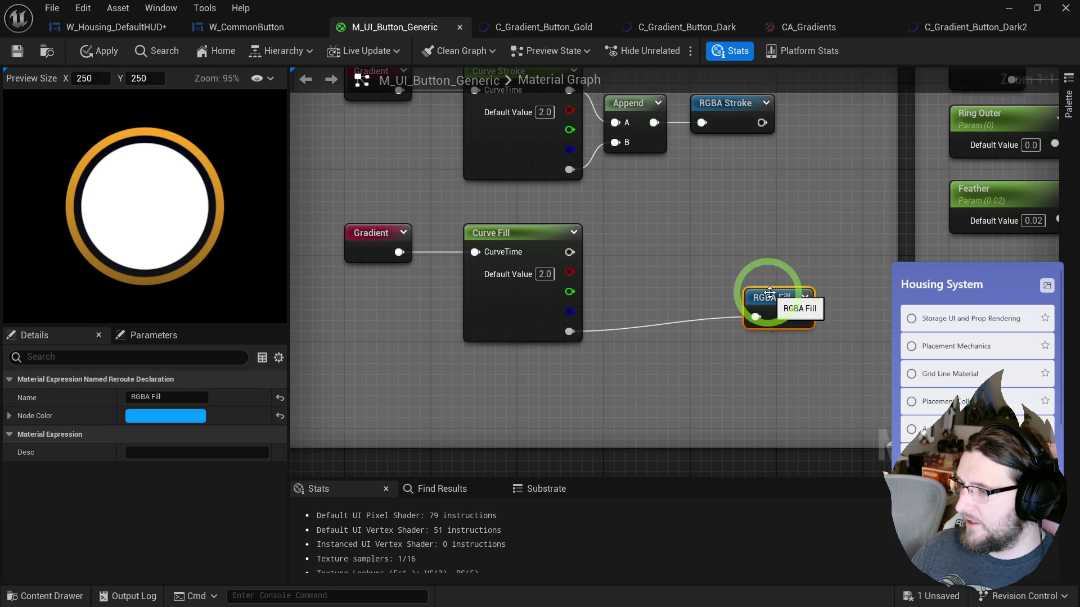
left_click(623, 260)
mouse_move(569, 252)
left_mouse_down()
mouse_move(637, 285)
mouse_move(569, 332)
left_mouse_up()
mouse_move(676, 285)
left_mouse_down()
mouse_move(669, 301)
mouse_move(762, 319)
mouse_move(731, 277)
left_mouse_up()
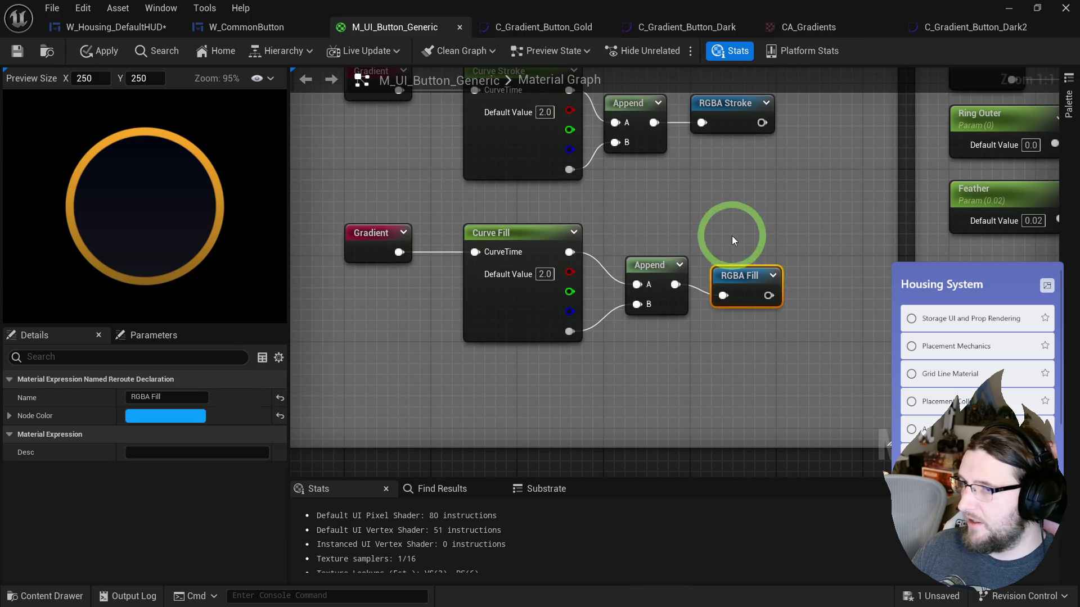
- Deselect RGBA Fill and frame the curve and mask nodes in the graph
left_click(731, 235)
scroll(113, 193, "up", 5)
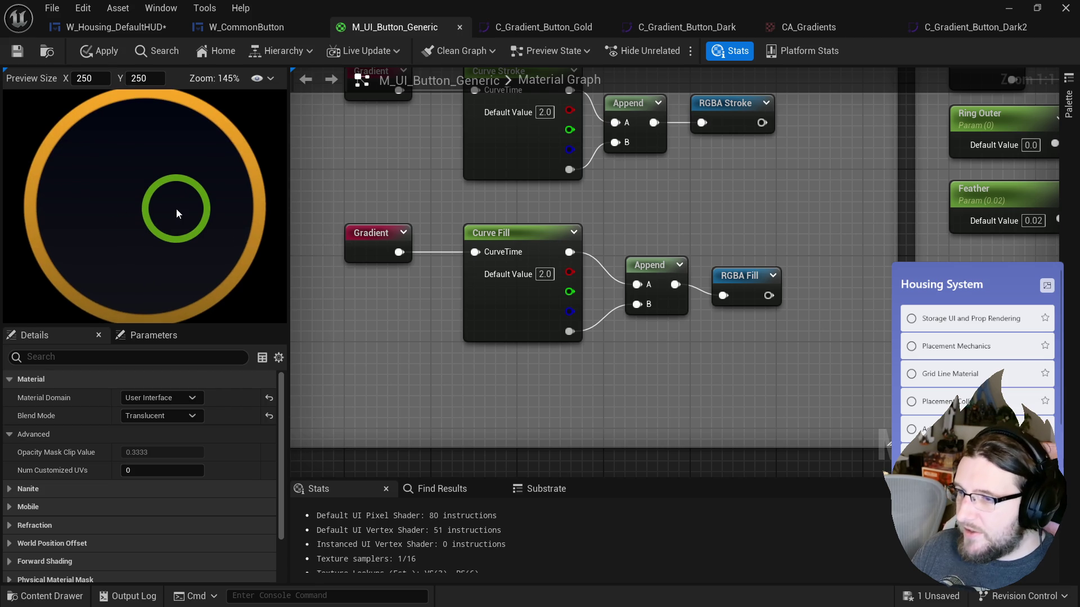
scroll(177, 208, "down", 2)
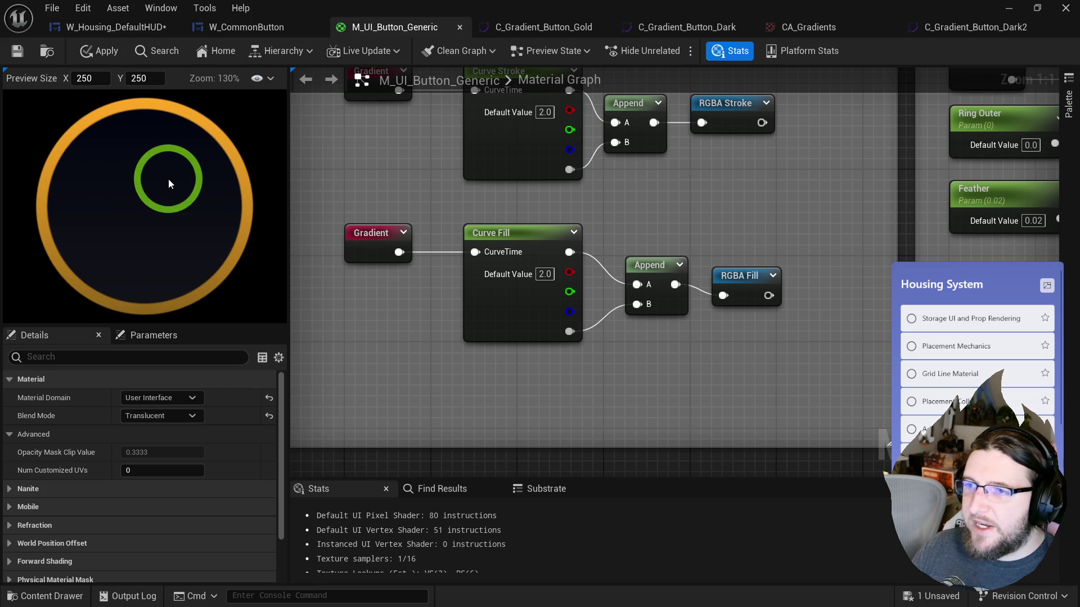
scroll(615, 242, "down", 3)
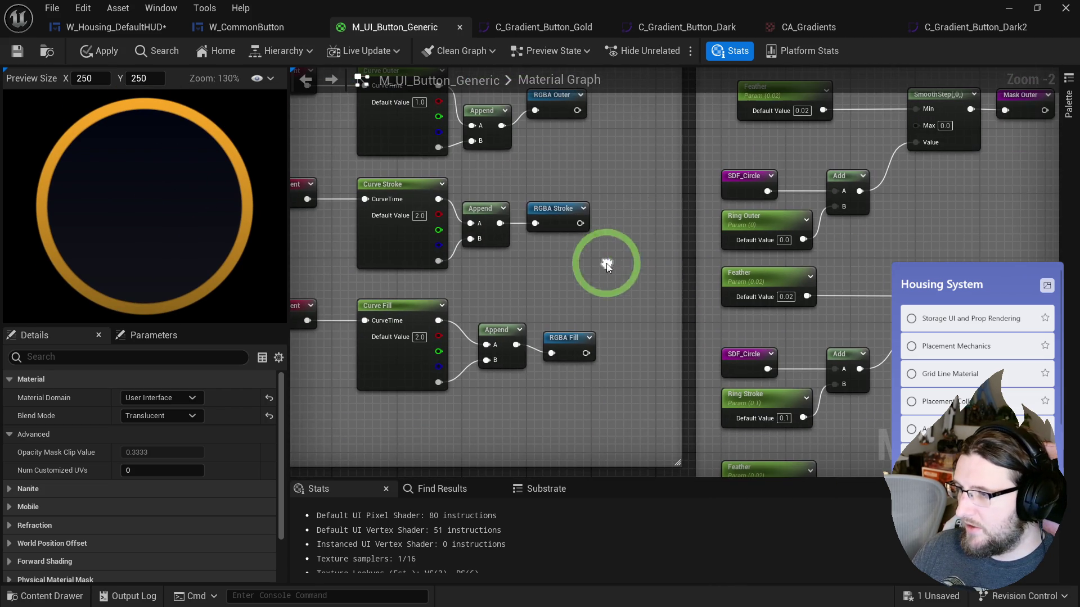
left_click_drag(549, 218, 608, 212)
scroll(154, 203, "down", 3)
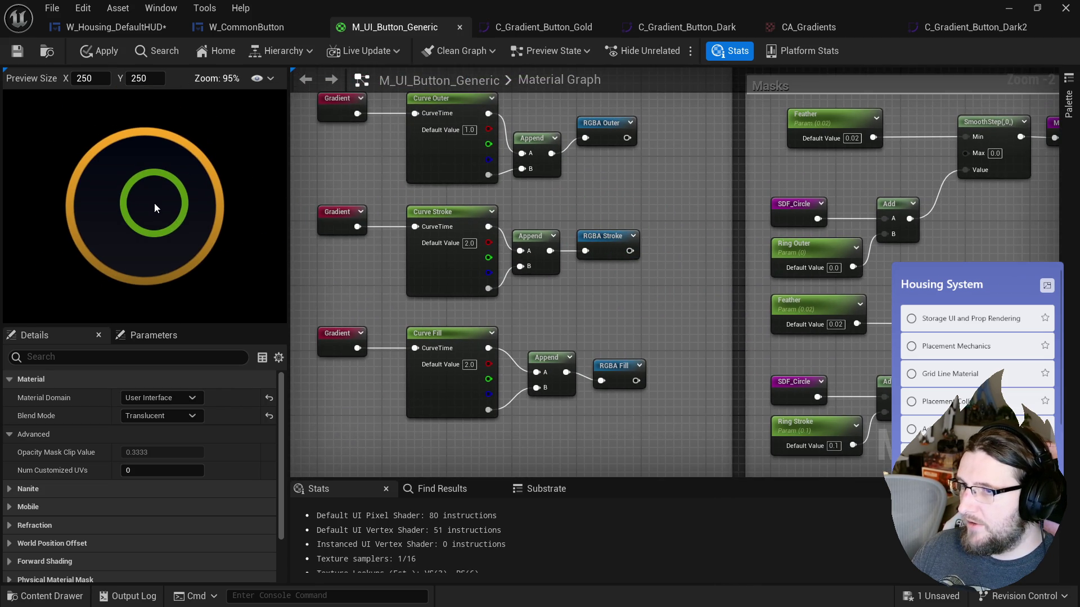
scroll(211, 187, "down", 1)
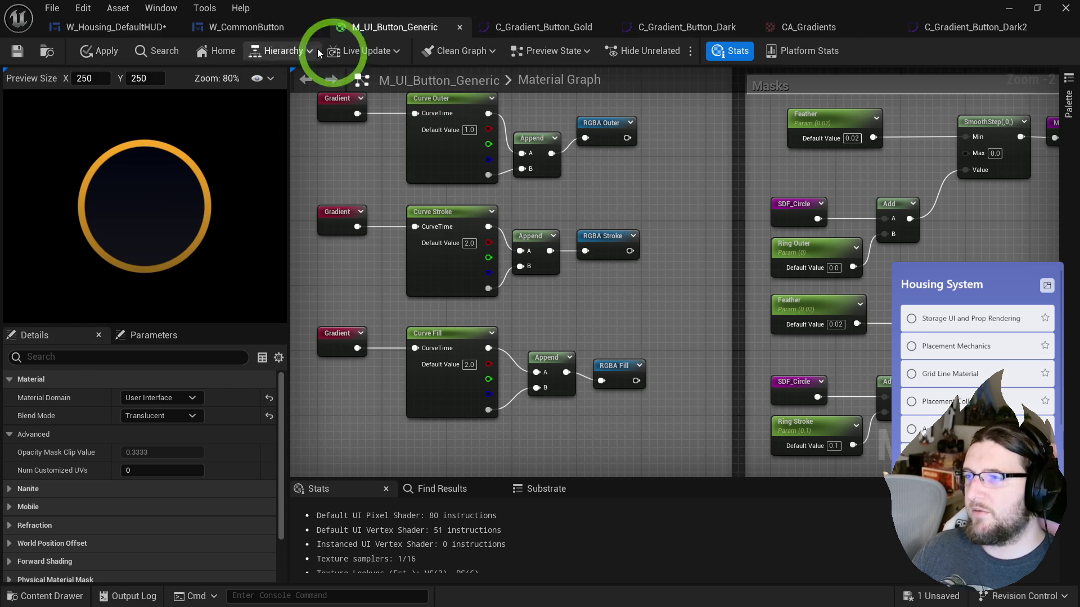
- Pop the C_Gradient_Button_Gold curve out into a floating window and enlarge it
left_click(962, 29)
mouse_move(559, 30)
left_mouse_down()
mouse_move(595, 185)
mouse_move(641, 142)
left_mouse_up()
left_click(348, 26)
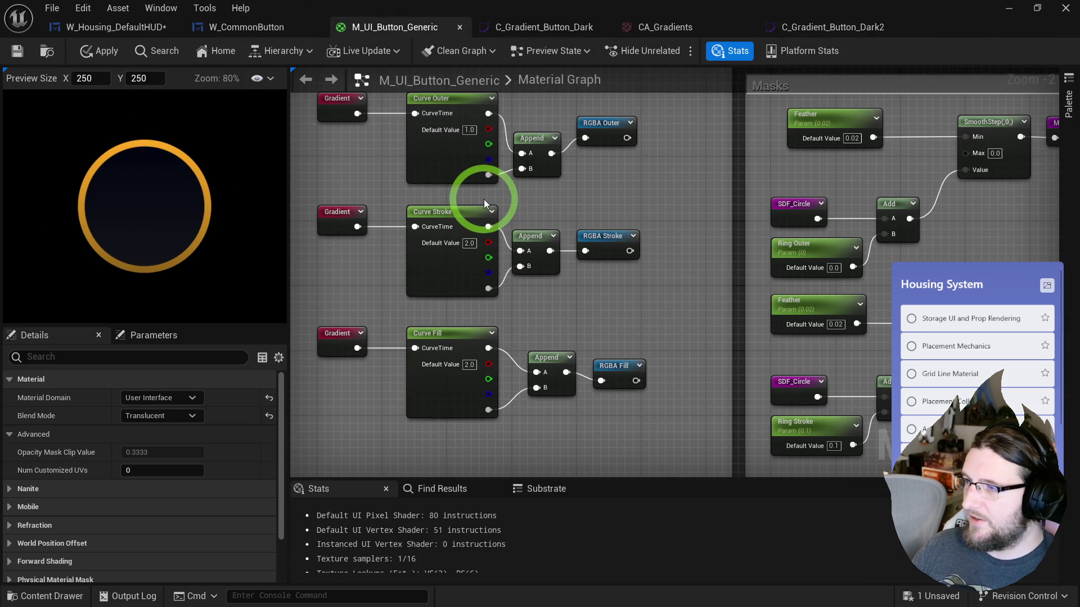
scroll(776, 214, "down", 3)
mouse_move(808, 223)
left_mouse_down()
mouse_move(830, 247)
mouse_move(821, 210)
mouse_move(791, 261)
left_mouse_up()
mouse_move(805, 127)
left_mouse_down()
mouse_move(755, 191)
mouse_move(738, 67)
left_mouse_up()
- Add a new stop to the gold gradient and make it a brighter red-orange
left_click(748, 162)
left_click(736, 143)
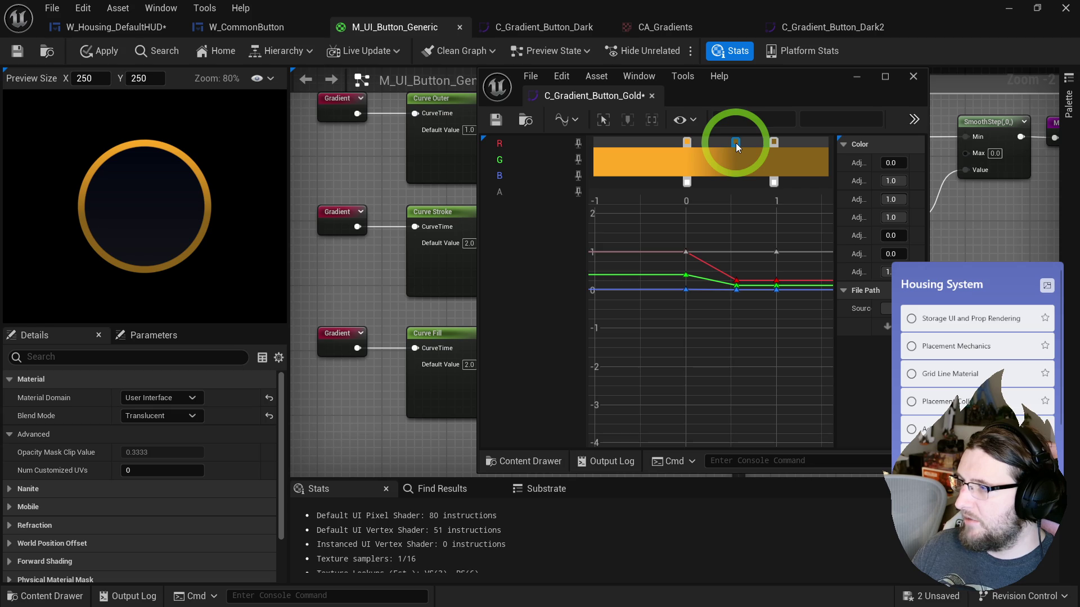
double_click(735, 143)
left_click(888, 237)
mouse_move(903, 217)
left_mouse_down()
mouse_move(906, 204)
mouse_move(929, 230)
mouse_move(929, 251)
left_mouse_up()
left_click(926, 240)
left_click_drag(869, 284, 877, 278)
- Shift a gradient stop right and remove the extra stops that were added
left_click(776, 145)
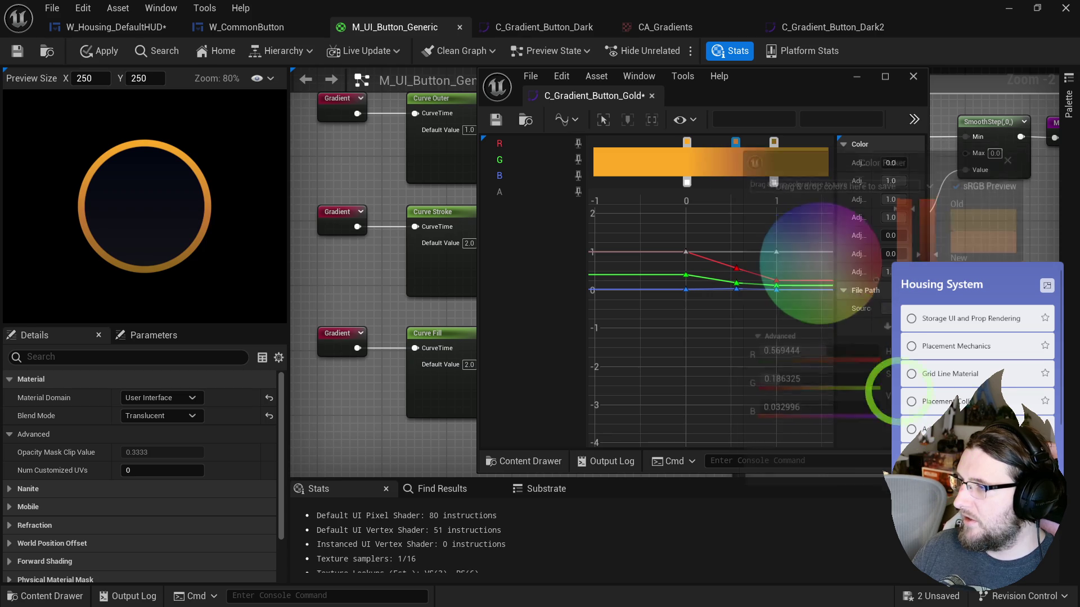
left_click_drag(735, 143, 754, 142)
left_click(700, 144)
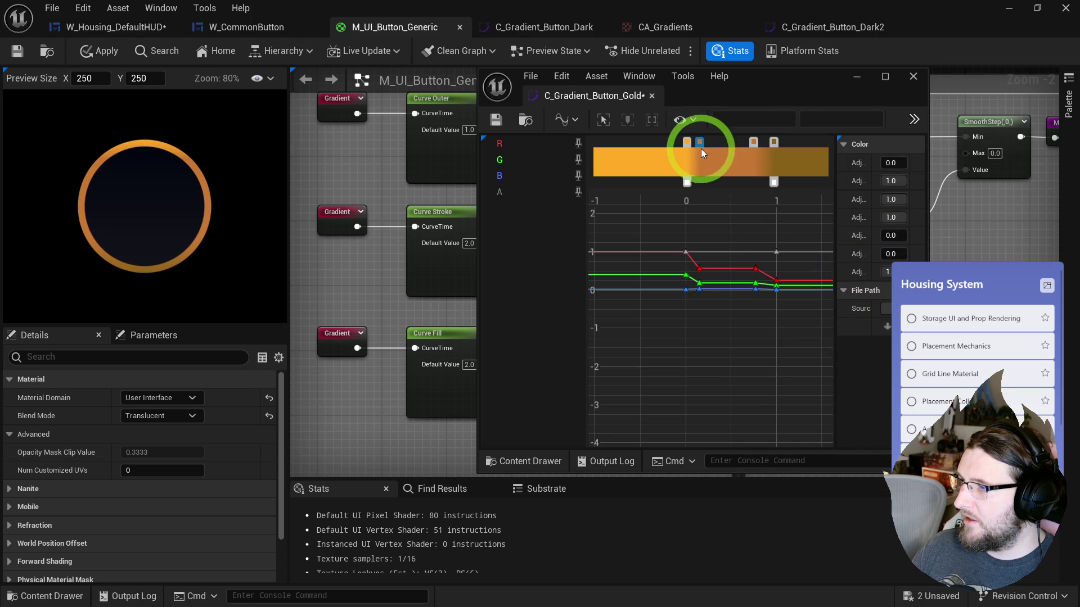
right_click(699, 142)
left_click(744, 224)
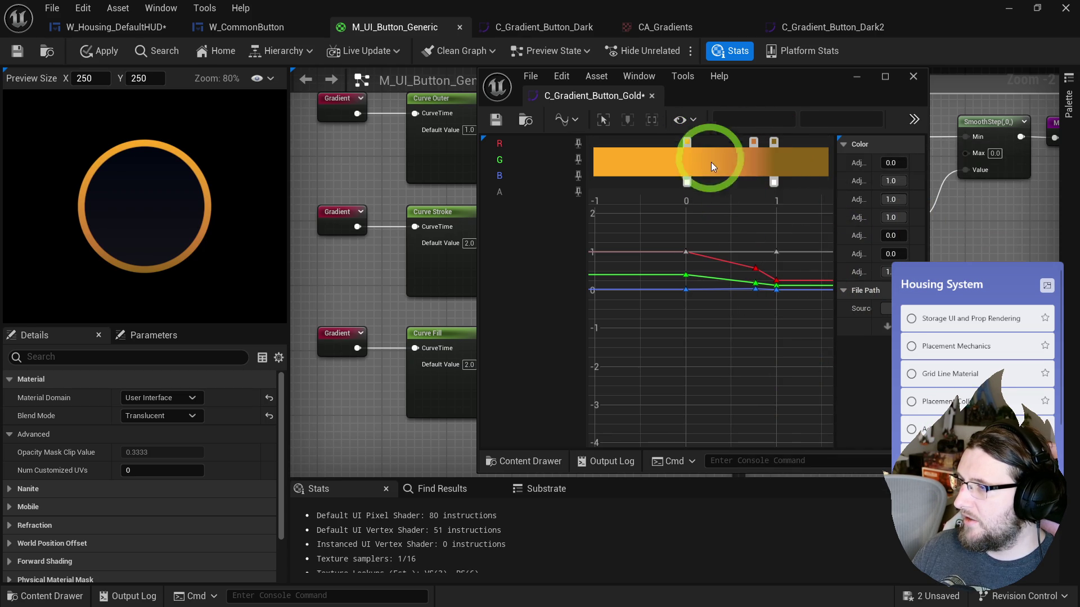
double_click(688, 142)
left_click(704, 152)
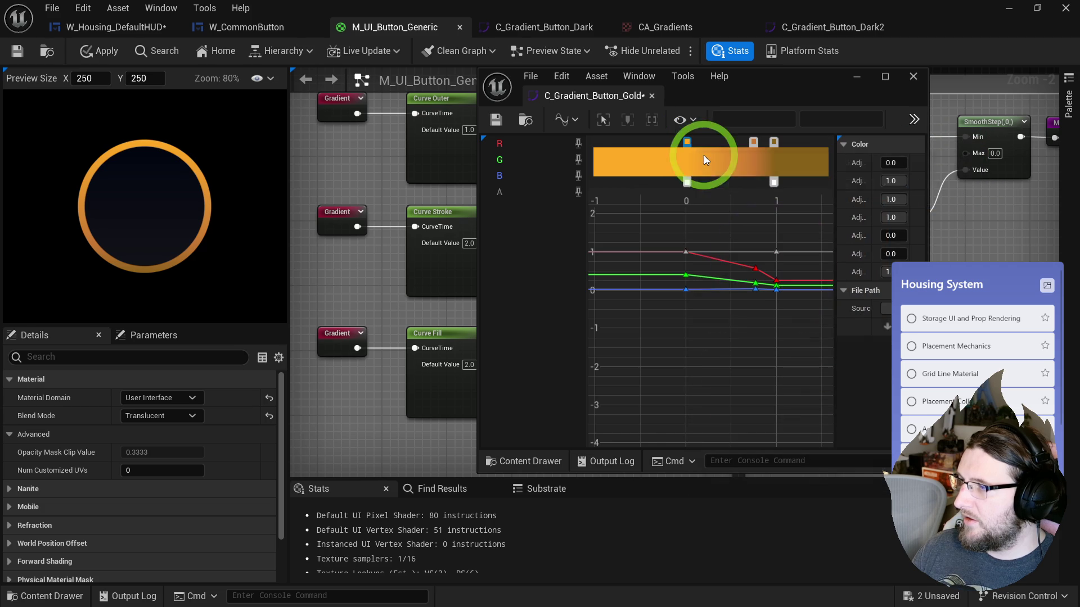
mouse_move(706, 143)
left_mouse_down()
mouse_move(736, 142)
mouse_move(713, 145)
left_mouse_up()
right_click(713, 145)
left_click(751, 228)
- Brighten the dark brown gradient stop's colour slightly
scroll(139, 172, "up", 3)
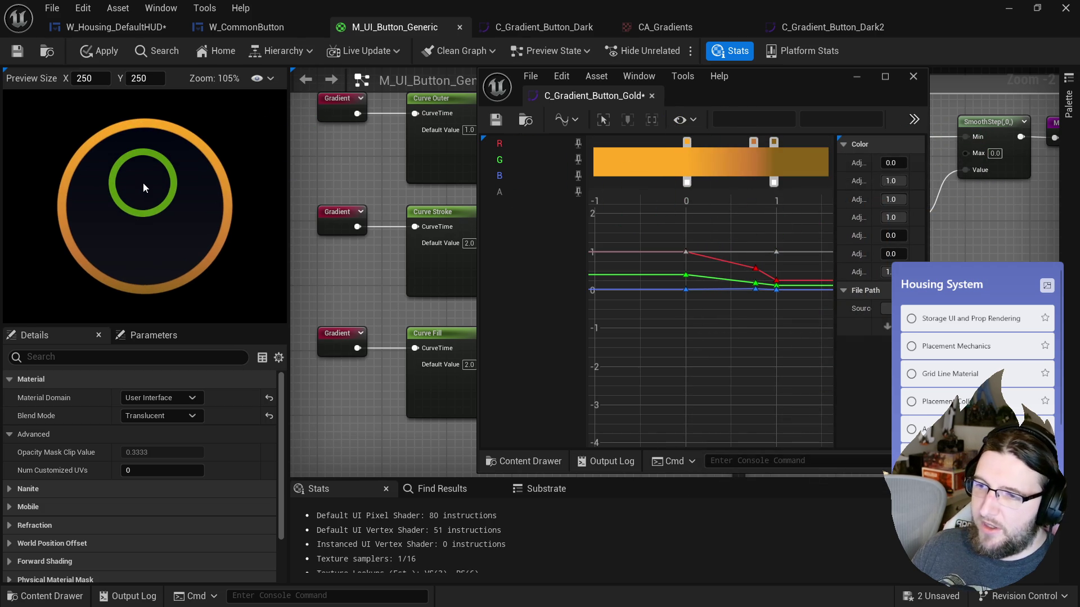
double_click(774, 141)
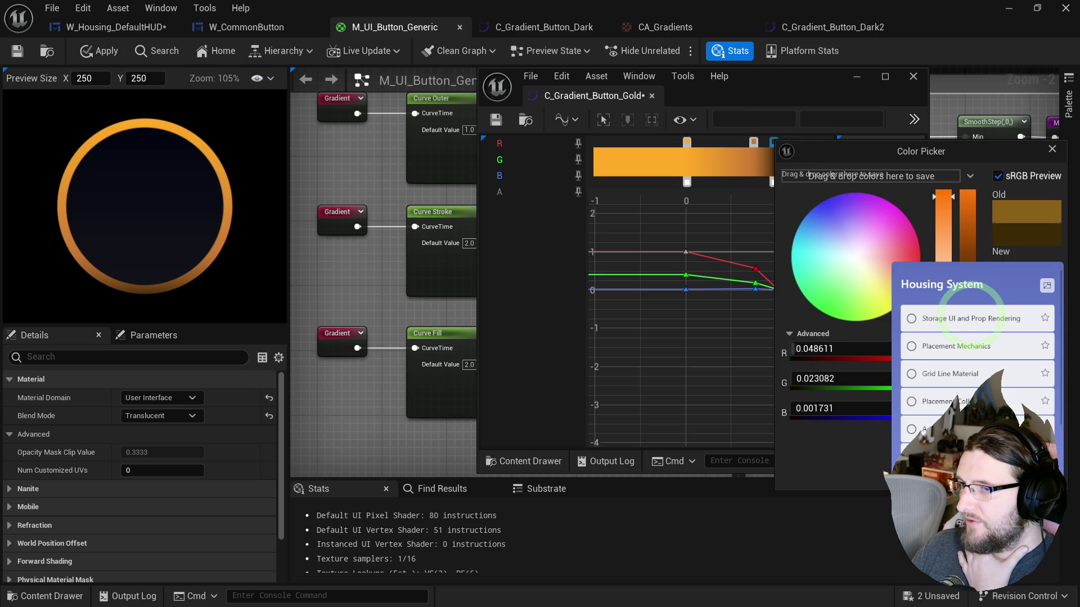
left_click_drag(972, 320, 968, 310)
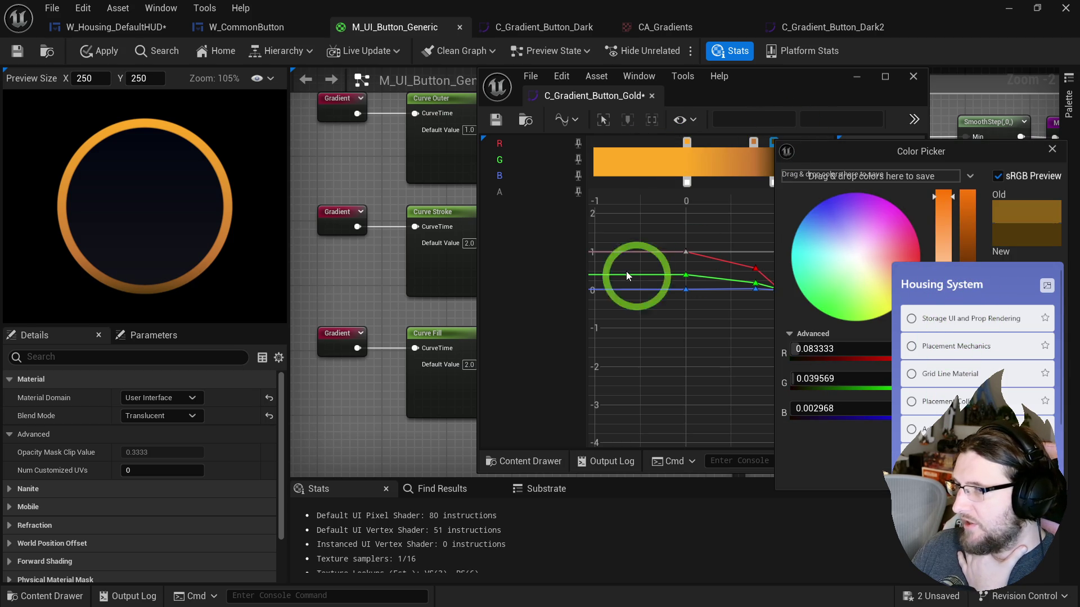
left_click(781, 127)
- Add another stop and tighten the falloff from gold into dark brown
mouse_move(754, 142)
left_mouse_down()
mouse_move(724, 142)
mouse_move(736, 141)
left_mouse_up()
left_click(756, 143)
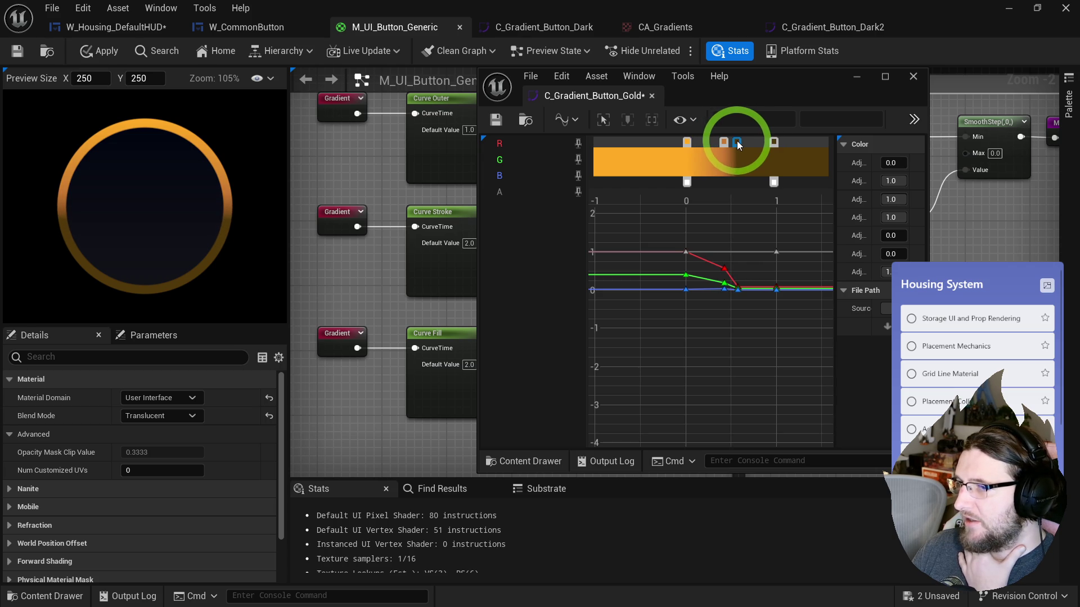
scroll(178, 143, "down", 3)
scroll(178, 145, "down", 3)
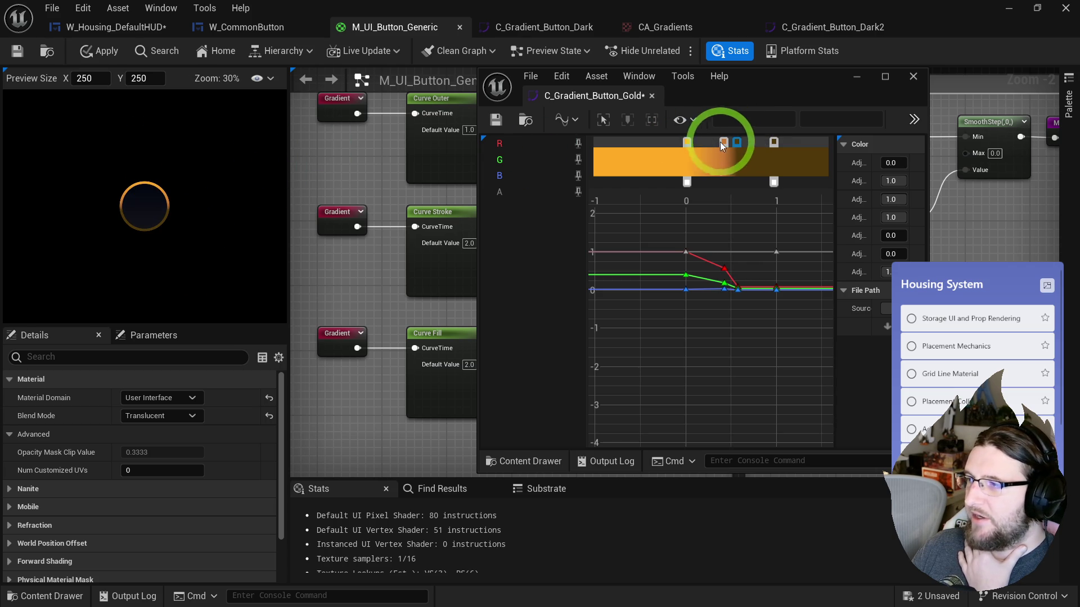
mouse_move(738, 143)
left_mouse_down()
mouse_move(754, 141)
mouse_move(708, 142)
left_mouse_up()
scroll(170, 220, "down", 1)
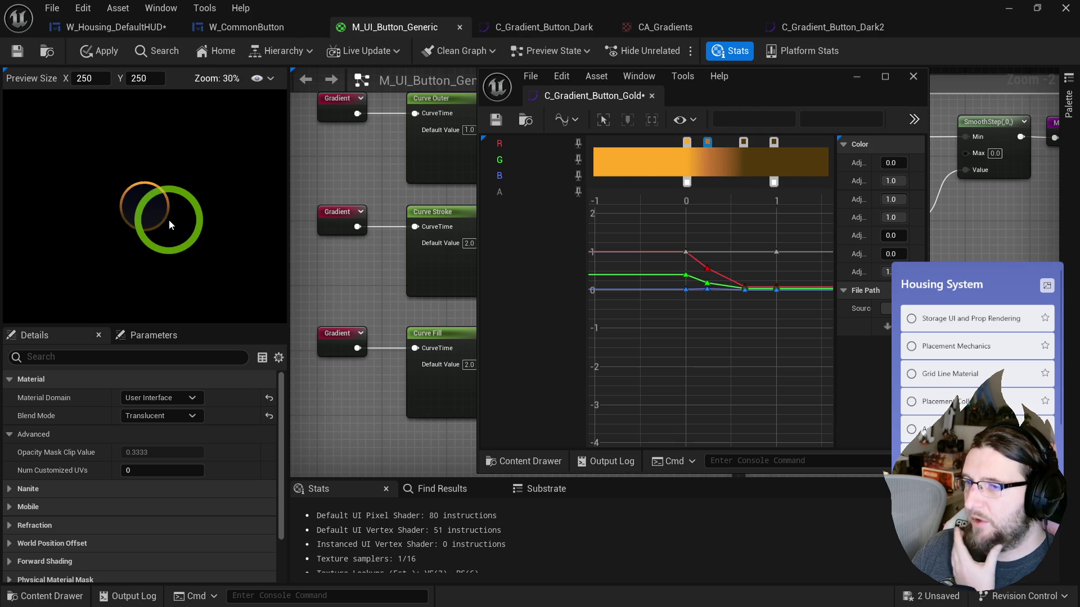
left_click_drag(166, 218, 167, 152)
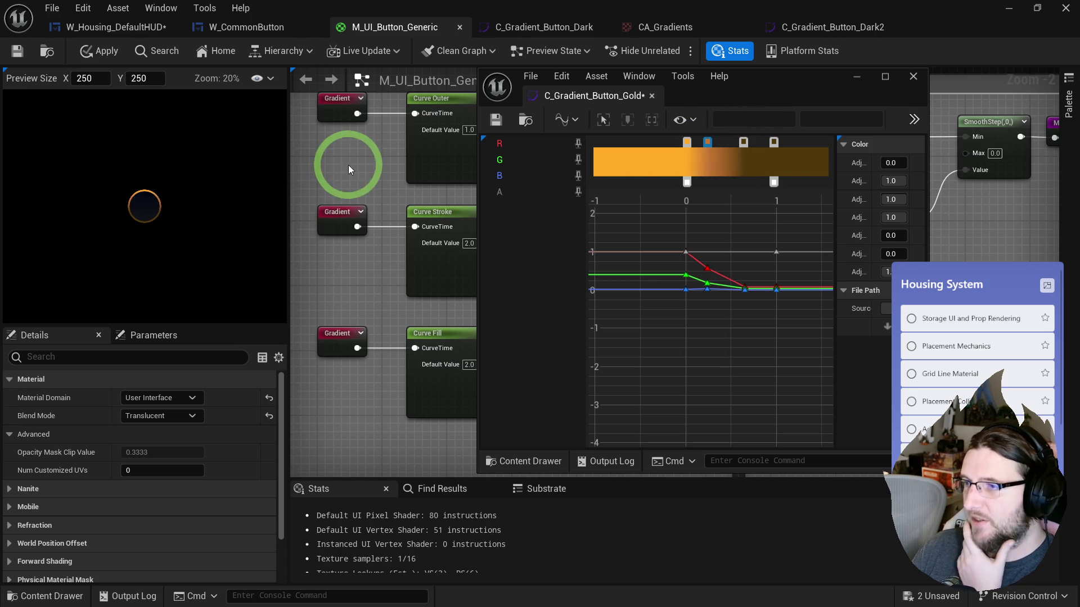
left_click(348, 164)
left_click(532, 201)
- Set Feather to 0.08 and turn the circle's 0.98 constant into a Size parameter defaulting to 0.95
type("0.04")
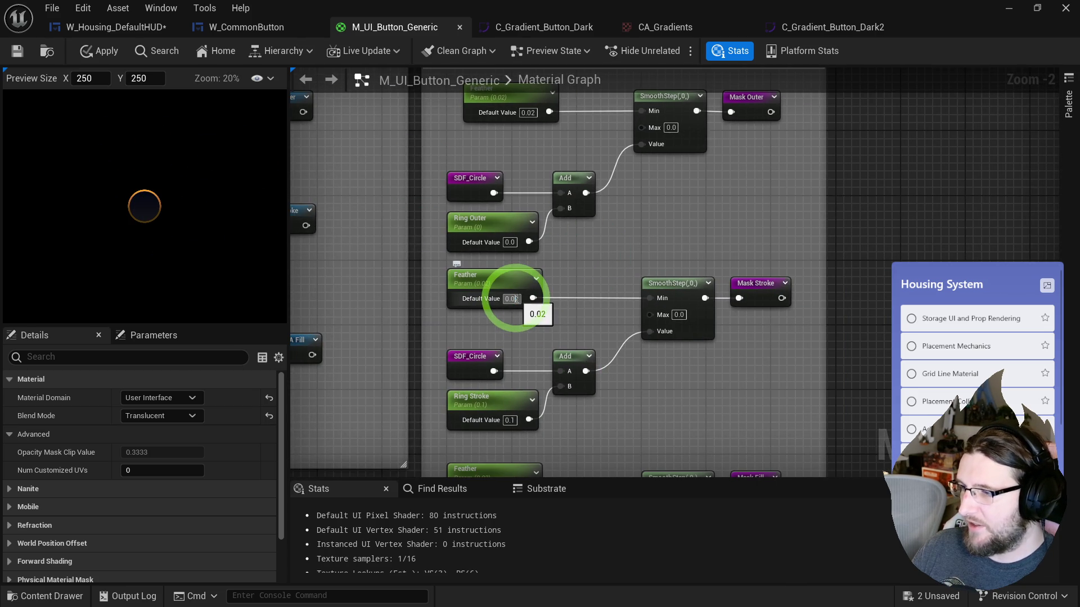
left_click(583, 249)
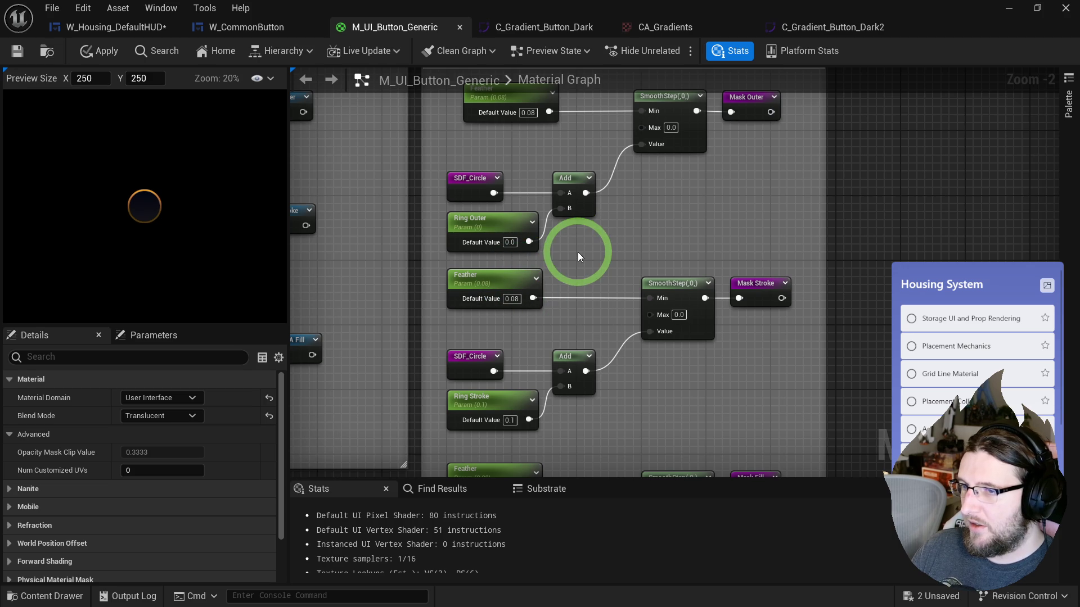
left_click_drag(439, 148, 468, 434)
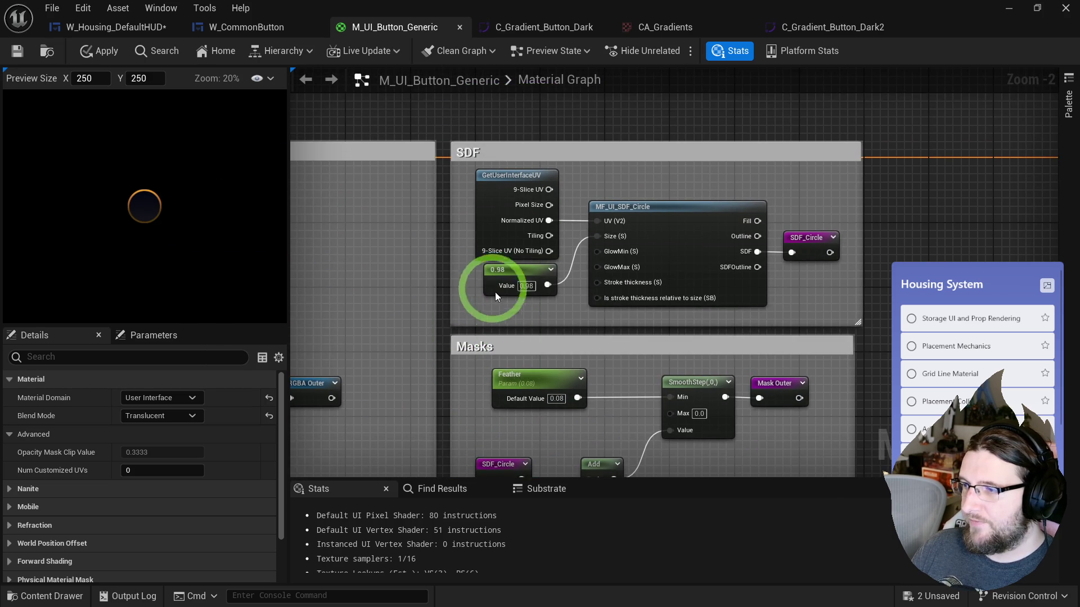
right_click(497, 279)
left_click(538, 315)
type("Size")
key("Return")
double_click(548, 293)
type("0.92")
left_click(601, 204)
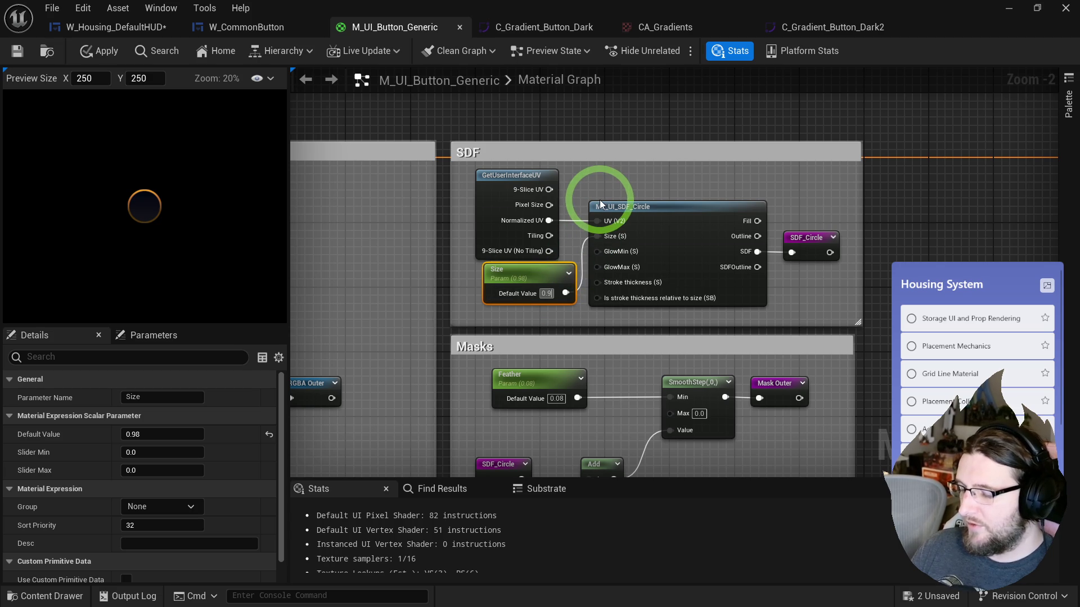
left_click(221, 183)
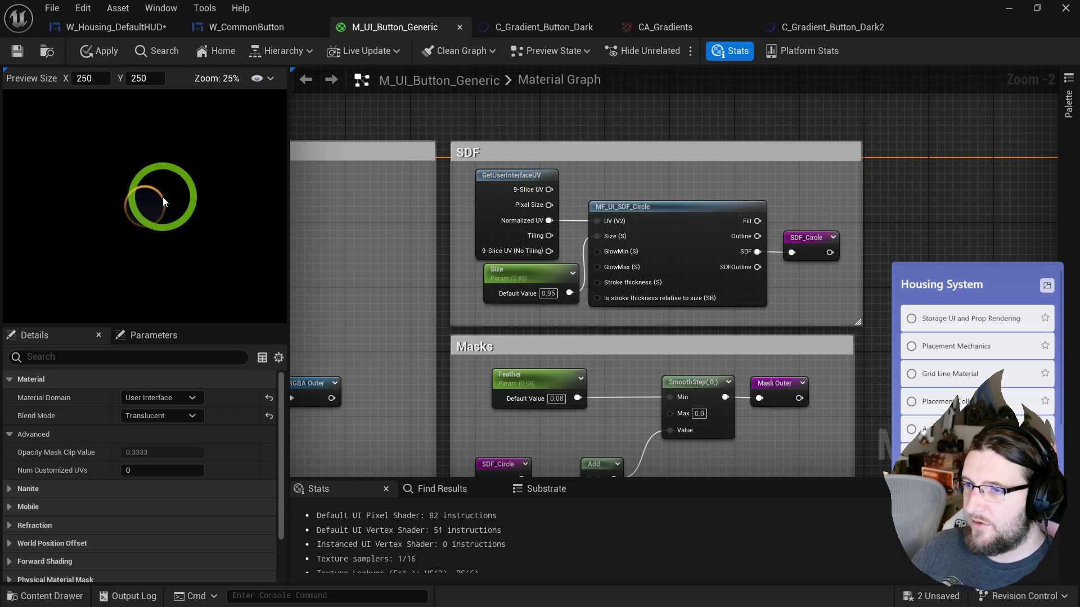
- Save the changes to the M_UI_Button_Generic material
left_click(260, 169)
left_click(49, 55)
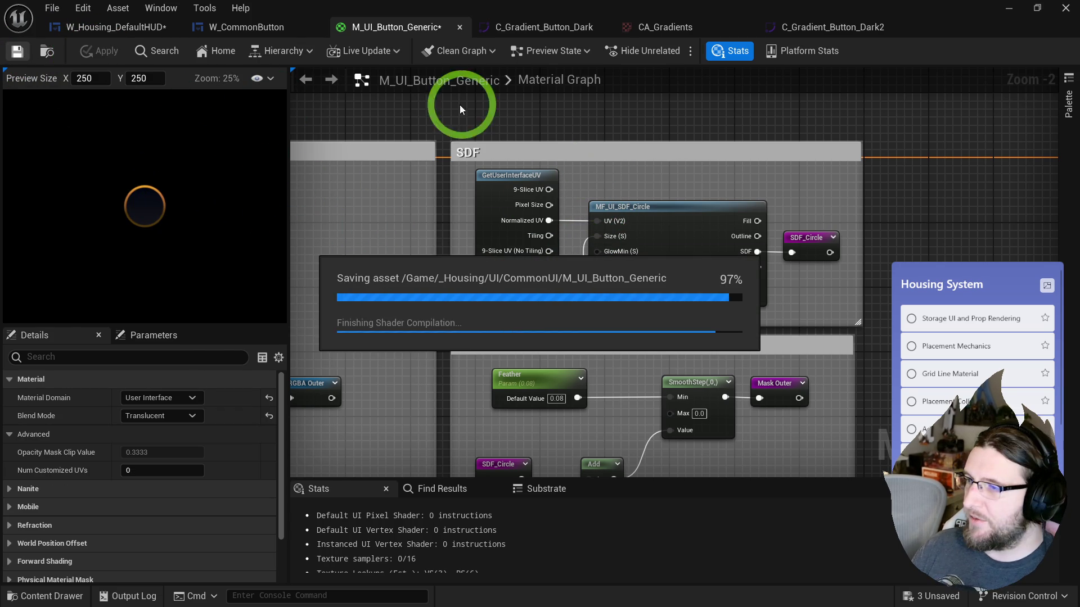
scroll(477, 115, "down", 3)
left_click(139, 207)
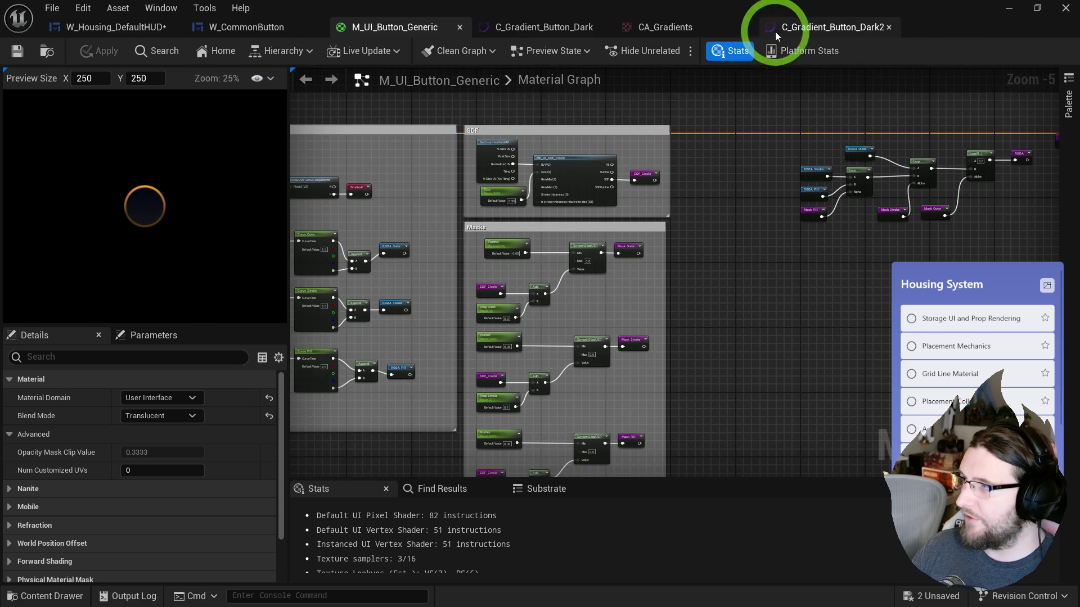
scroll(562, 146, "up", 4)
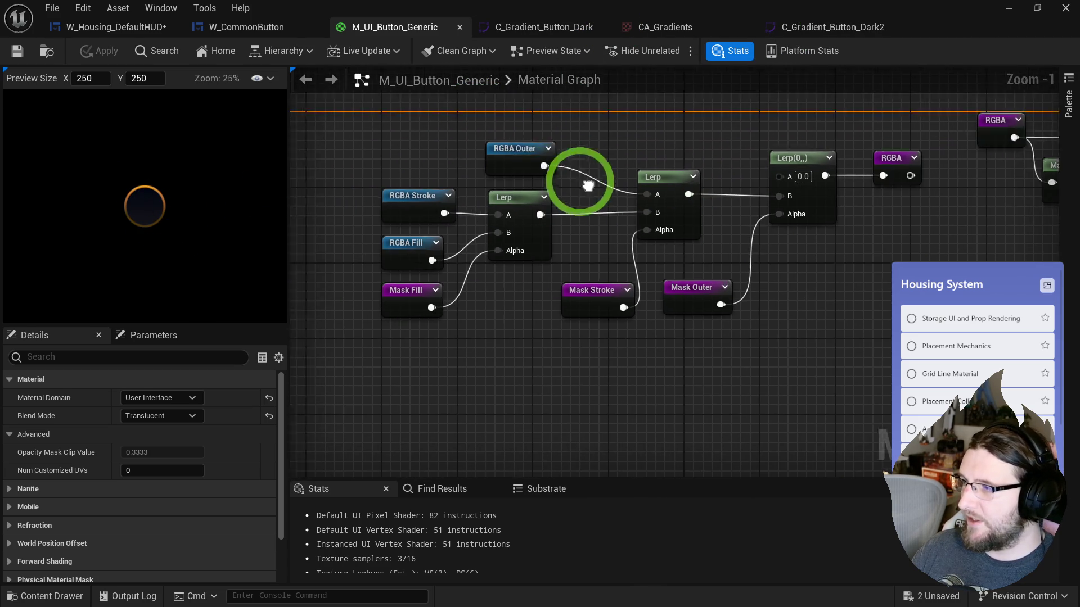
- Create the material instance M_UI_Button_Generic_Inst from M_UI_Button_Generic and open it
left_click(47, 51)
left_click(459, 262)
right_click(458, 262)
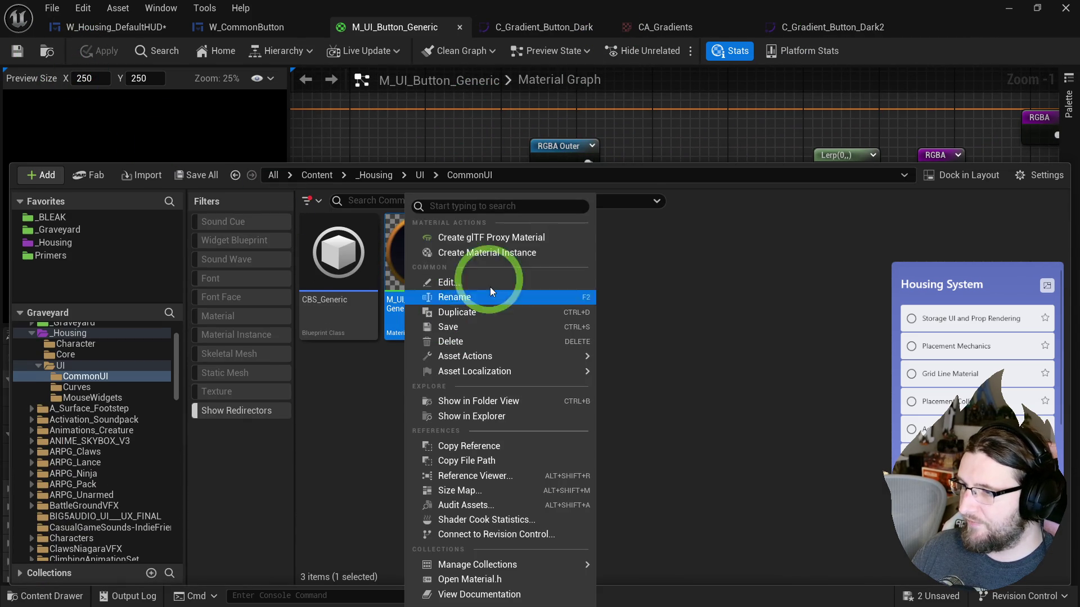
left_click(458, 254)
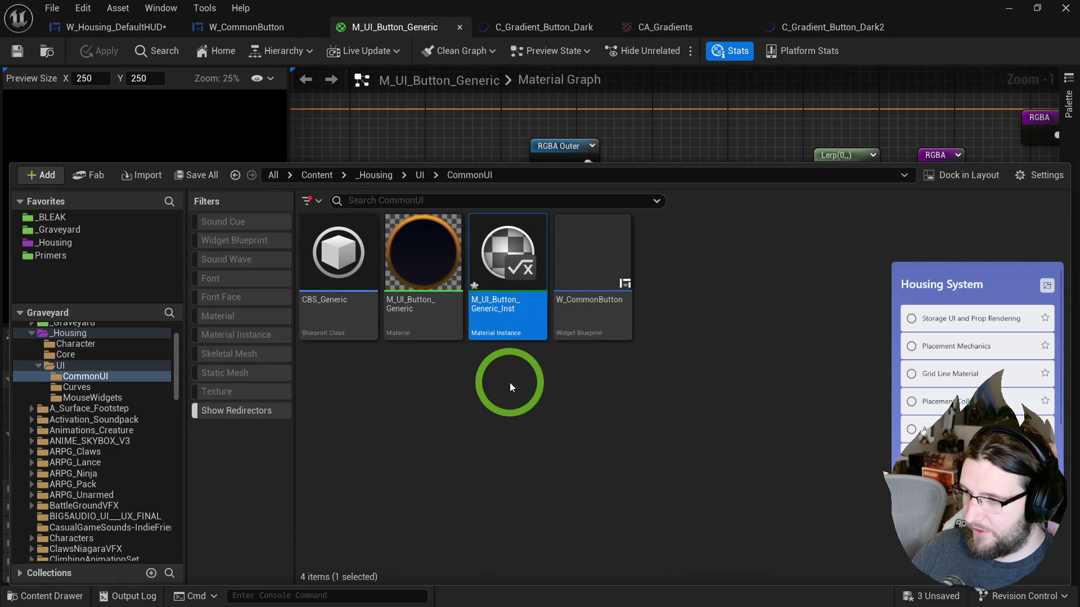
double_click(522, 259)
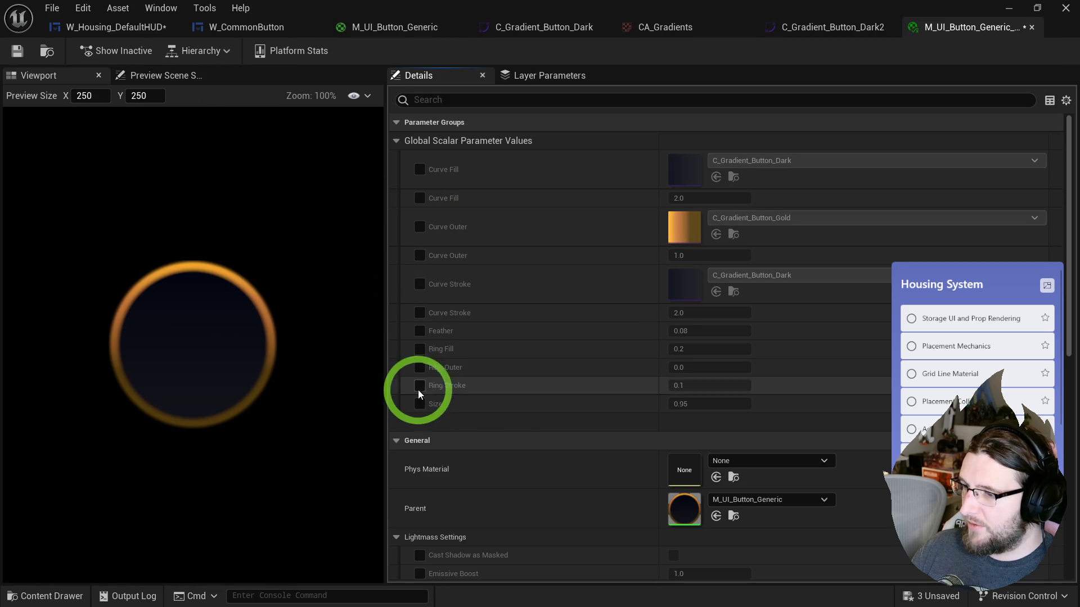
- Override Size to 0.923333, Ring Stroke 0.1, Ring Outer 0.006667 and Ring Fill 0.426307 in the instance
left_click_drag(691, 403, 689, 404)
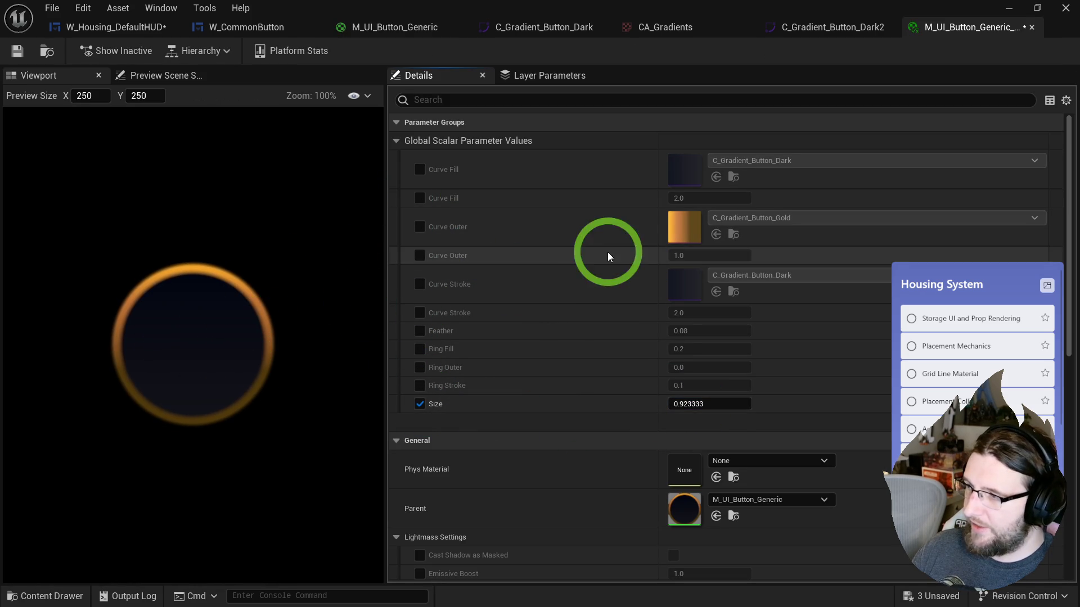
left_click(423, 385)
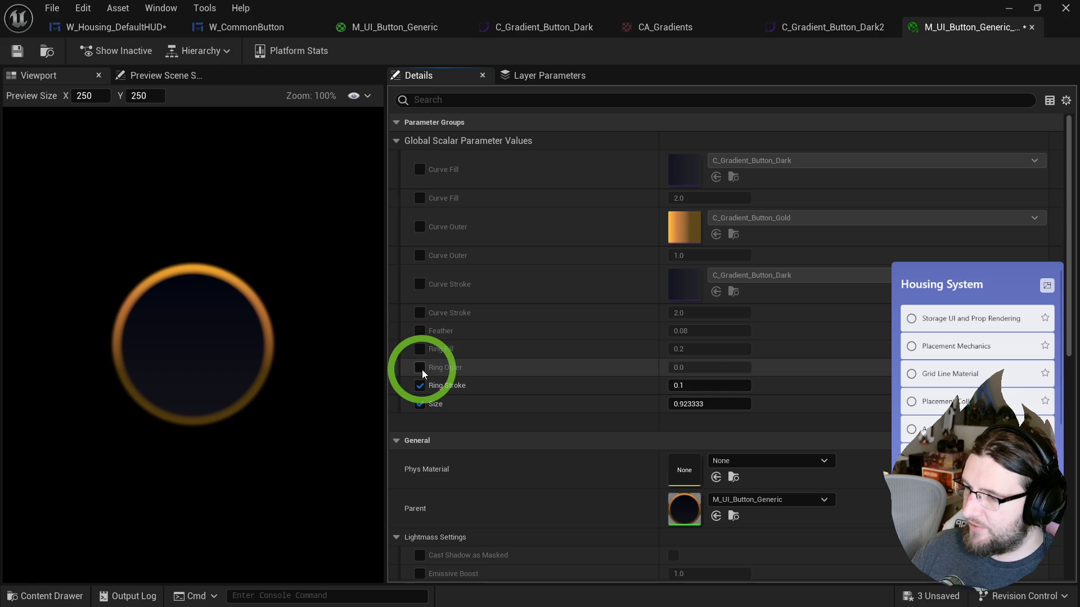
left_click(422, 369)
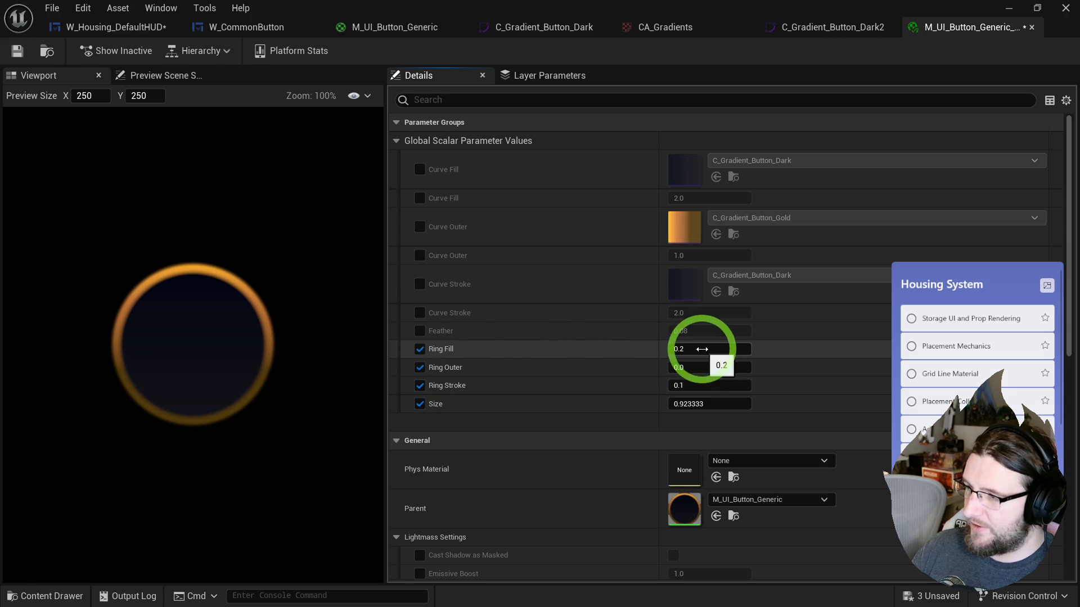
mouse_move(691, 366)
left_mouse_down()
mouse_move(731, 349)
mouse_move(696, 352)
mouse_move(797, 345)
mouse_move(656, 354)
mouse_move(682, 349)
mouse_move(704, 387)
mouse_move(684, 386)
left_mouse_up()
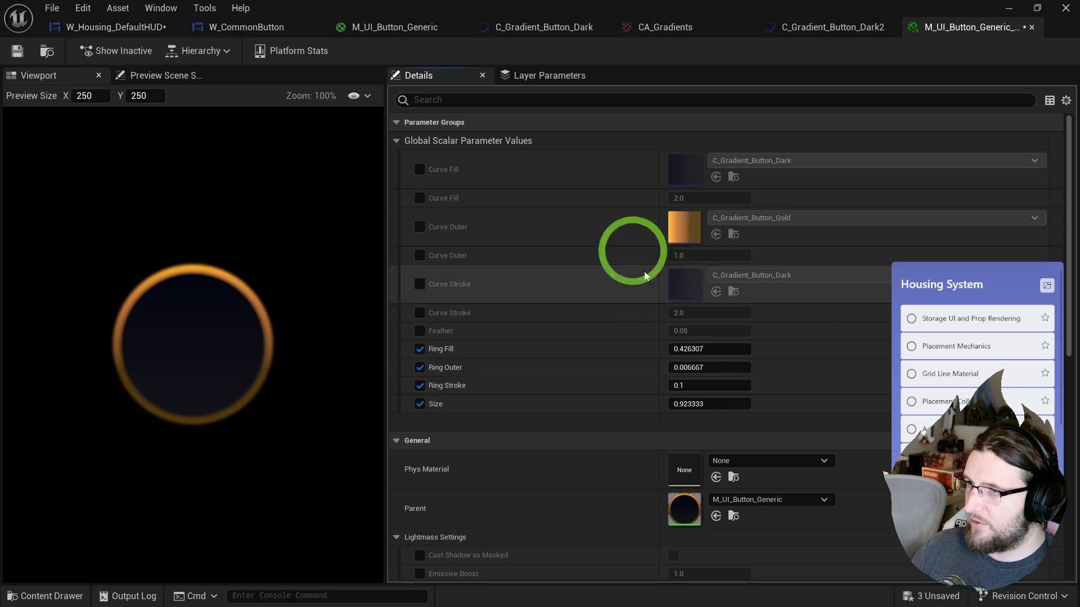
left_click(401, 36)
- Preview the Mask Fill node's output, then the Lerp node's output
left_click(741, 151)
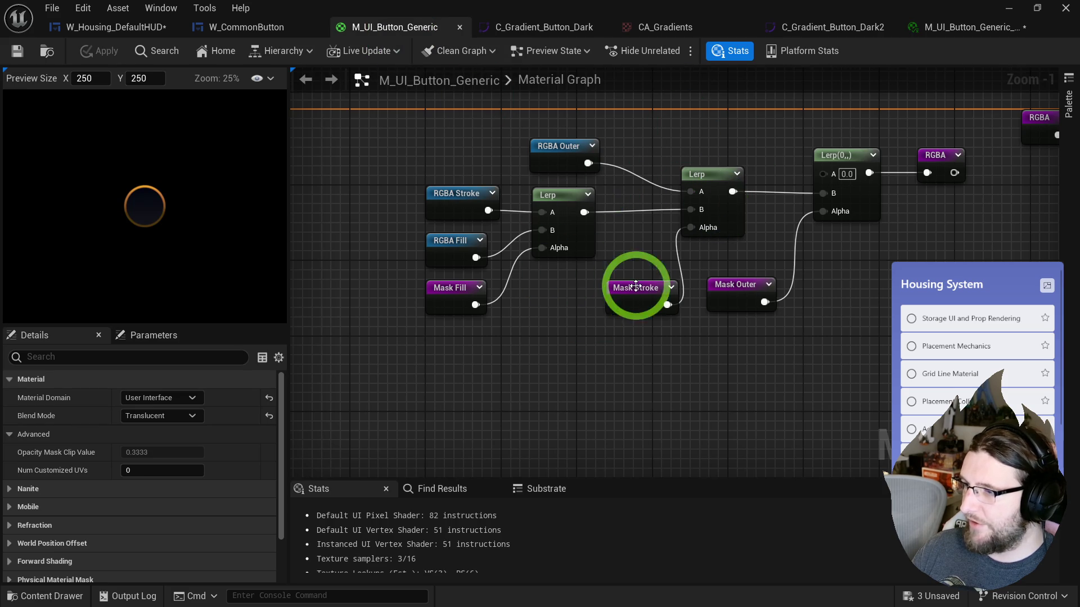
left_click_drag(592, 316, 568, 340)
left_click(433, 318)
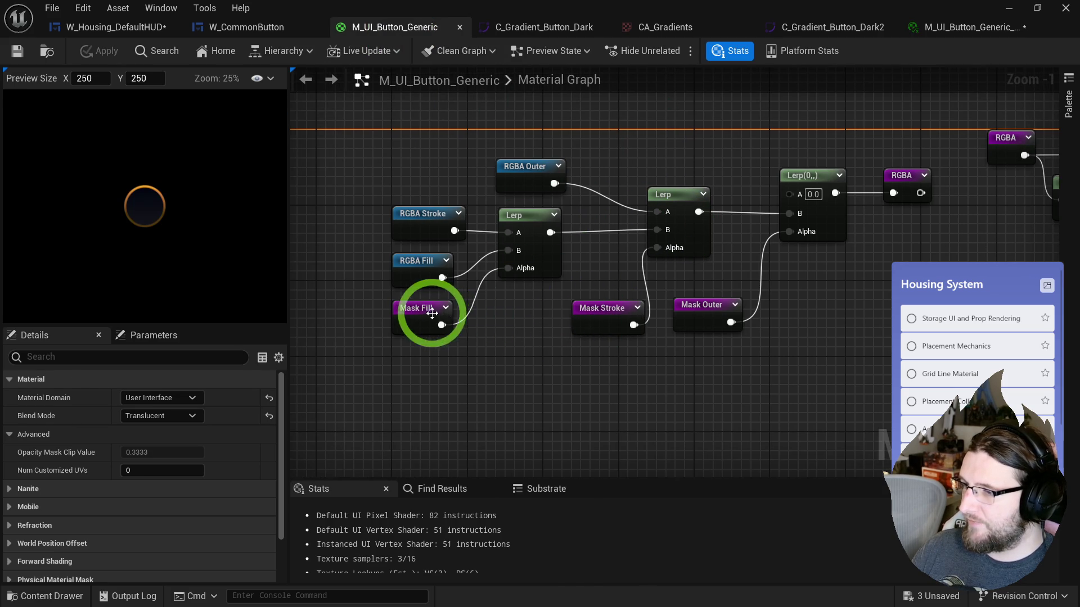
right_click(433, 317)
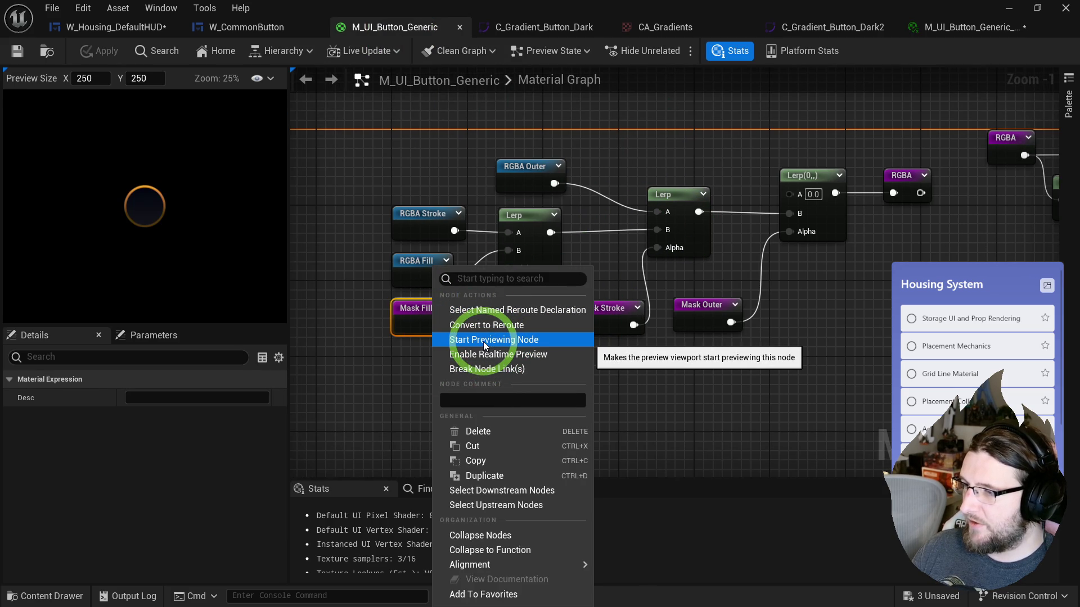
left_click(485, 340)
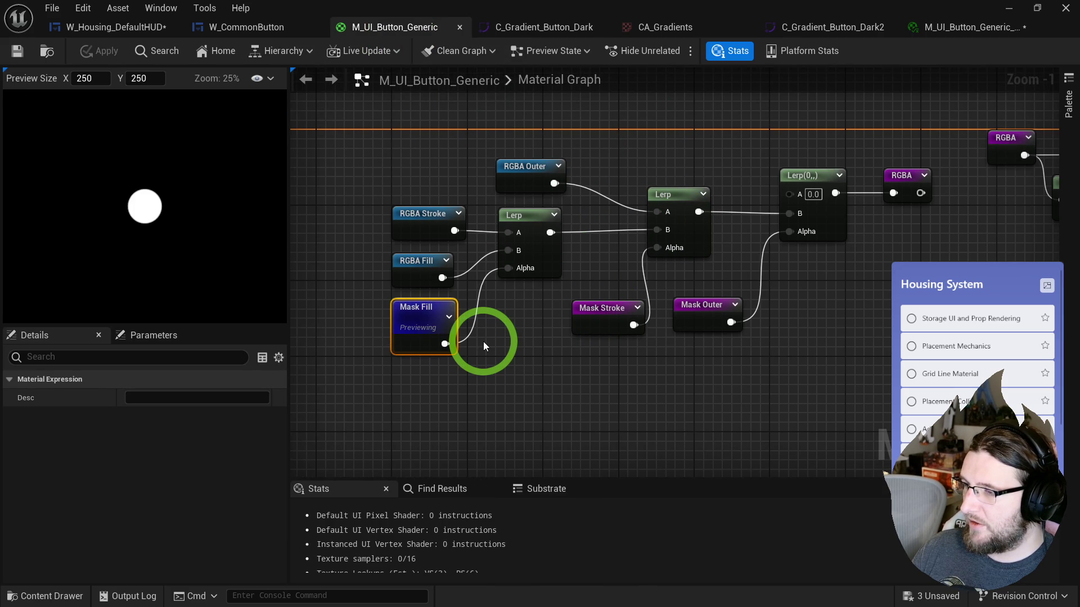
right_click(499, 228)
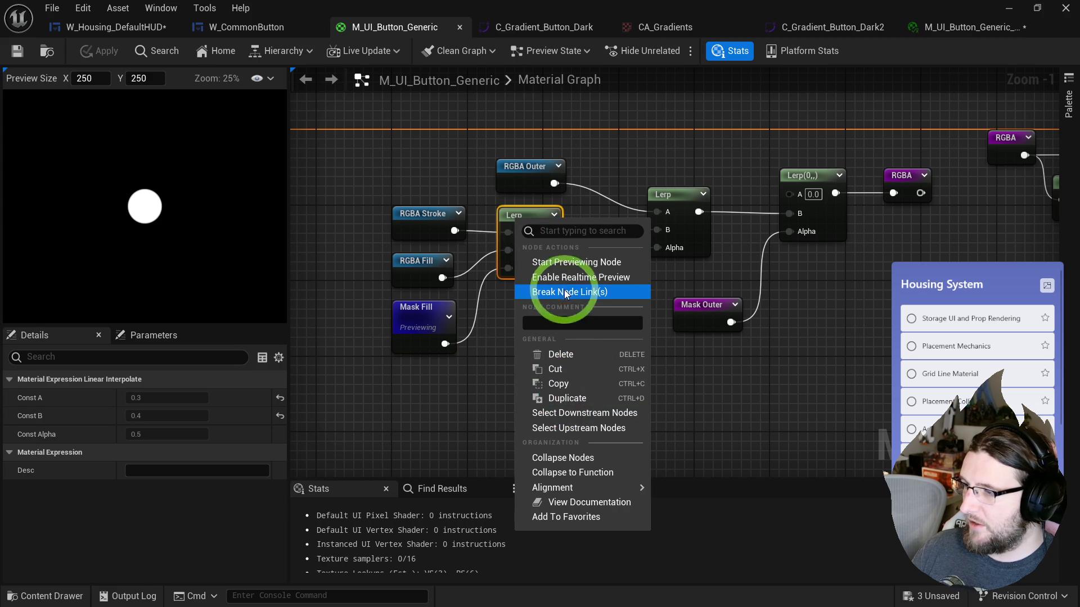
left_click(569, 264)
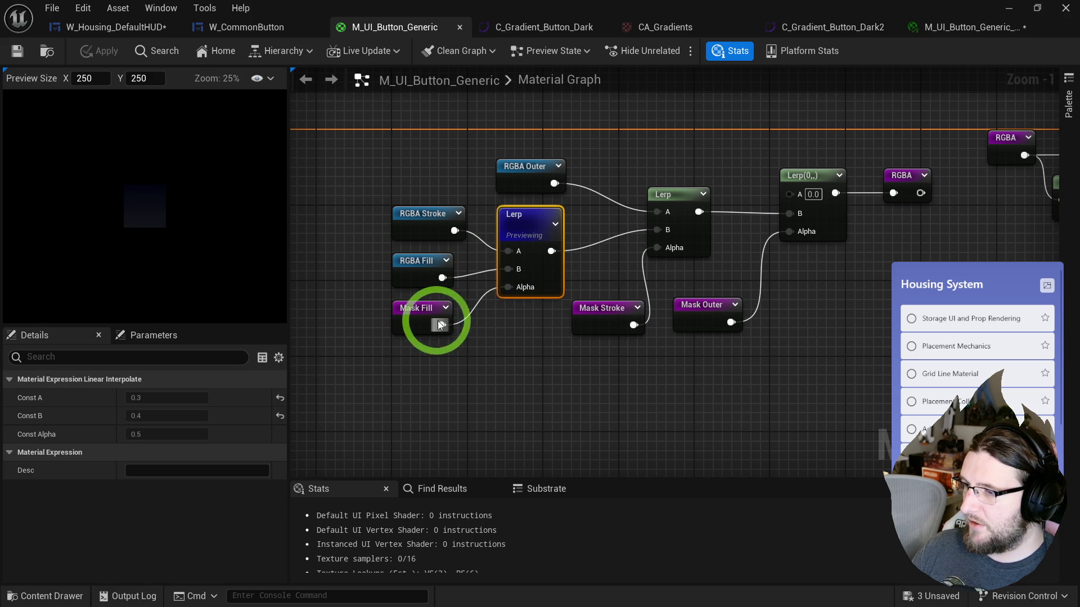
- Preview the Mask Fill mask on its own, then stop previewing it
left_click(418, 333)
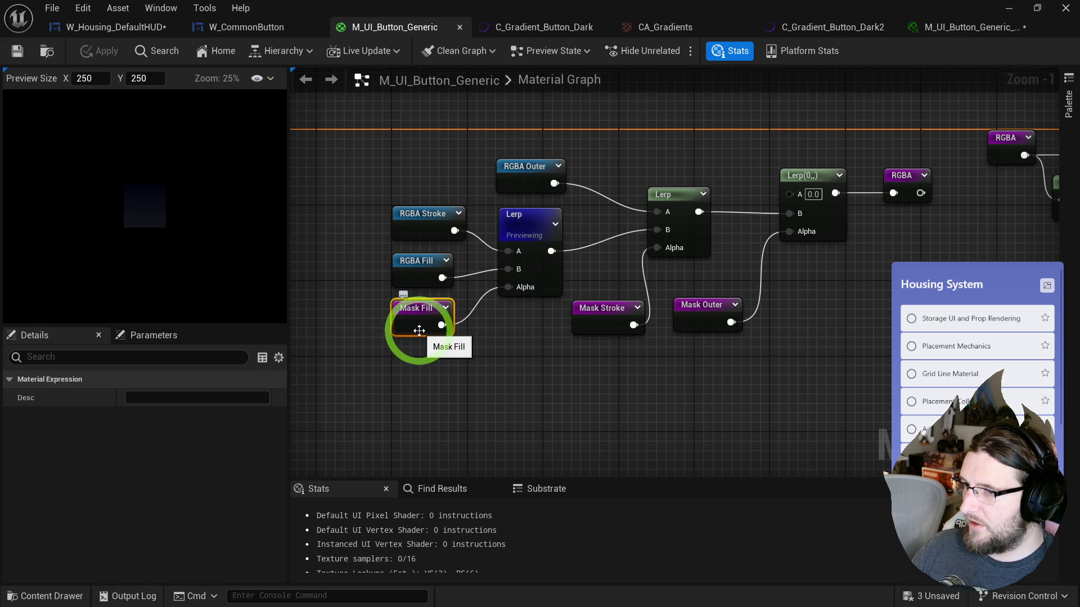
left_click(130, 189)
scroll(135, 198, "up", 2)
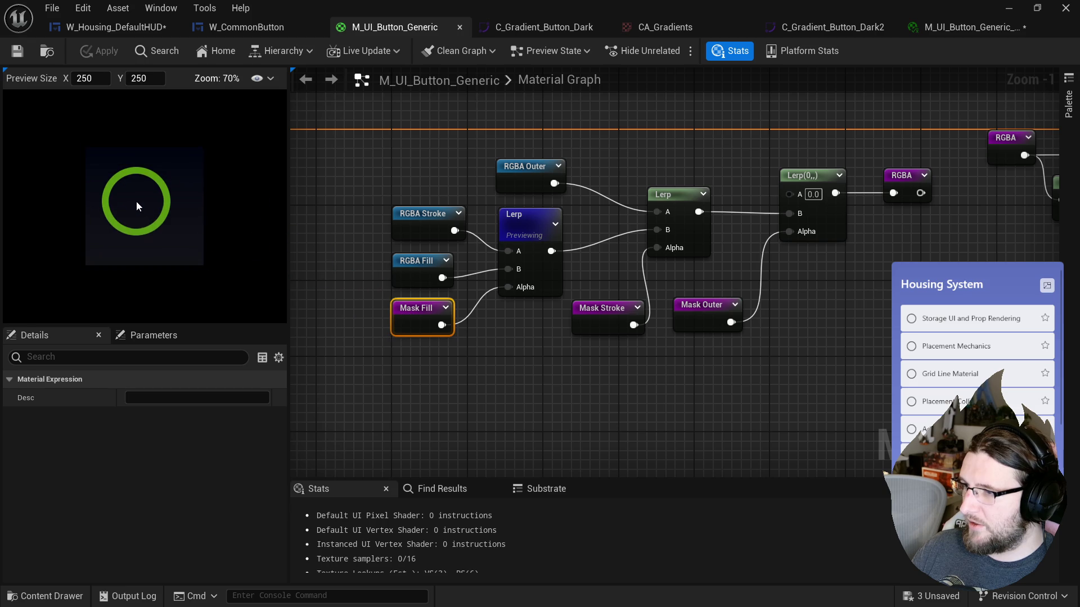
right_click(421, 322)
left_click(458, 339)
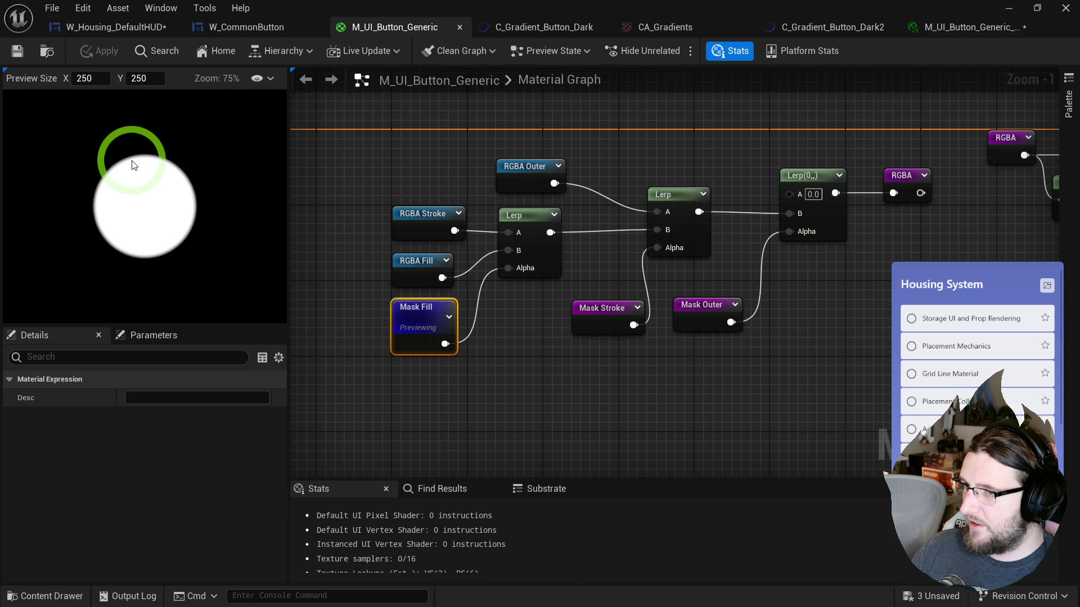
left_click_drag(376, 320, 492, 274)
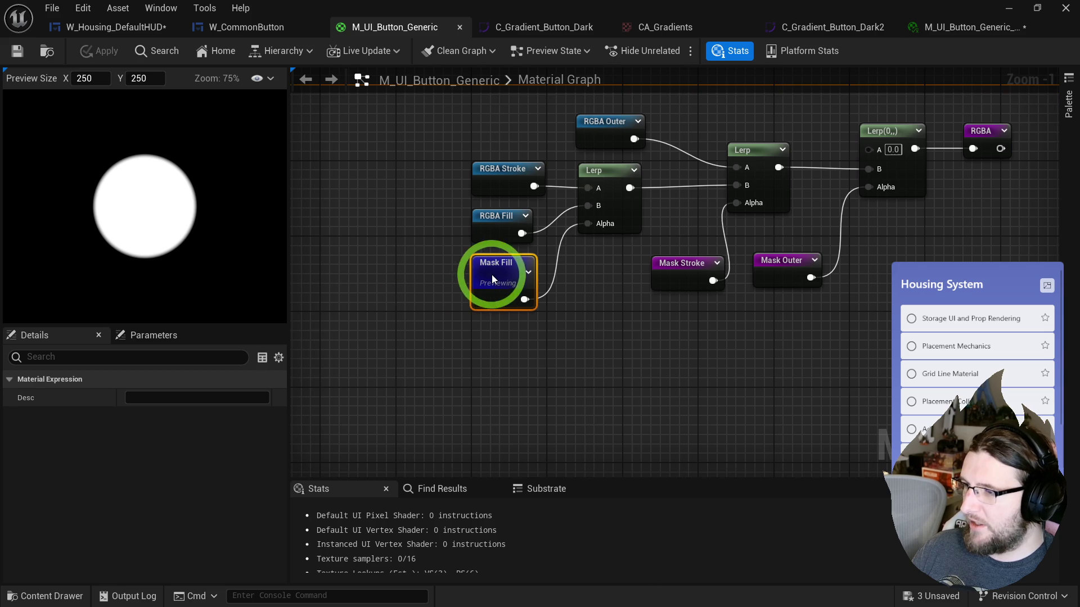
right_click(491, 275)
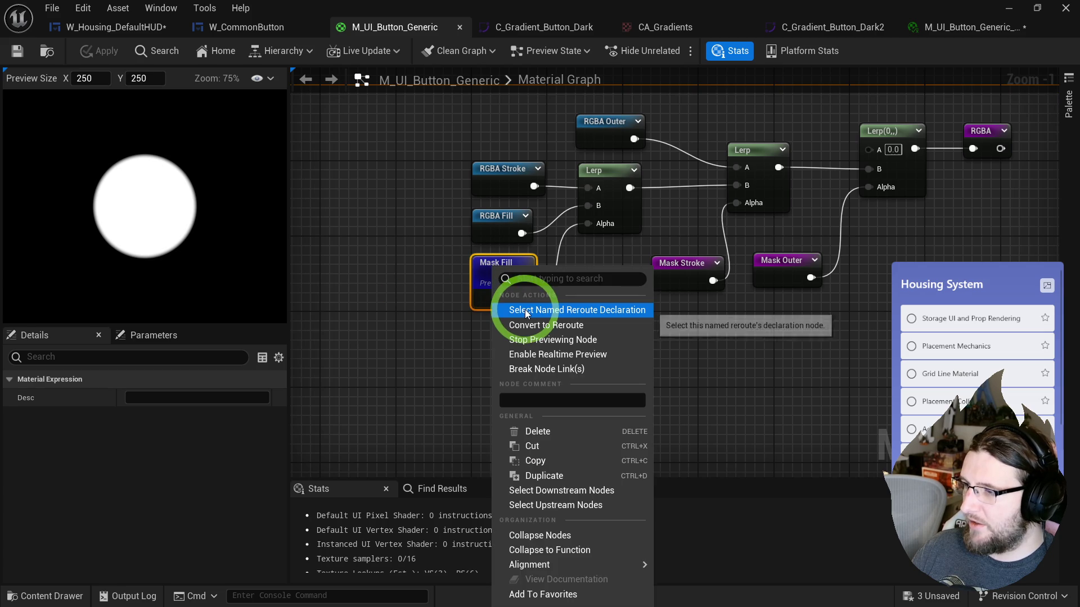
left_click(536, 340)
left_click(532, 256)
- Preview the first Lerp, disconnect RGBA Stroke from its A input, and preview RGBA Stroke
right_click(601, 168)
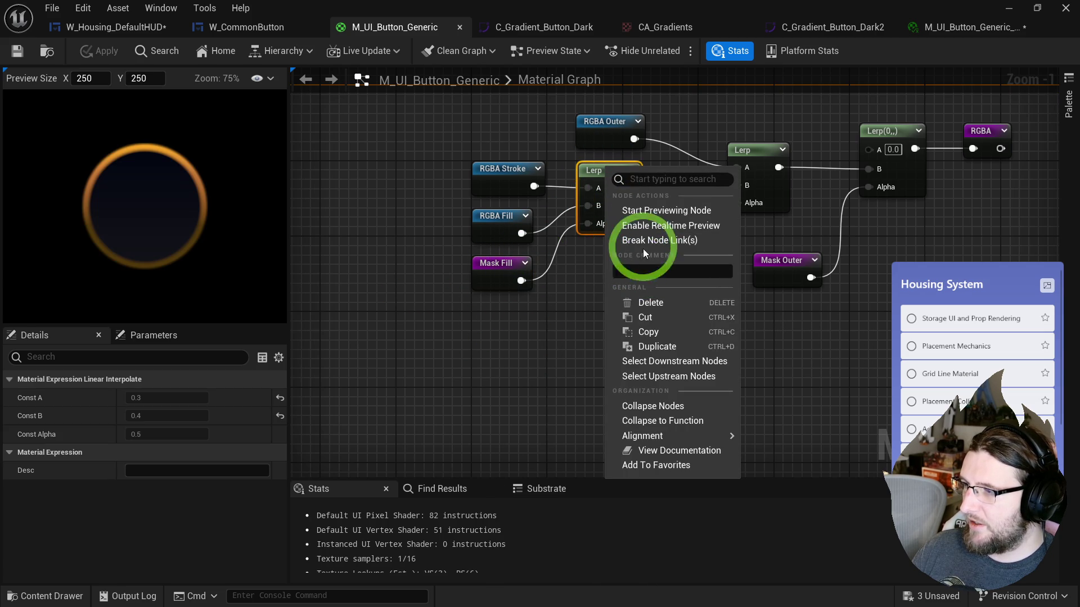
left_click(650, 207)
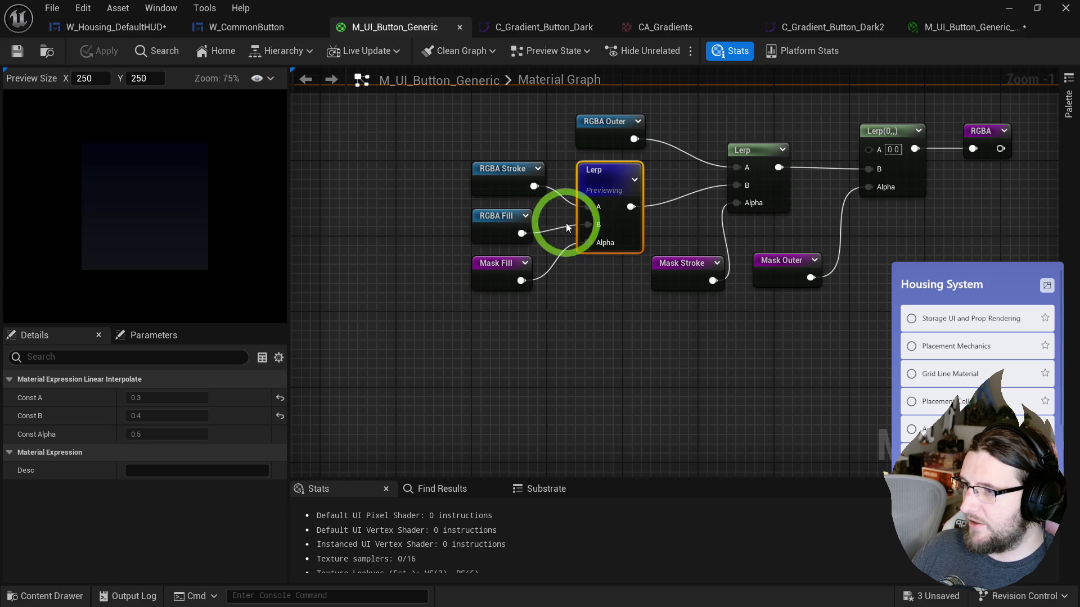
left_click(588, 207, "alt")
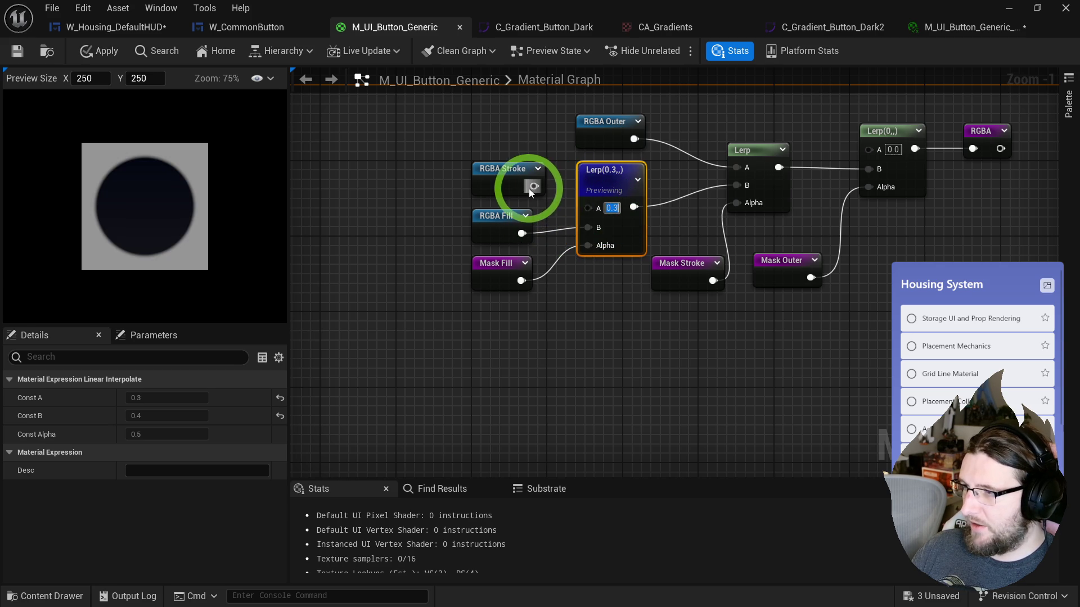
right_click(510, 190)
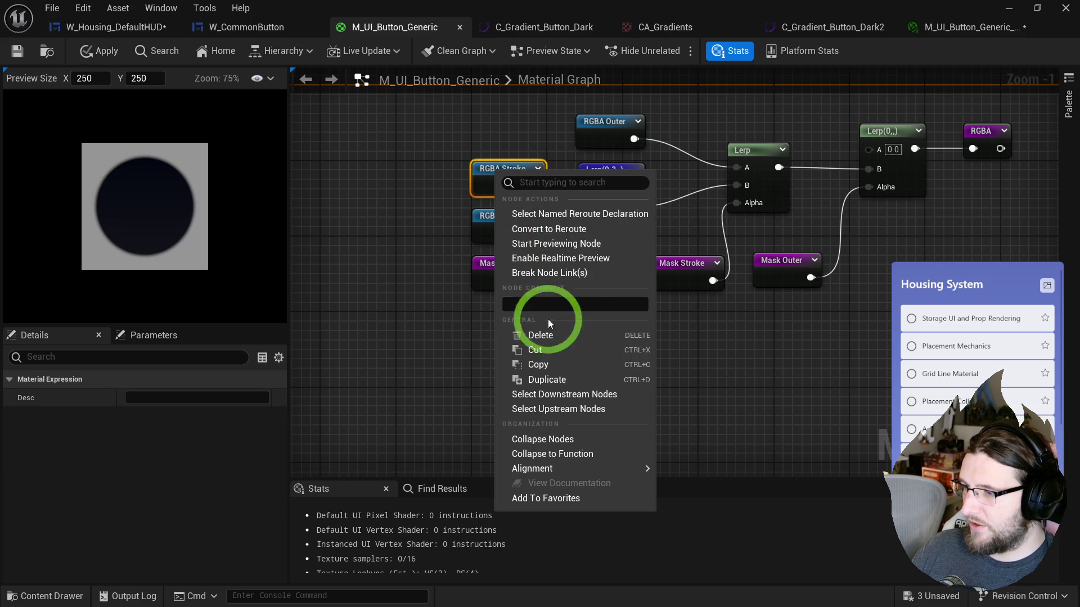
double_click(548, 215)
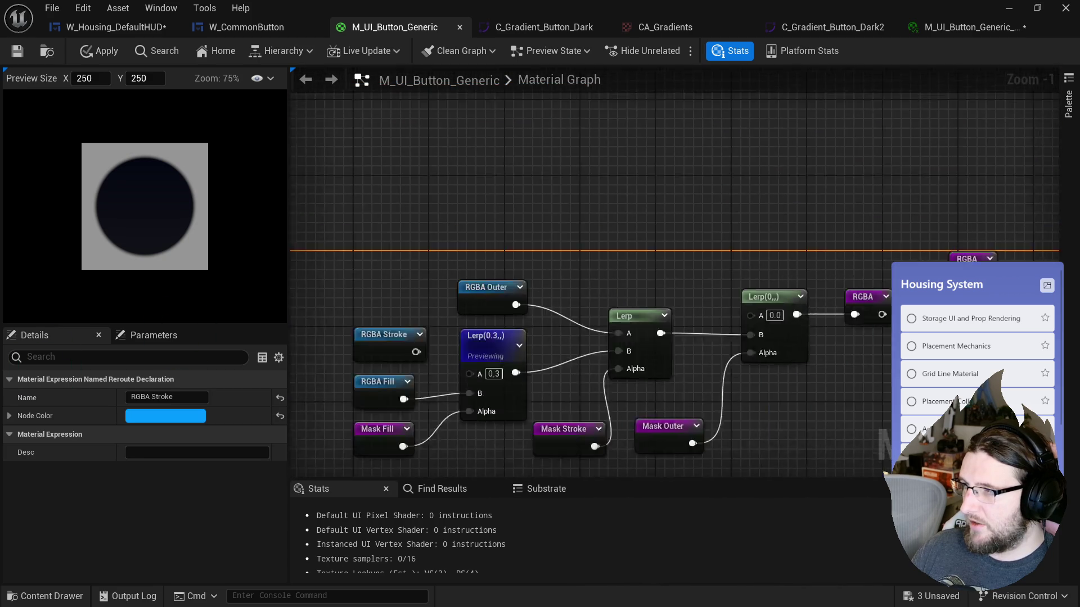
right_click(554, 225)
left_click(595, 298)
left_click(570, 225)
- Preview RGBA Fill alone and reconnect RGBA Stroke to the first Lerp's A input
right_click(544, 271)
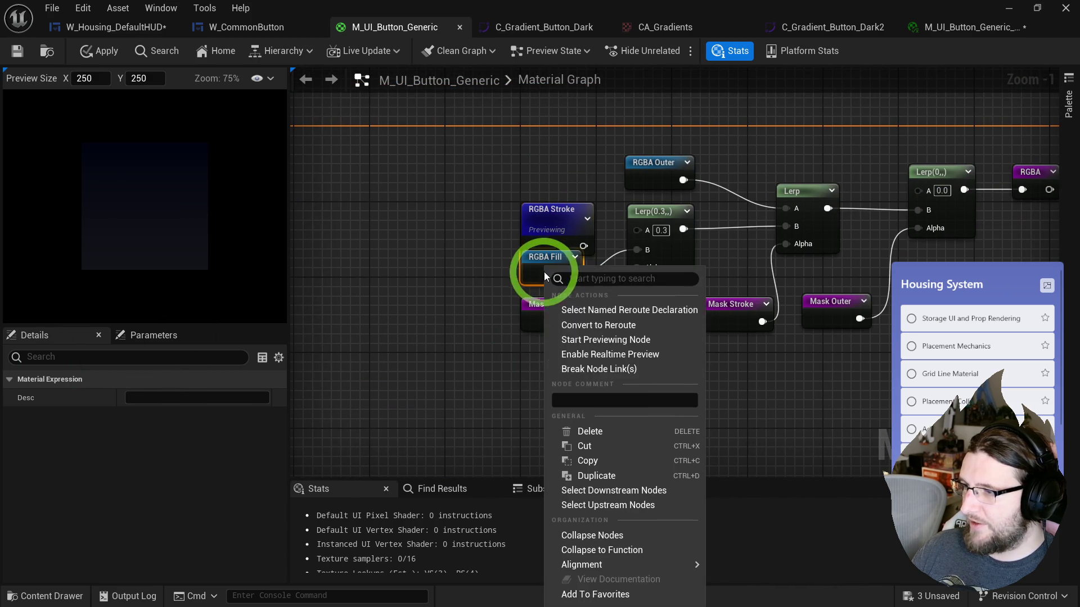
left_click(589, 342)
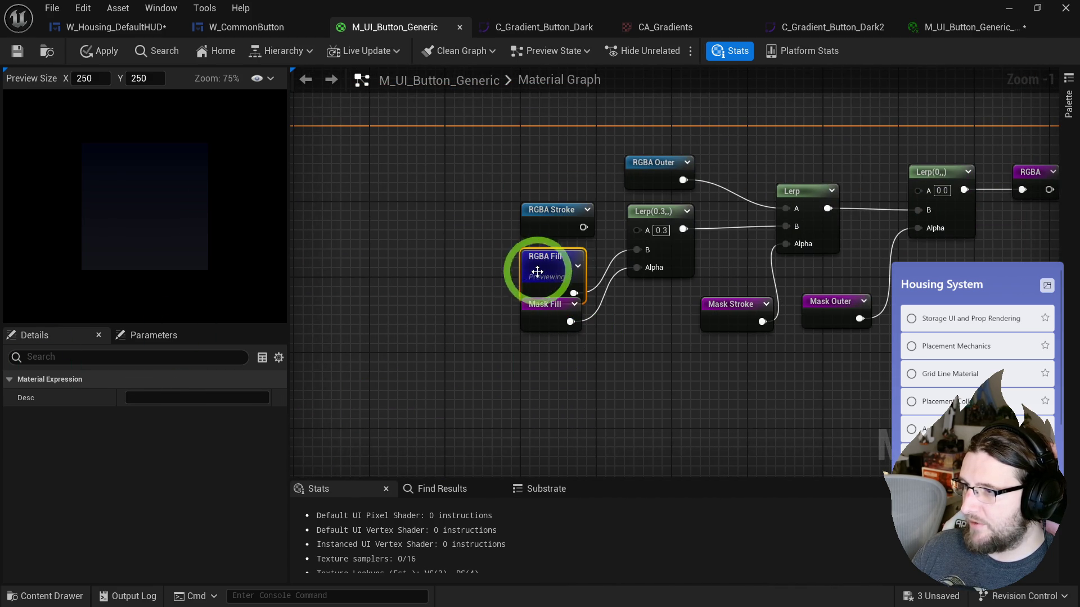
left_click_drag(634, 234, 636, 230)
left_click(578, 266)
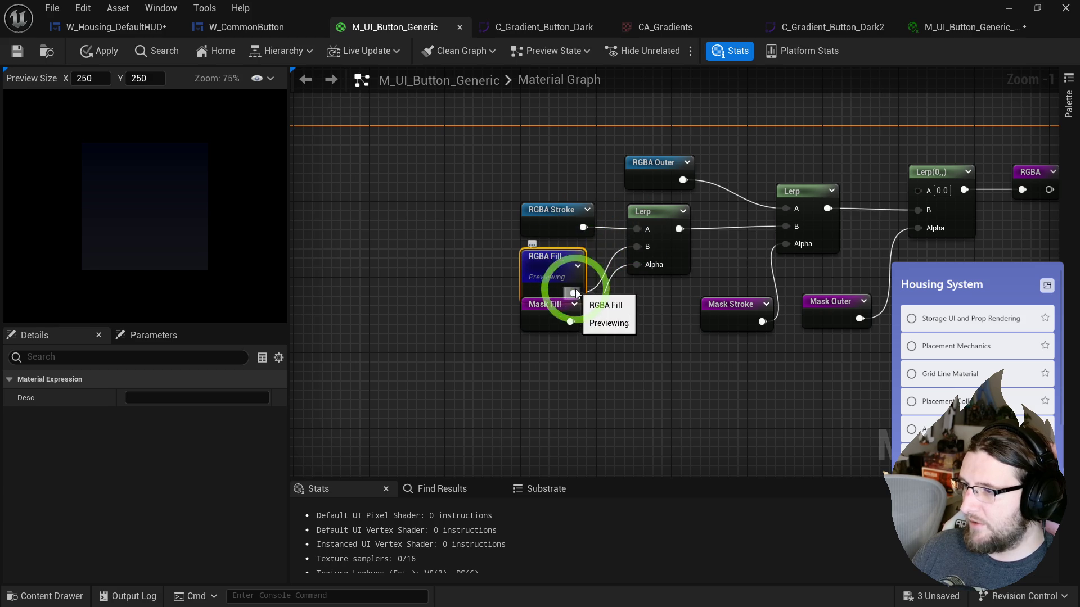
- Set Curve Outer's curve asset to C_Gradient_Button_Dark2
double_click(550, 270)
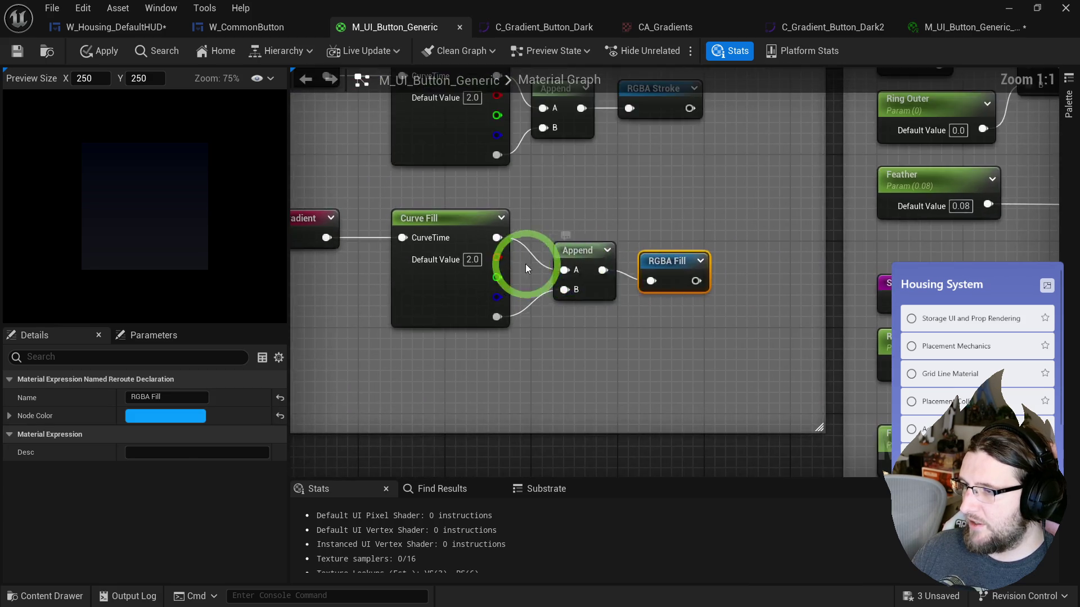
left_click_drag(494, 241, 534, 342)
left_click(531, 272)
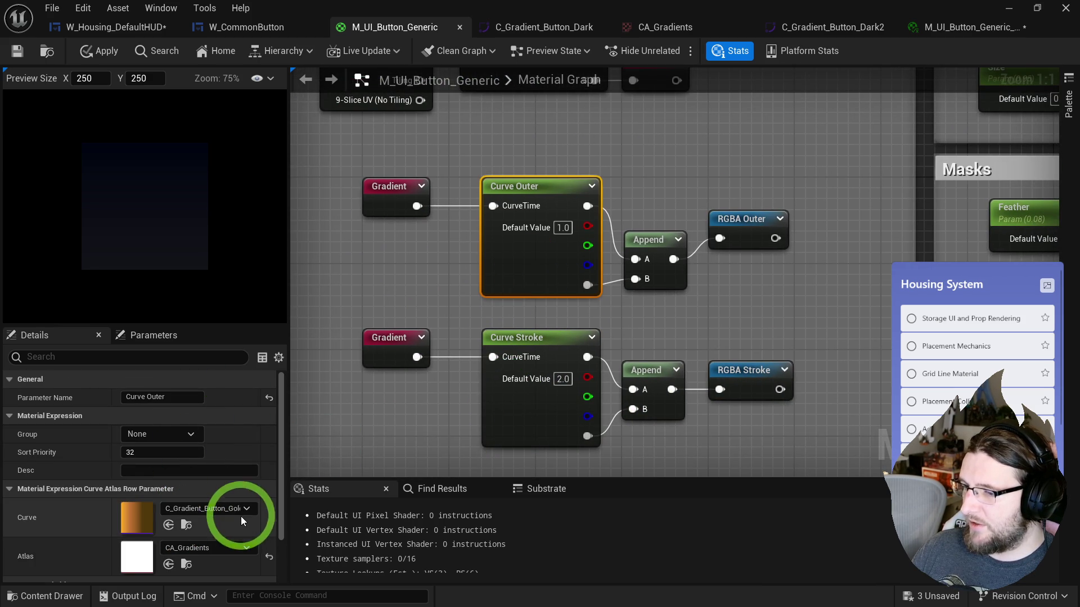
left_click(242, 510)
left_click(268, 399)
- Set Curve Stroke's curve asset to C_Gradient_Button_Gold
left_click_drag(475, 332, 470, 294)
left_click(478, 242)
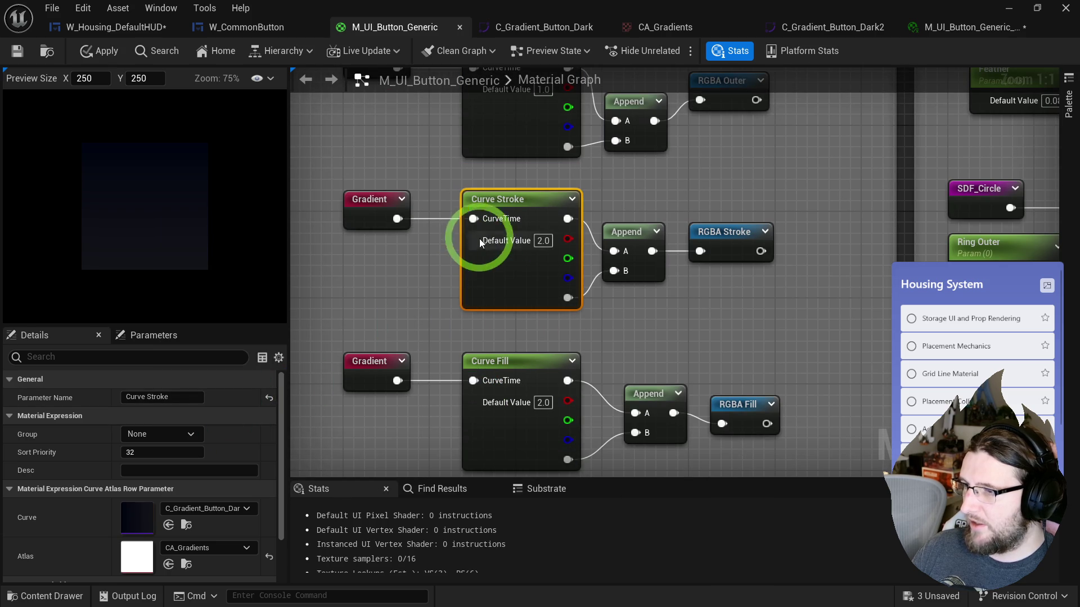
left_click(224, 508)
scroll(228, 396, "down", 1)
left_click(343, 402)
- Keep C_Gradient_Button_Dark as Curve Fill's curve asset
left_click_drag(522, 439, 482, 308)
left_click(482, 308)
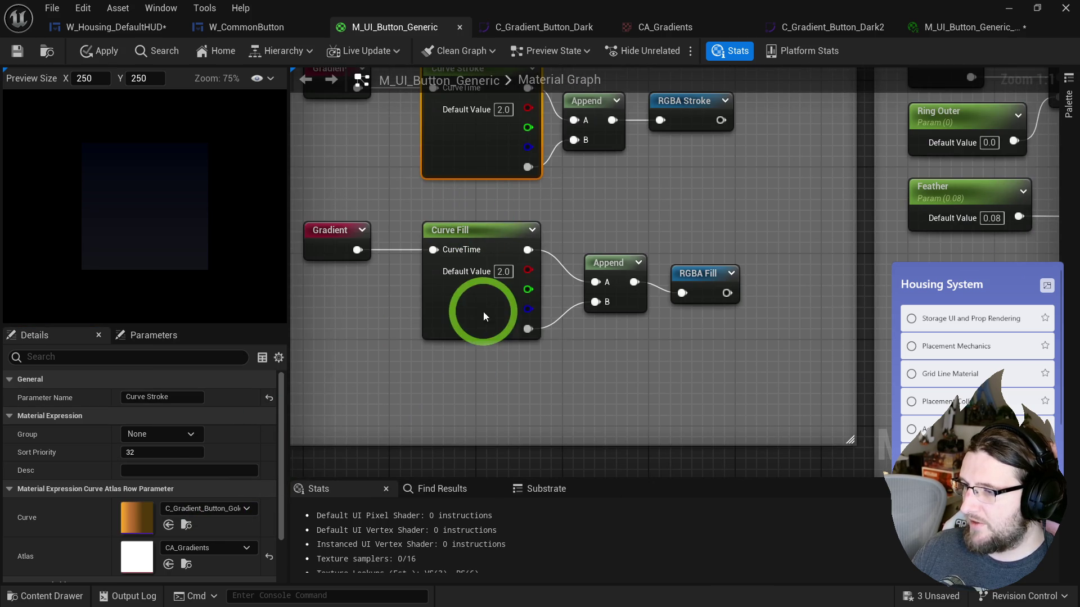
left_click(229, 507)
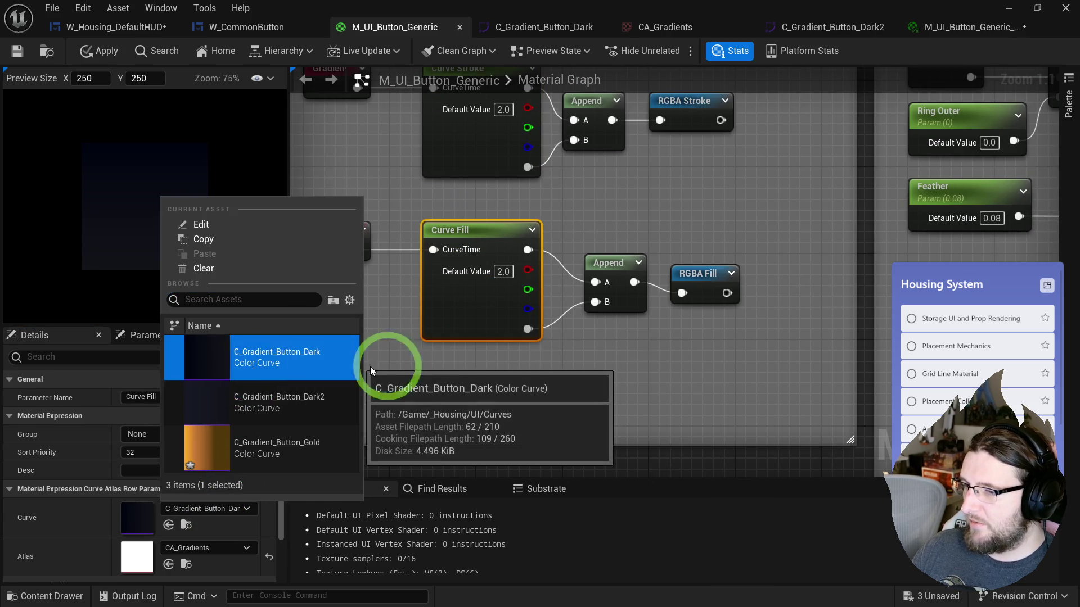
left_click(274, 360)
left_click(614, 353)
- Stop previewing RGBA Fill so the full material shows the ring
scroll(614, 353, "down", 5)
scroll(445, 417, "up", 4)
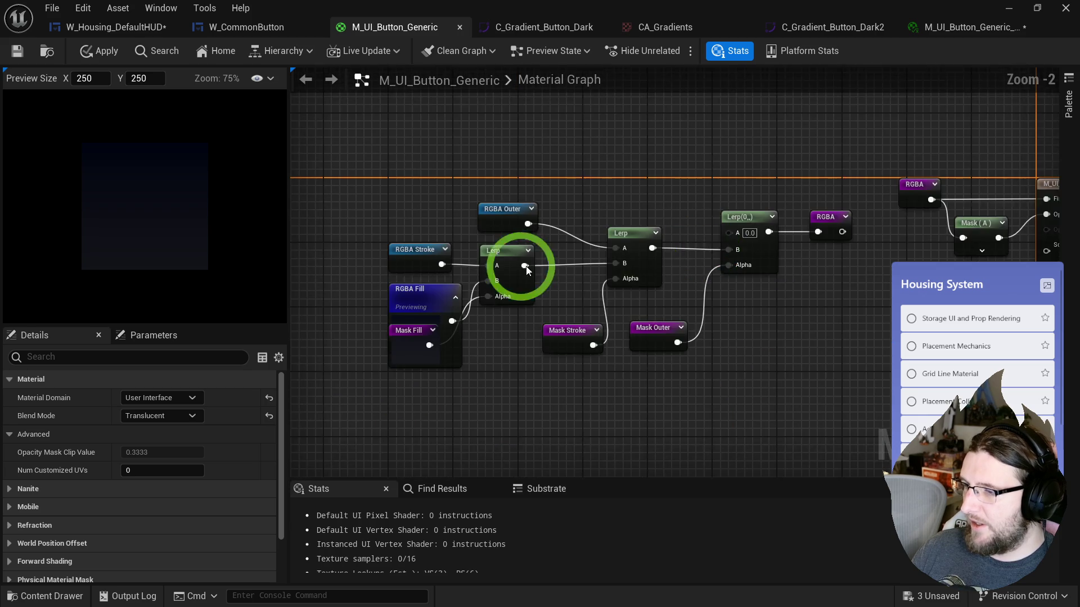
right_click(400, 312)
left_click(445, 340)
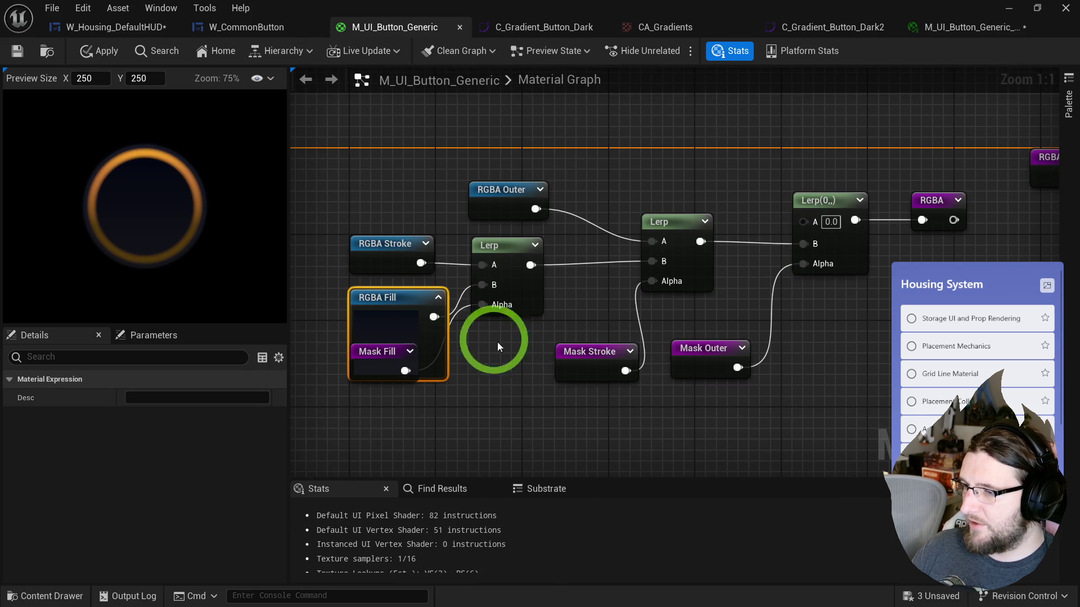
left_click(434, 337)
left_click(164, 214)
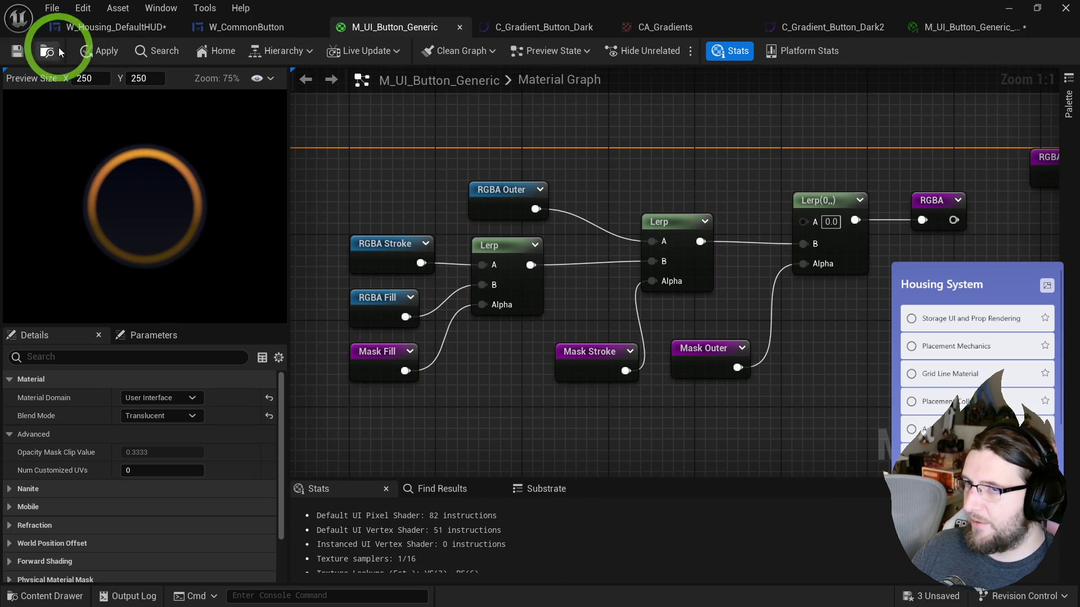
- In M_UI_Button_Generic_Inst, lower Ring Fill to 0.2 for a thin gold ring
scroll(105, 167, "down", 2)
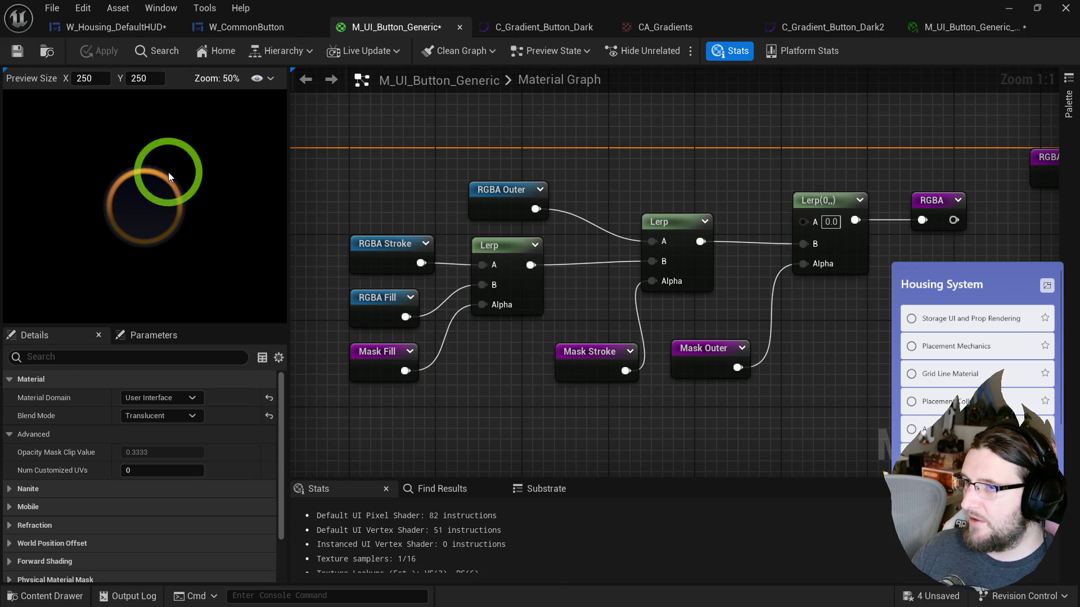
left_click(981, 28)
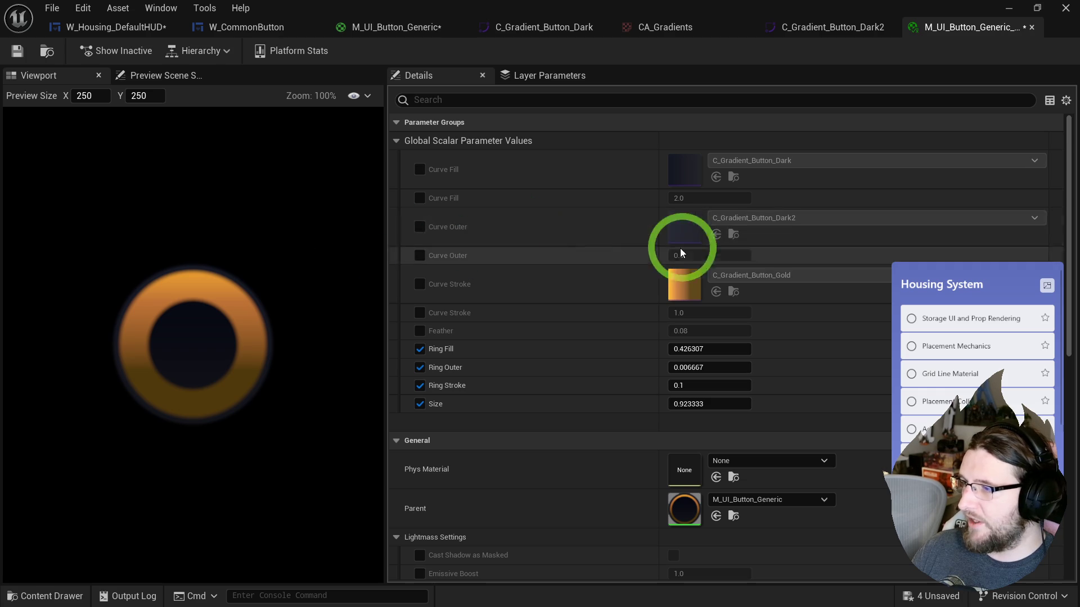
scroll(732, 338, "down", 3)
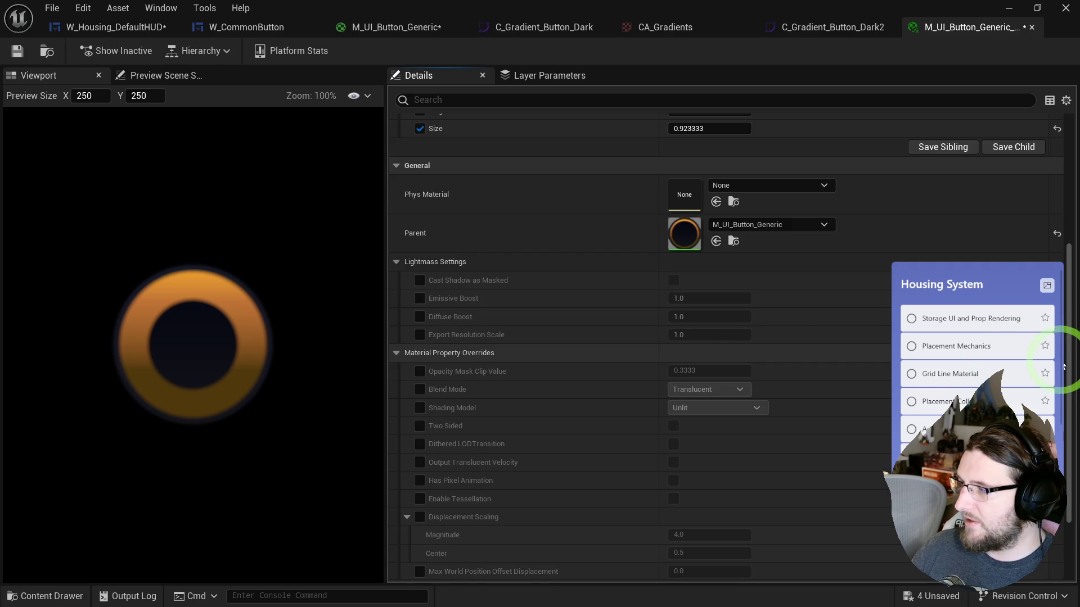
scroll(827, 296, "up", 3)
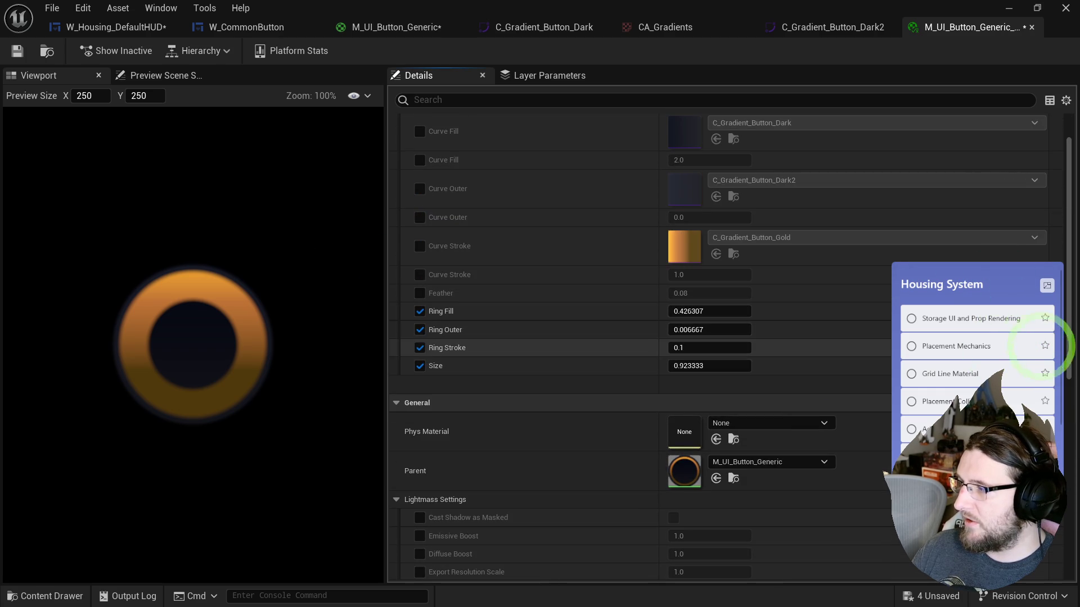
left_click_drag(1061, 316, 1046, 302)
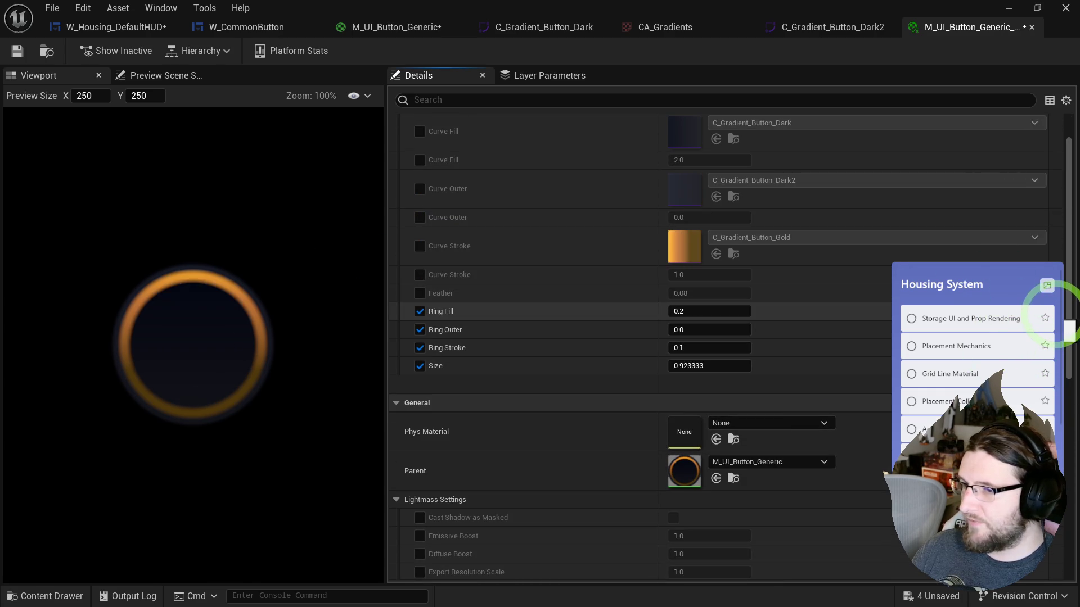
scroll(183, 265, "down", 5)
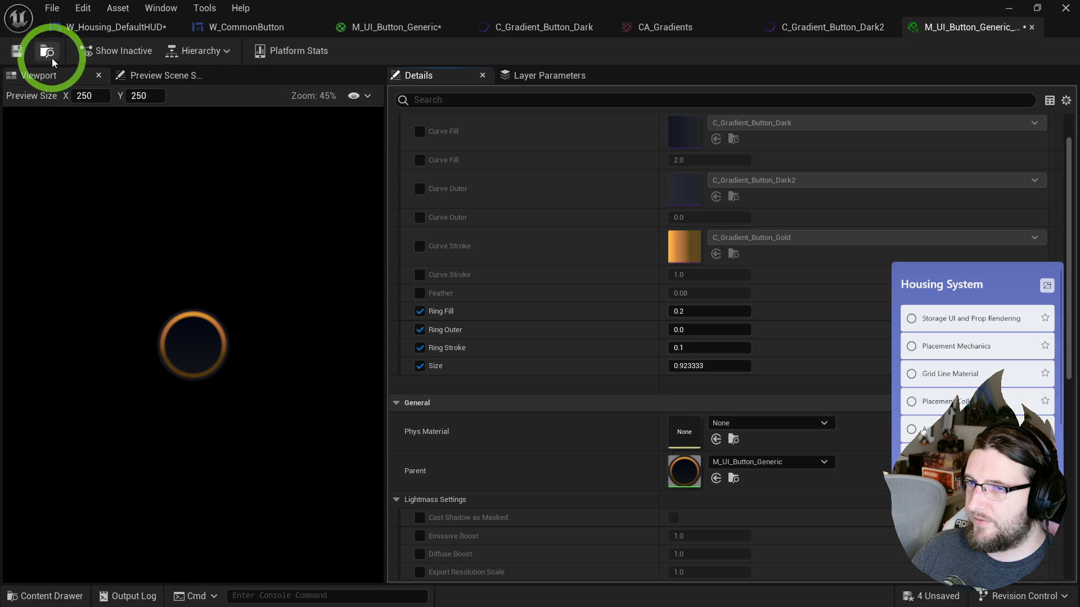
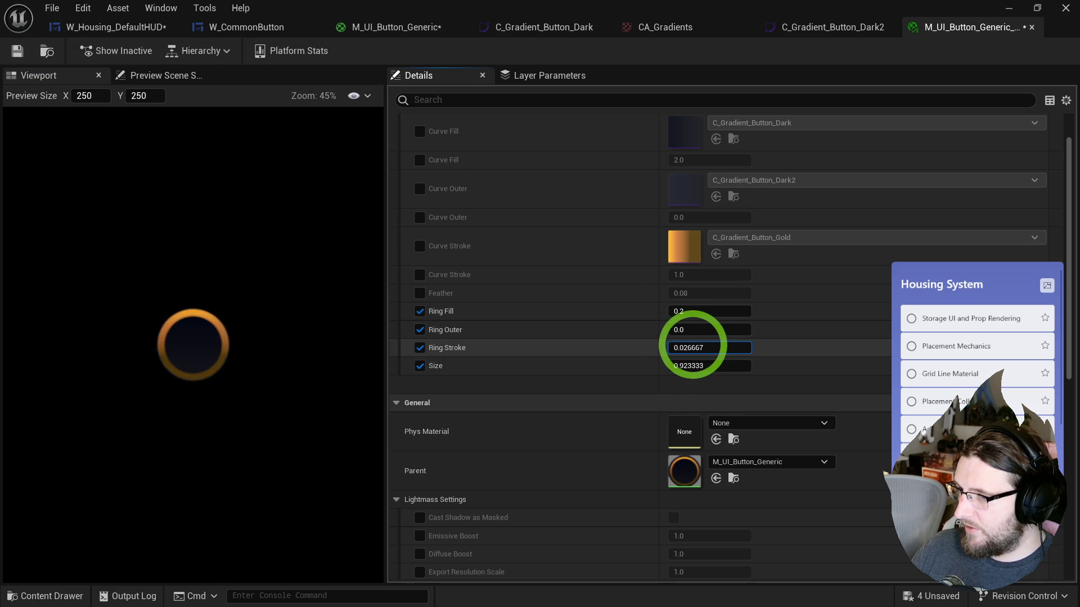
type("0.066667")
- Set Ring Stroke to 0.066667, save the material instance, and select it in the CommonUI folder
left_click(193, 325)
left_click(17, 51)
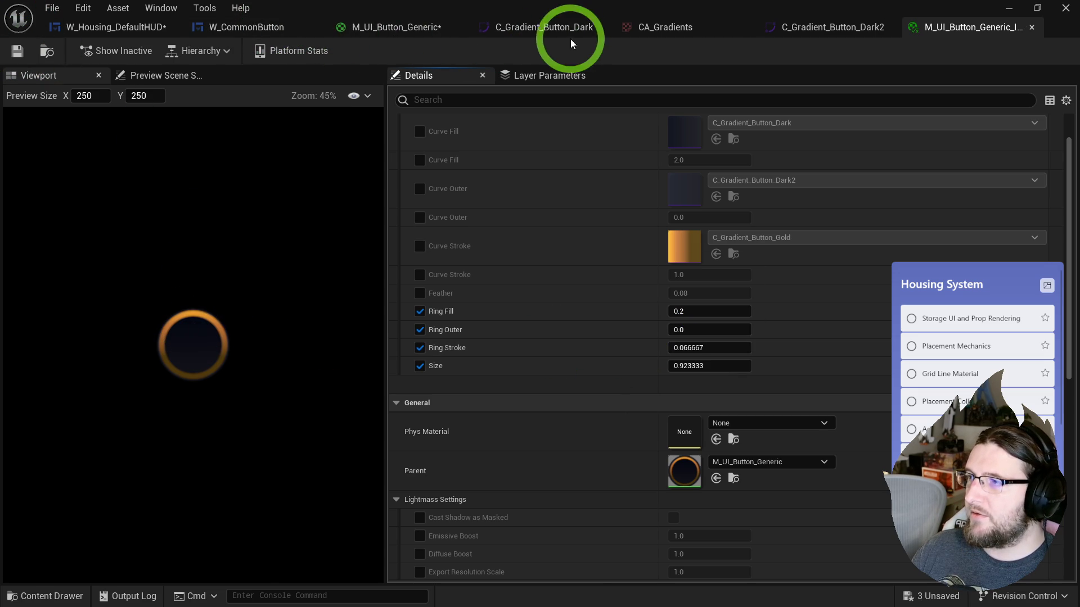
left_click(48, 53)
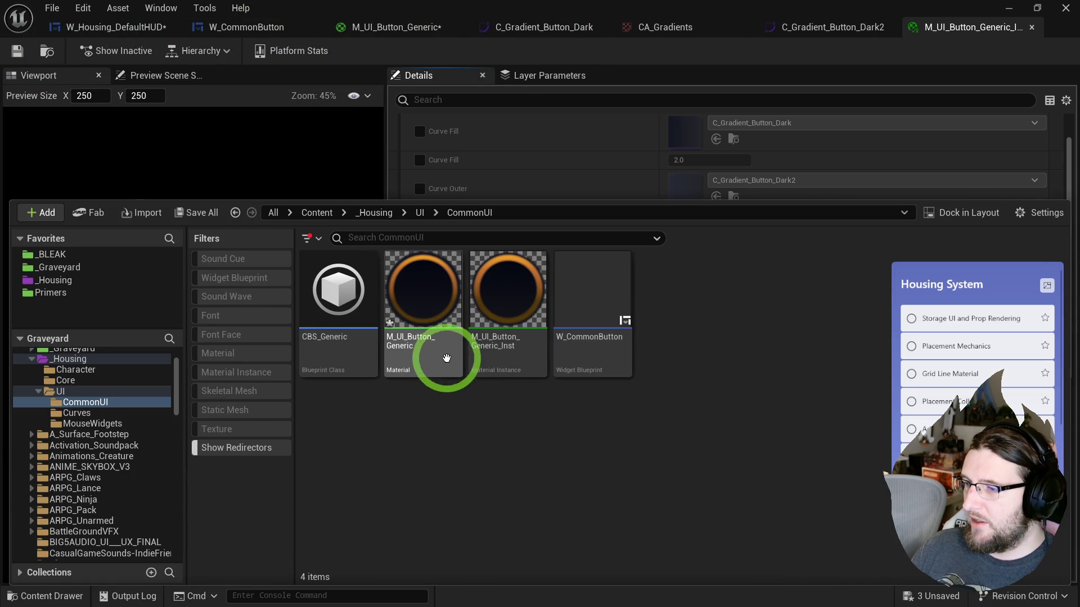
left_click(446, 358)
left_click(506, 405)
- Rename the button material instance to MI_UI_Button_Normal
left_click(501, 301)
left_click(586, 164)
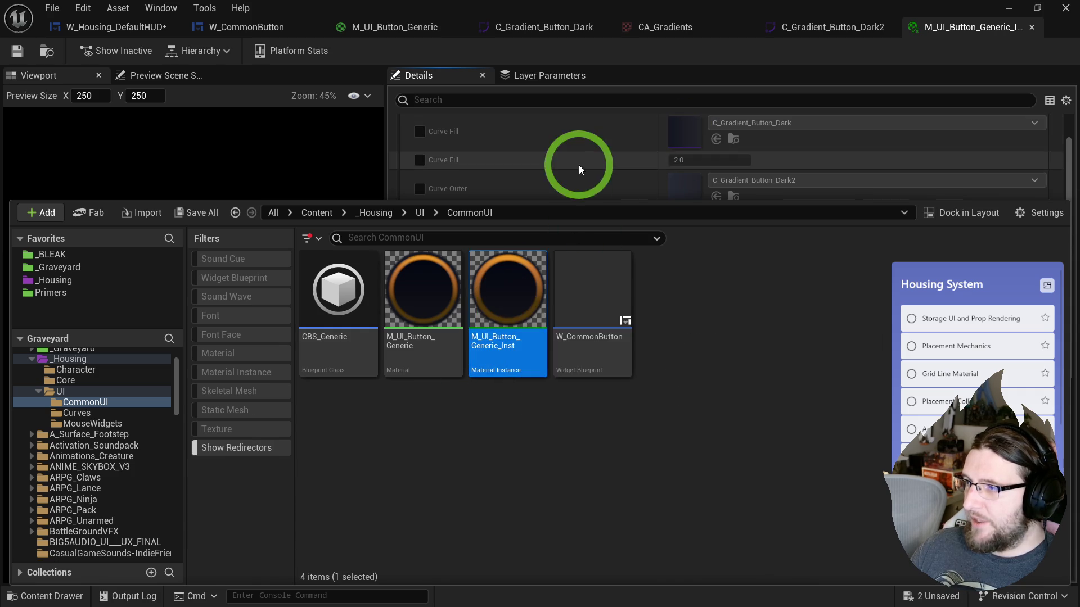
left_click(357, 96)
key("F2")
type("MI_UI_")
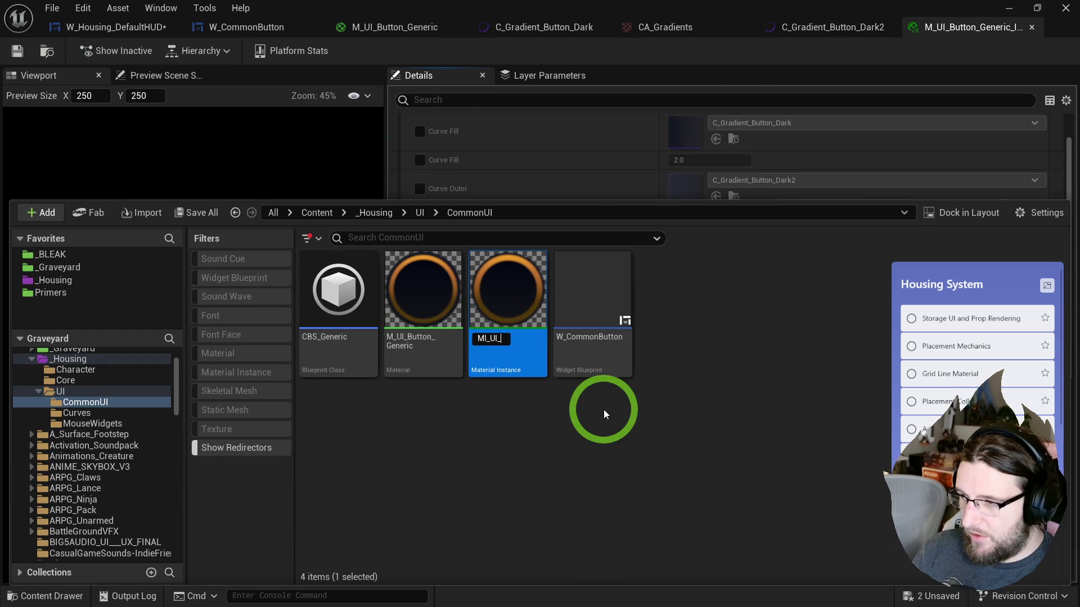
type("Button_")
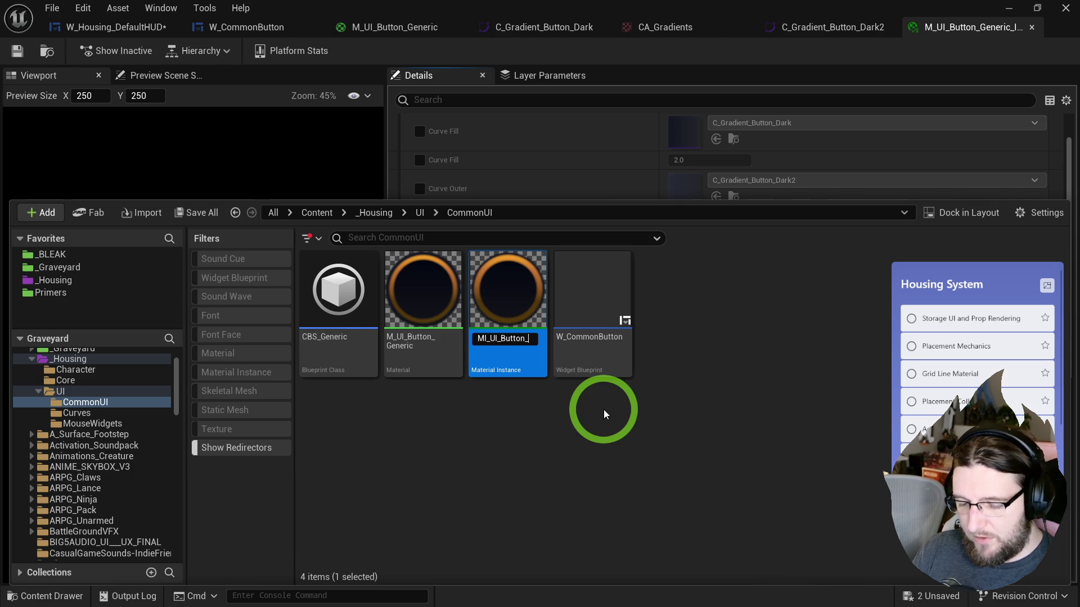
type("Normal")
key("Return")
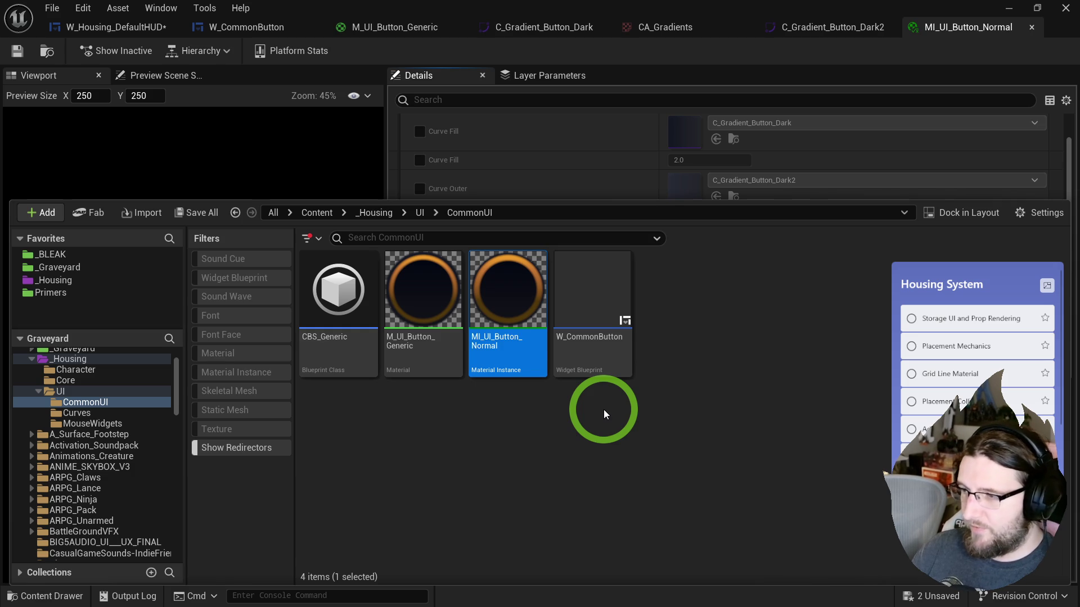
- Duplicate it into MI_UI_Button_Hovered and MI_UI_Button_Pressed, and save
key("ctrl+d")
key("End")
key("shift+Left")
key("shift+Left")
key("shift+Left")
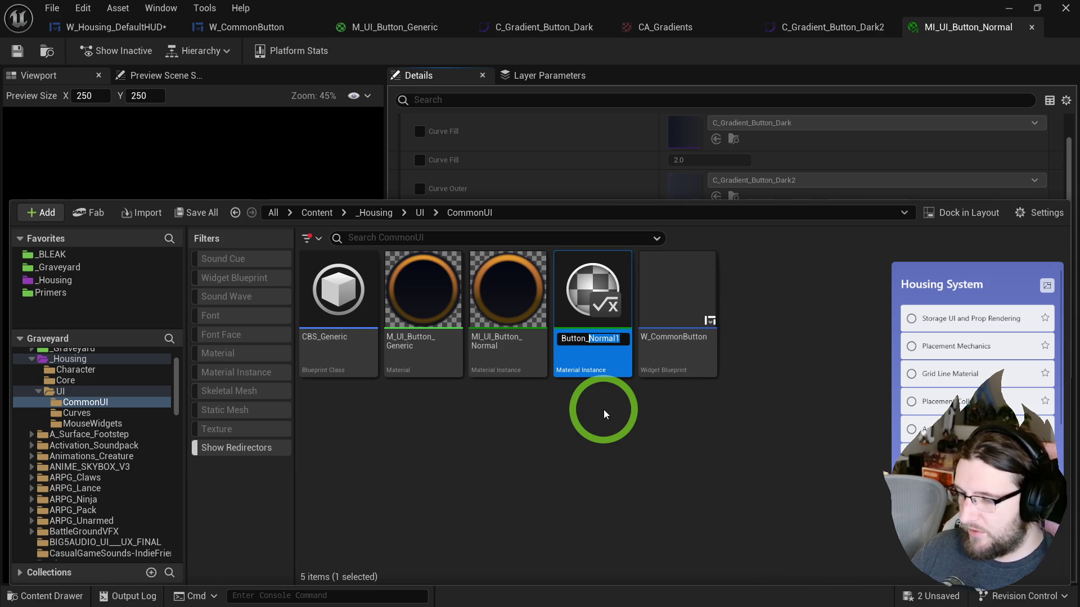
type("Hovered")
key("Return")
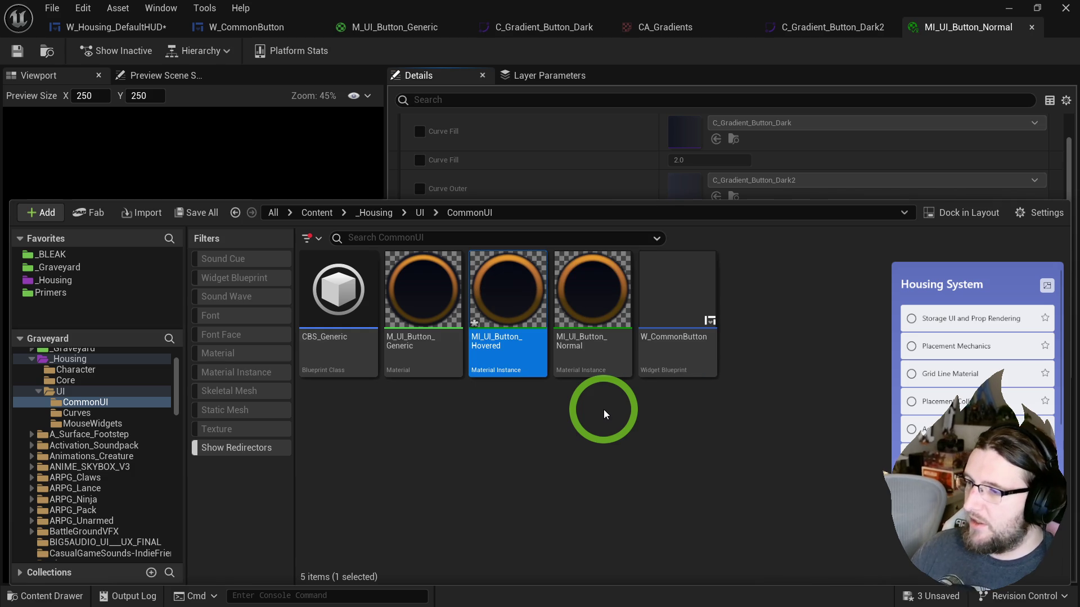
key("ctrl+d")
key("End")
key("shift+Left")
key("shift+Left")
key("shift+Left")
key("shift+Left")
type("Pressed")
key("Return")
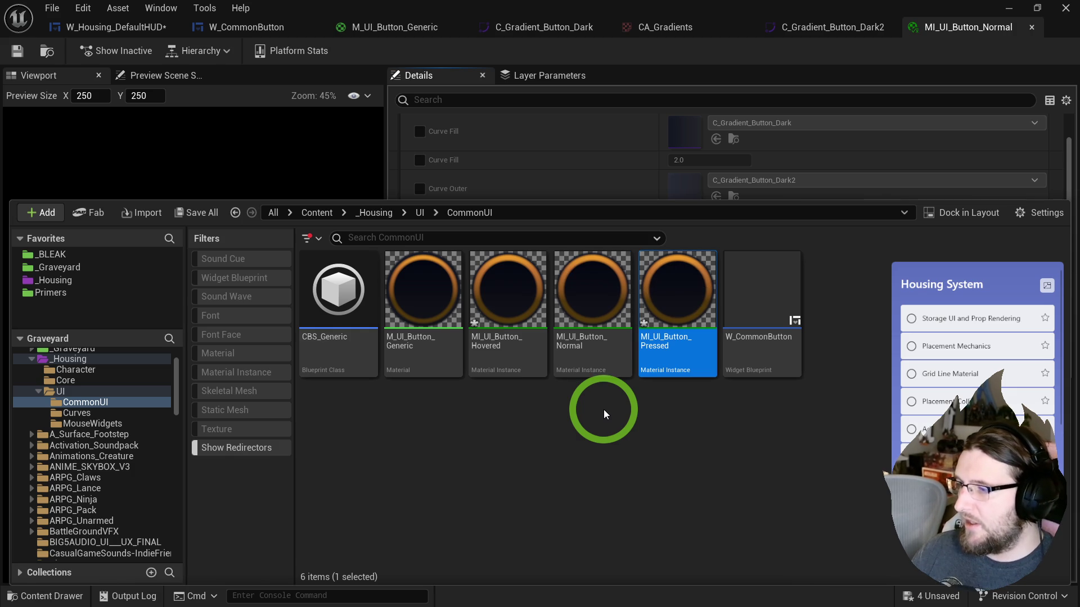
key("ctrl+s")
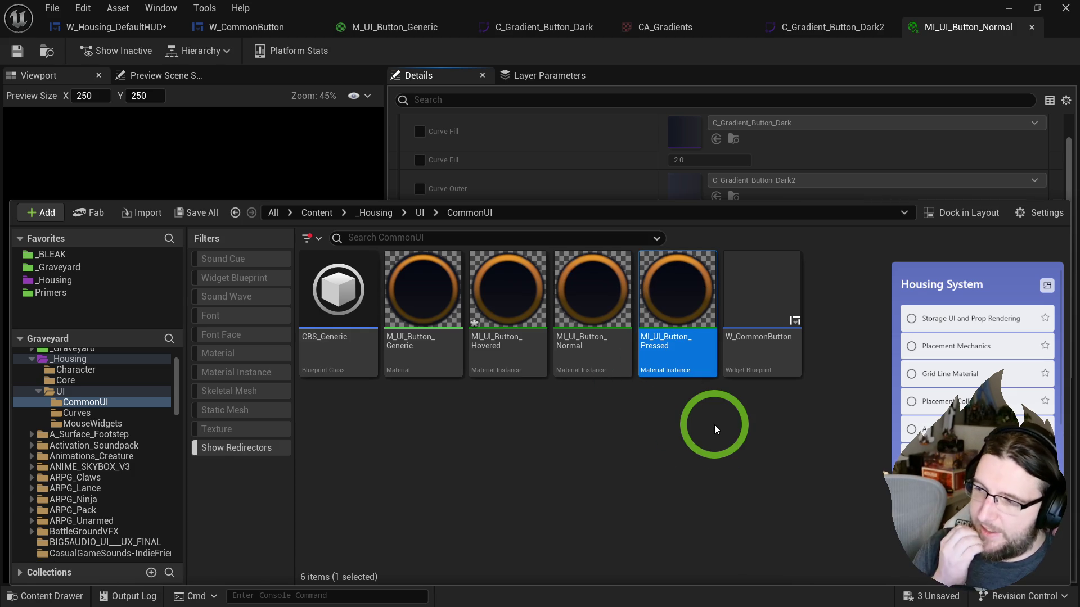
- Open the CBS_Generic button style
left_click(715, 429)
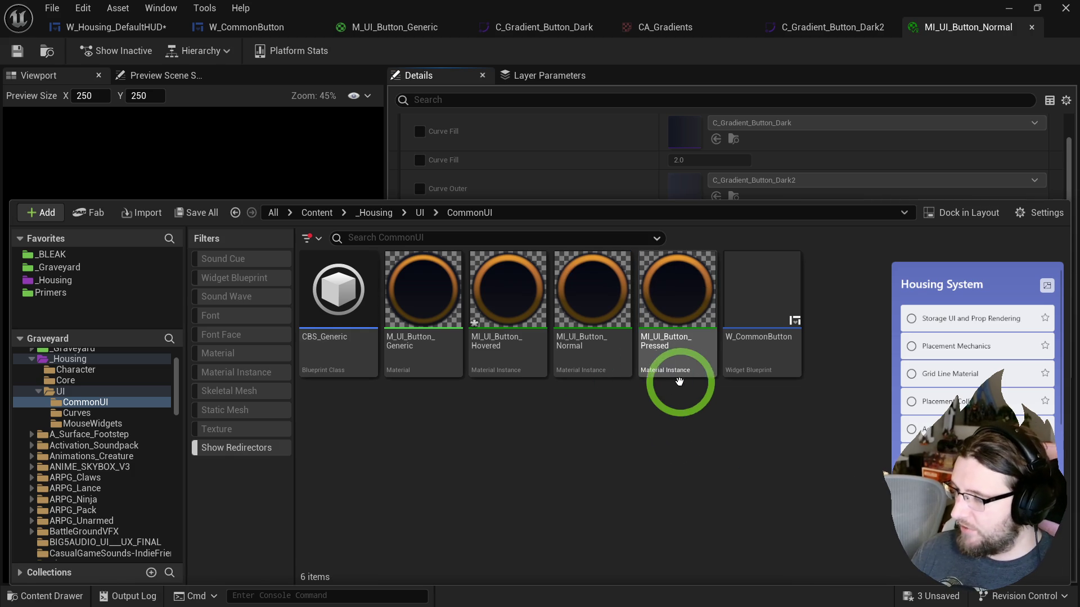
left_click(513, 373)
left_click(386, 338)
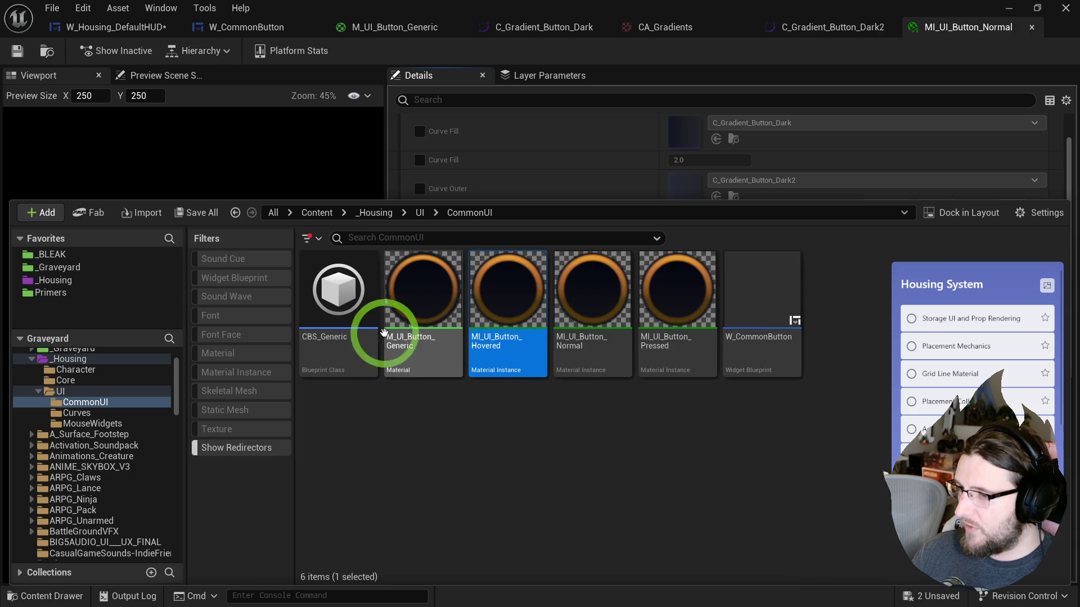
left_click(330, 349)
double_click(330, 349)
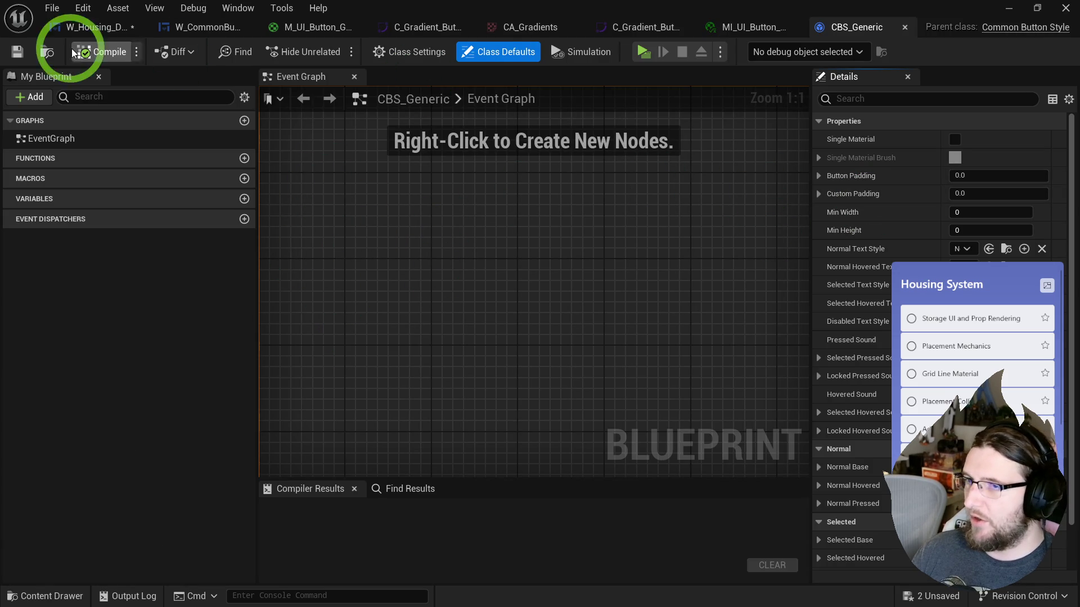
- Reopen CBS_Generic as class defaults and set Normal Base's image to a ring button material
left_click(905, 27)
double_click(340, 304)
scroll(90, 263, "down", 3)
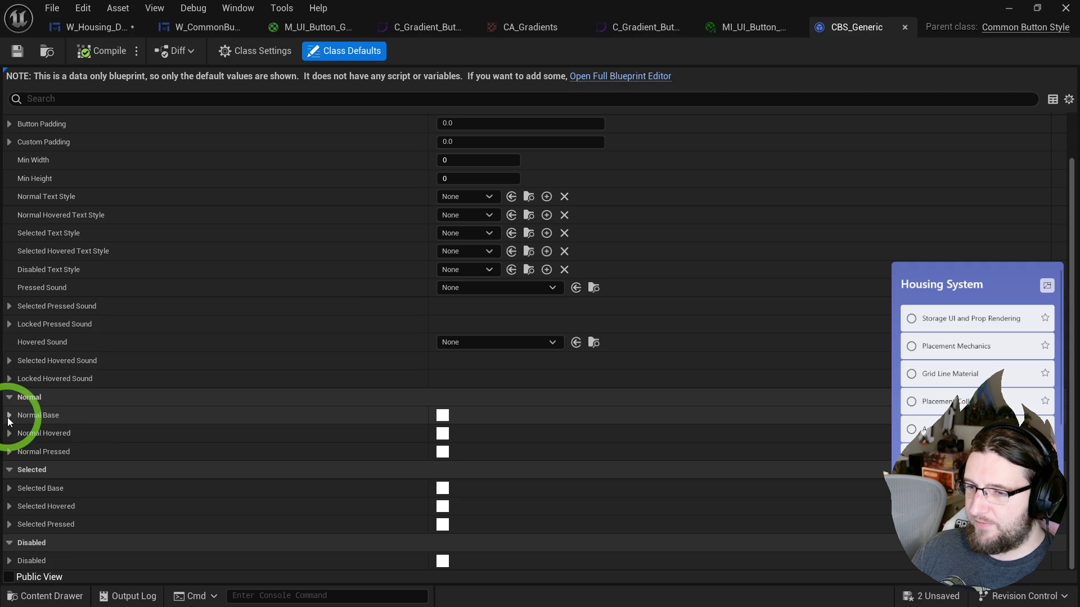
key("ctrl+space")
mouse_move(517, 398)
left_mouse_down()
mouse_move(581, 369)
mouse_move(289, 212)
mouse_move(46, 420)
mouse_move(98, 437)
left_mouse_up()
left_click(486, 450)
- Set the Normal Hovered image to MI_UI_Button_Hovered
key("ctrl+space")
left_click(320, 252)
left_click(9, 374)
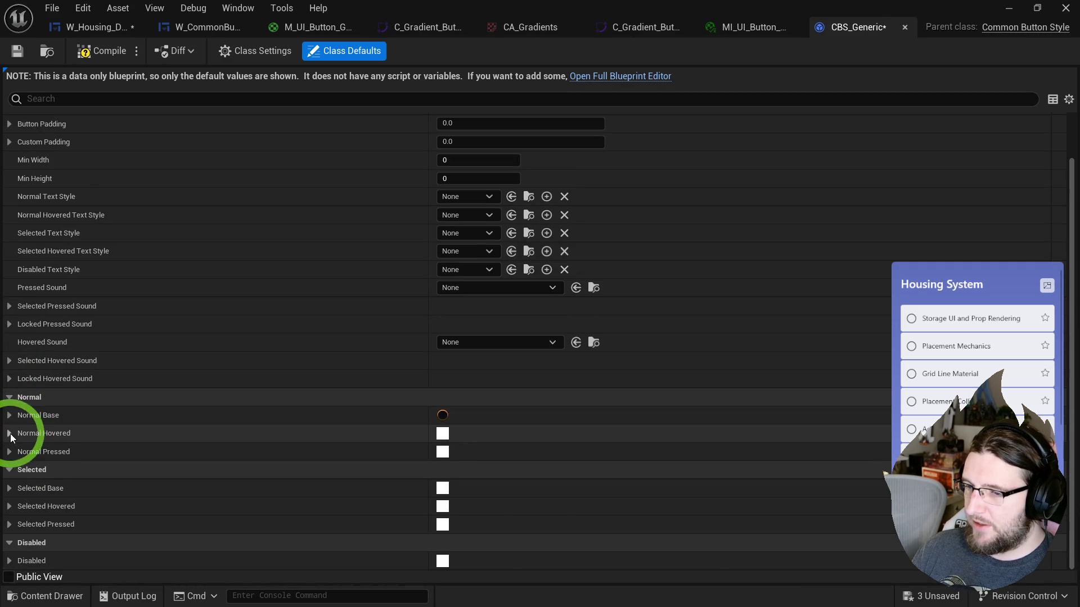
left_click(10, 433)
left_click(482, 472)
left_click(29, 438)
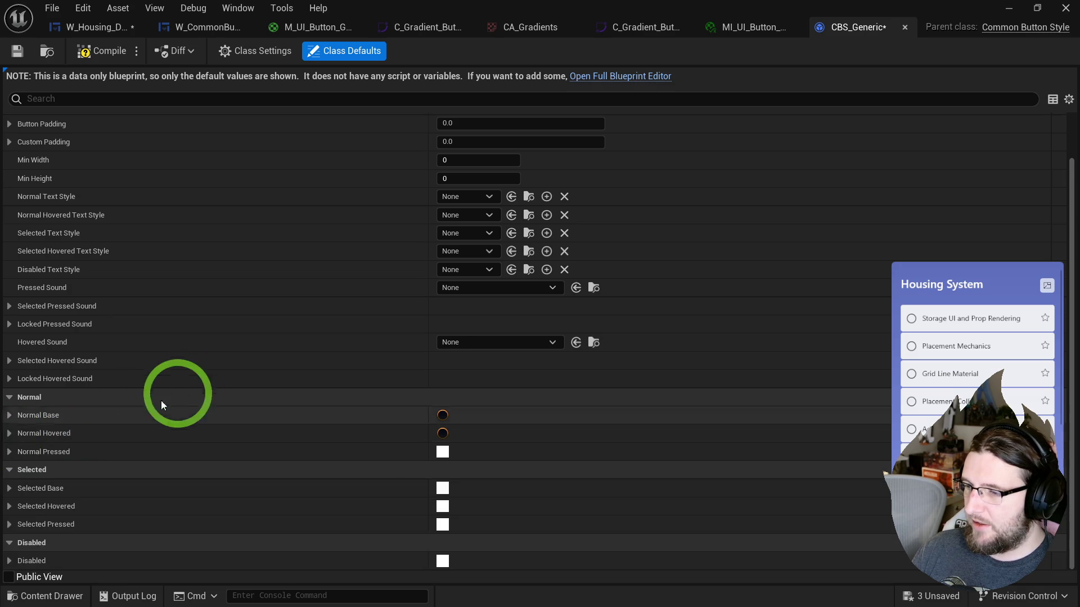
- Set the Normal Pressed image to the pressed ring material and save CBS_Generic
key("ctrl+space")
mouse_move(597, 370)
left_mouse_down()
mouse_move(210, 224)
mouse_move(83, 451)
left_mouse_up()
left_click_drag(9, 455, 340, 469)
left_click_drag(473, 477, 475, 479)
left_click(9, 452)
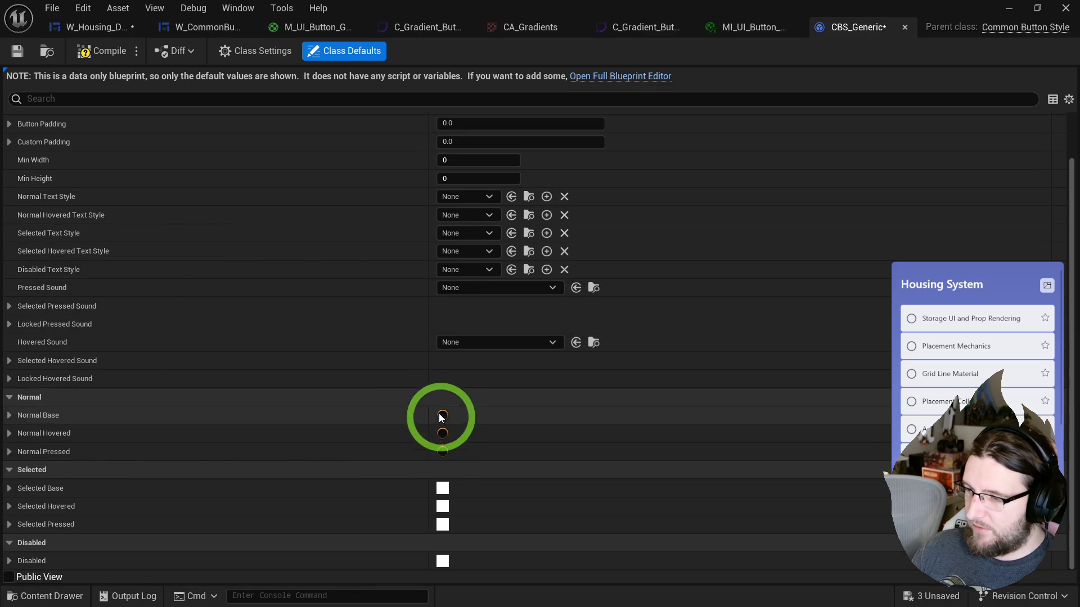
left_click(17, 51)
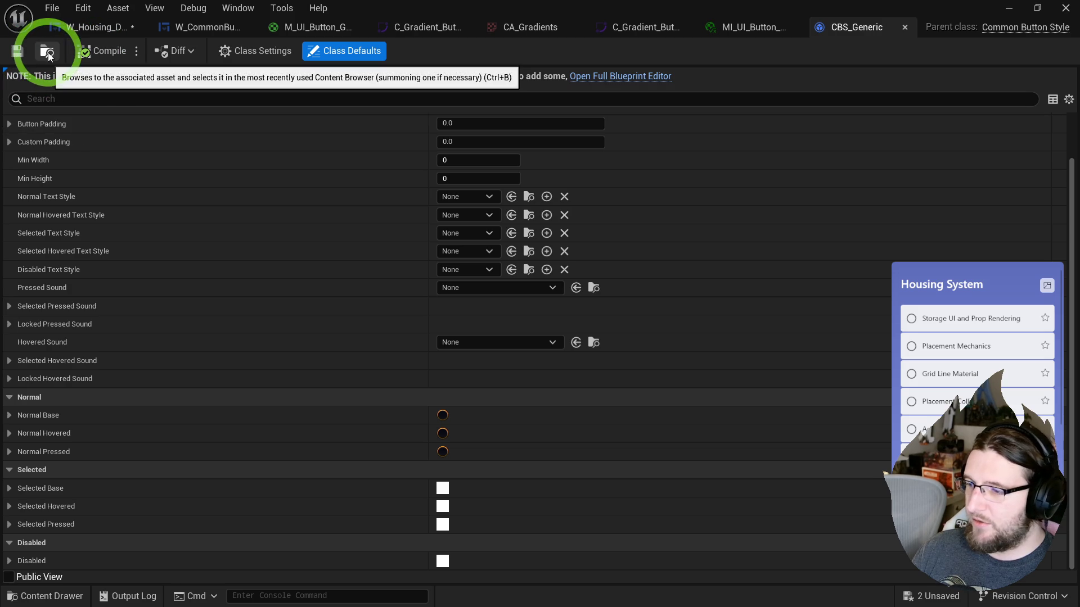
left_click(48, 51)
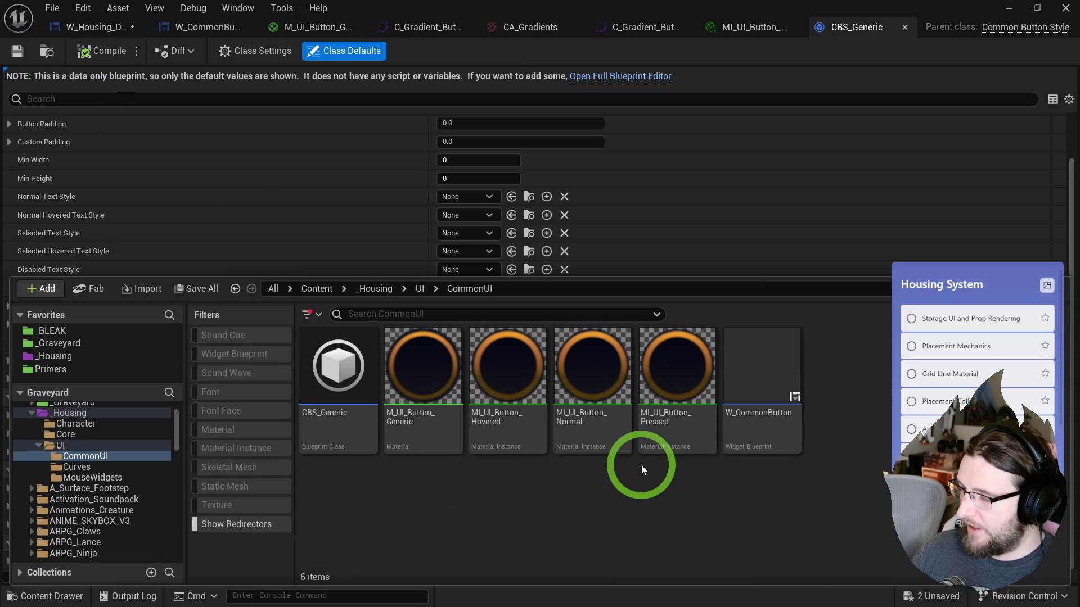
- Duplicate C_Gradient_Button_Gold as C_Gradient_Button_Gold2 and open it
left_click(593, 394)
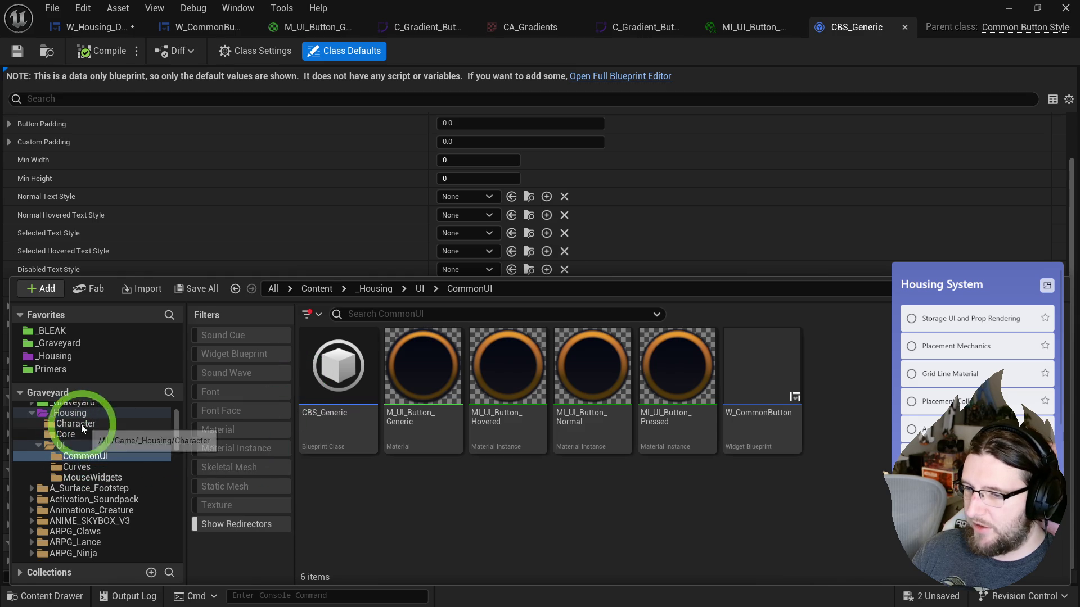
left_click(92, 464)
left_click(492, 381)
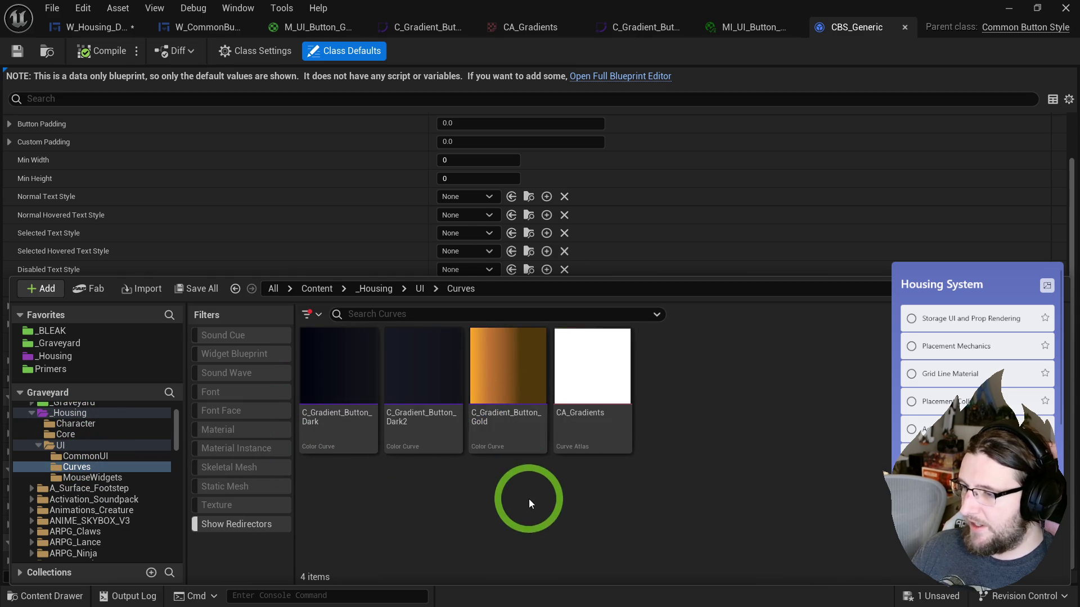
key("ctrl+d")
type("2")
key("Return")
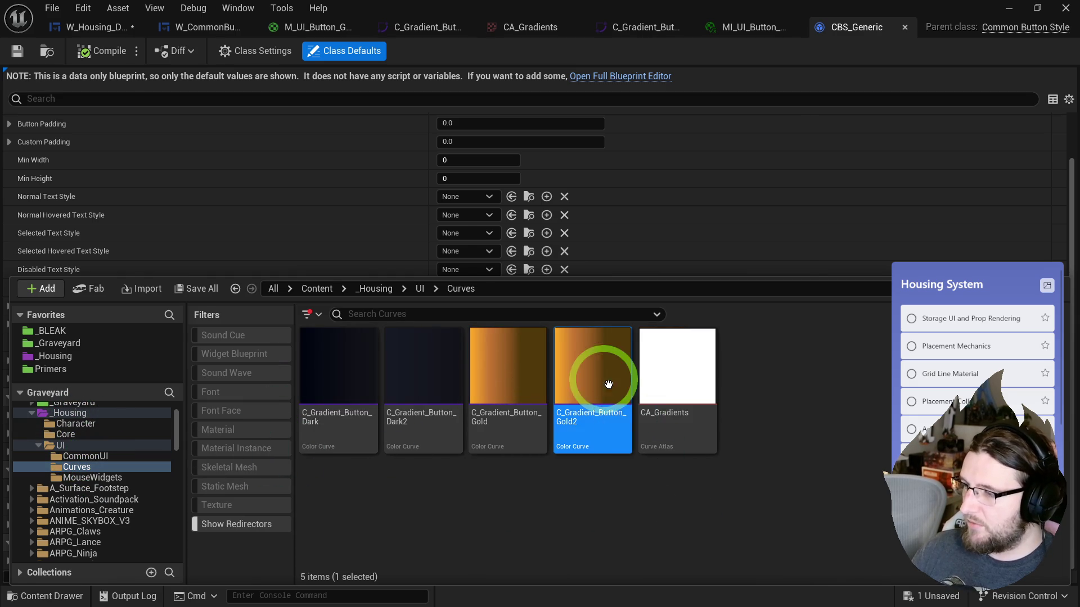
double_click(617, 392)
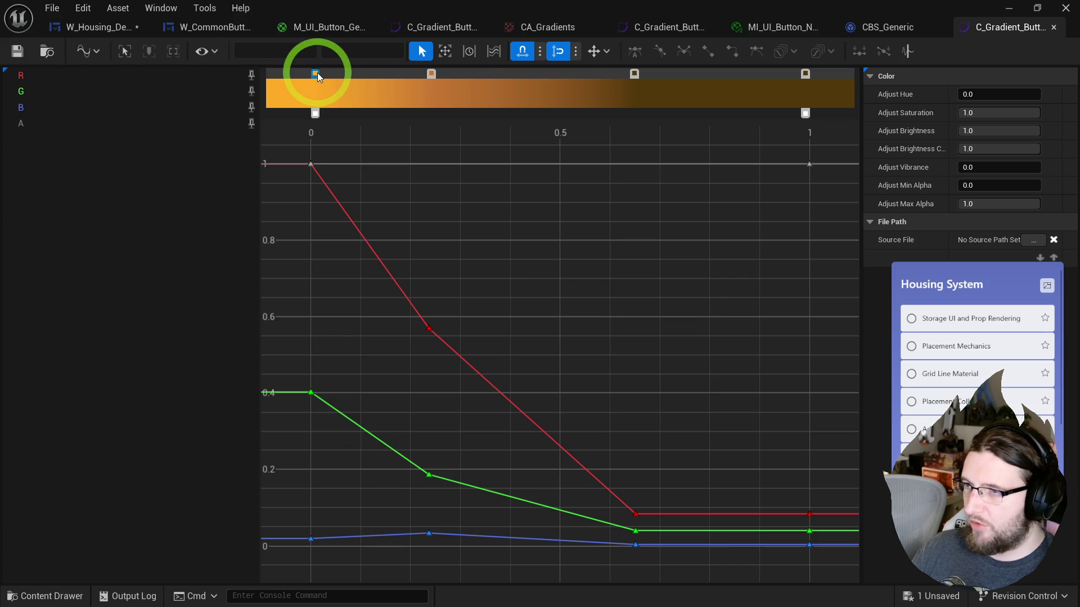
- Lighten the first gradient stop and delete the second stop
double_click(316, 74)
left_click(489, 149)
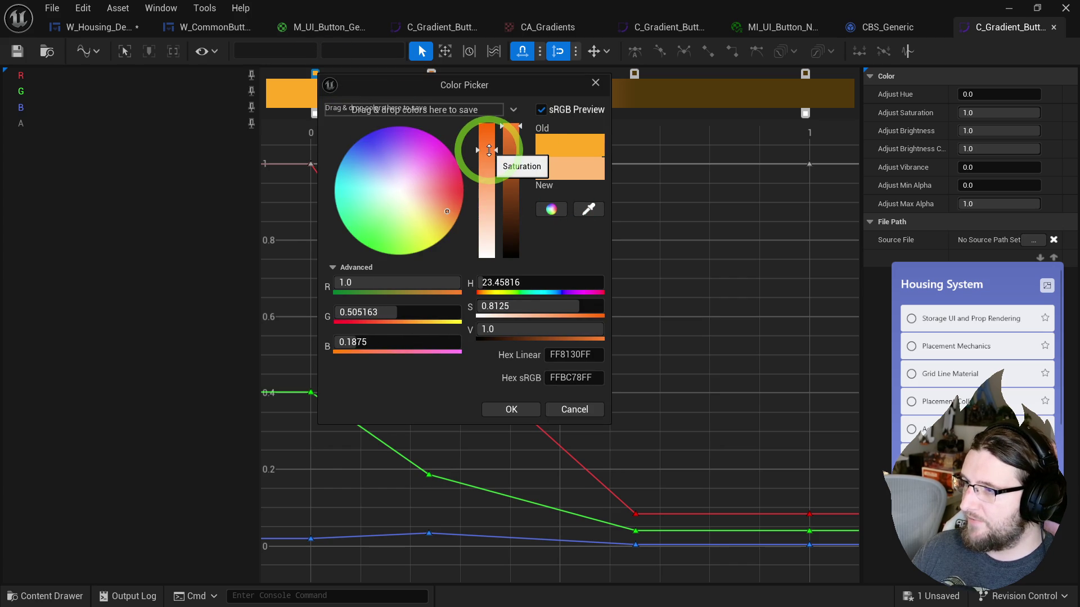
left_click_drag(509, 309, 504, 309)
left_click(517, 410)
double_click(430, 73)
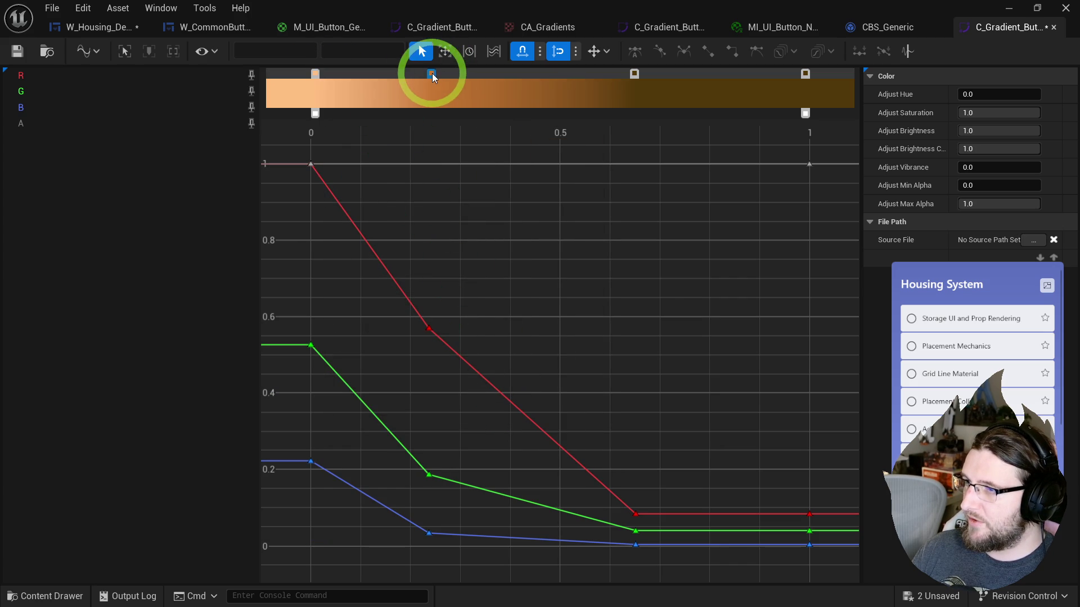
left_click(599, 193)
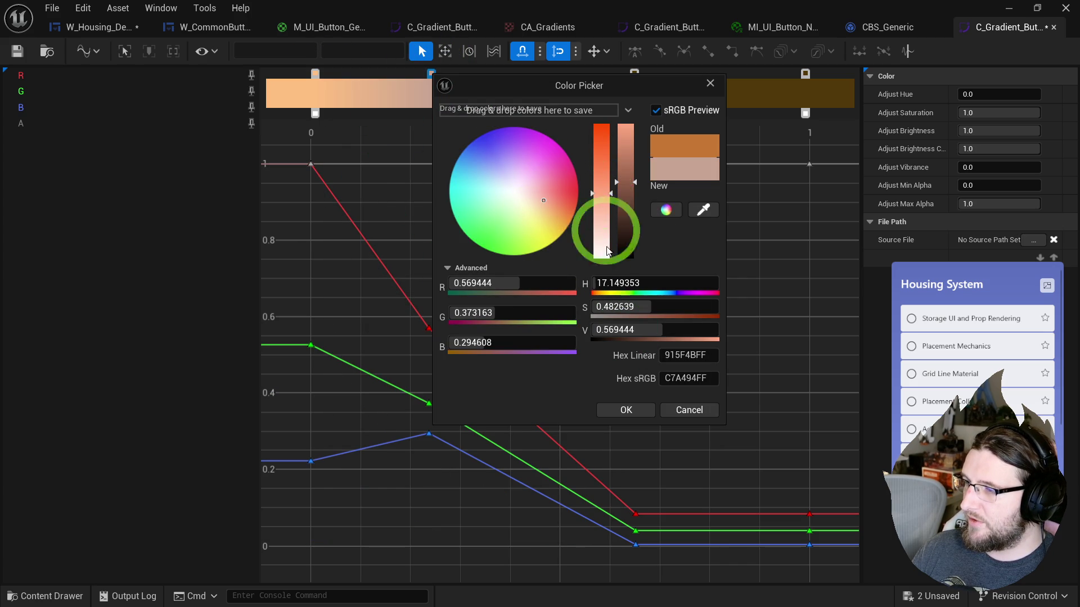
left_click(689, 410)
right_click(429, 74)
left_click(477, 157)
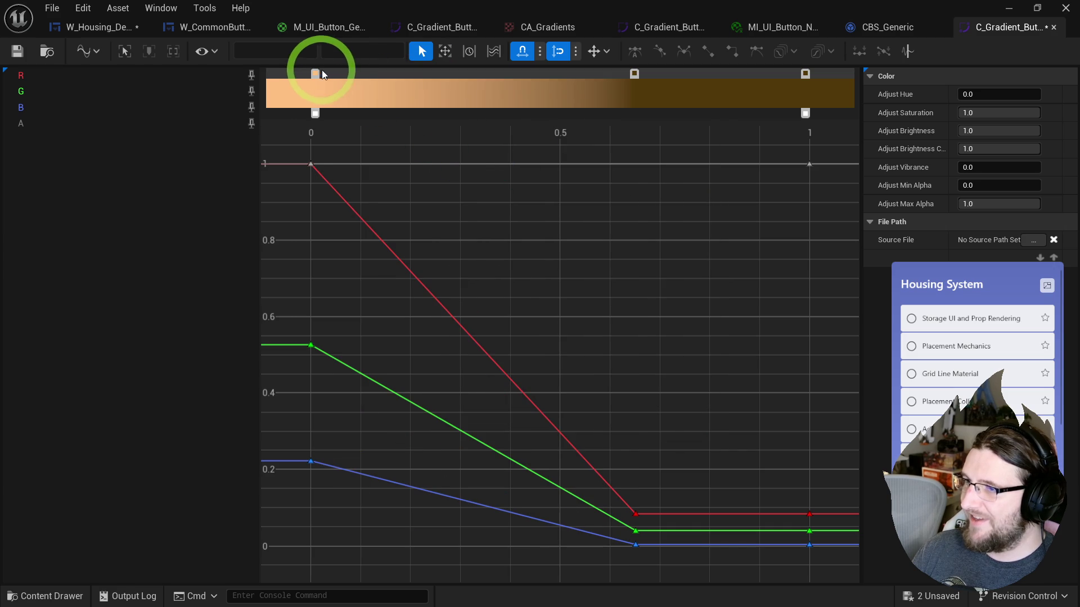
- Retune the first stop to a brighter, more saturated orange
double_click(315, 73)
left_click(483, 138)
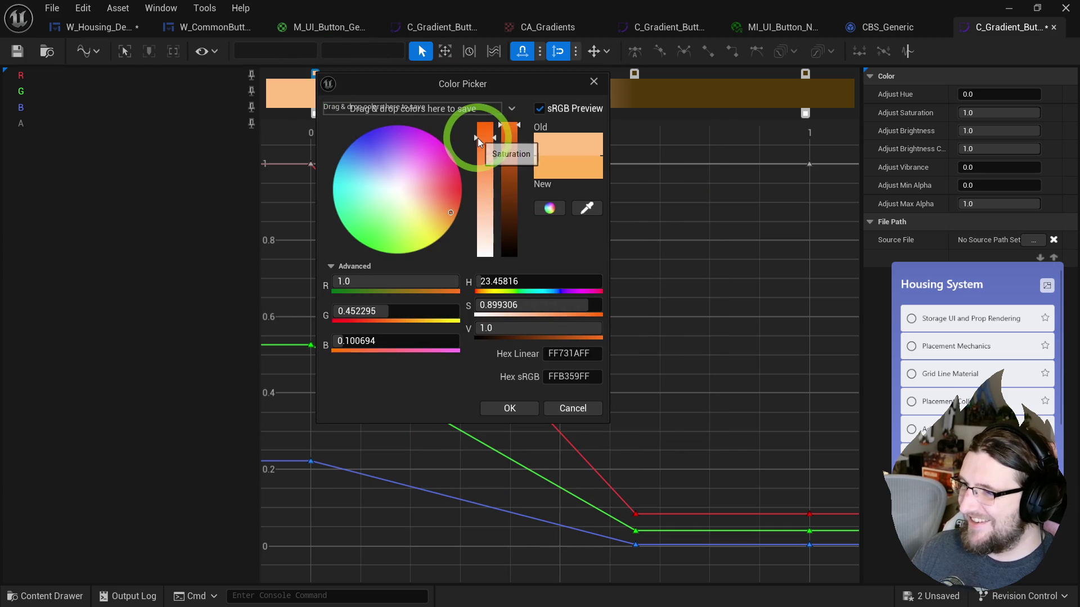
left_click(444, 217)
mouse_move(485, 145)
left_mouse_down()
mouse_move(487, 130)
mouse_move(506, 139)
mouse_move(509, 125)
mouse_move(485, 140)
left_mouse_up()
left_click(528, 408)
left_click(540, 27)
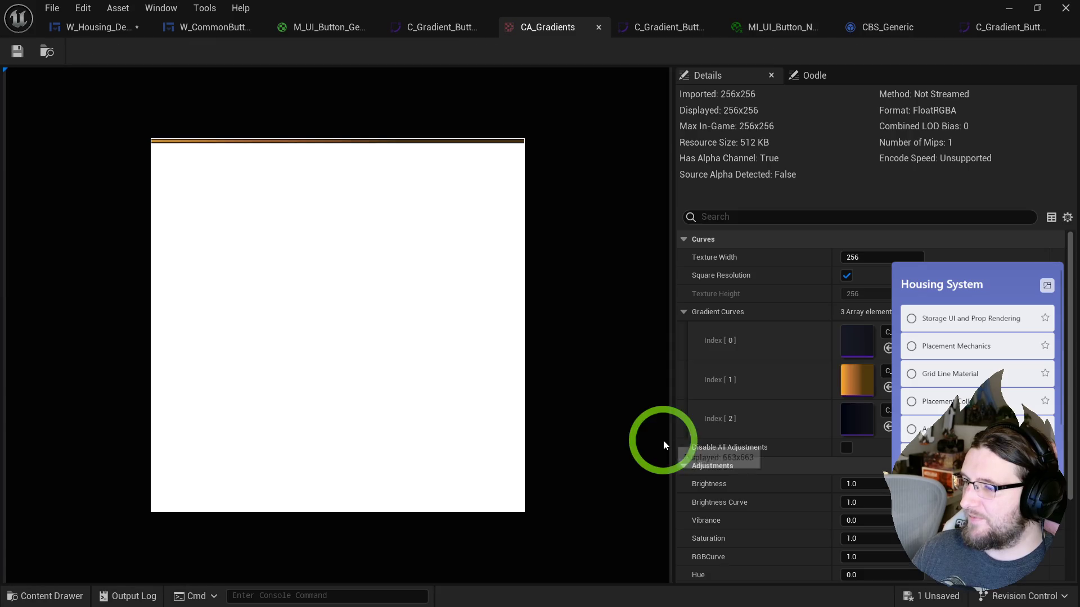
- Add Gold2 to a new Gradient Curves slot, Index [3], in CA_Gradients and save
key("ctrl+space")
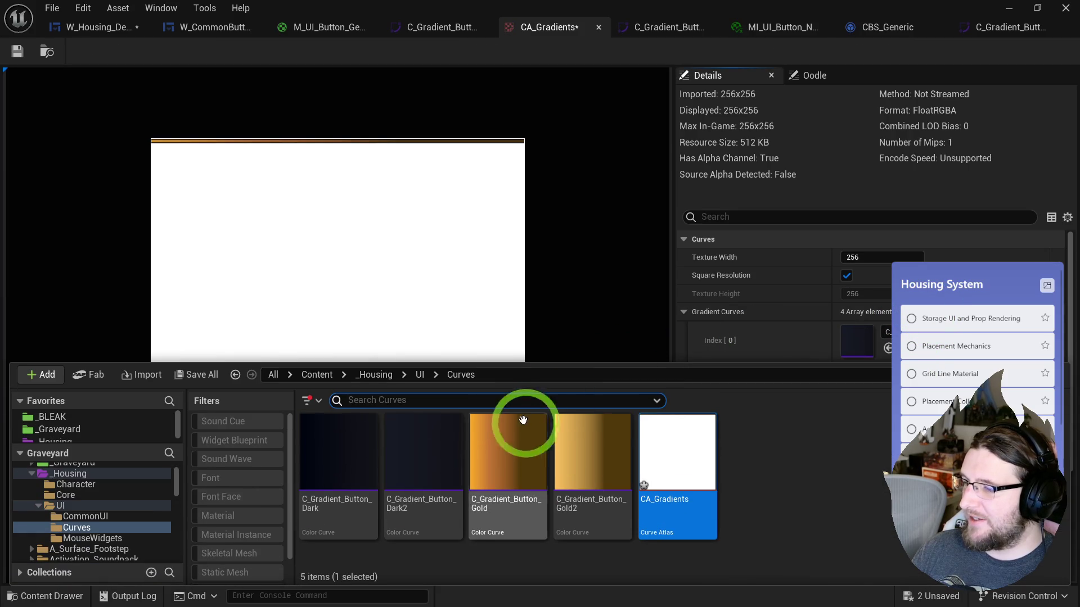
mouse_move(582, 437)
left_mouse_down()
mouse_move(854, 353)
mouse_move(798, 292)
mouse_move(861, 430)
left_mouse_up()
left_click(288, 186)
left_click(11, 56)
left_click(342, 71)
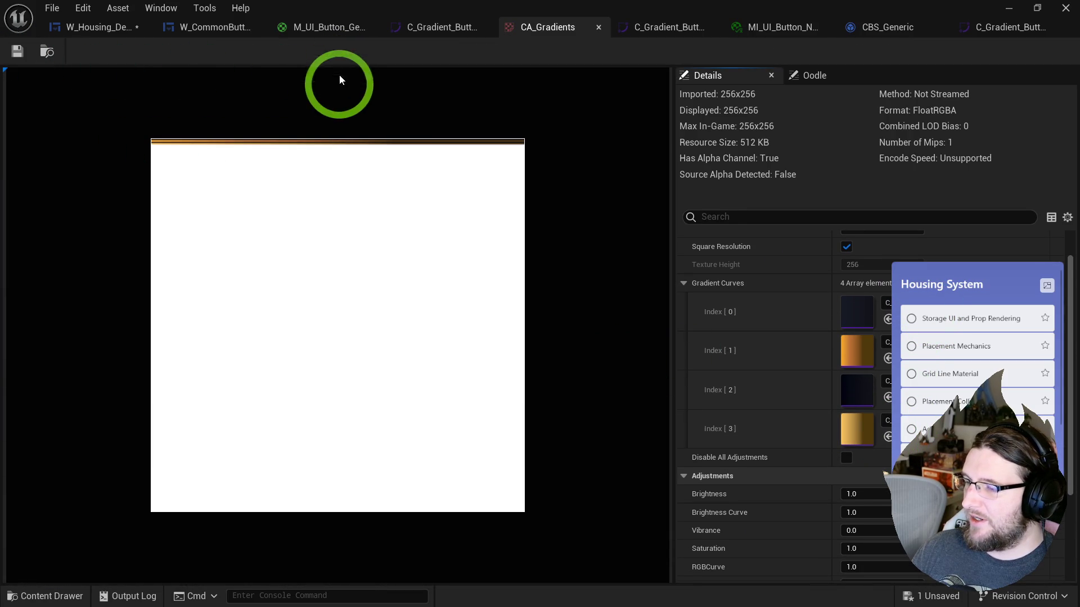
- Duplicate Gold2 as C_Gradient_Button_Gold3 and open it to edit its first stop
key("ctrl+space")
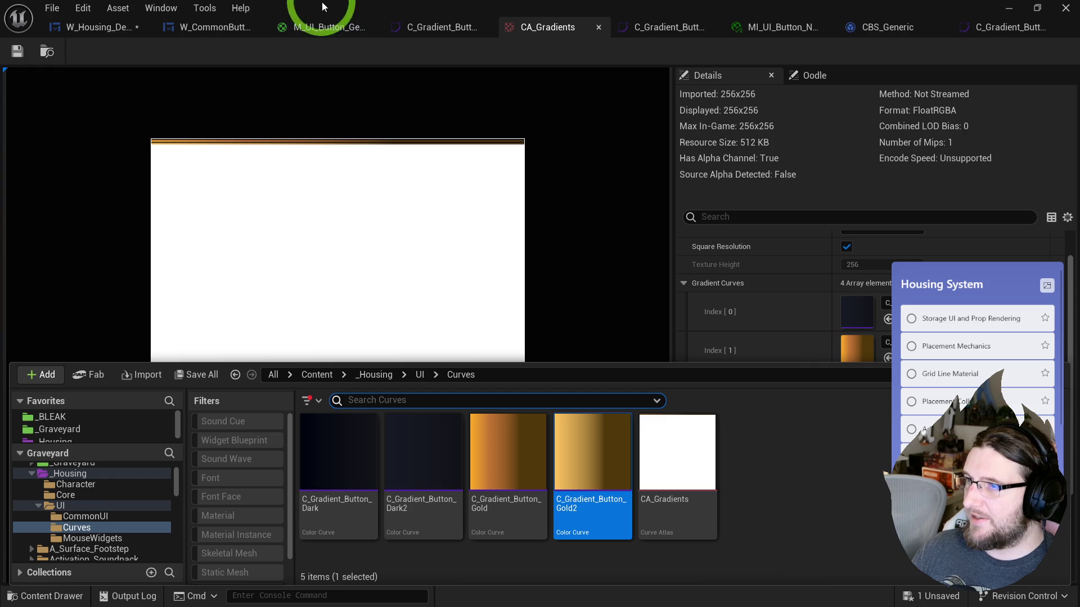
left_click(641, 463)
key("ctrl+d")
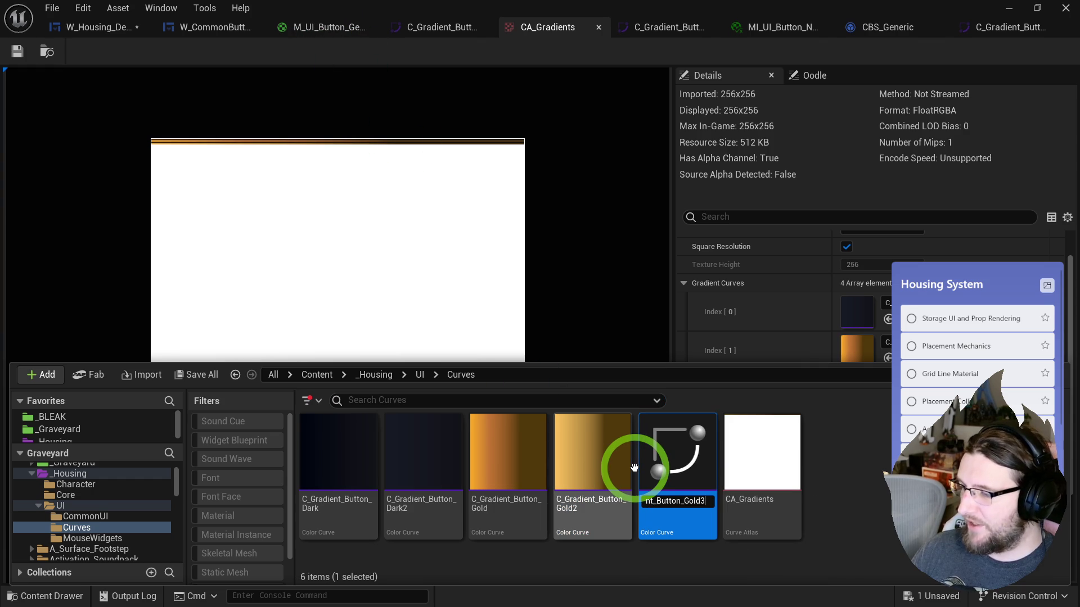
key("Return")
left_click(667, 447)
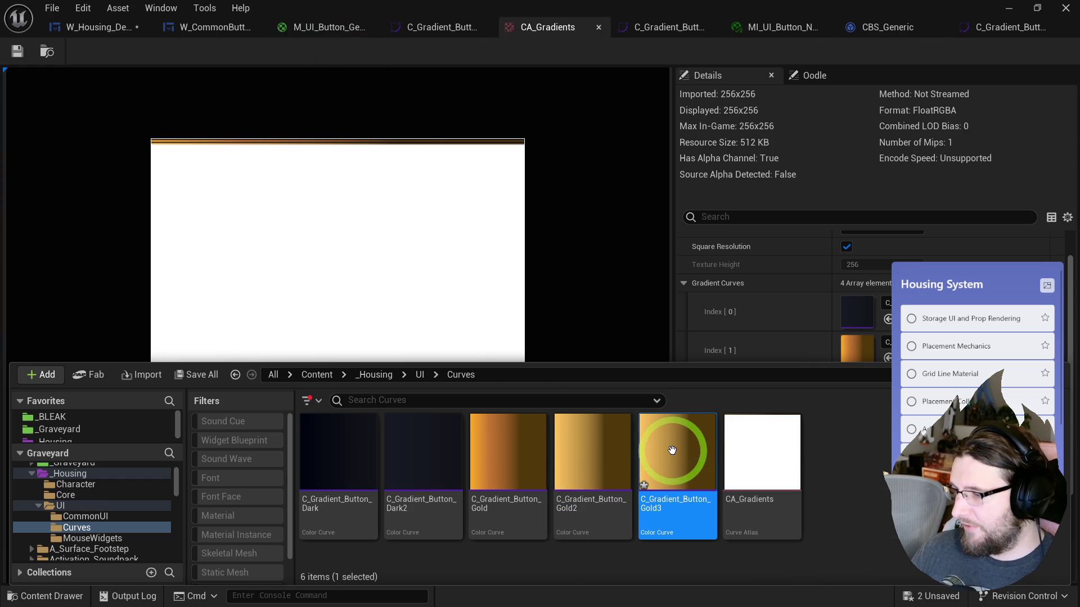
double_click(667, 448)
double_click(313, 73)
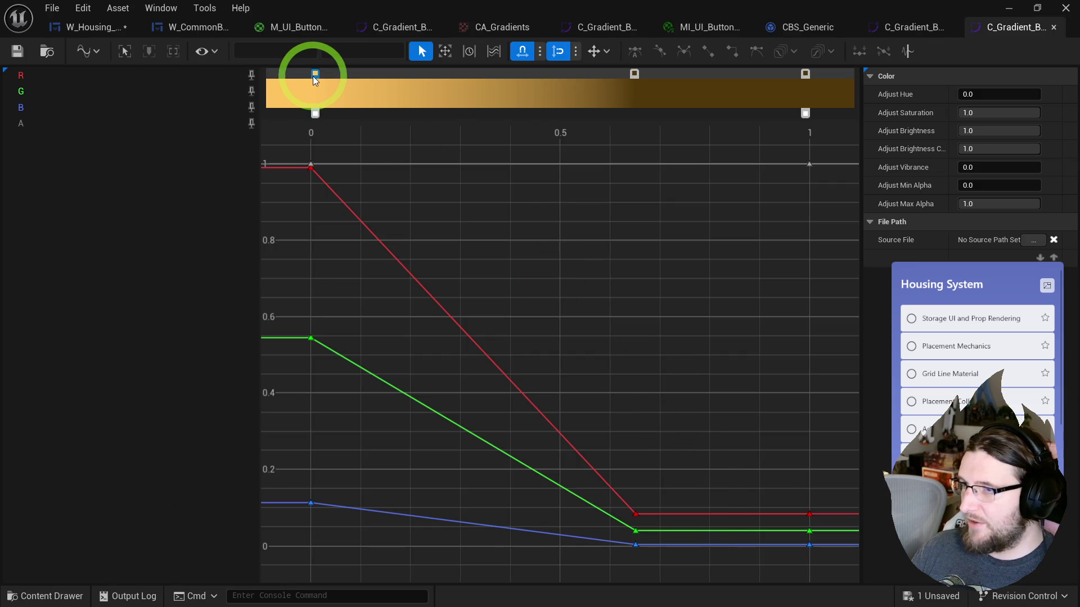
- Darken Gold3's first, last and middle stops into a dark orange-brown to near-black gradient
left_click_drag(506, 224, 509, 235)
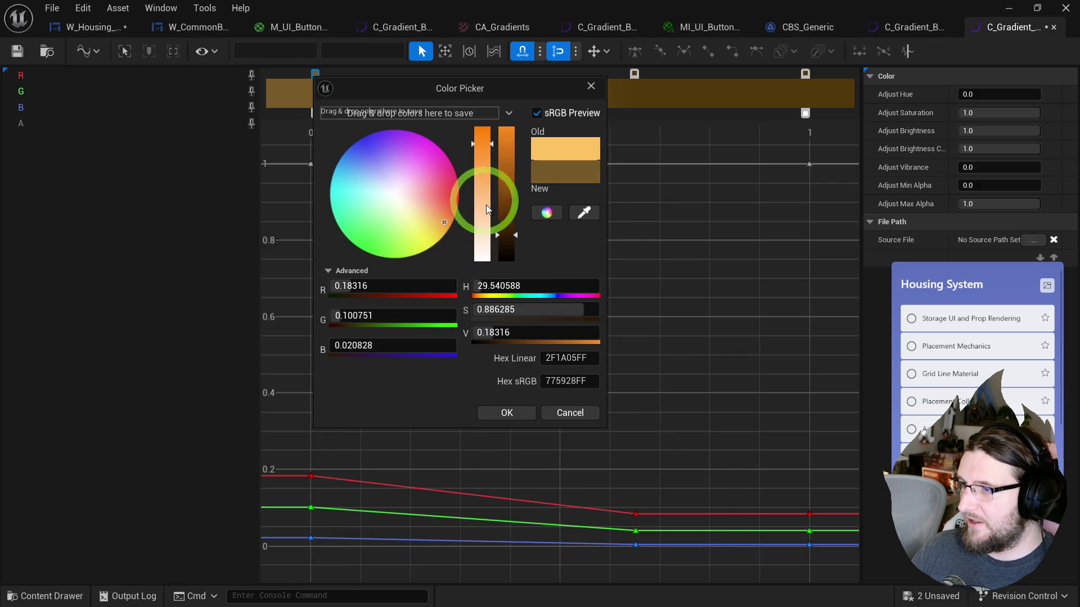
left_click_drag(454, 212, 450, 219)
left_click_drag(460, 90, 436, 198)
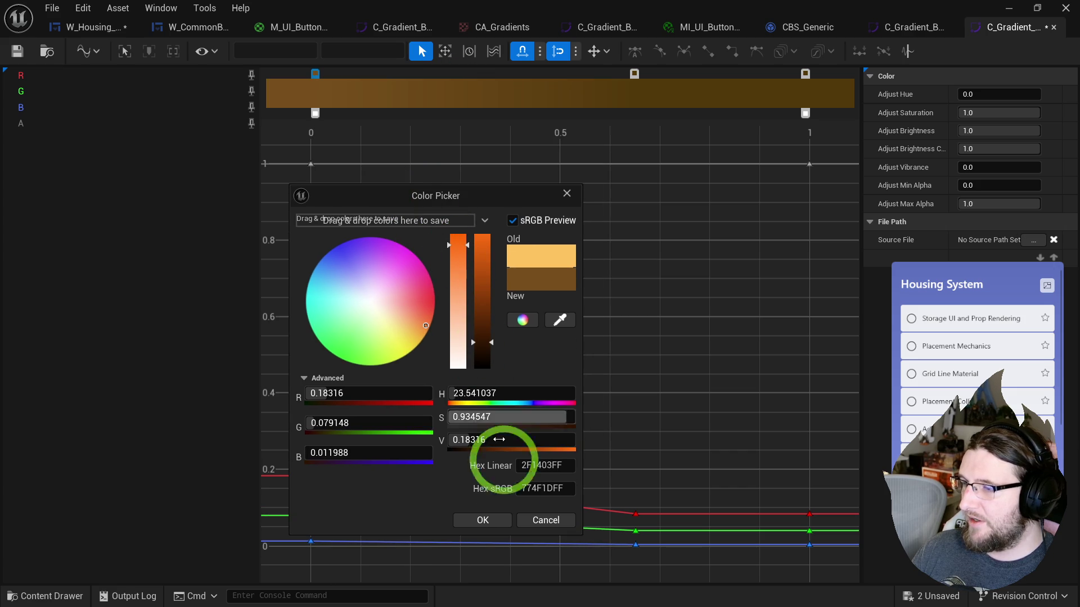
left_click(486, 521)
double_click(805, 74)
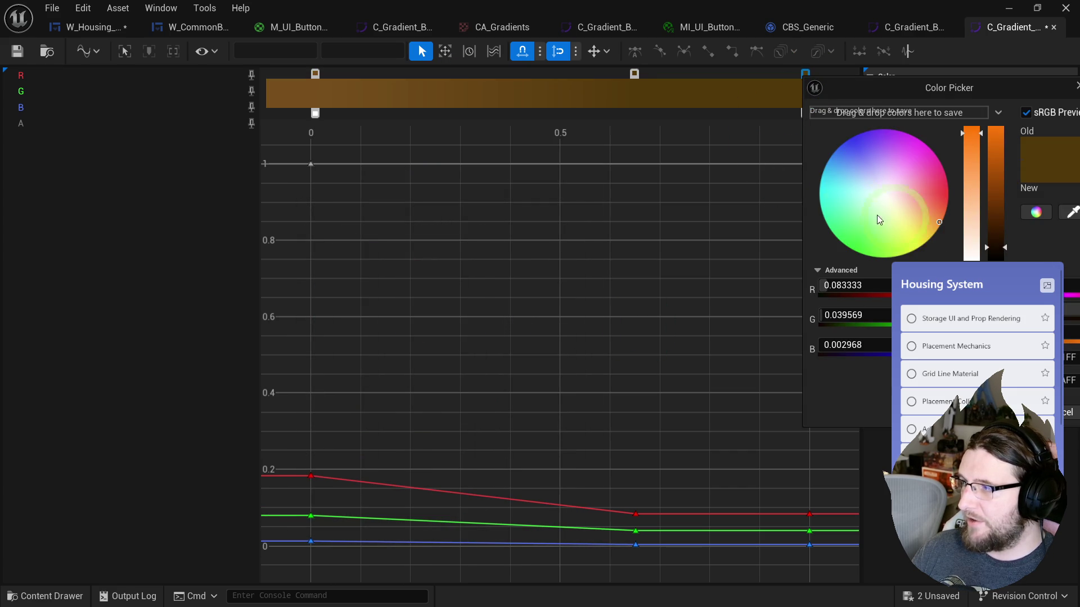
left_click_drag(1006, 258, 1001, 257)
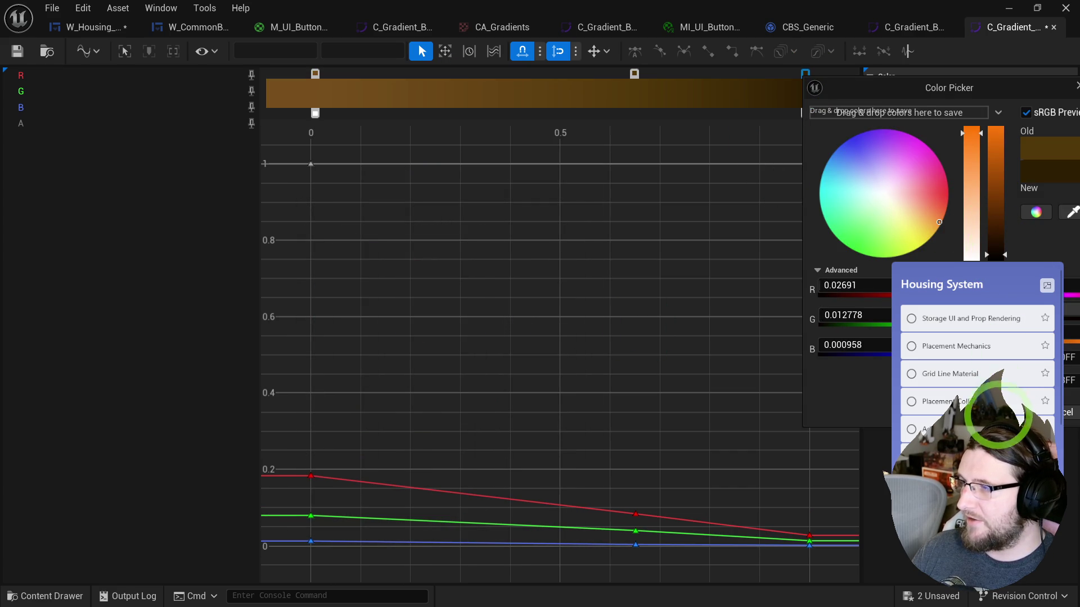
left_click(998, 416)
double_click(635, 74)
left_click_drag(829, 251, 830, 258)
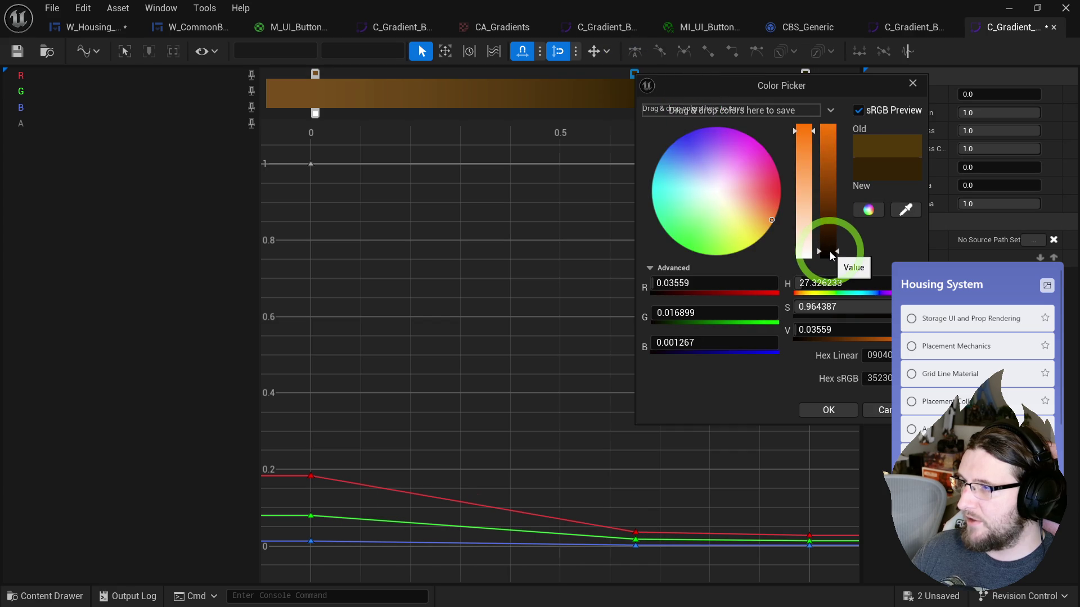
left_click(828, 410)
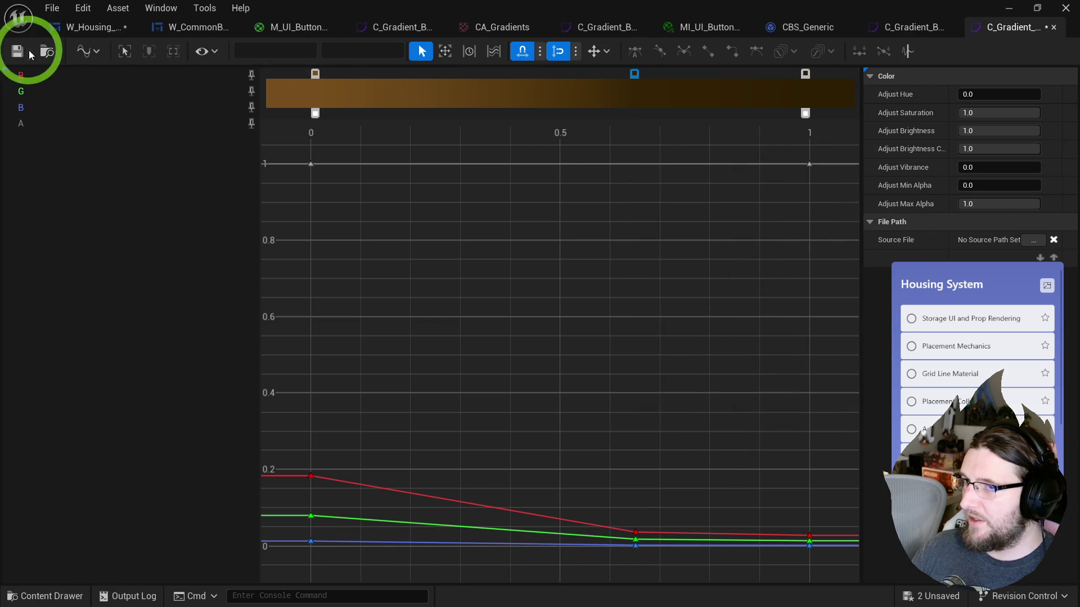
left_click(914, 27)
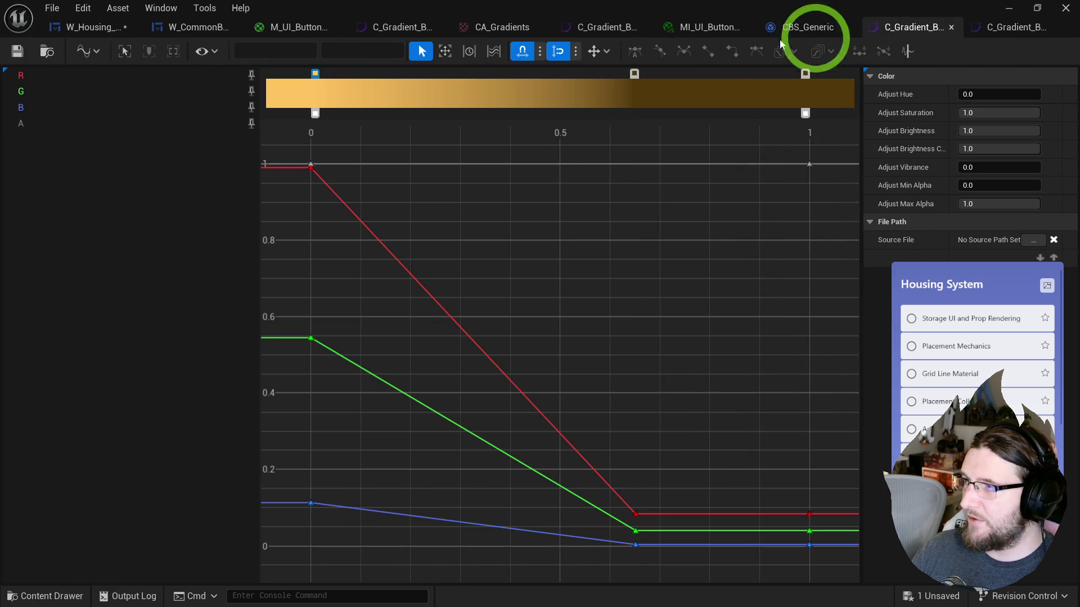
- Close the button style, Normal material instance and Dark2 curve editors
left_click(951, 27)
left_click(829, 27)
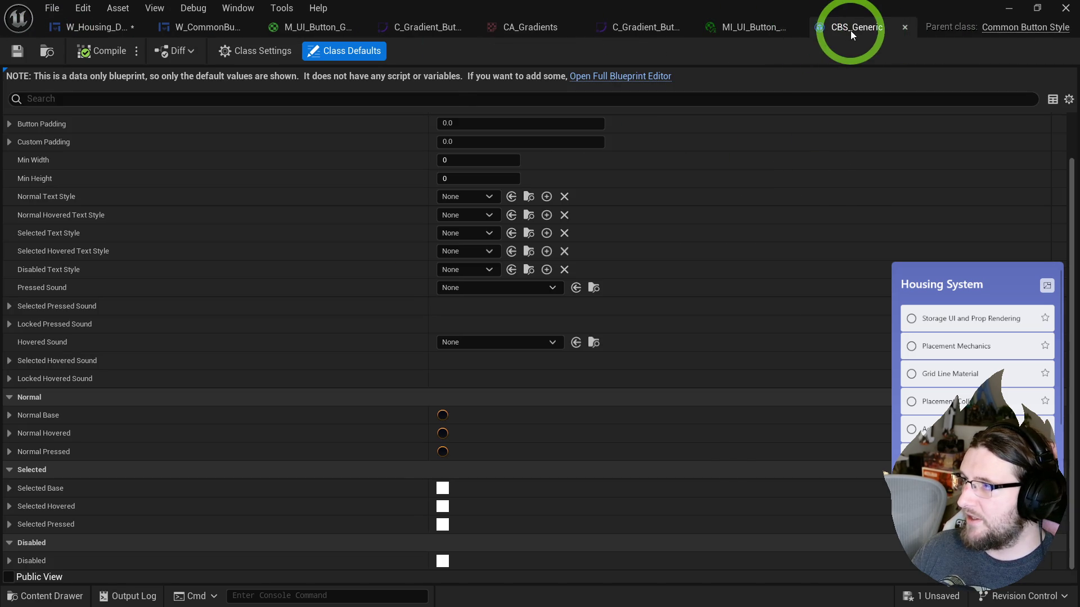
middle_click(850, 30)
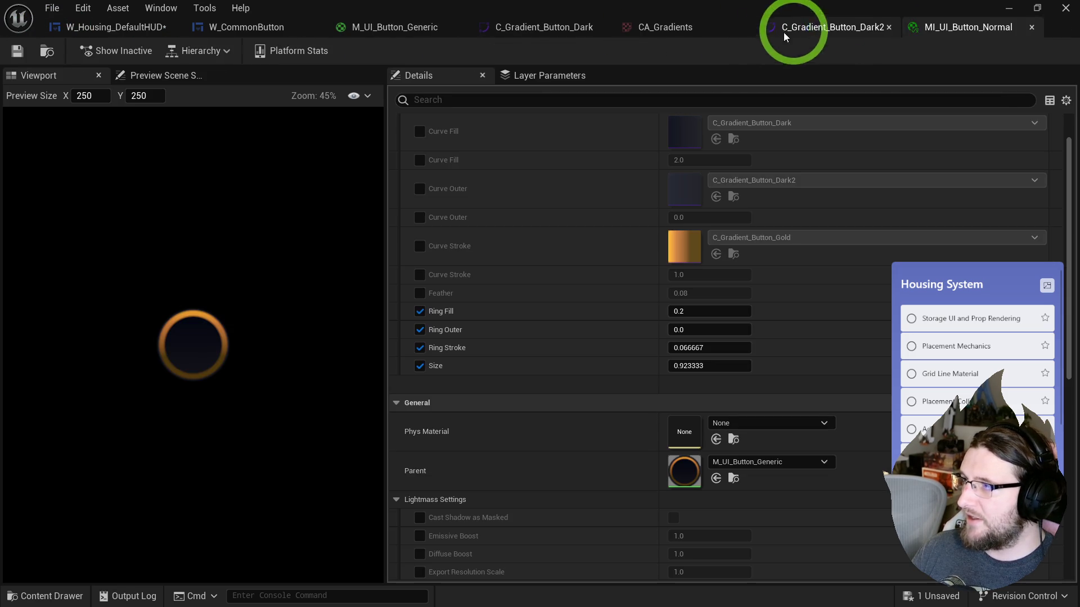
middle_click(938, 29)
middle_click(879, 30)
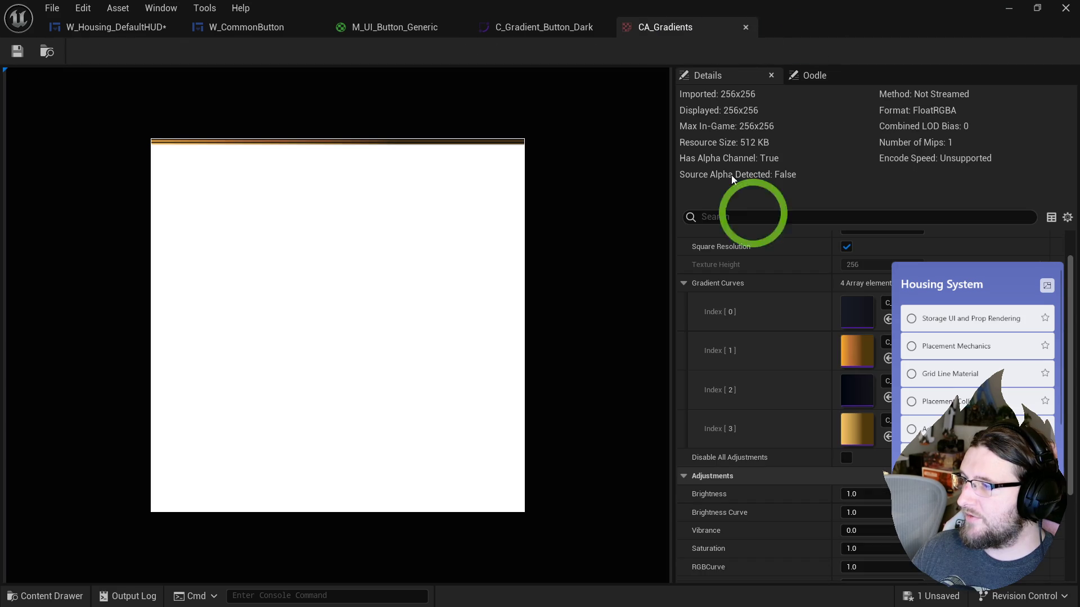
- Add a fifth Gradient Curves slot, Index [4], holding the Gold3 curve
left_click(932, 277)
key("ctrl+space")
mouse_move(670, 446)
left_mouse_down()
mouse_move(771, 328)
mouse_move(912, 450)
mouse_move(907, 460)
left_mouse_up()
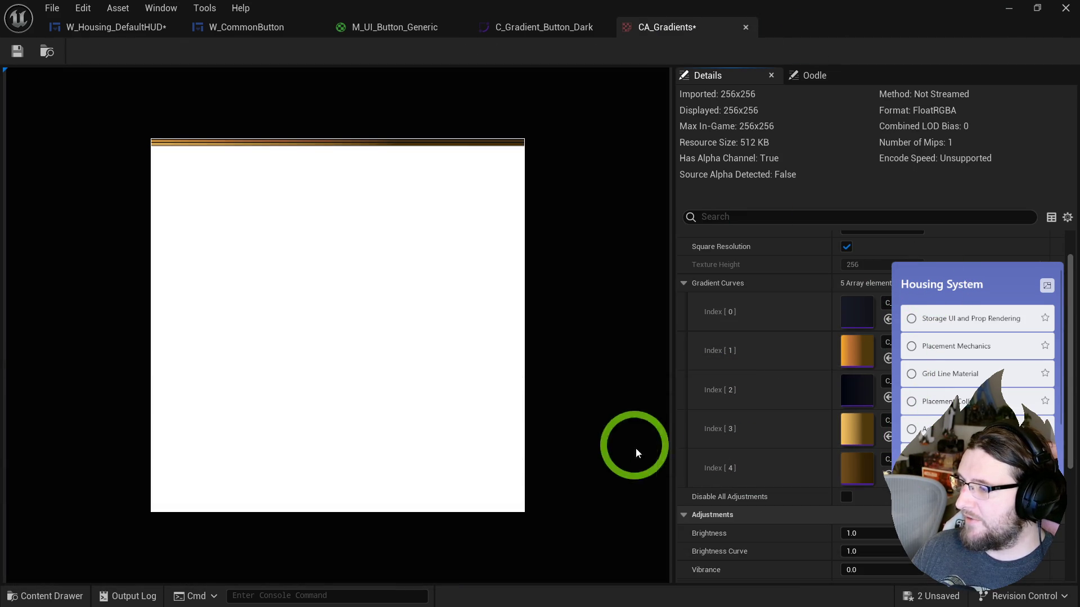
- Align the Lerp and output nodes with RGBA Outer in the button material and save it
middle_click(651, 27)
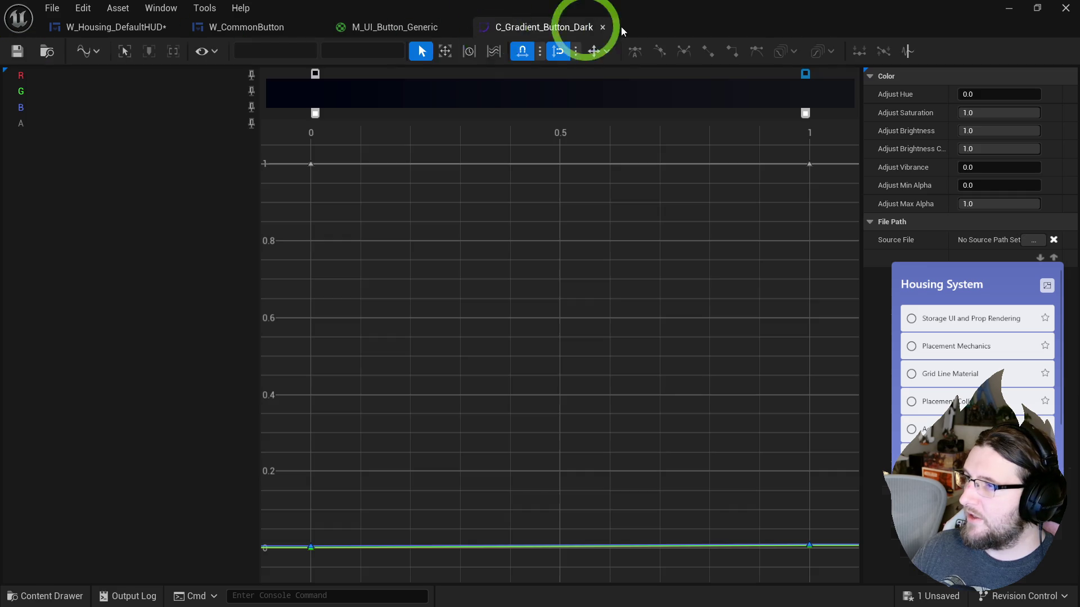
left_click(387, 33)
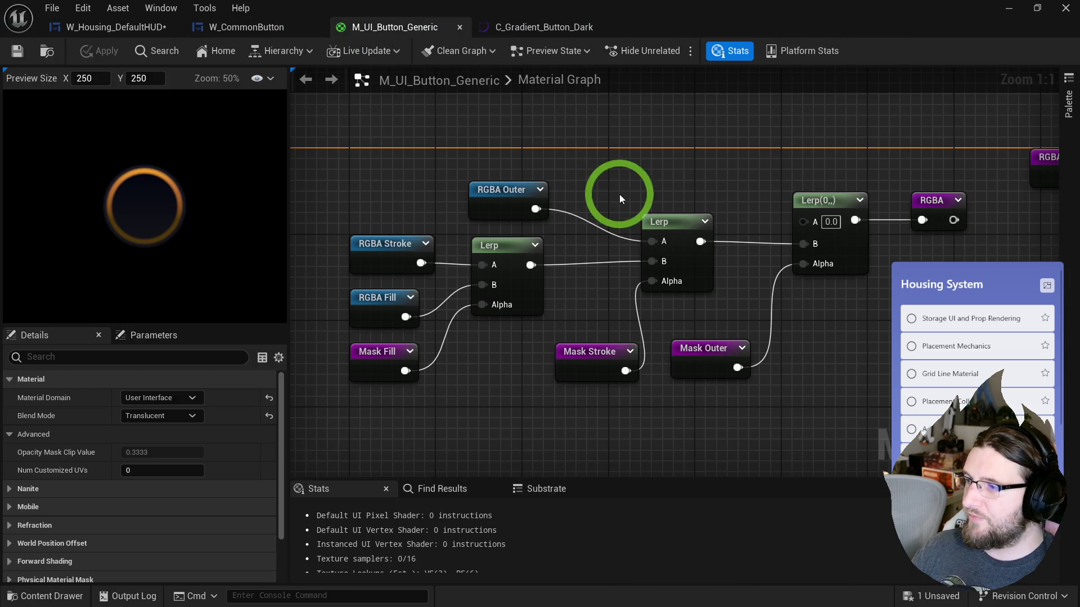
left_click_drag(559, 176, 923, 222)
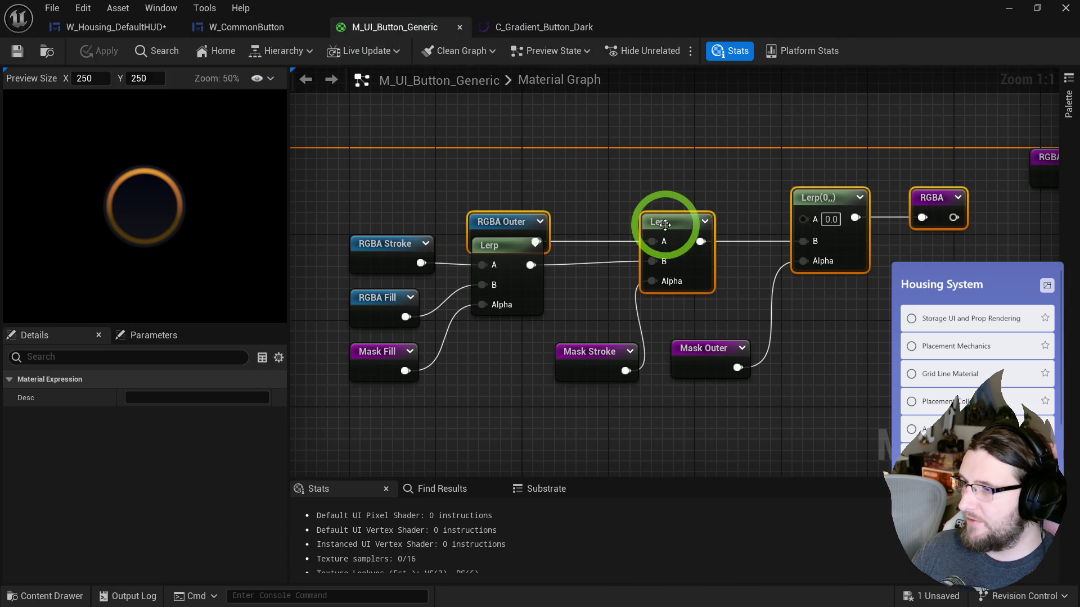
left_click_drag(667, 222, 668, 190)
left_click(17, 51)
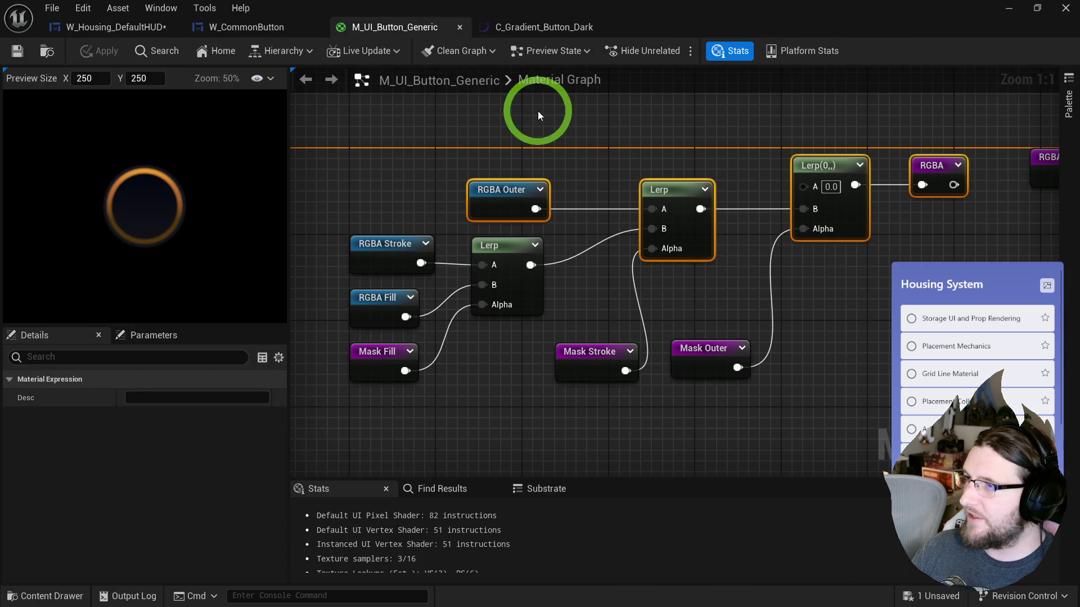
left_click(535, 108)
- Compile W_Housing_DefaultHUD and set W_CommonButton's preview size to Desired
left_click(152, 29)
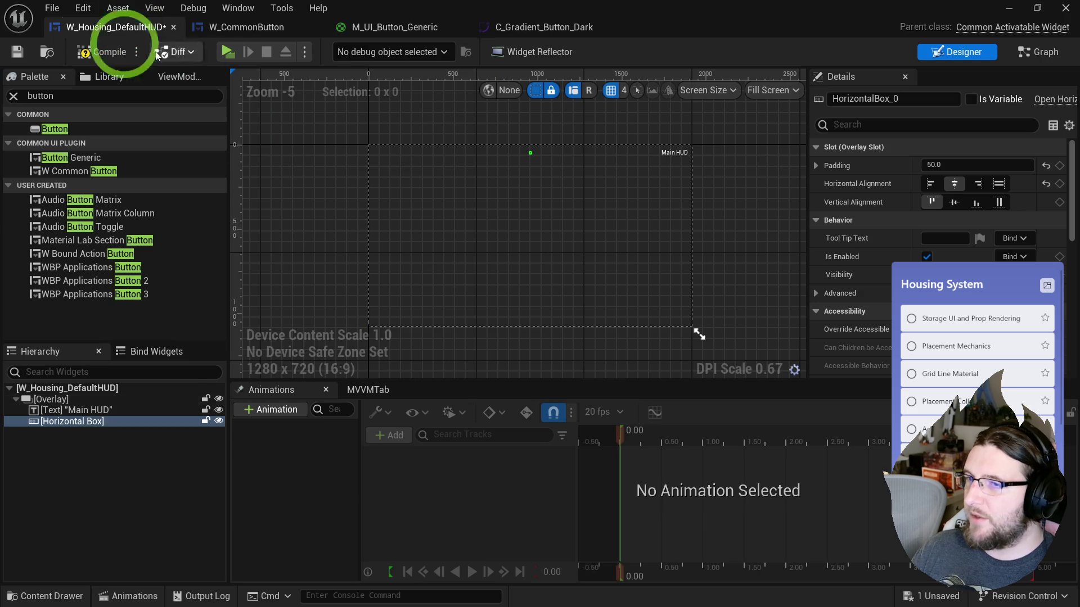
left_click(90, 53)
left_click(264, 28)
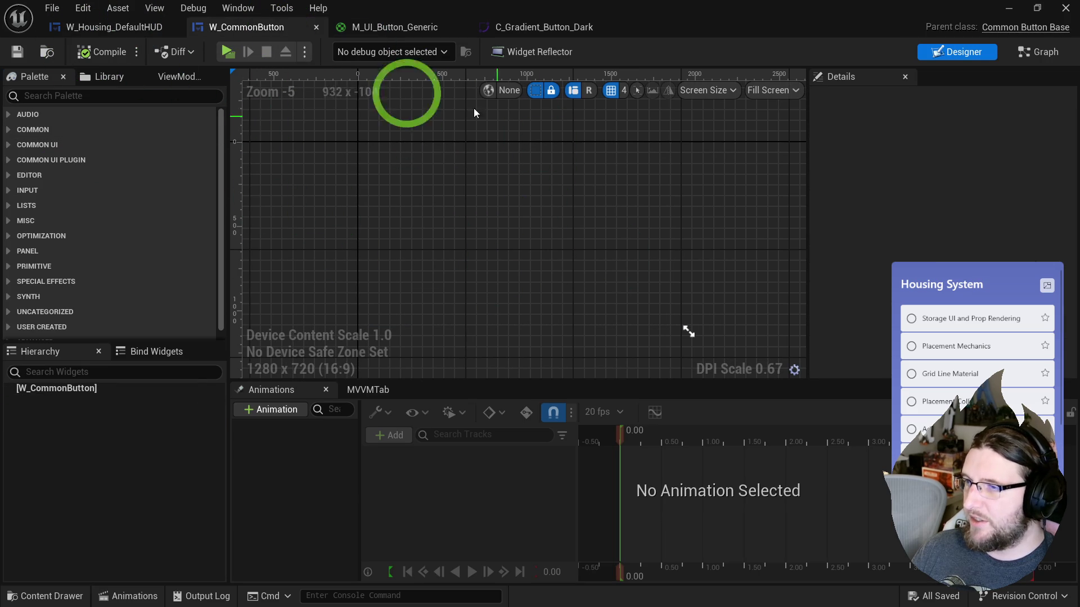
left_click(773, 90)
left_click(806, 160)
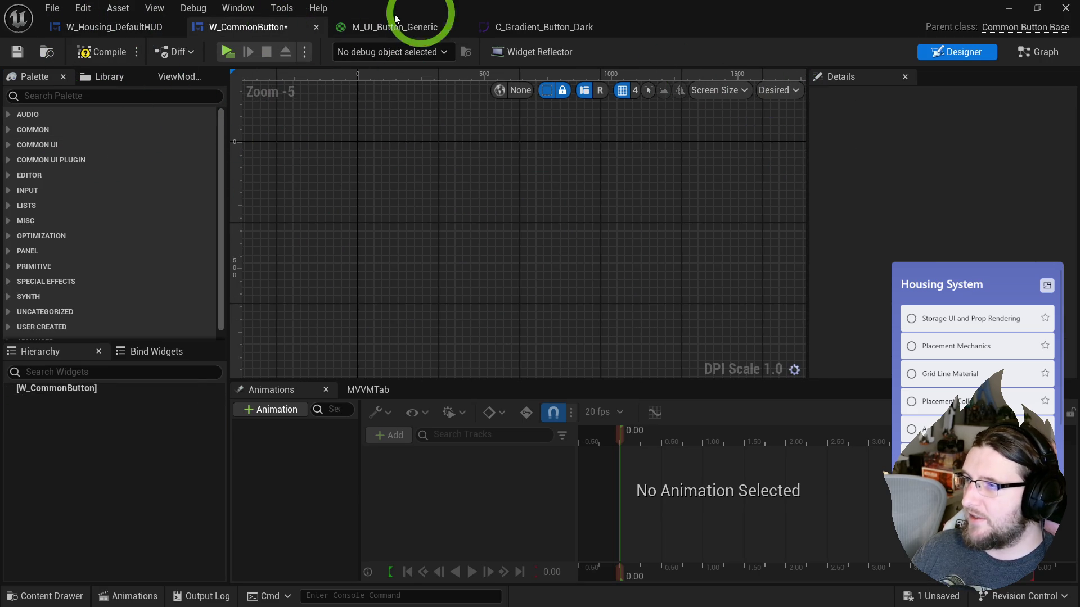
- Return to the button material graph and browse to the CommonUI button assets
left_click(385, 30)
left_click(442, 176)
left_click(47, 52)
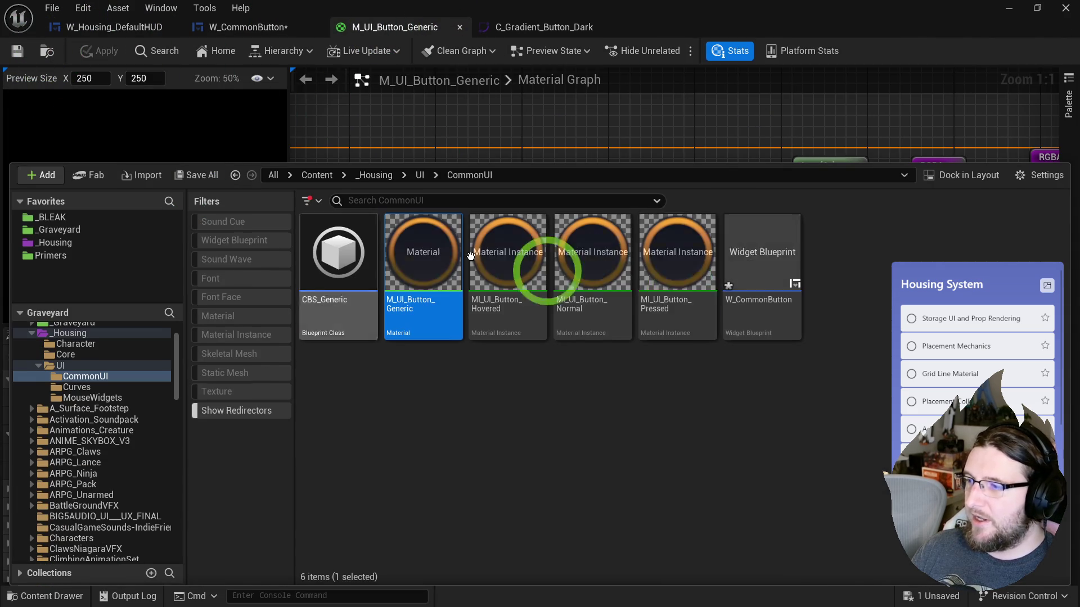
- Give MI_UI_Button_Hovered a Curve Stroke override using Gold2 and save it
double_click(525, 265)
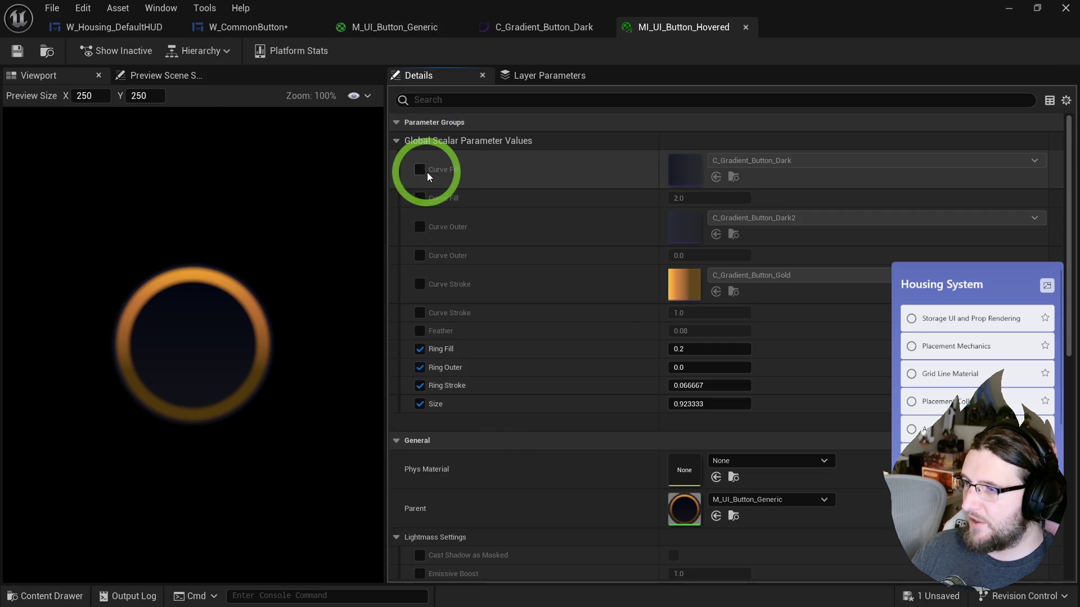
left_click(419, 226)
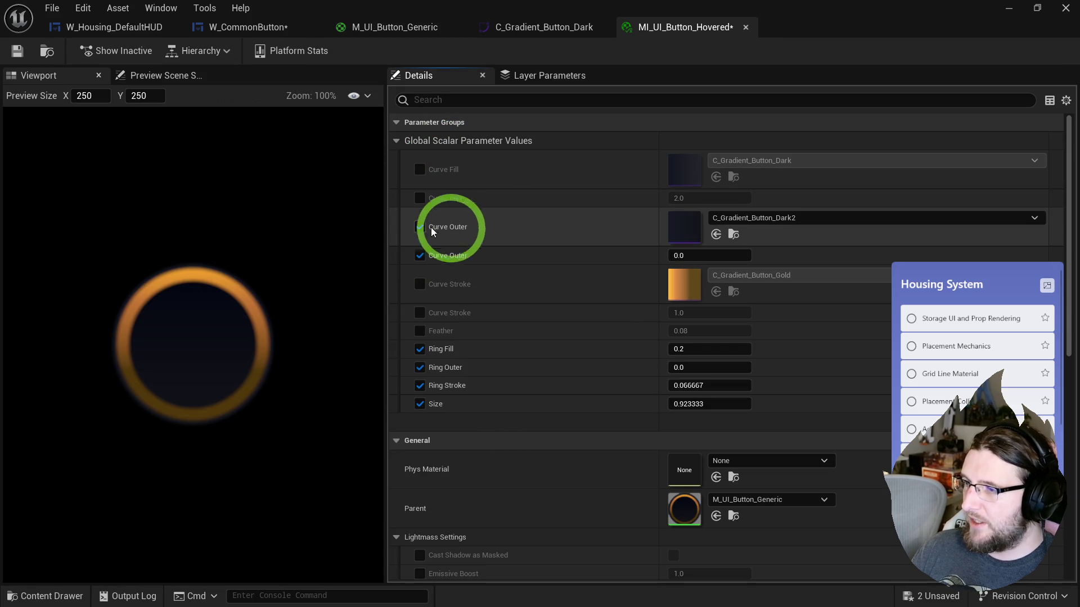
left_click(419, 228)
left_click(419, 284)
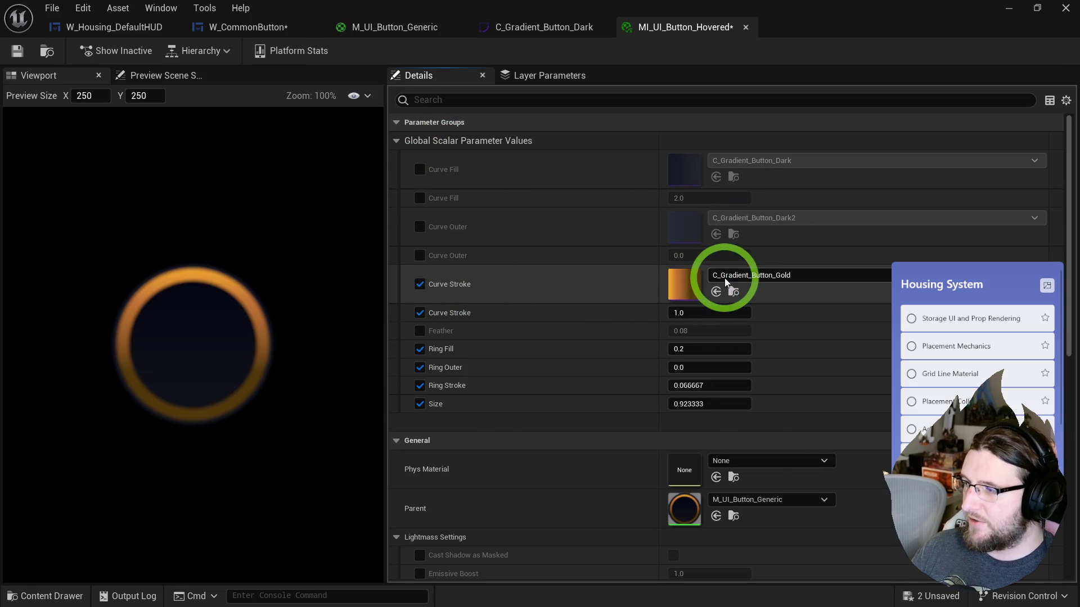
left_click(724, 276)
scroll(821, 515, "down", 1)
left_click(822, 508)
left_click(16, 50)
- Give MI_UI_Button_Pressed a Curve Stroke override using the Gold3 curve and save it
left_click(47, 51)
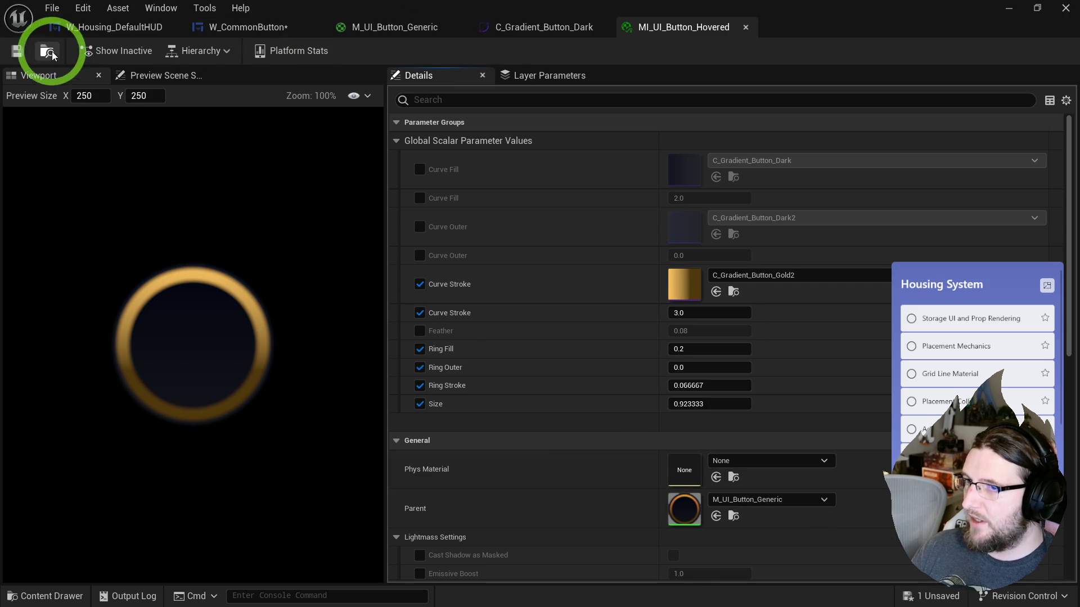
left_click(663, 286)
double_click(648, 299)
left_click(420, 284)
left_click(778, 275)
scroll(856, 485, "down", 1)
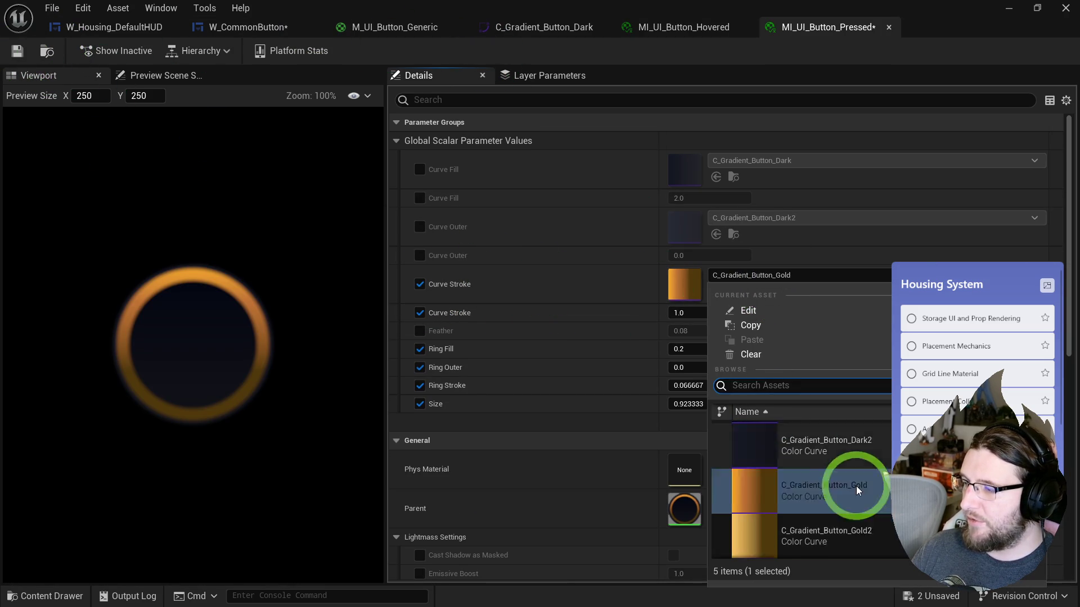
left_click(853, 535)
left_click(29, 113)
left_click(17, 51)
- Close the material and curve editors, then compile and save W_CommonButton
middle_click(770, 28)
middle_click(696, 28)
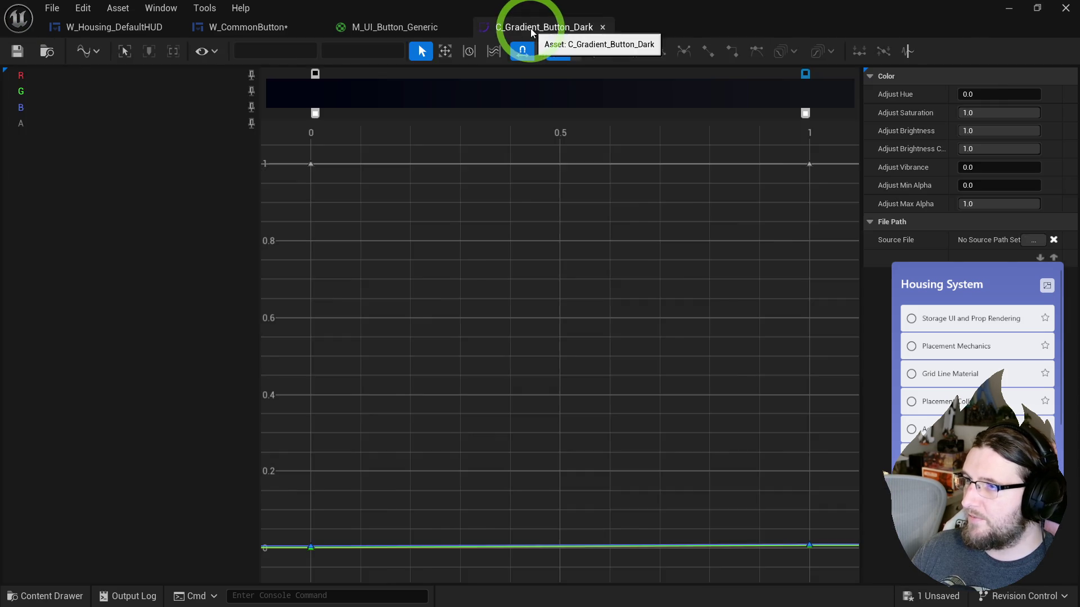
middle_click(525, 27)
left_click(214, 27)
left_click(393, 141)
left_click(101, 52)
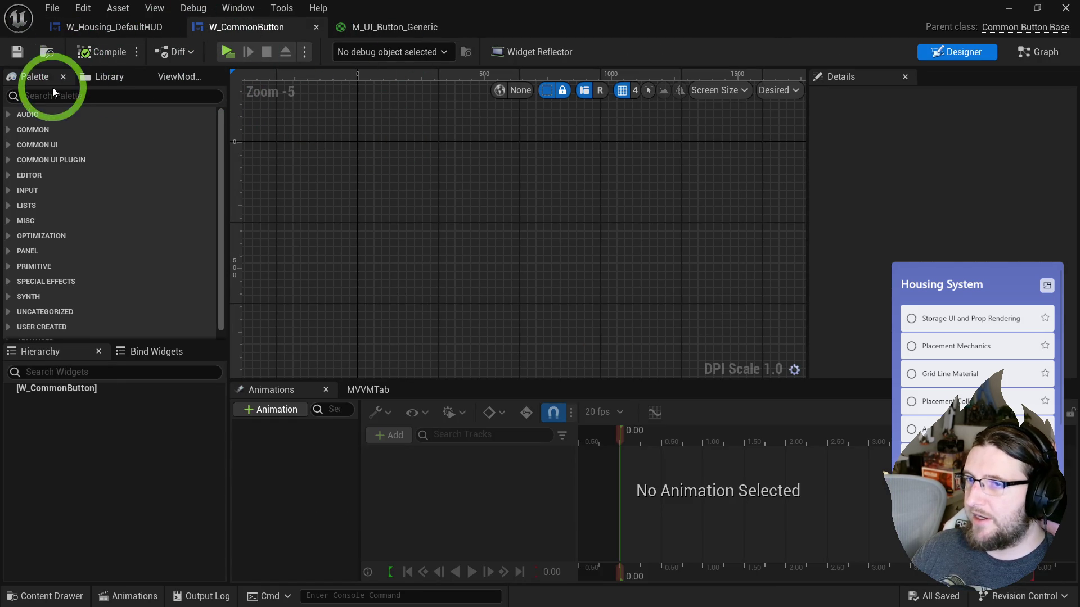
- Assign a button style to W_CommonButton's root, then compile and save
left_click(78, 388)
left_click(947, 220)
left_click(934, 265)
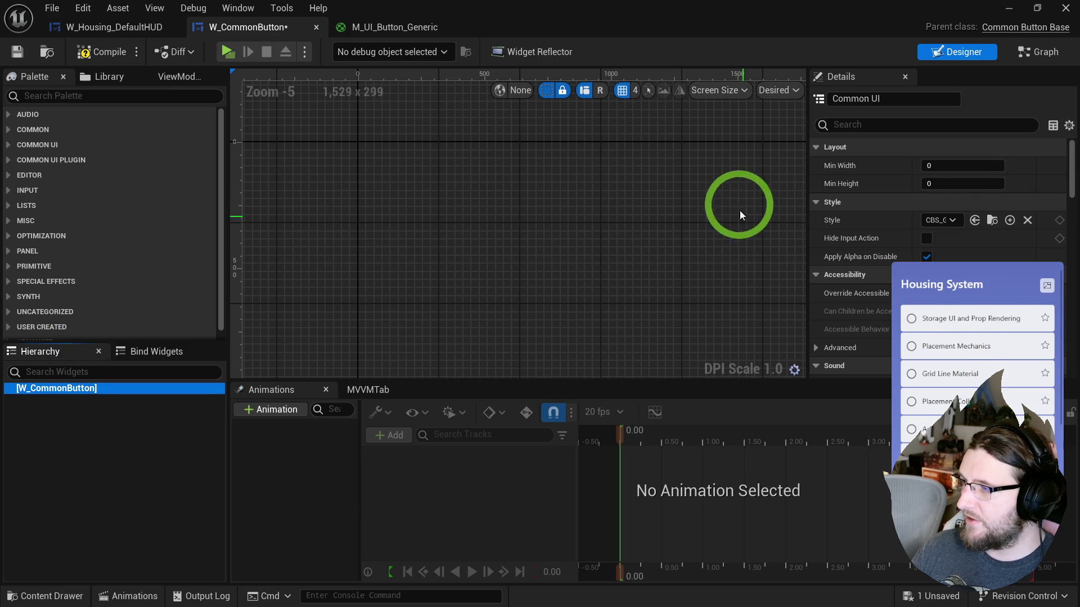
left_click(95, 52)
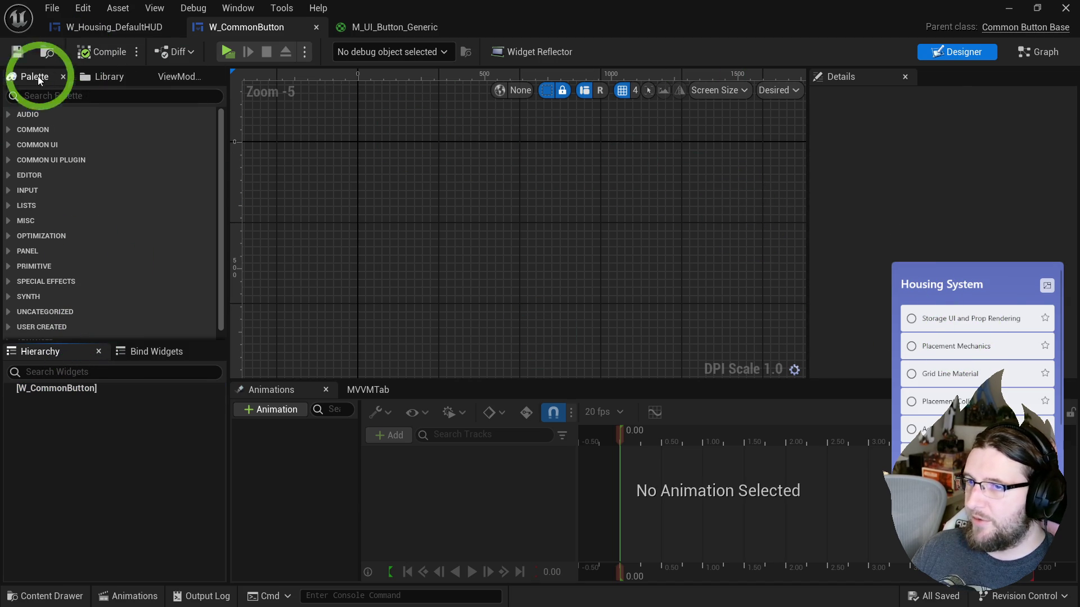
- Add an Overlay under the button root and set minimum width and height to 50
left_click(58, 98)
type("over")
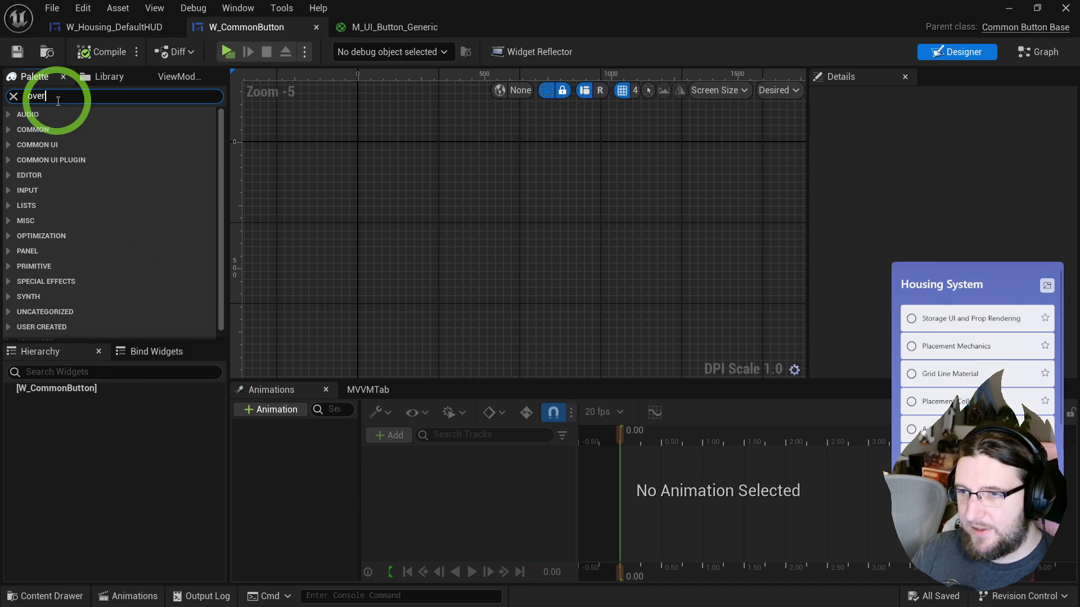
type("l")
mouse_move(54, 128)
left_mouse_down()
mouse_move(47, 349)
mouse_move(58, 391)
left_mouse_up()
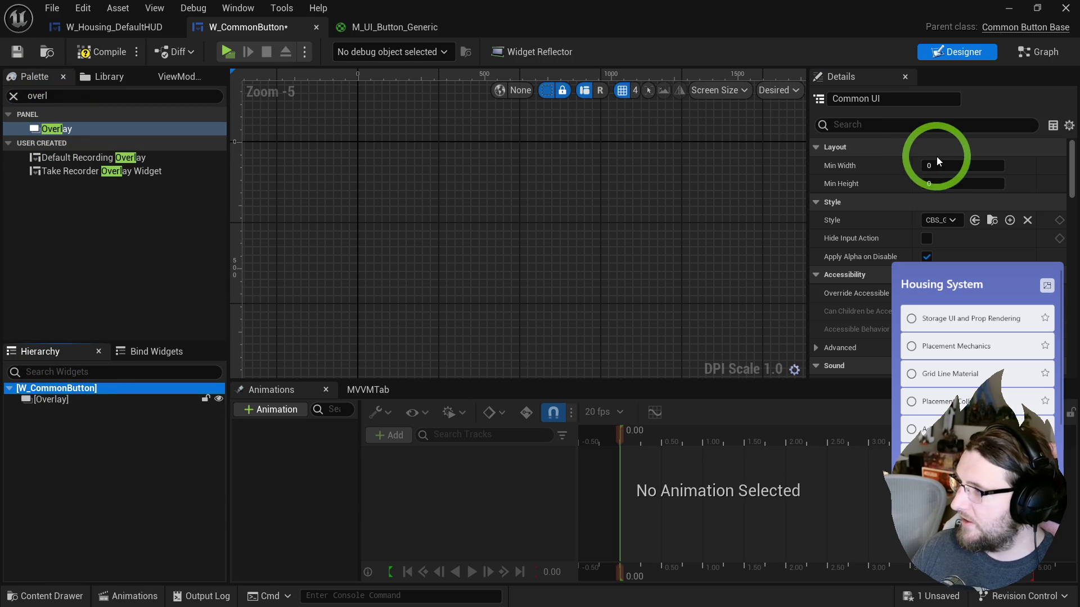
left_click(937, 165)
type("50")
key("Tab")
type("50")
key("Tab")
scroll(371, 135, "up", 5)
mouse_move(363, 127)
left_mouse_down()
mouse_move(498, 166)
mouse_move(518, 147)
left_mouse_up()
left_click(18, 53)
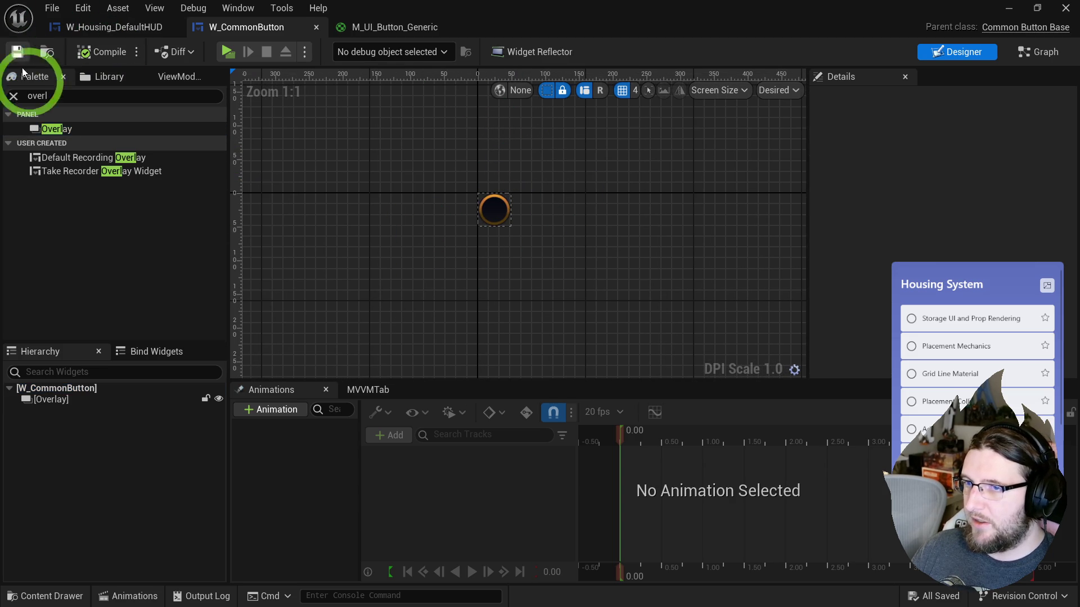
- Place an Image inside the Overlay, centre it both ways, then compile and save
left_click(14, 95)
type("image")
left_click_drag(55, 128, 56, 399)
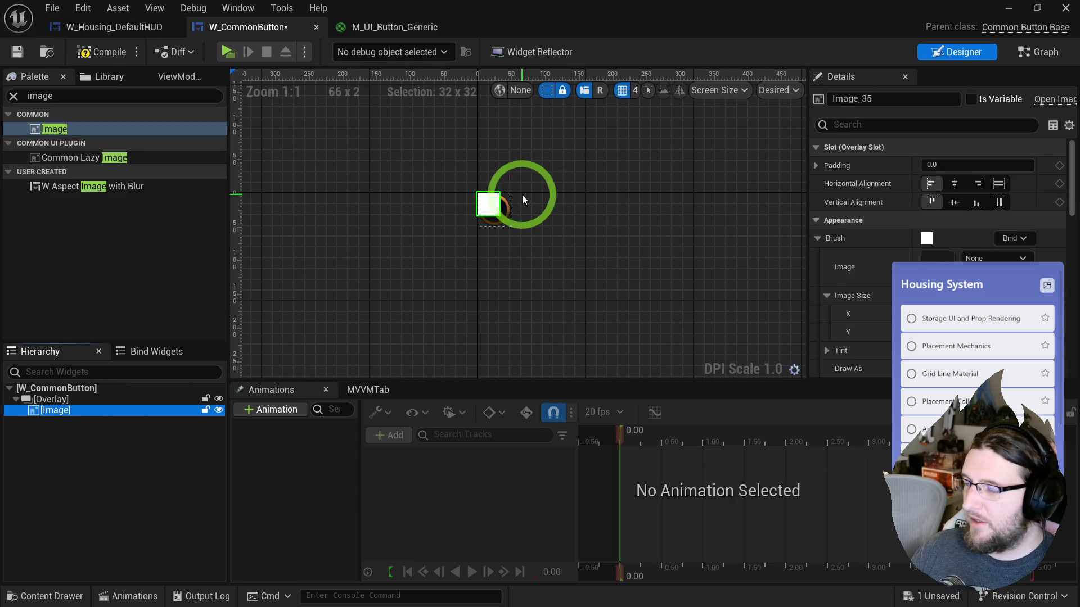
left_click(954, 184)
left_click(954, 202)
left_click(597, 222)
left_click(495, 207)
left_click(515, 205)
left_click(85, 52)
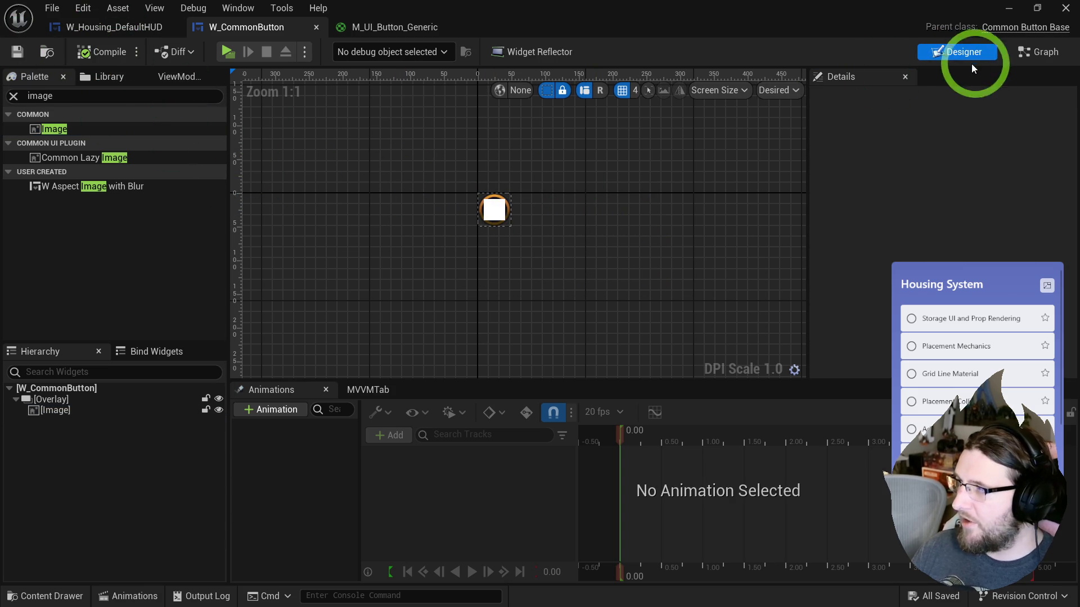
left_click(1038, 52)
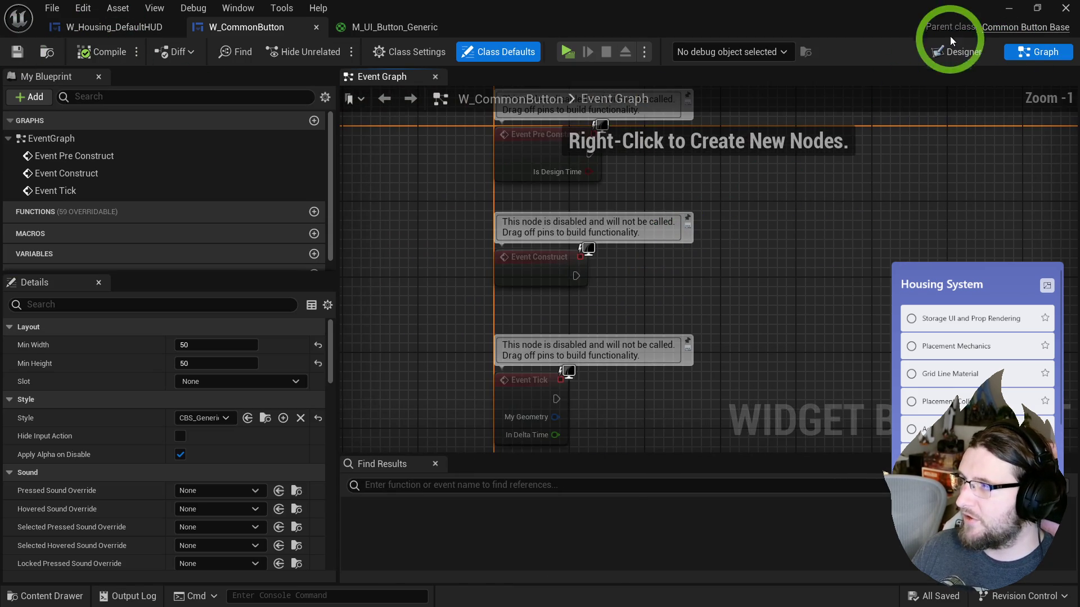
- Rename the button's image to Image_Icon and expose it as a variable
left_click(954, 51)
scroll(535, 255, "down", 5)
scroll(535, 253, "up", 3)
scroll(534, 254, "up", 2)
left_click_drag(485, 278, 460, 257)
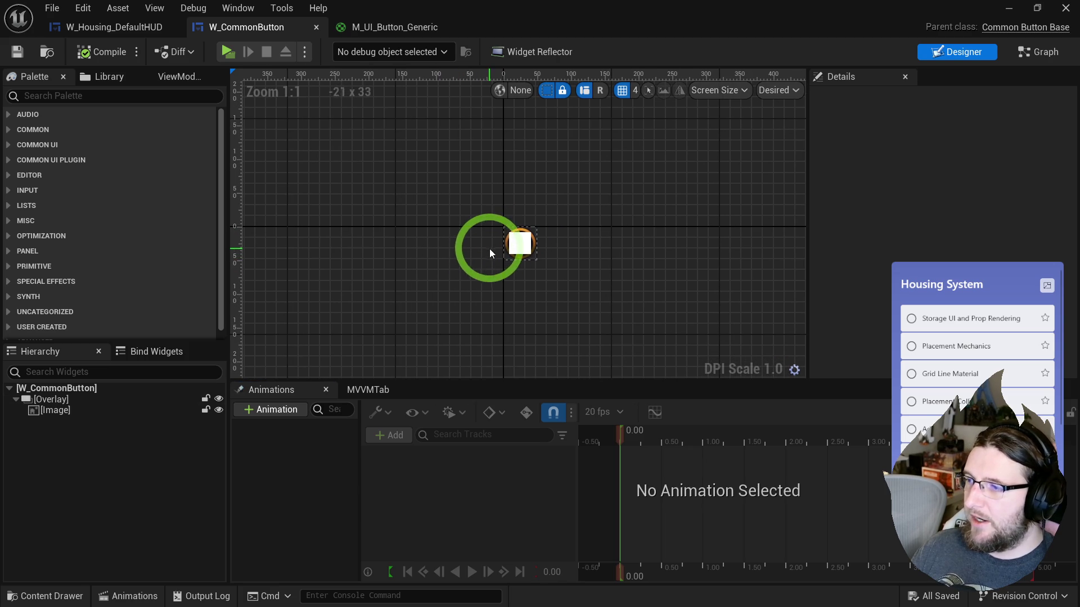
left_click(523, 260)
left_click_drag(860, 99, 893, 100)
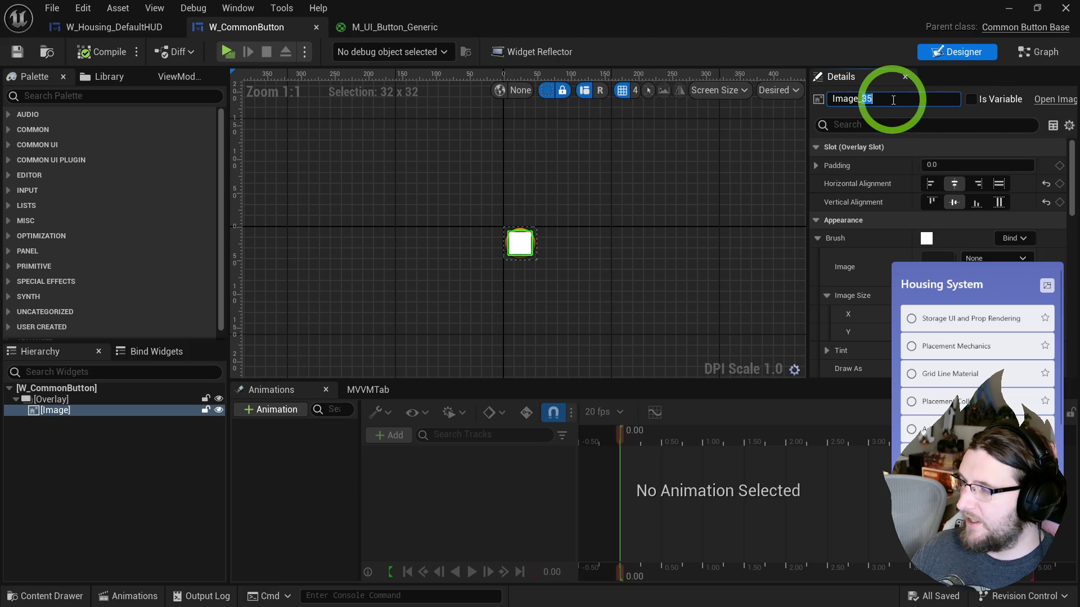
type("Icon")
key("Return")
left_click(970, 100)
- Add a Set Brush node for Image_Icon and promote its In Brush input to a variable
left_click(1034, 52)
mouse_move(52, 270)
left_mouse_down()
mouse_move(789, 286)
mouse_move(832, 269)
left_mouse_up()
type("set brush")
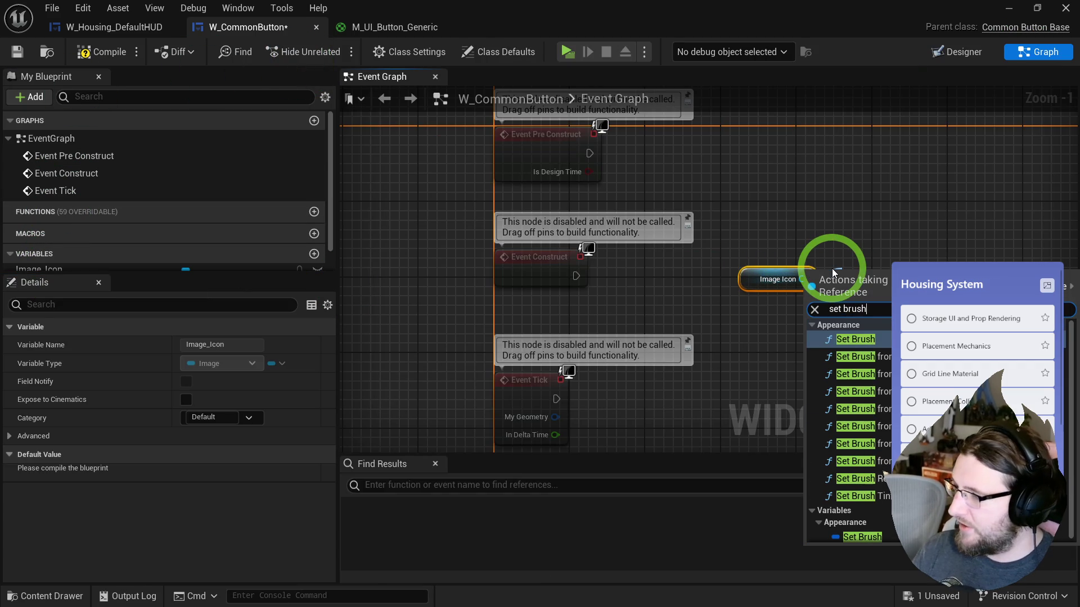
key("Return")
mouse_move(772, 241)
left_mouse_down()
mouse_move(861, 260)
mouse_move(841, 245)
left_mouse_up()
right_click(842, 245)
left_click(880, 297)
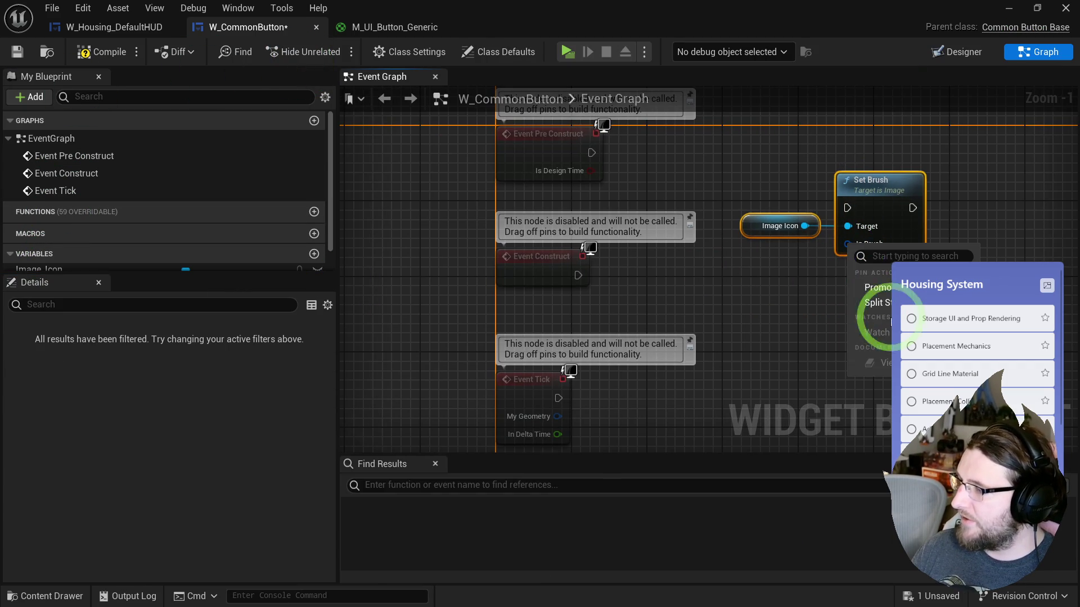
left_click_drag(754, 241, 728, 204)
- Rename the brush variable to Icon and delete the unused Construct and Tick events
left_click(35, 237)
left_click(35, 236)
type("Icon")
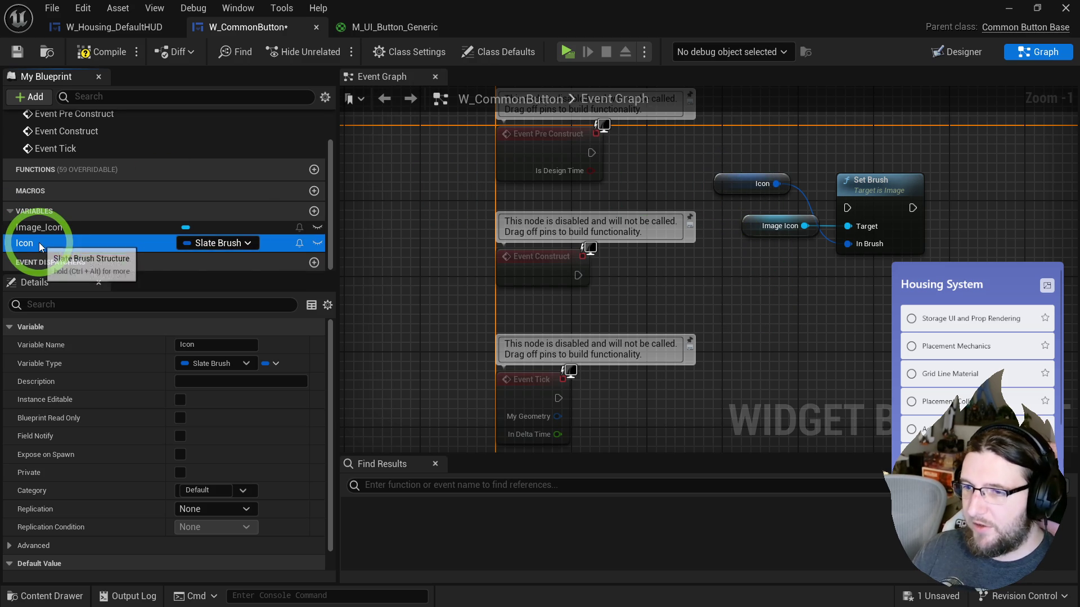
left_click(603, 170)
left_click_drag(735, 181, 771, 246)
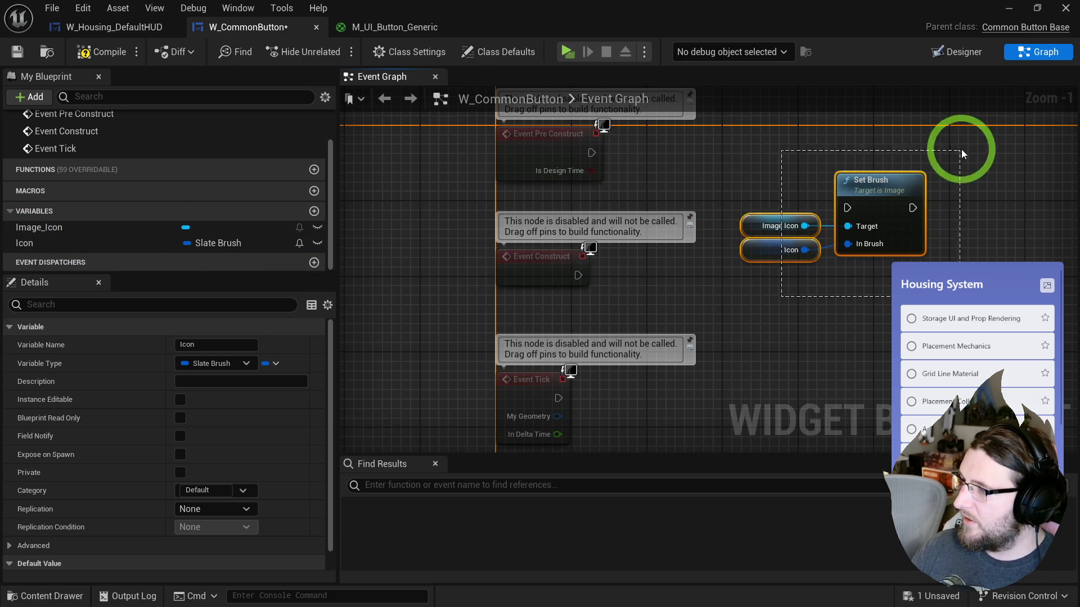
left_click(640, 295)
left_click_drag(458, 200, 697, 458)
key("Delete")
- Wire Event Pre Construct into Set Brush, make Icon instance editable, compile and save
mouse_move(592, 151)
left_mouse_down()
mouse_move(848, 205)
mouse_move(740, 140)
left_mouse_up()
left_click(697, 232)
left_click(247, 243)
left_click(317, 242)
left_click(99, 52)
left_click(16, 52)
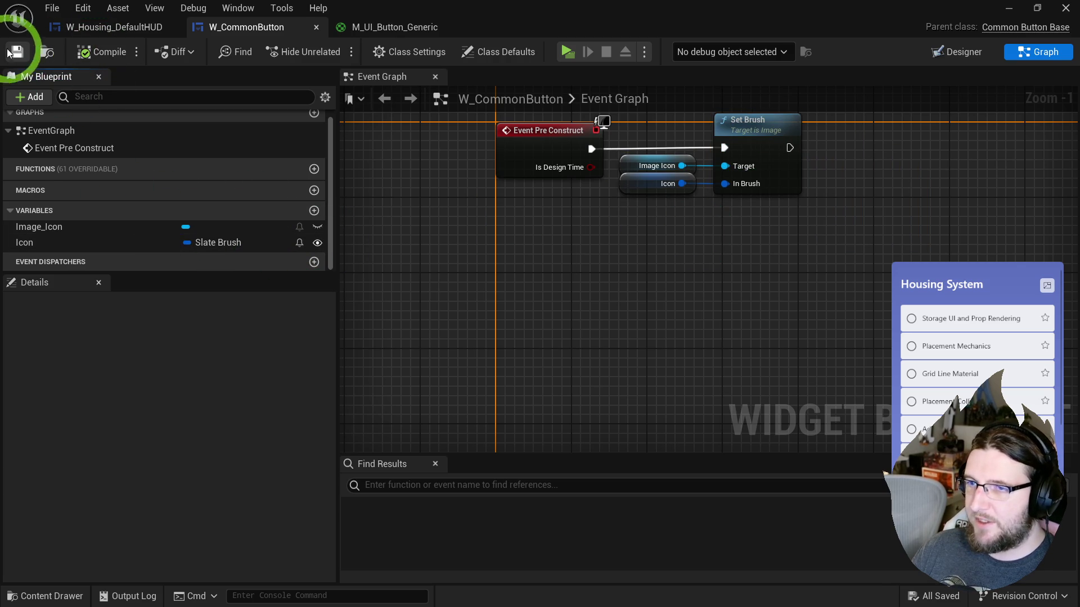
left_click(79, 243)
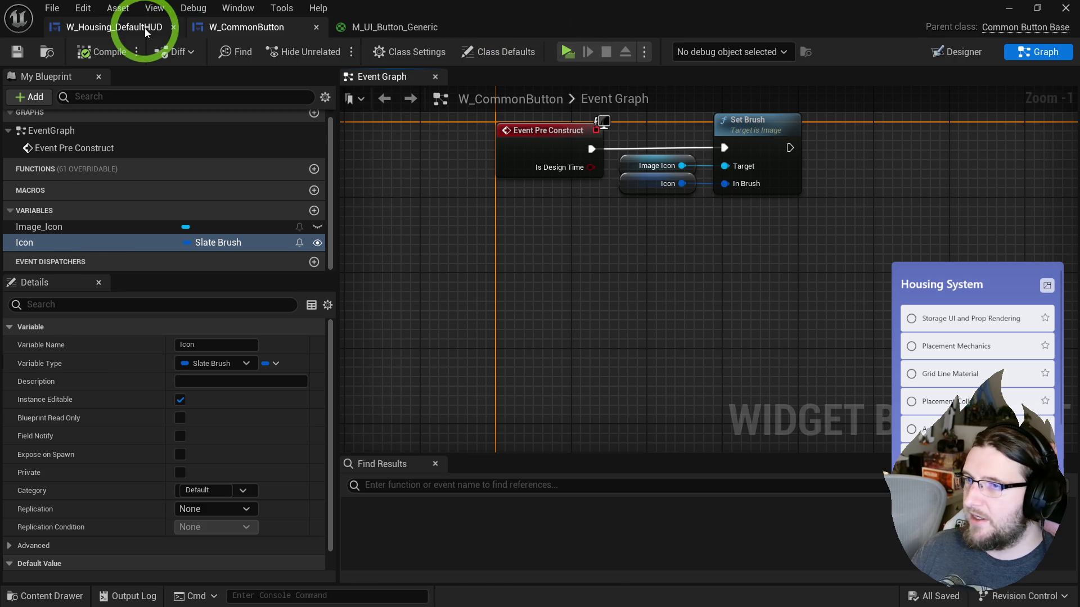
- Drop W Common Button into the Horizontal Box of W_Housing_DefaultHUD
left_click(124, 27)
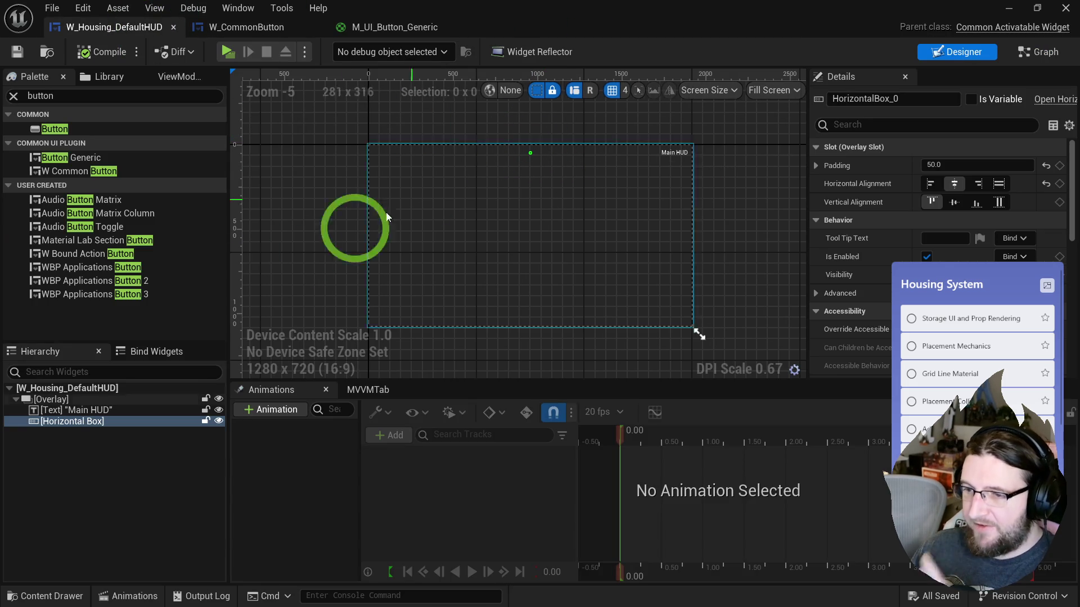
scroll(537, 141, "up", 8)
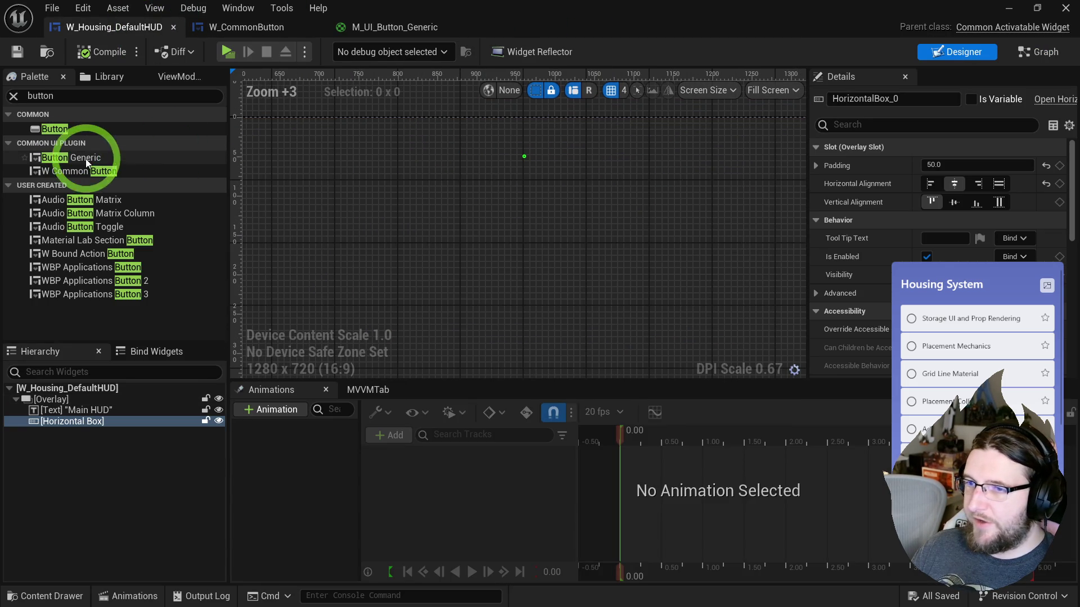
left_click_drag(88, 170, 64, 425)
left_click(537, 184)
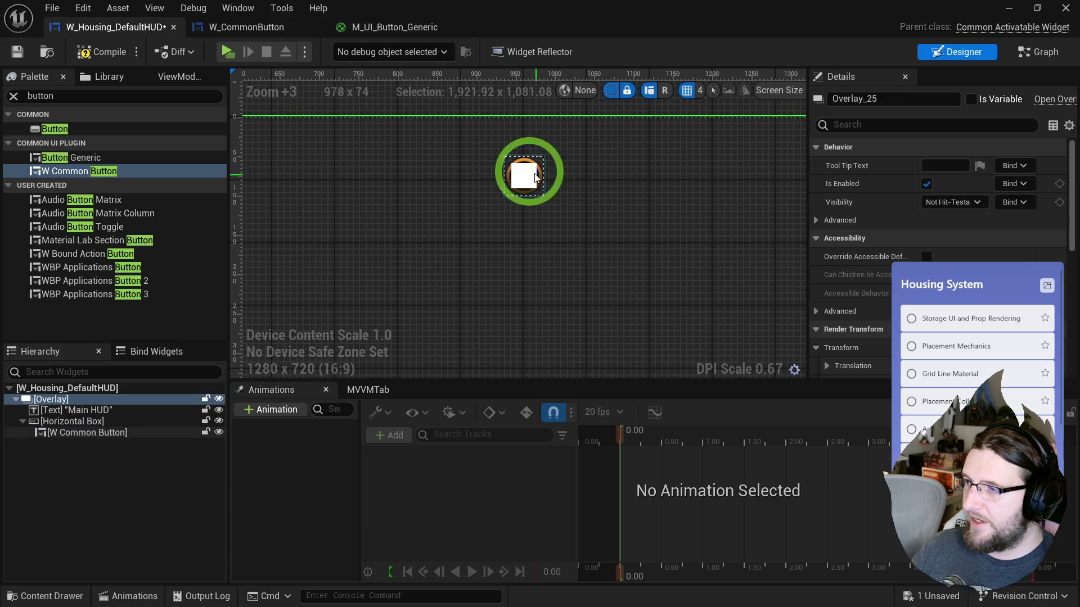
left_click(532, 185)
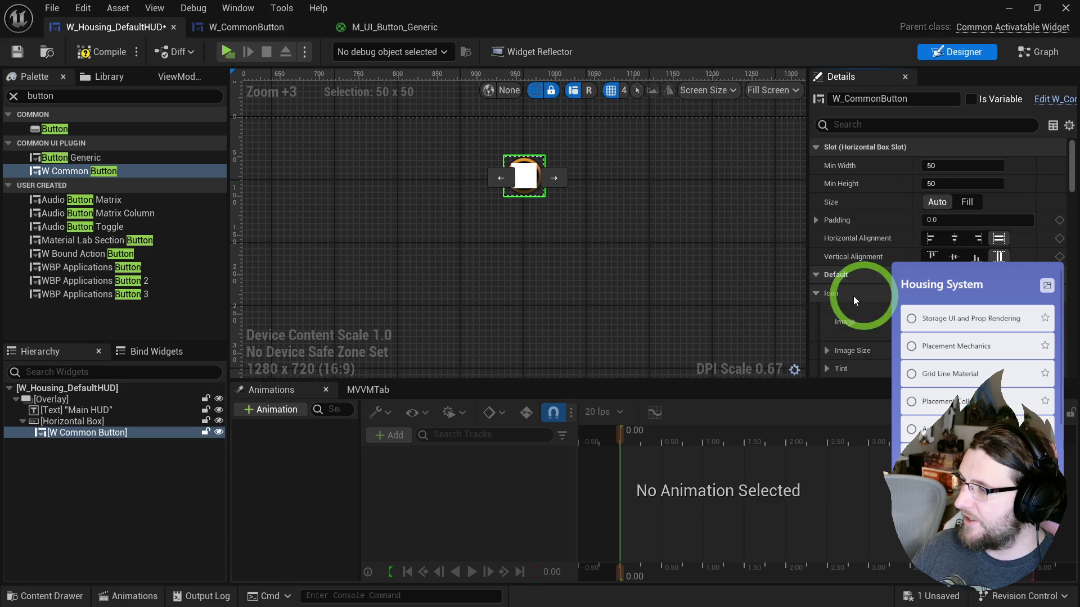
- Set the button's Icon image to AICON-Green, then compile and save the HUD
scroll(961, 260, "down", 3)
left_click(981, 228)
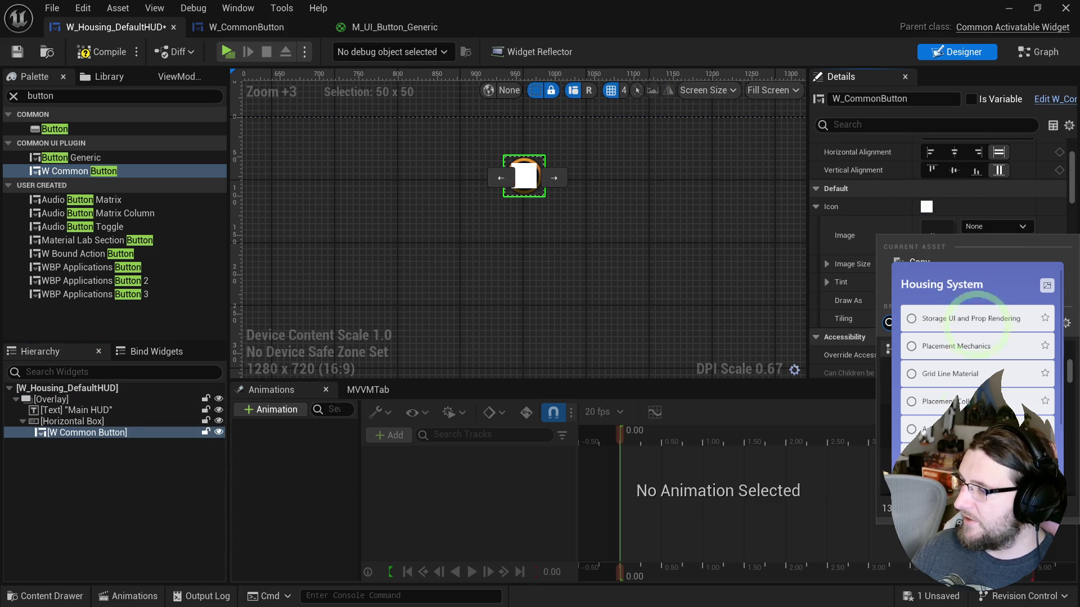
left_click(594, 240)
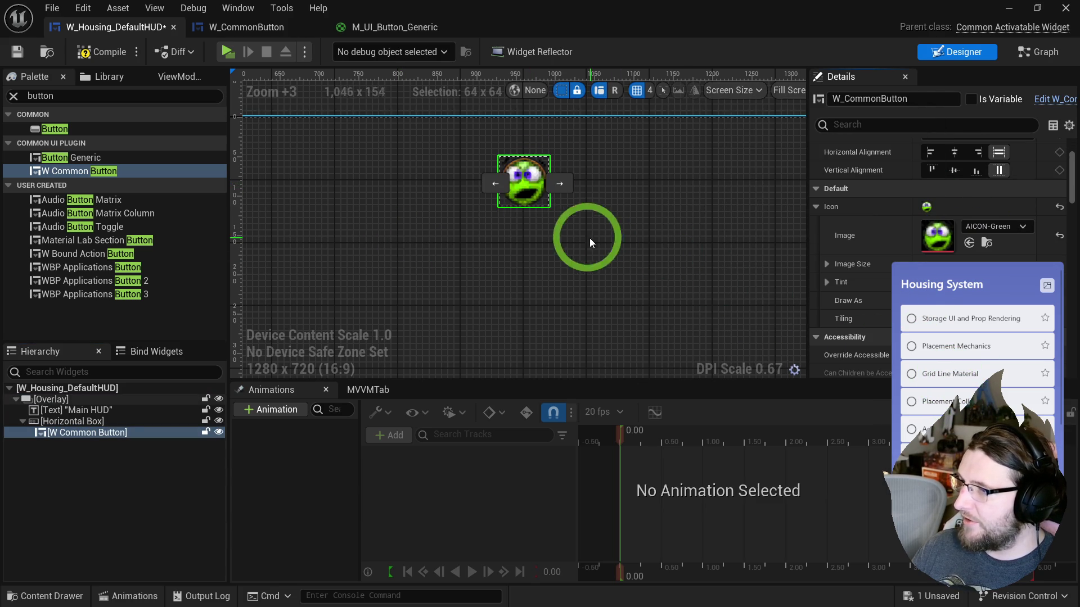
left_click(855, 265)
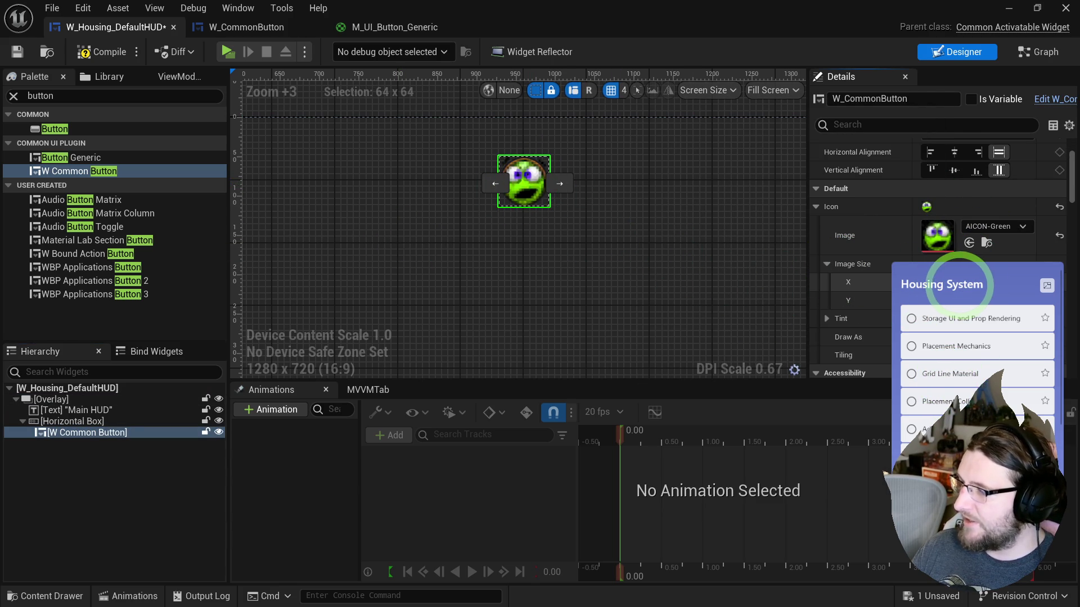
left_click(602, 325)
scroll(514, 149, "down", 5)
scroll(514, 149, "up", 4)
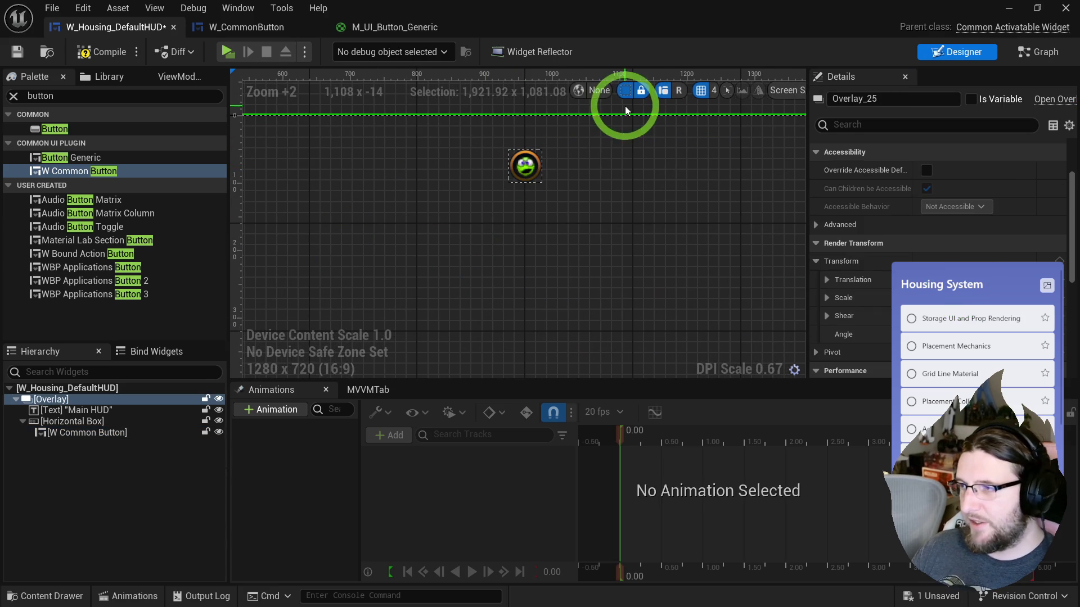
left_click(86, 52)
left_click(137, 149)
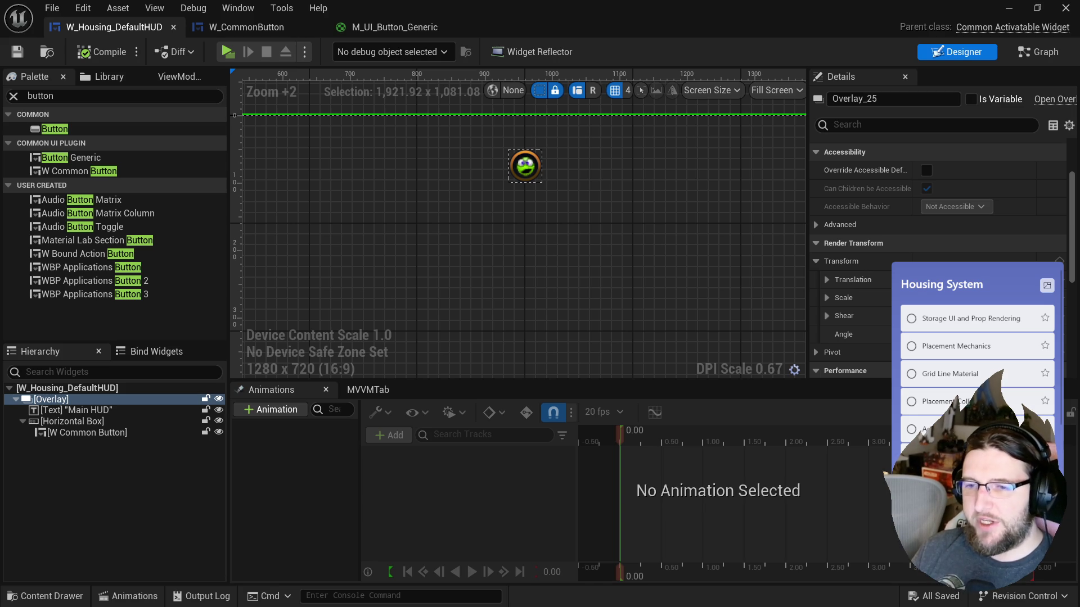
left_click_drag(427, 172, 414, 174)
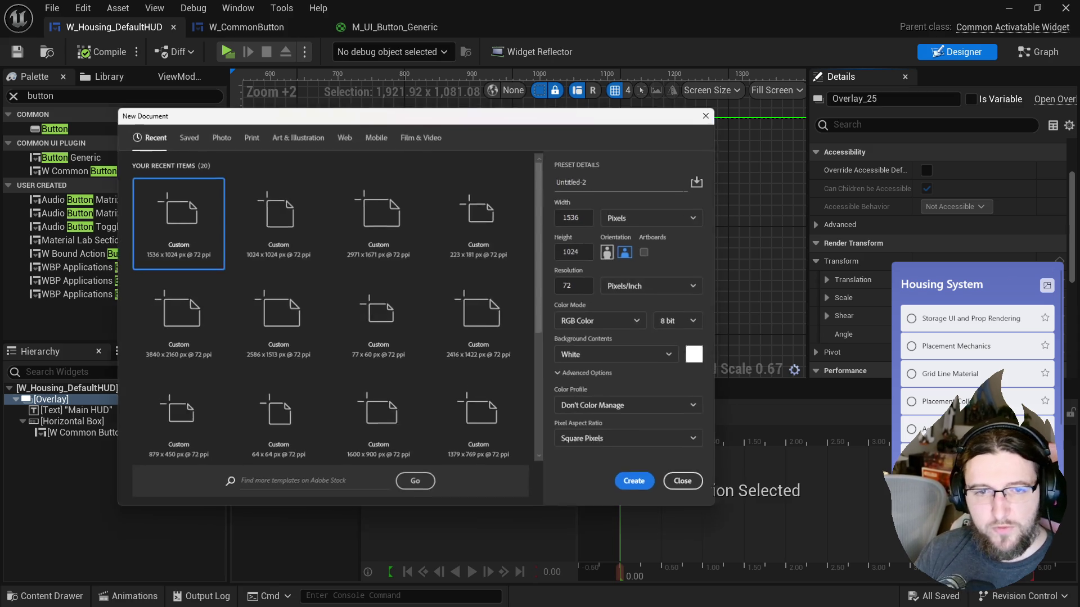
- Select and copy the house icon from the IconRaw.psd sheet
key("alt+Tab")
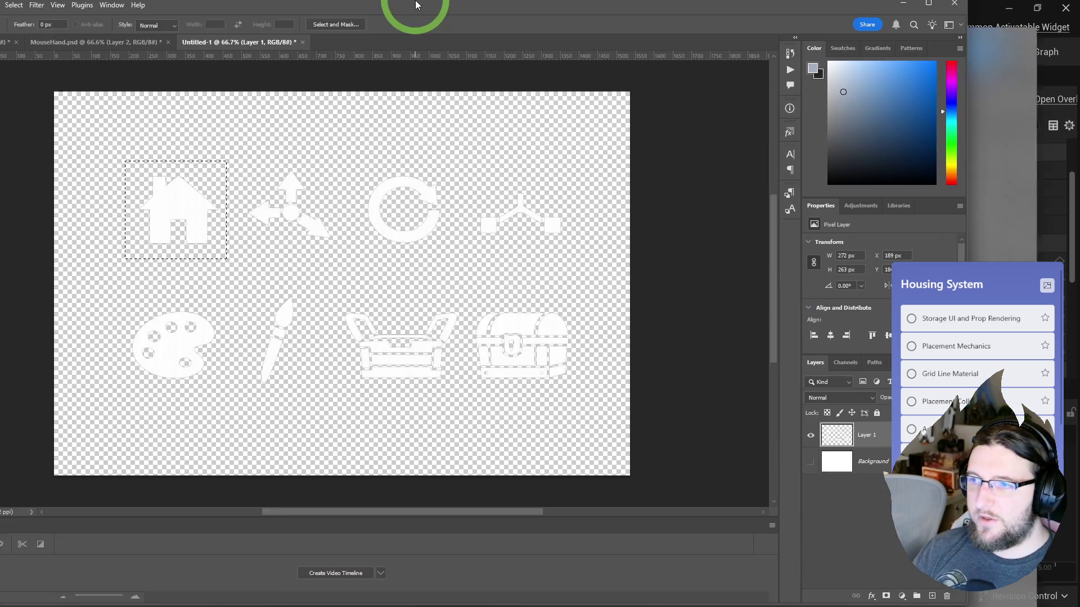
key("alt+Tab")
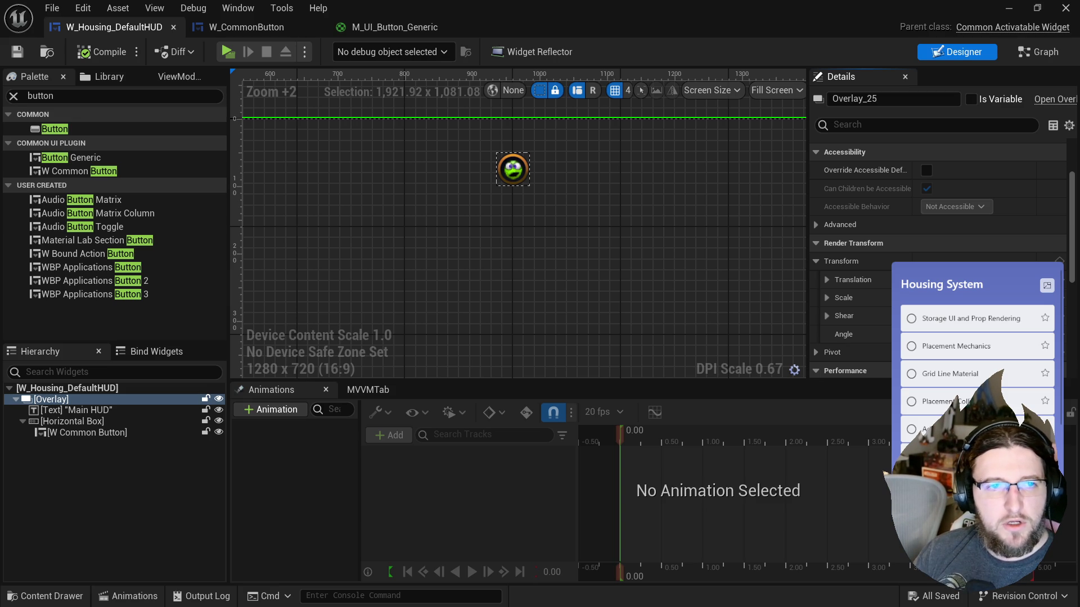
key("alt+Tab")
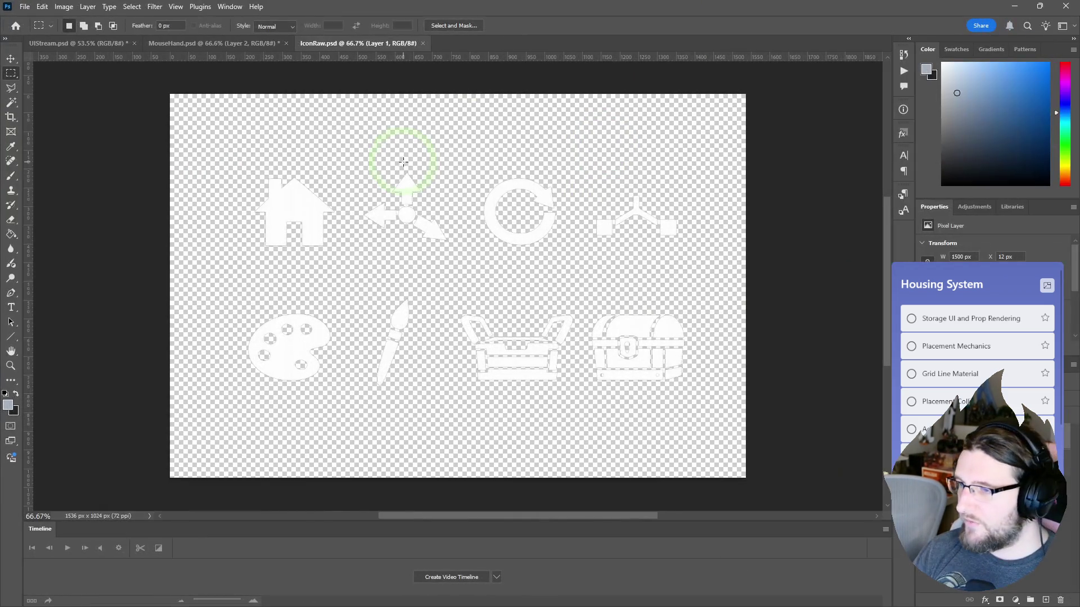
left_click_drag(256, 165, 347, 269)
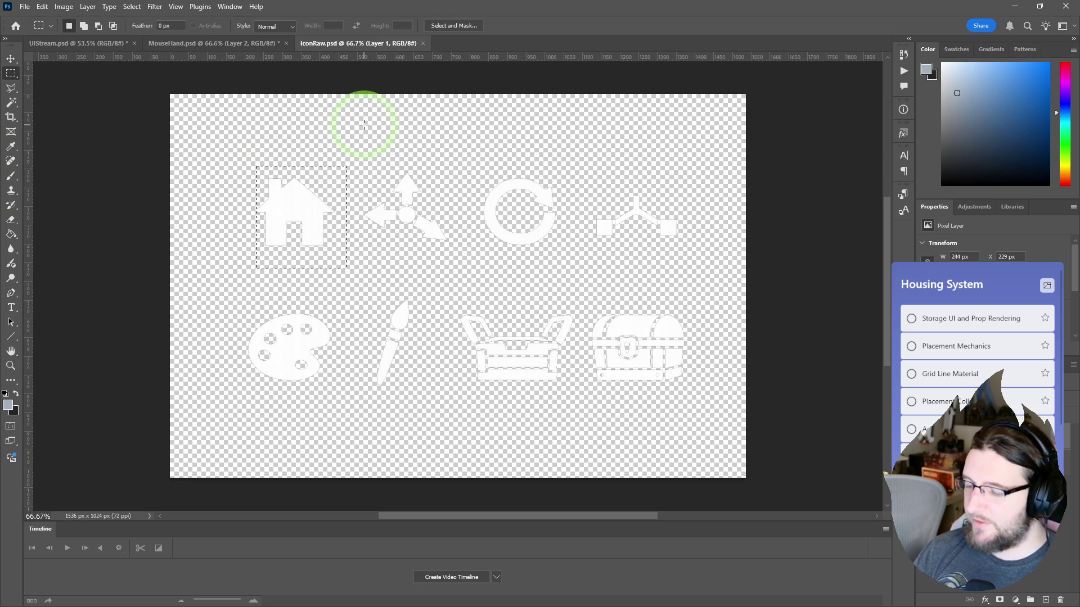
key("ctrl+c")
- Create a new 256 × 256 px document
key("ctrl+n")
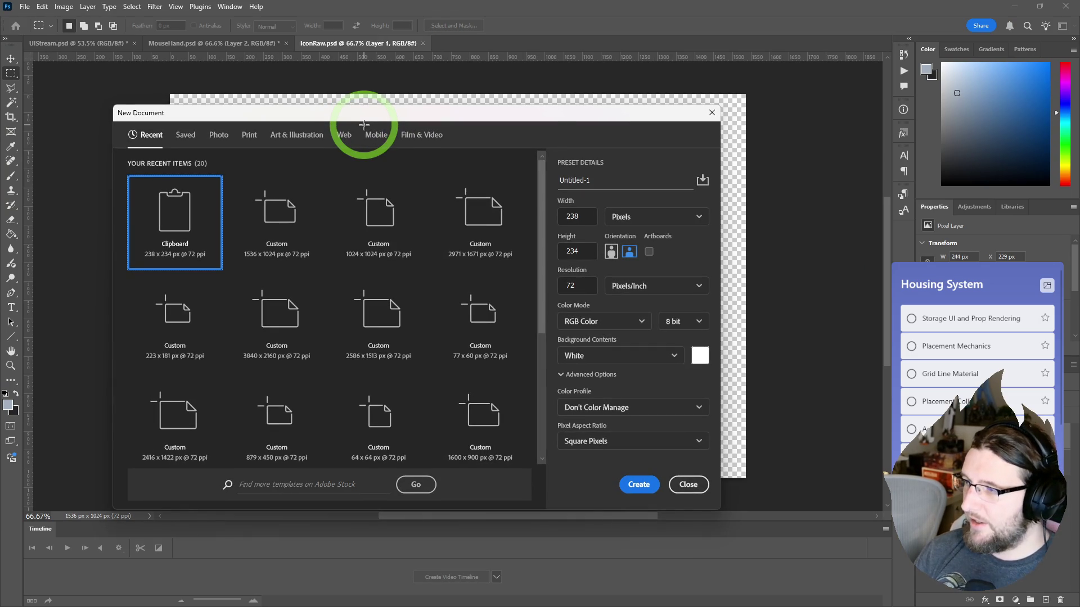
scroll(506, 188, "down", 1)
left_click(563, 215)
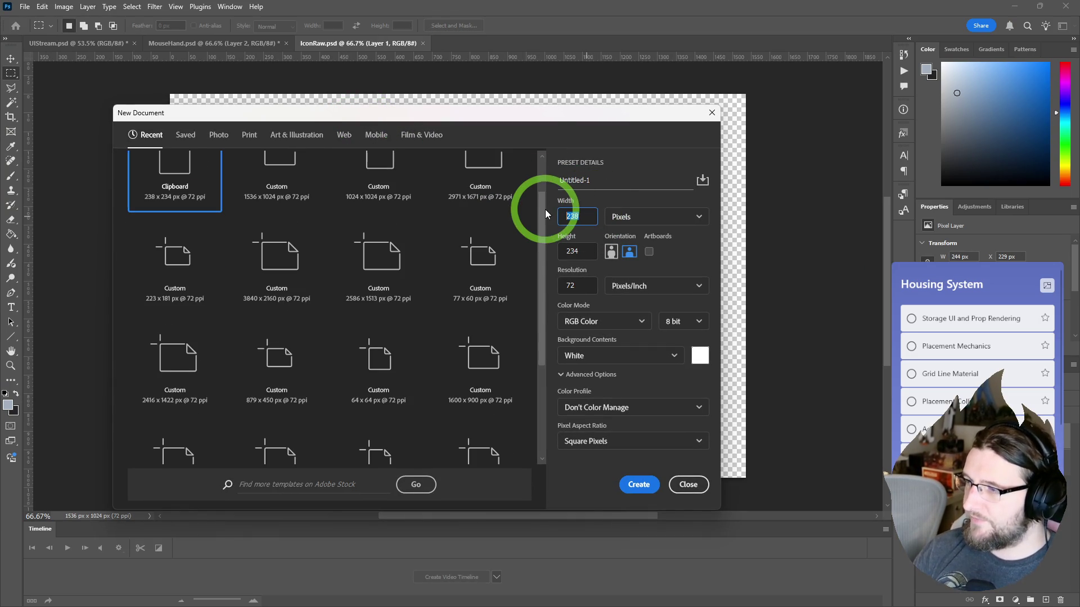
type("256")
key("Tab")
type("256")
key("Tab")
key("space")
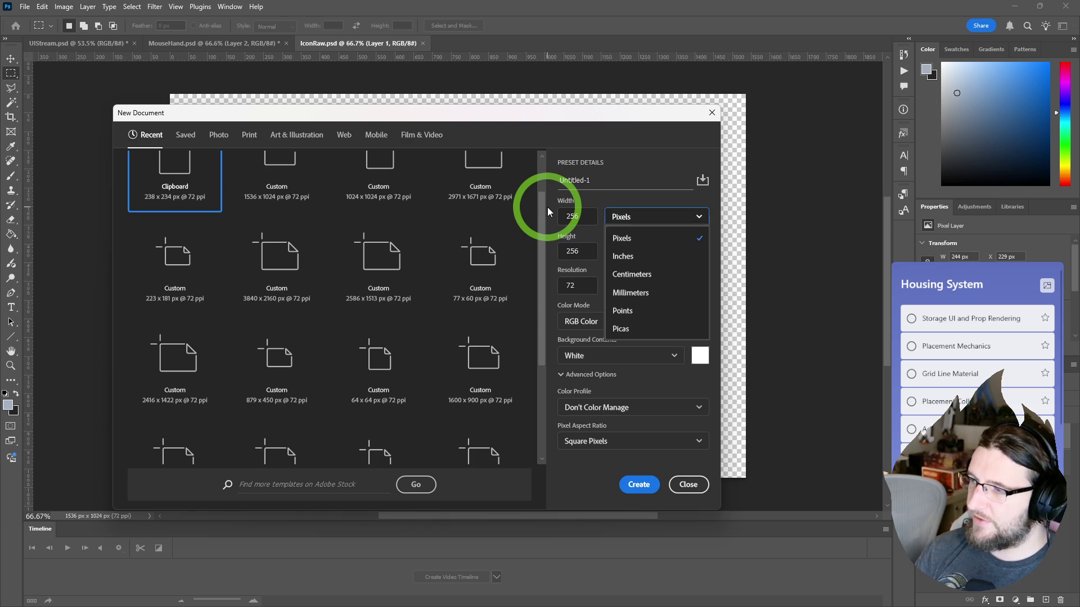
left_click(551, 209)
left_click(639, 485)
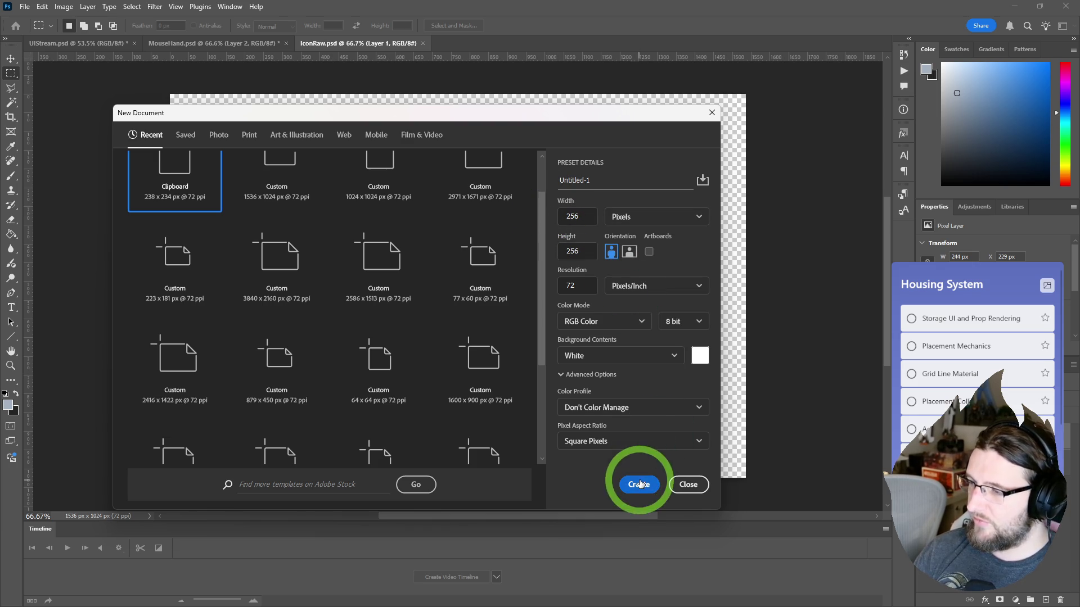
- Paste the house icon, trim transparent edges, and position it on the canvas
key("ctrl+v")
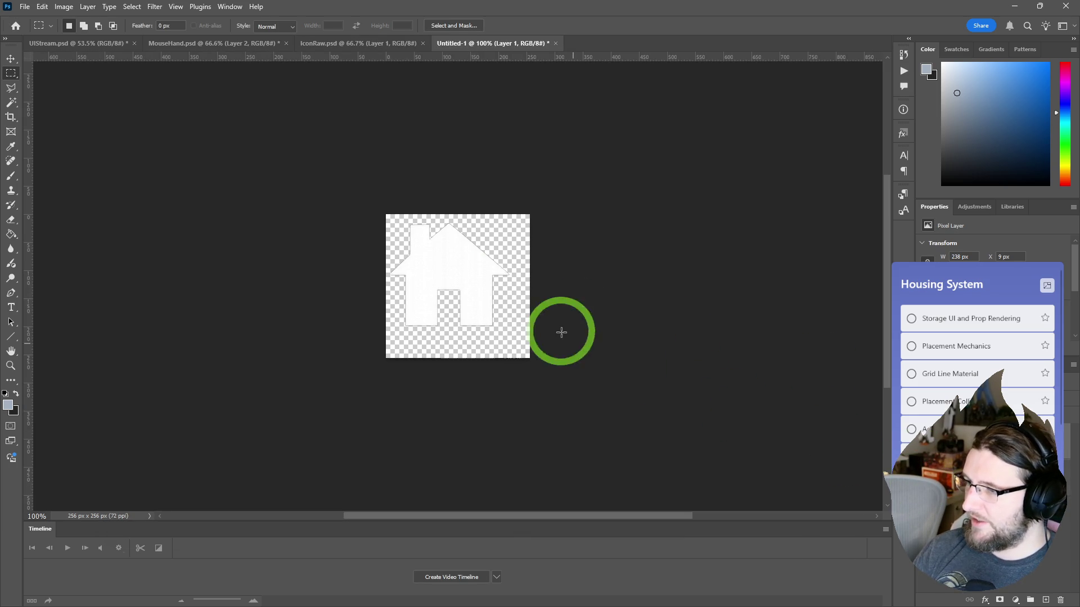
key("v")
left_click_drag(445, 271, 456, 280)
left_click(64, 6)
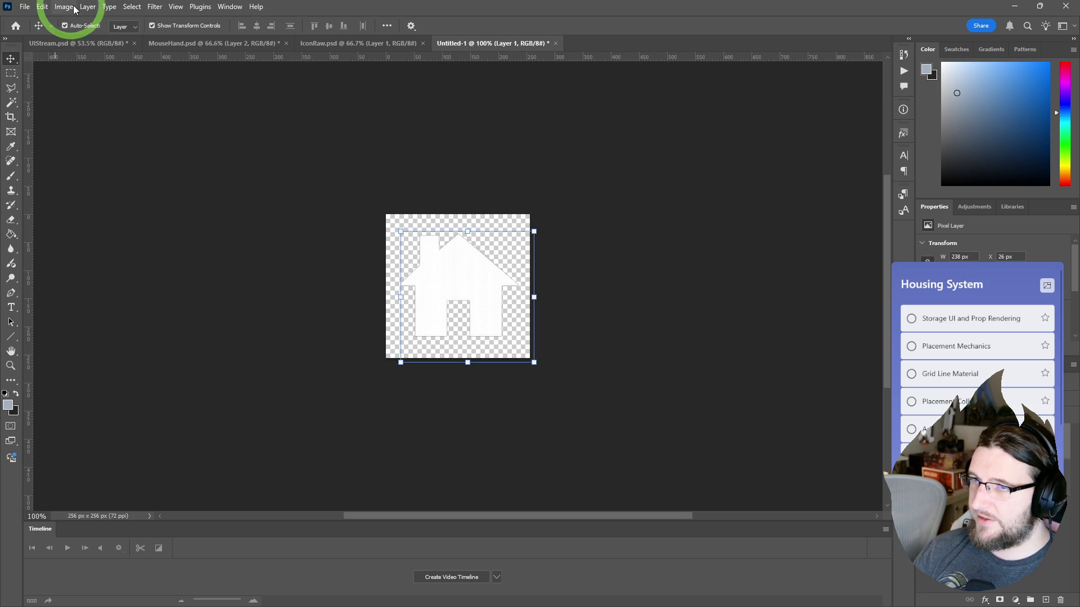
left_click(79, 132)
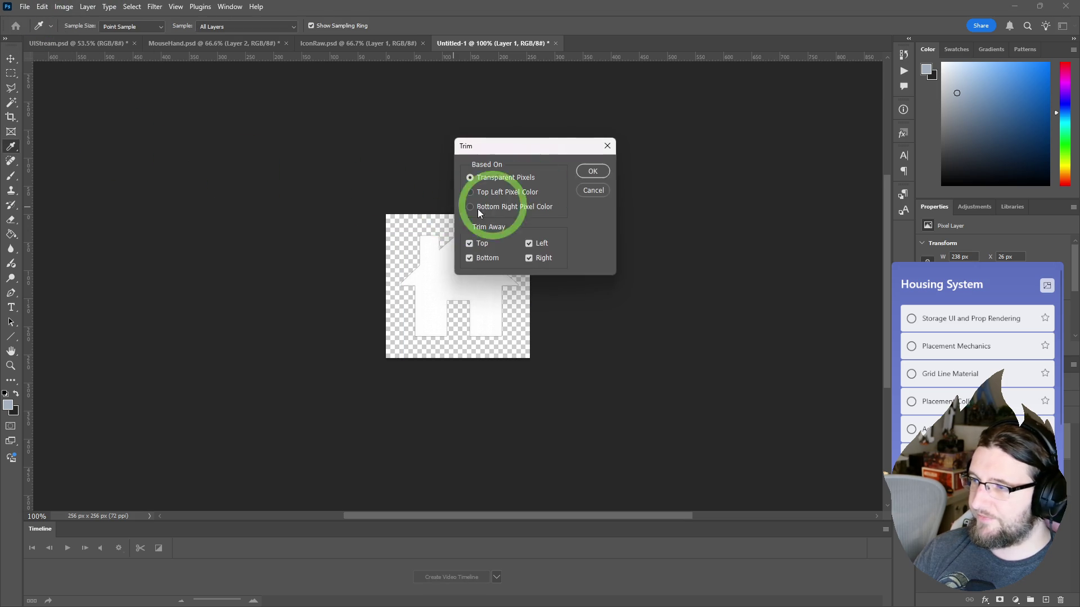
left_click(591, 172)
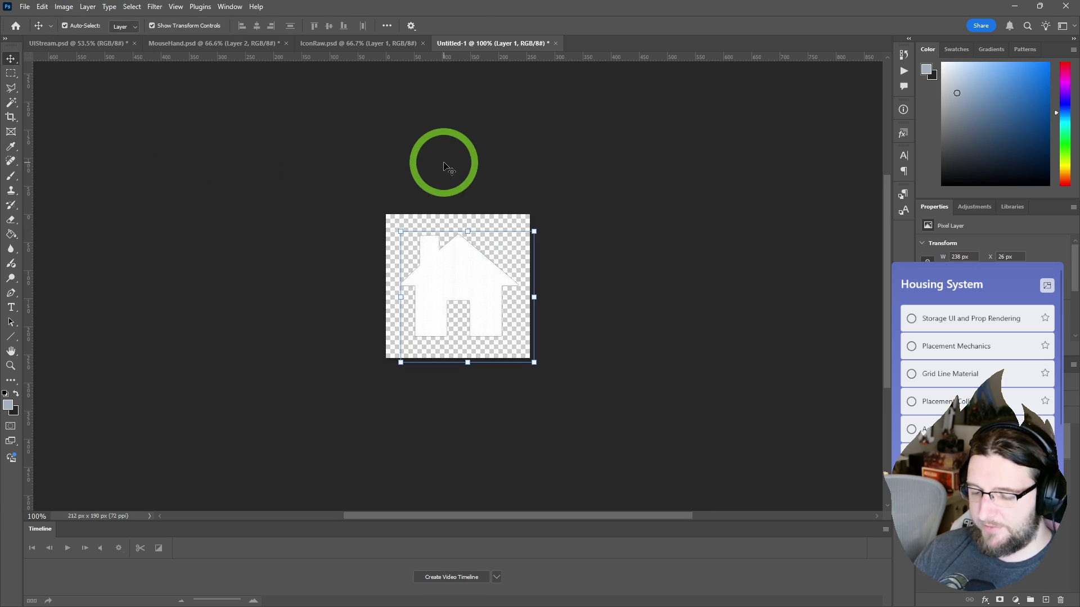
key("m")
left_click_drag(459, 297, 514, 350)
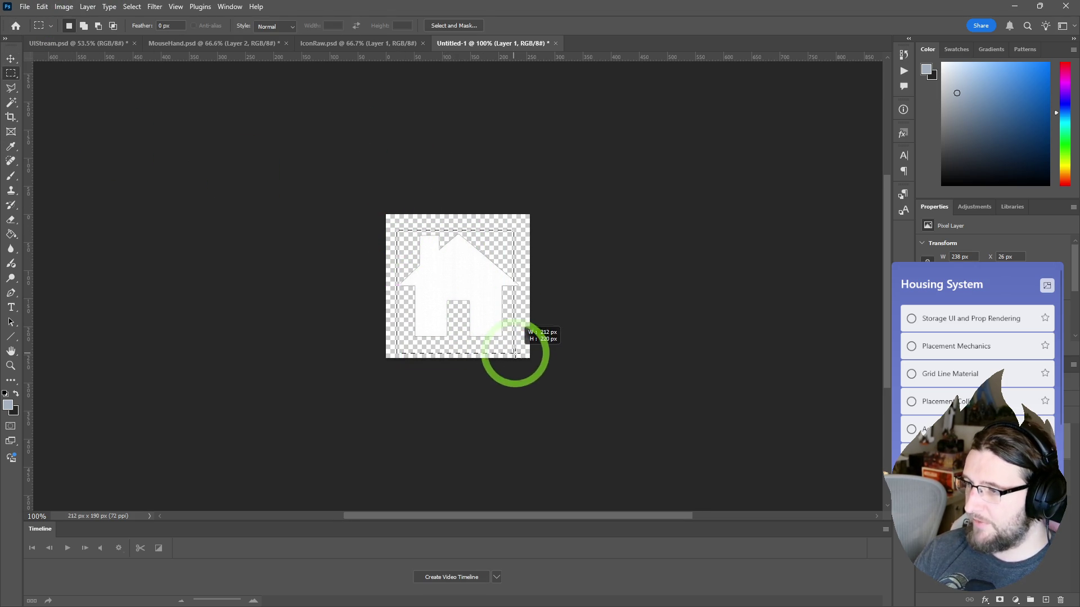
key("v")
left_click_drag(468, 299, 458, 299)
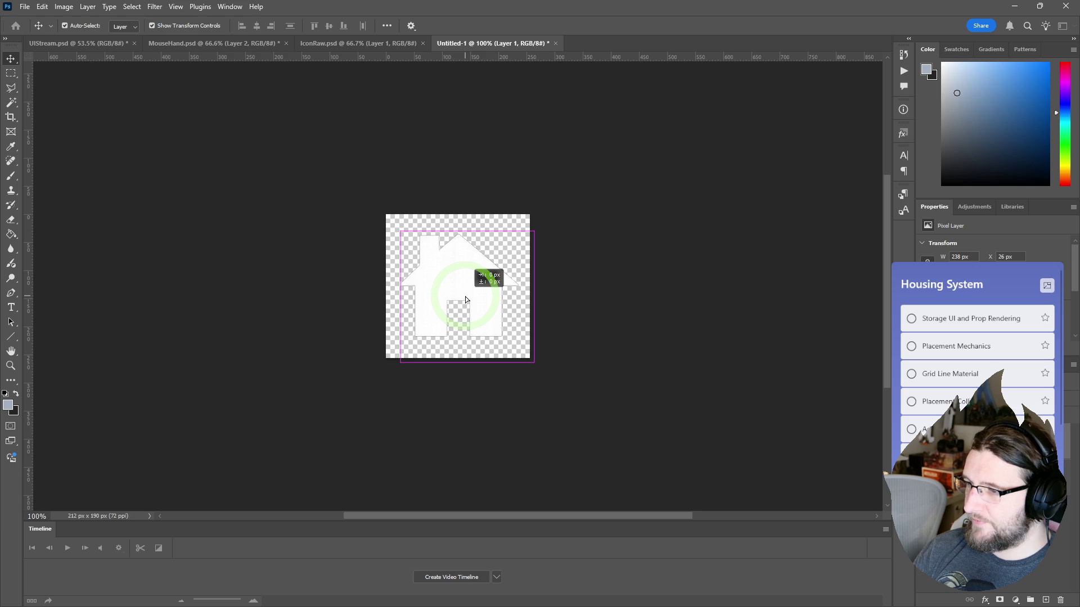
left_click_drag(464, 296, 464, 296)
- Add a black-filled background layer behind the house, then hide it
left_click(333, 43)
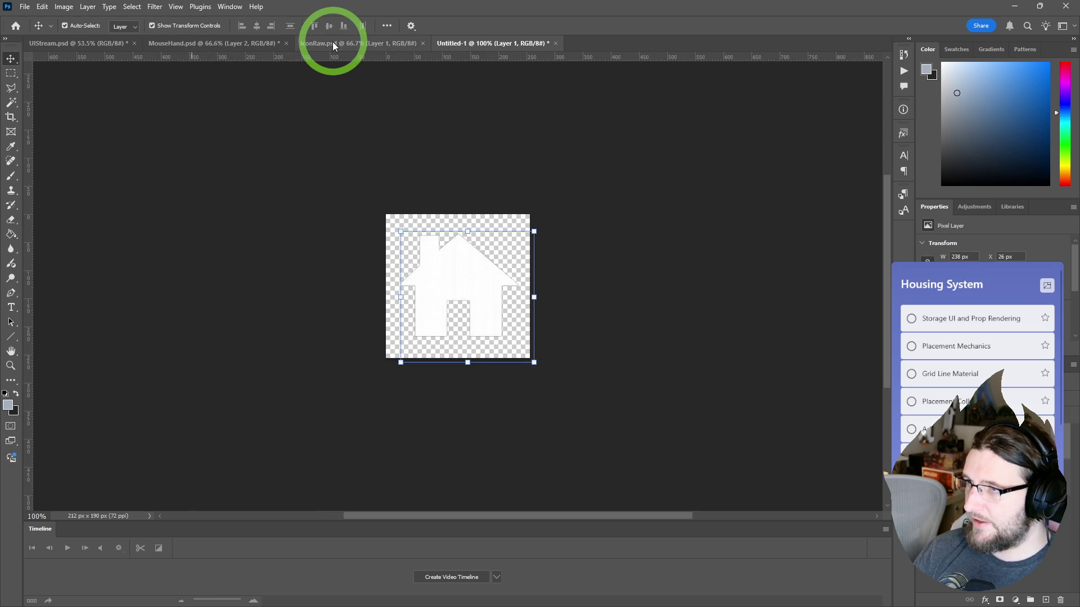
left_click(481, 44)
left_click(551, 243)
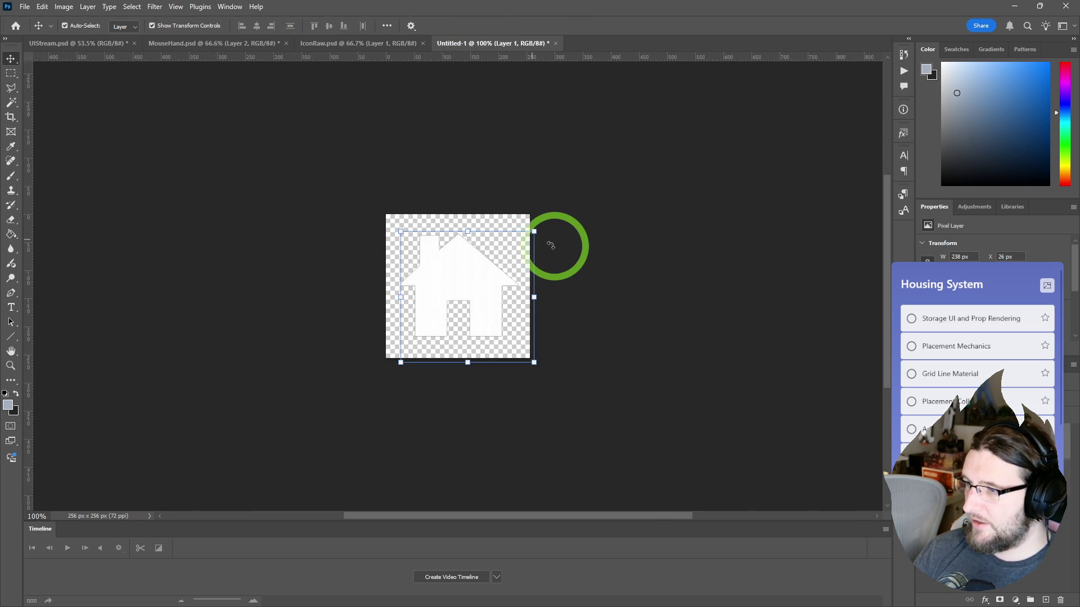
left_click(928, 482)
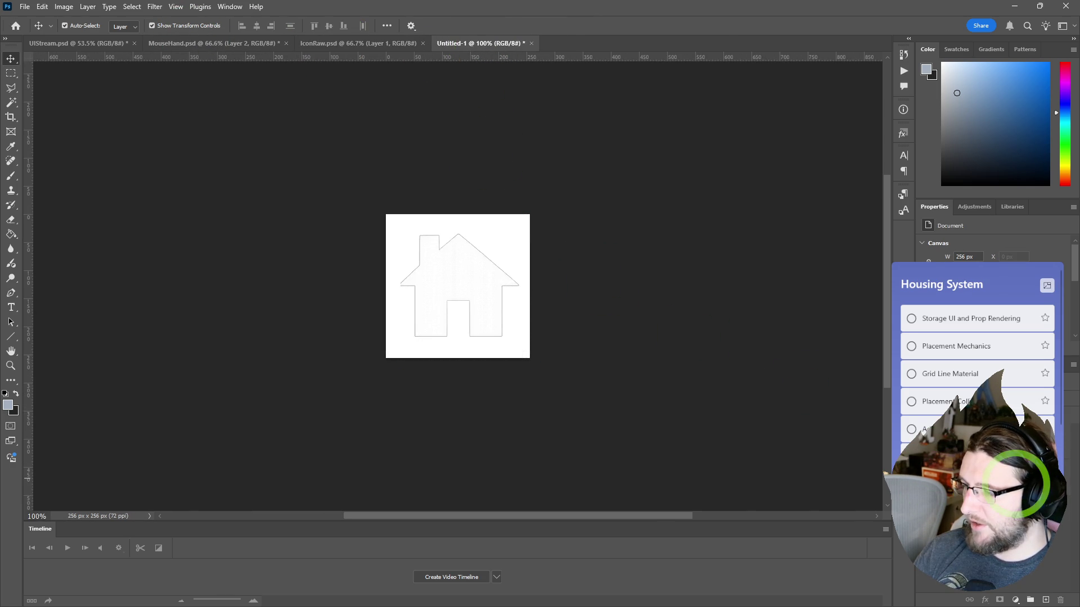
key("ctrl+BackSpace")
scroll(465, 298, "up", 3)
scroll(459, 289, "down", 1)
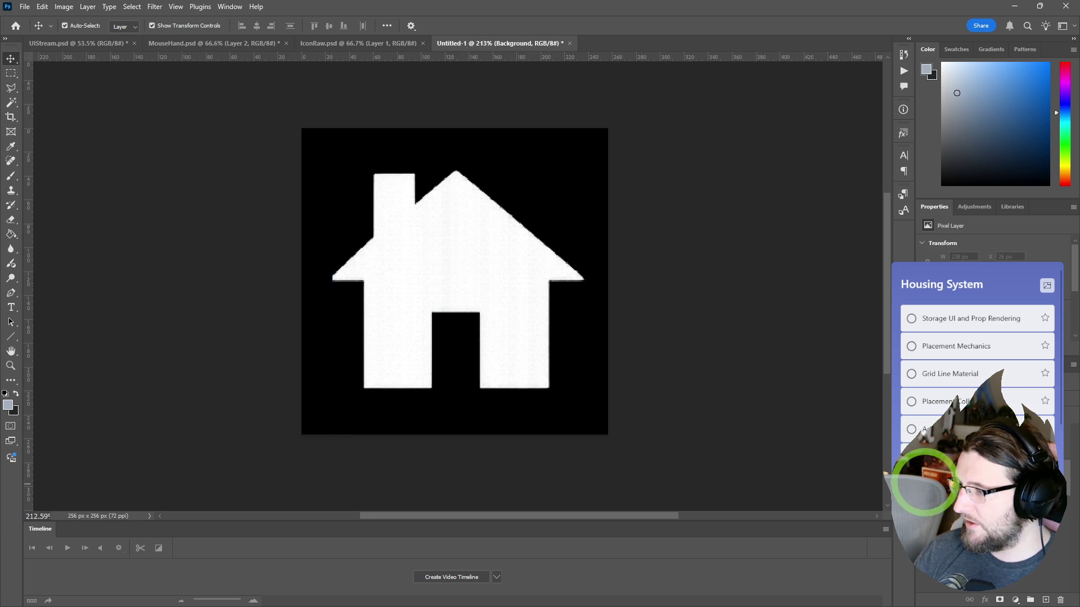
left_click(925, 482)
- Give the house a white Color Overlay, rasterize the style, and return to IconRaw.psd
double_click(990, 464)
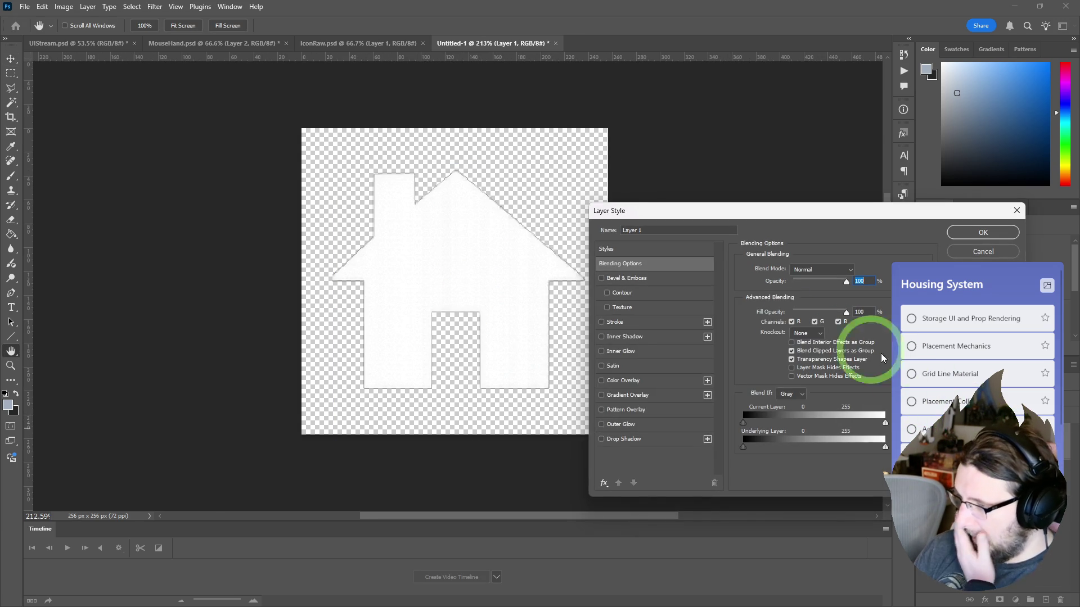
left_click(623, 381)
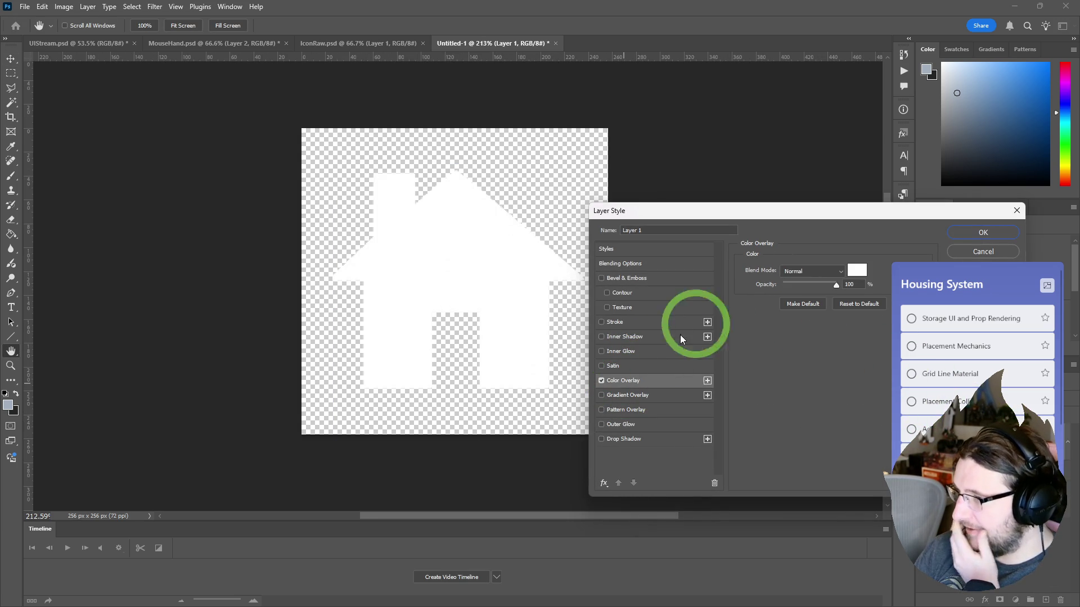
left_click(983, 232)
right_click(993, 434)
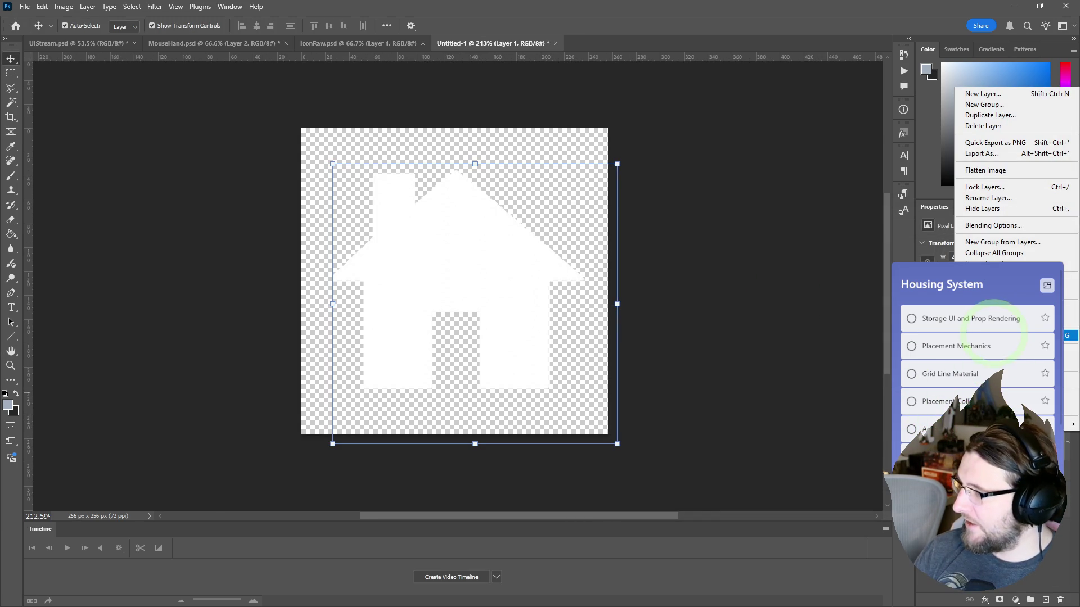
left_click(947, 360)
mouse_move(484, 207)
left_mouse_down()
mouse_move(326, 44)
mouse_move(351, 187)
left_mouse_up()
key("m")
key("ctrl+d")
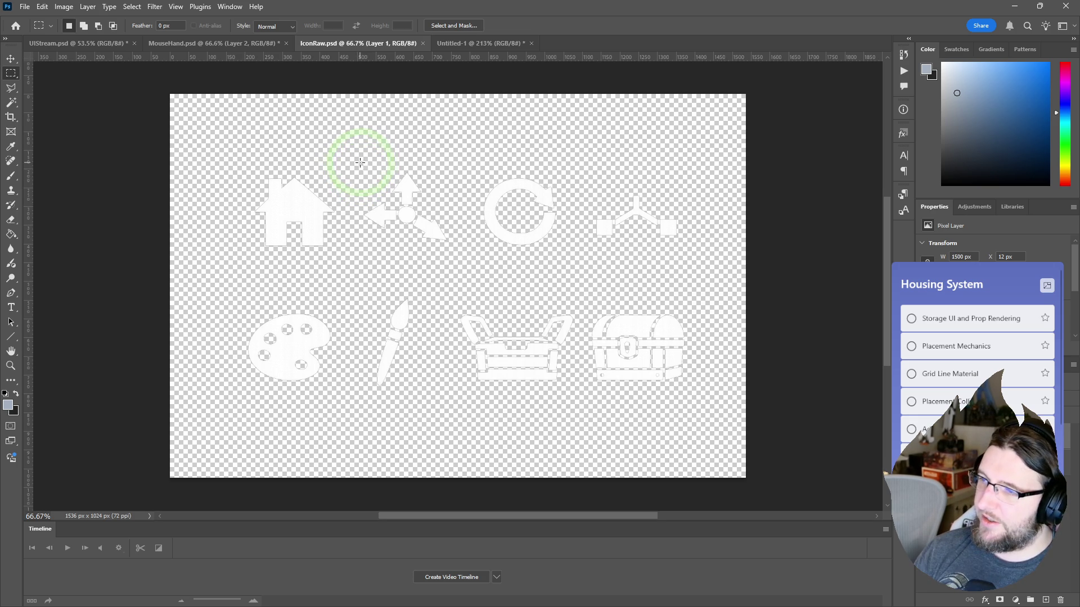
- Select the arrows icon on the sheet, then clear the selection
left_click_drag(364, 168, 453, 255)
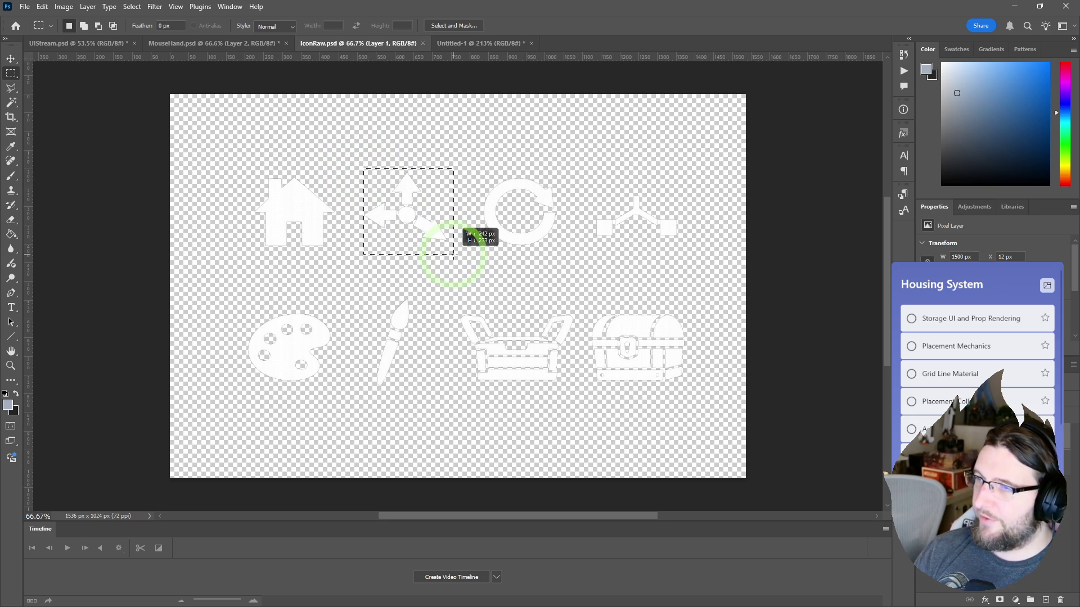
left_click(444, 43)
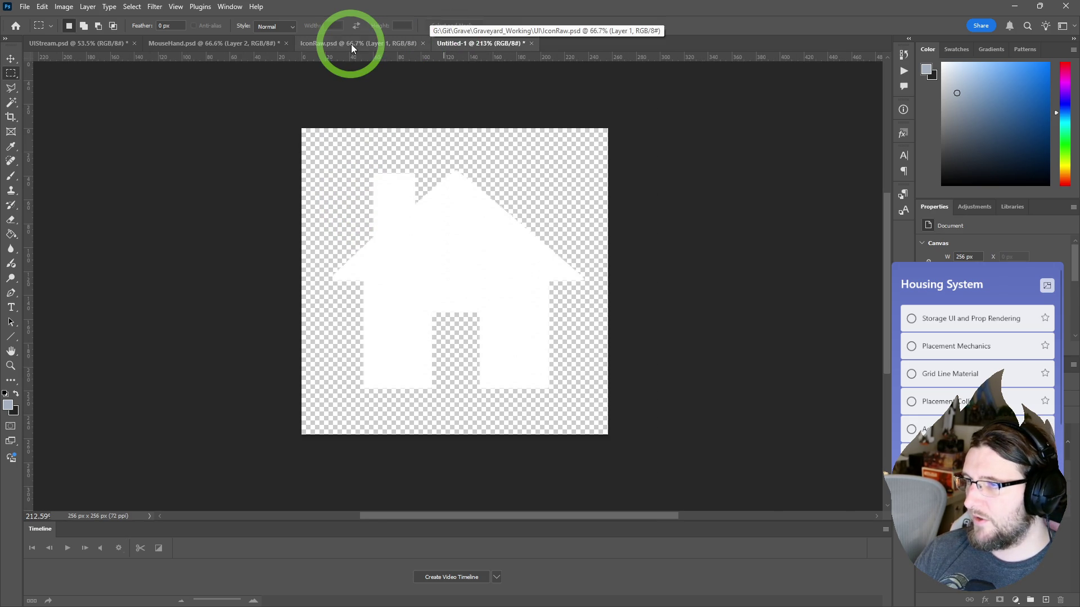
left_click(350, 44)
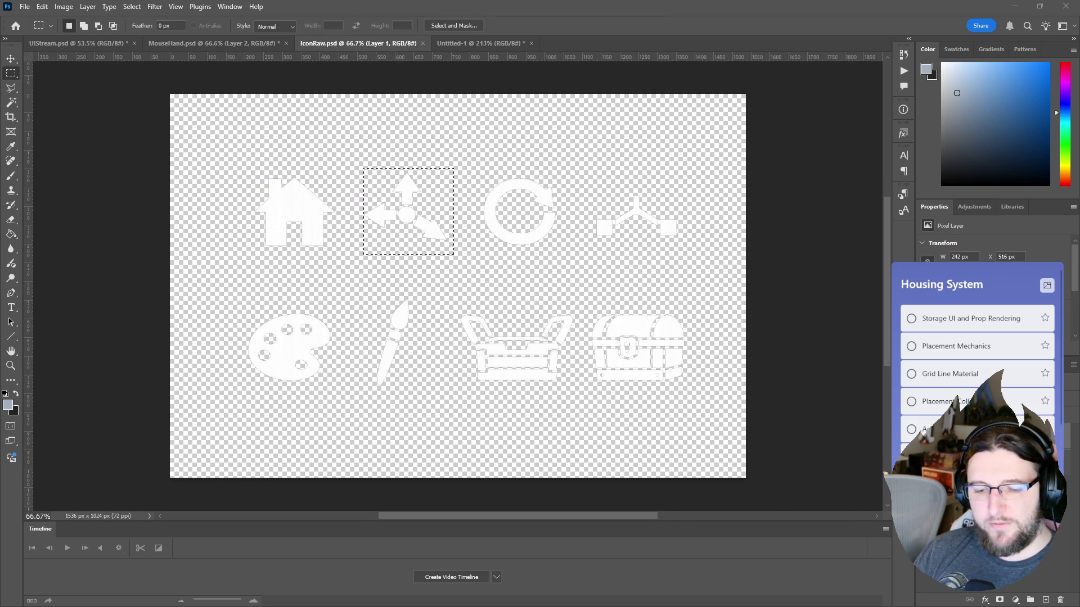
key("ctrl+d")
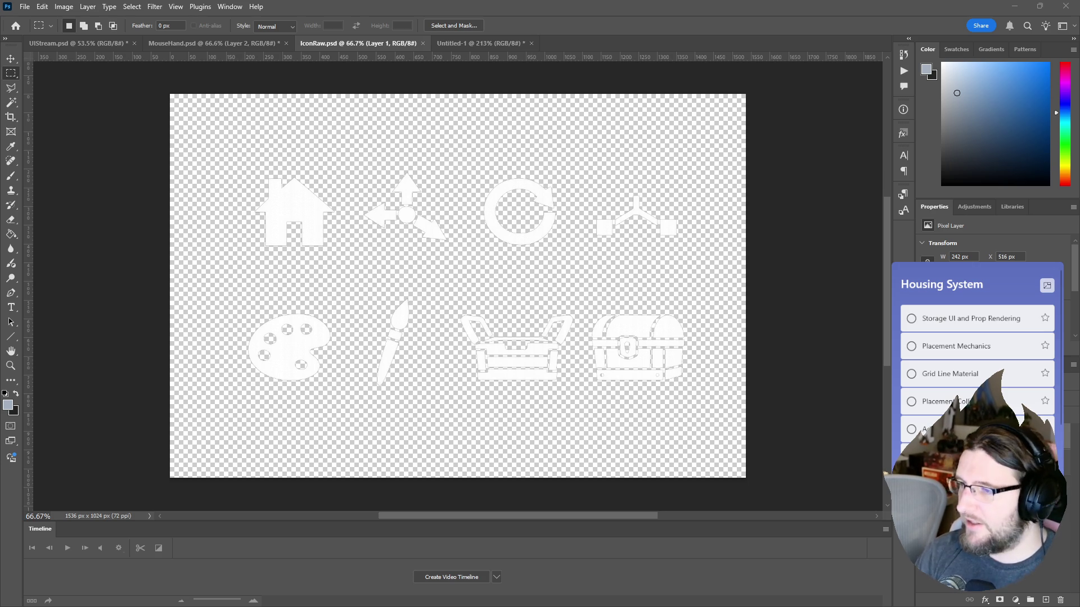
key("ctrl+d")
- Paste the palette icon into the house document and make it solid white
mouse_move(240, 301)
left_mouse_down()
mouse_move(356, 400)
mouse_move(342, 395)
left_mouse_up()
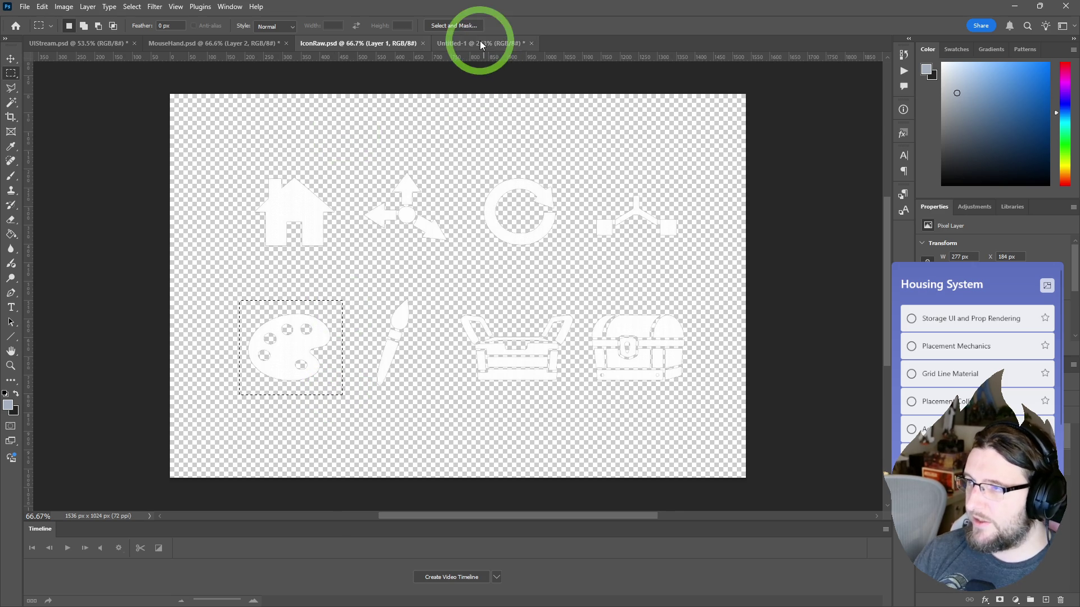
left_click(481, 45)
key("ctrl+v")
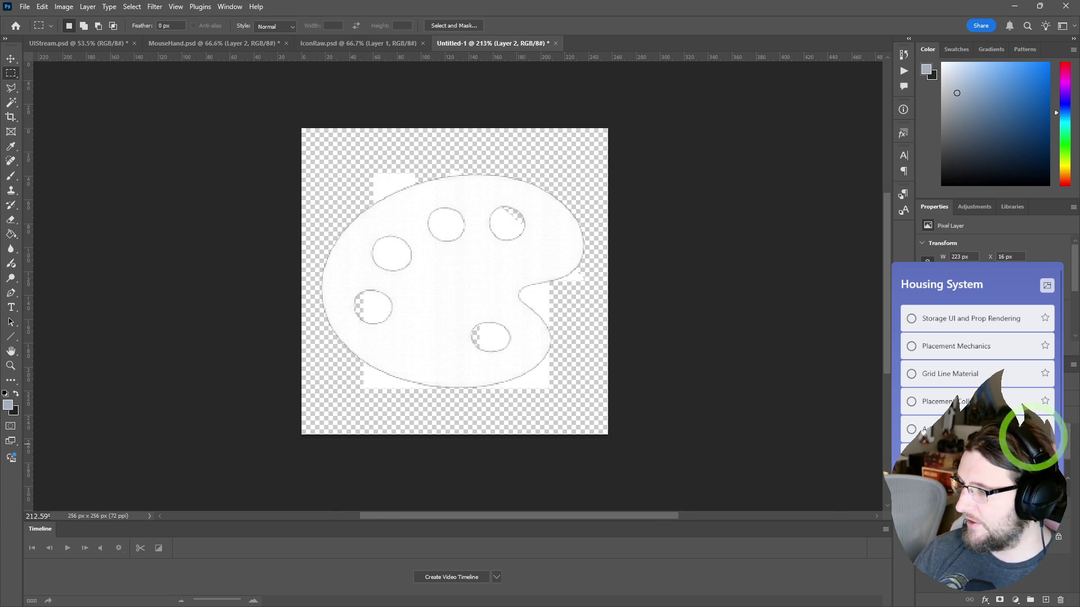
right_click(1028, 443)
left_click(990, 178)
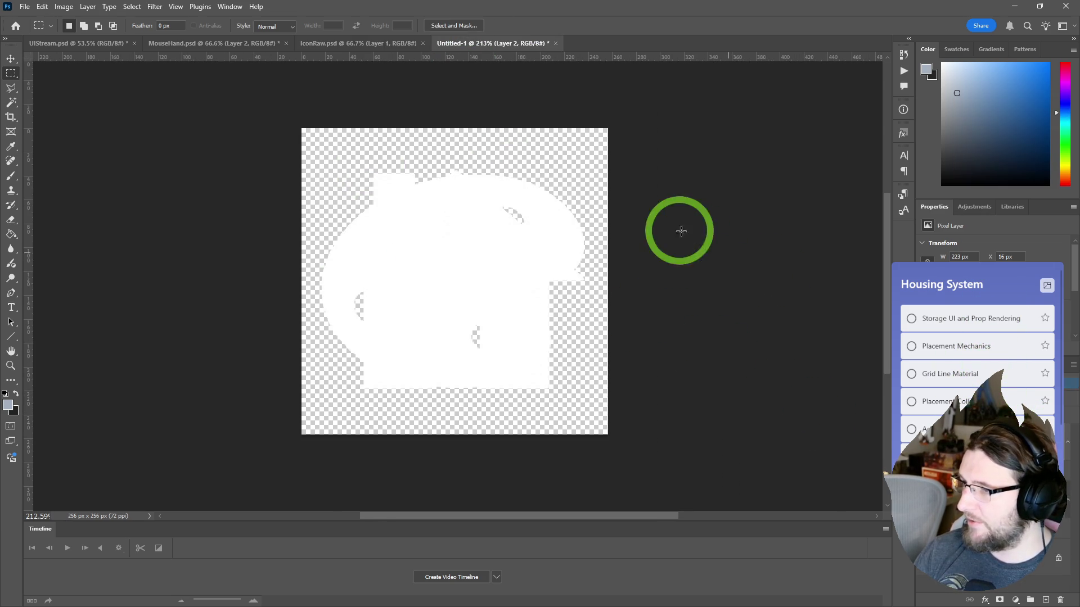
- Paste the chest icon into the 256 px document, position it, and make it white
left_click(358, 43)
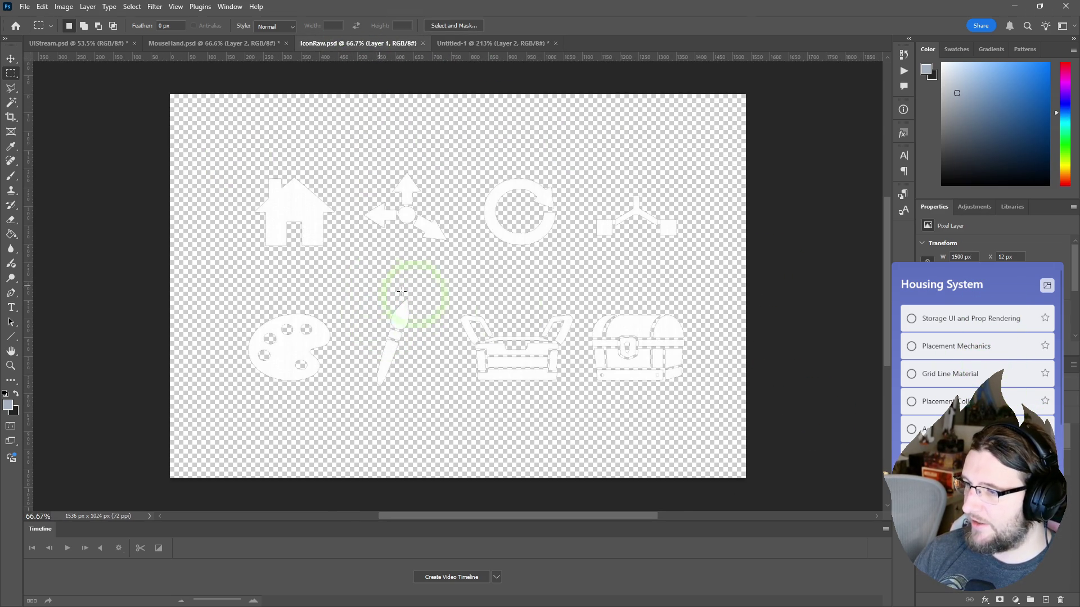
mouse_move(581, 302)
left_mouse_down()
mouse_move(723, 381)
mouse_move(699, 380)
mouse_move(702, 395)
left_mouse_up()
left_click(498, 43)
key("ctrl+v")
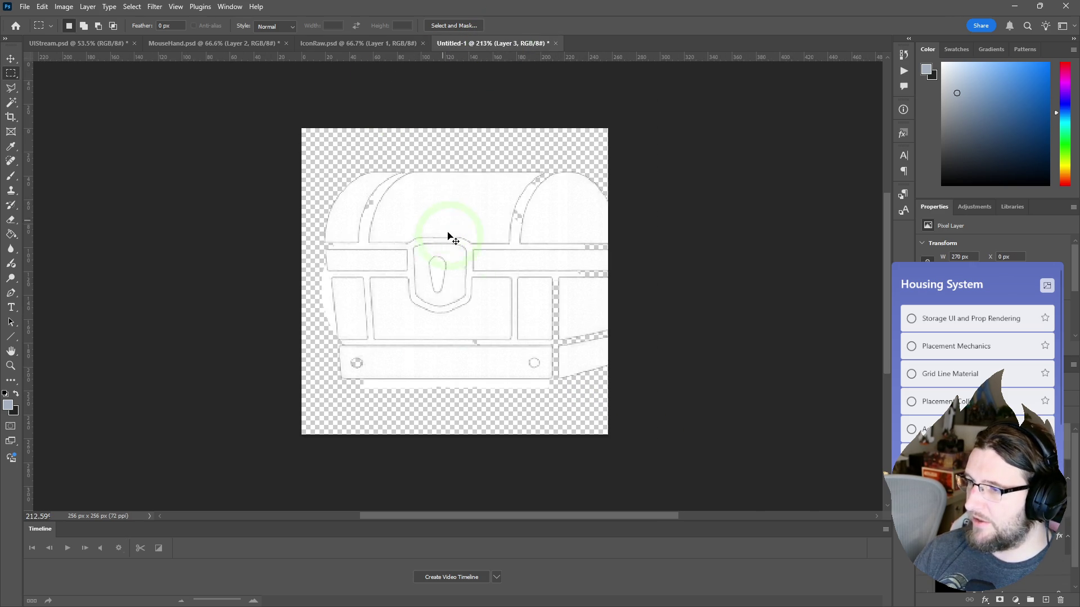
key("v")
left_click_drag(470, 200, 454, 224)
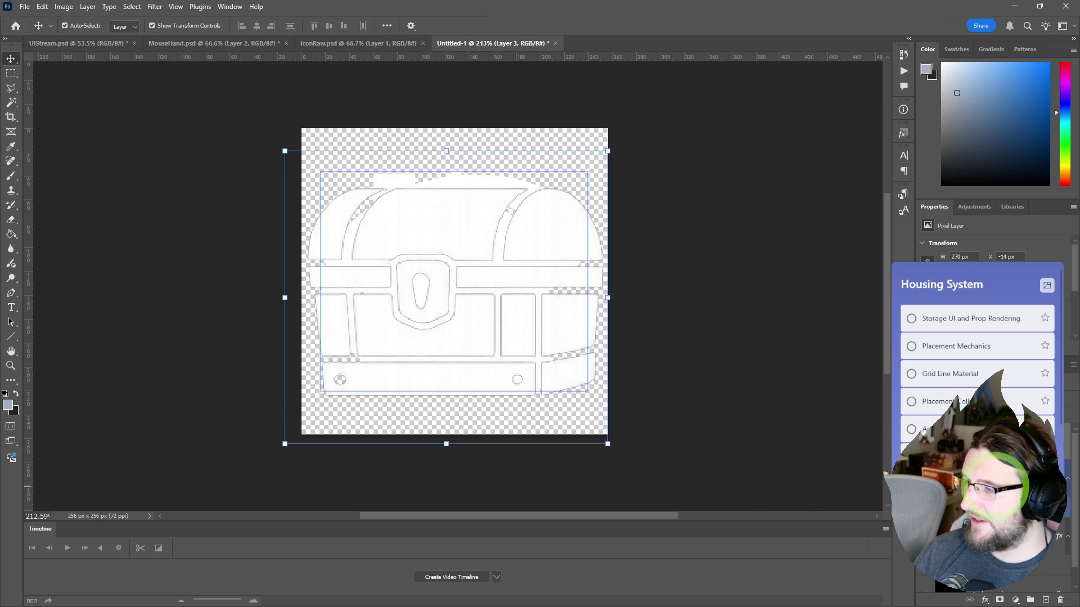
right_click(897, 451)
left_click(1001, 365)
- Hide the chest layer and nudge the white house left to centre it
left_click(928, 446)
left_click(916, 495)
left_click(505, 314)
left_click_drag(504, 318, 492, 289)
left_click(711, 297)
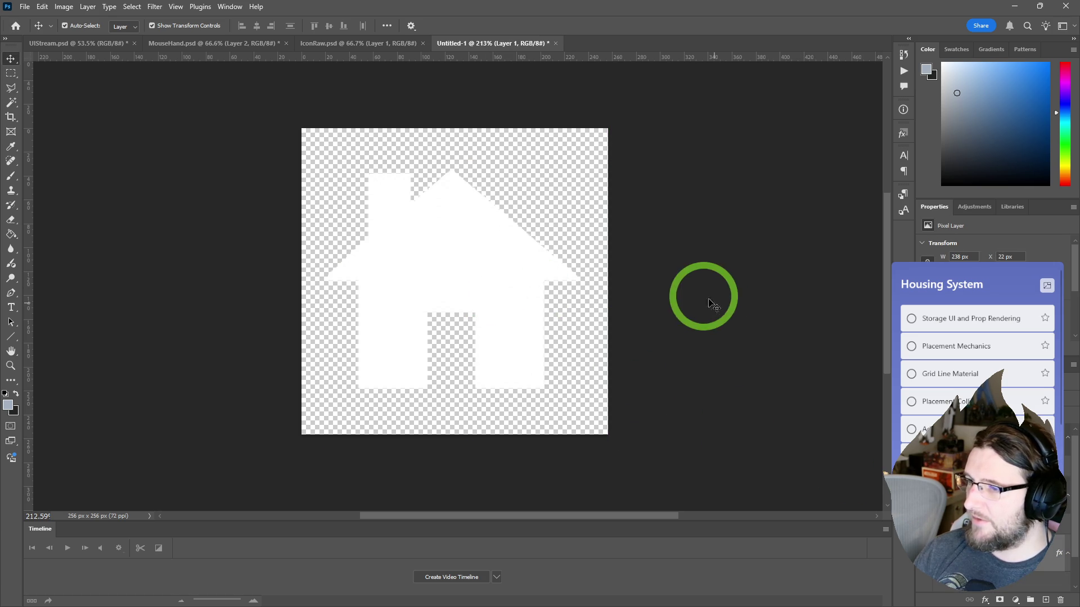
- Quick-export the house icon as a PNG named T_House
left_click(24, 7)
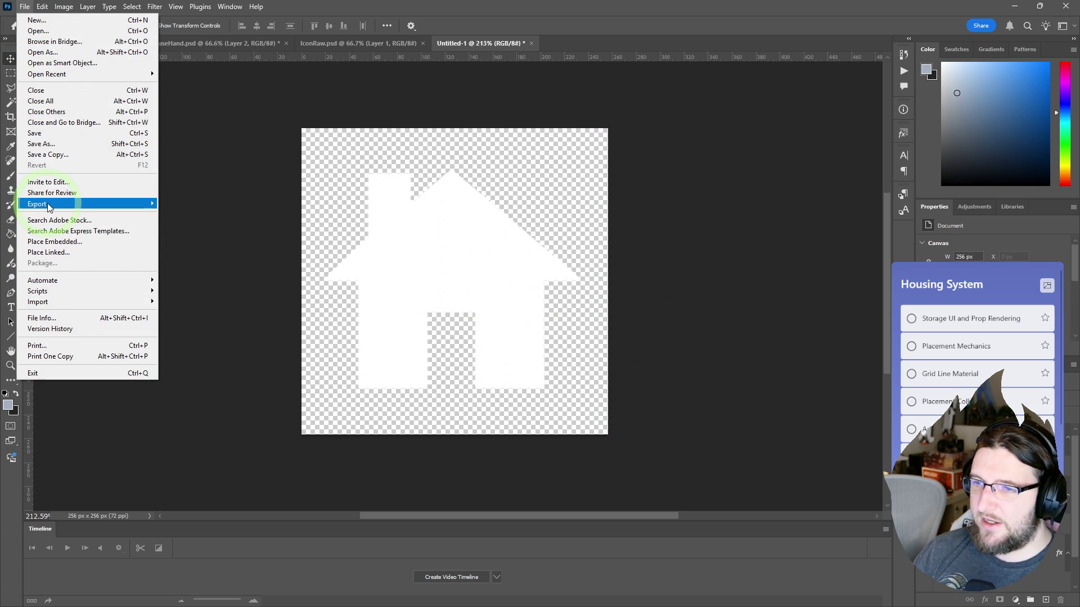
mouse_move(68, 203)
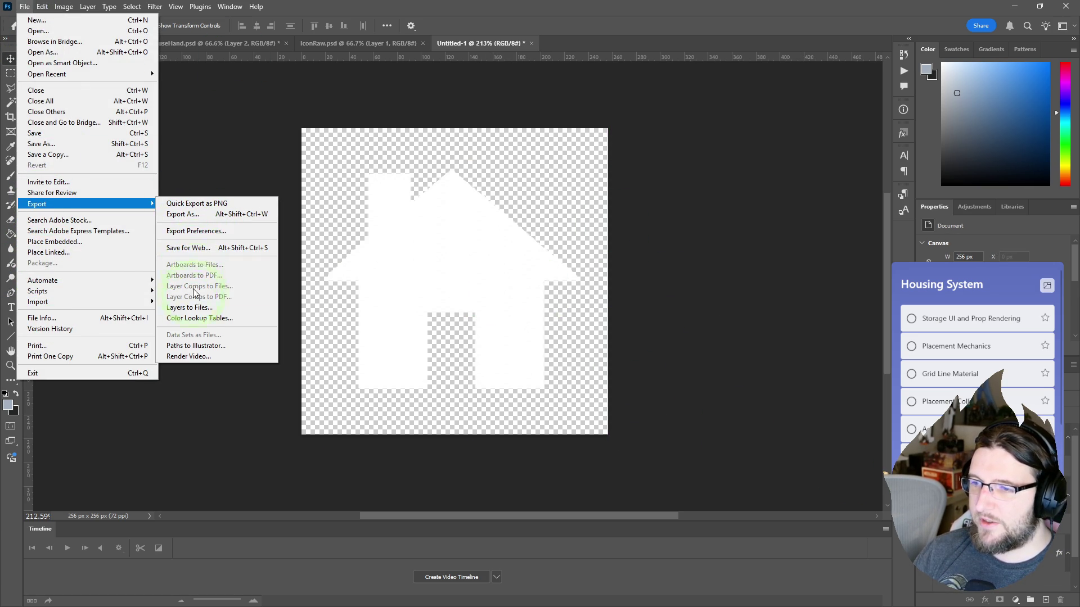
left_click(188, 204)
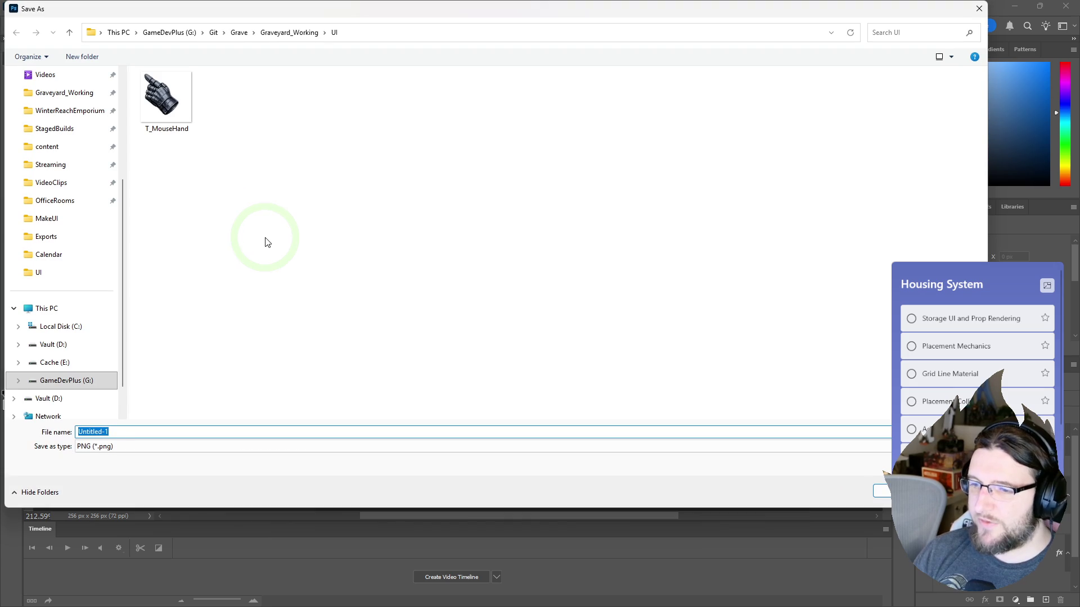
type("T_House")
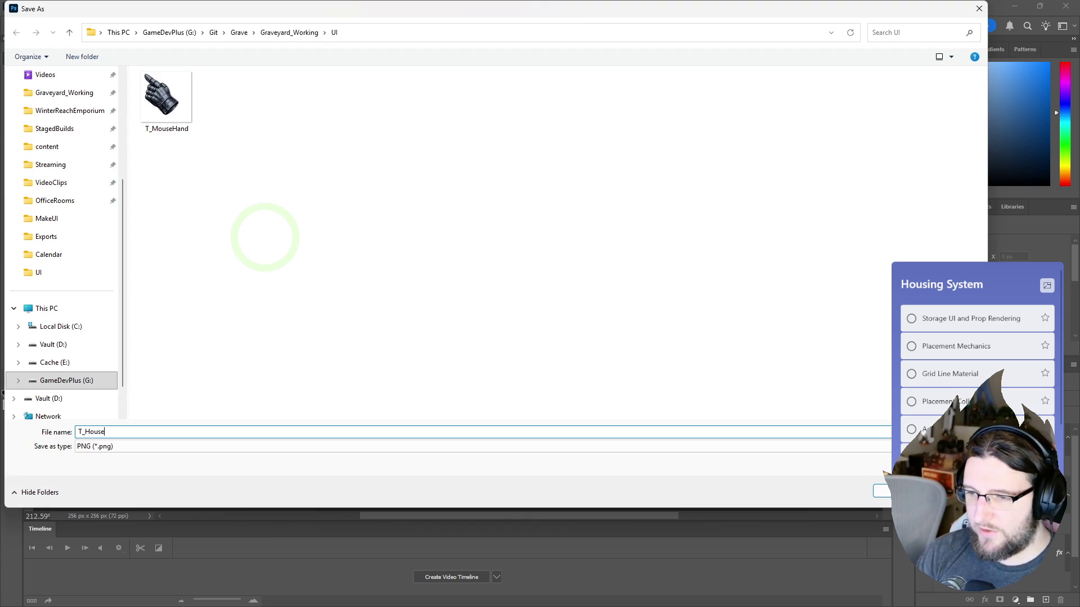
key("Return")
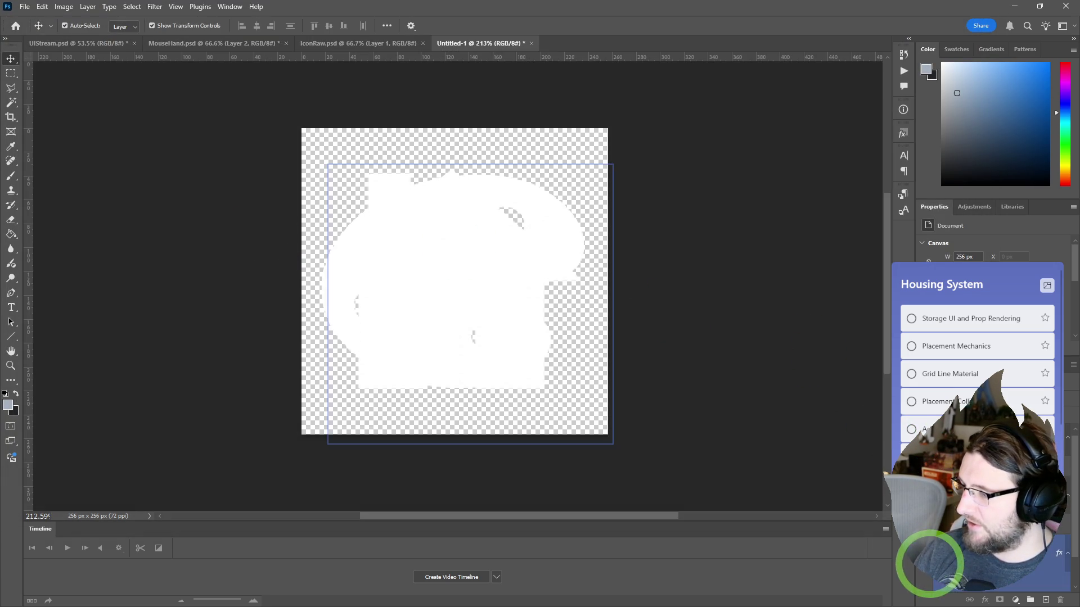
- Quick-export the palette icon as a PNG named T_Customize
left_click(25, 7)
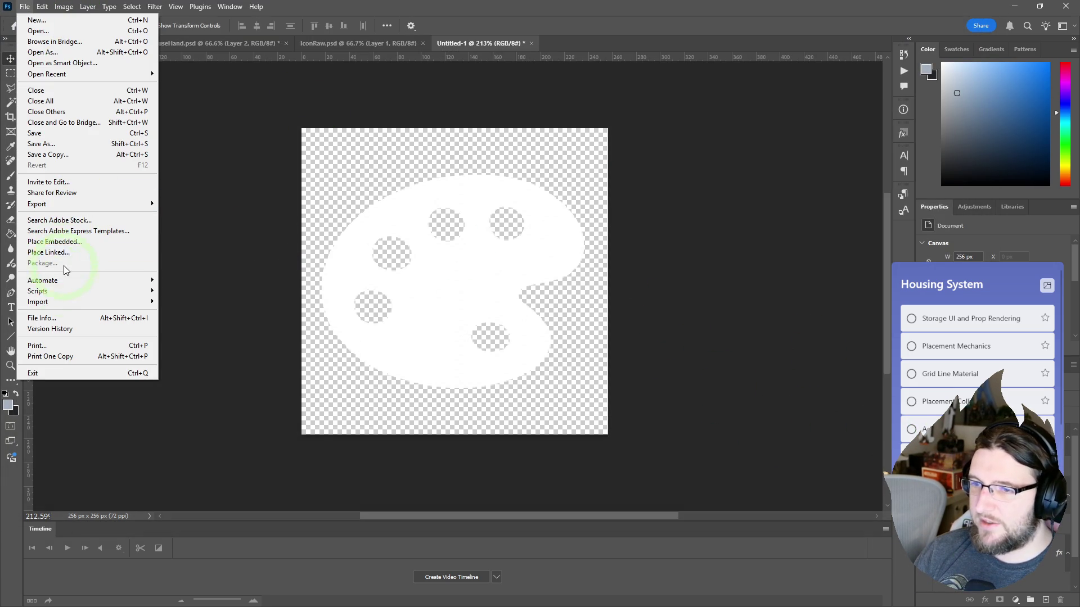
mouse_move(64, 202)
left_click(180, 206)
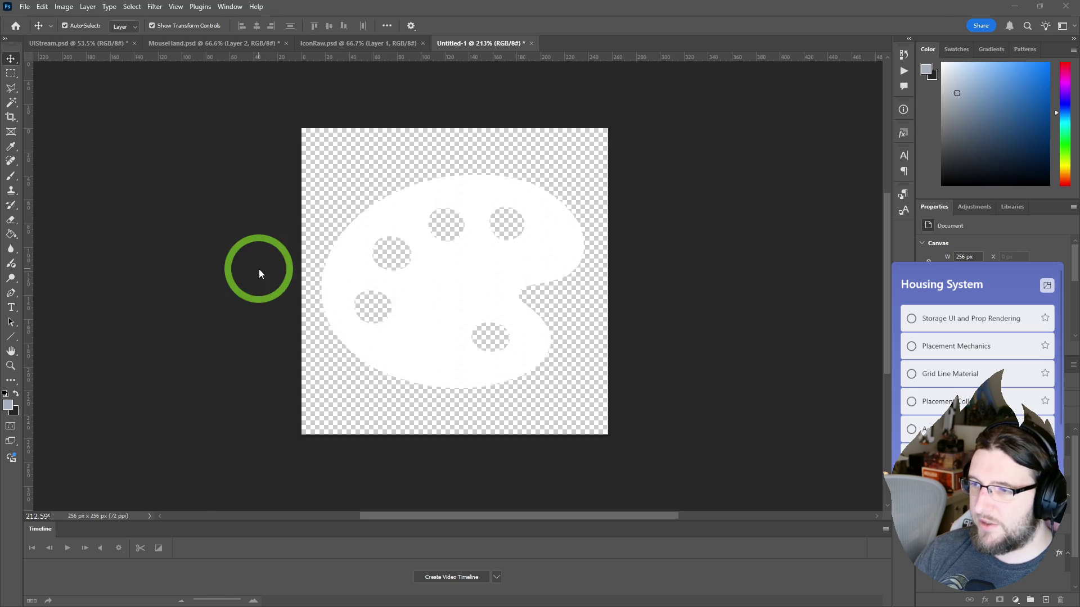
type("T_Customize")
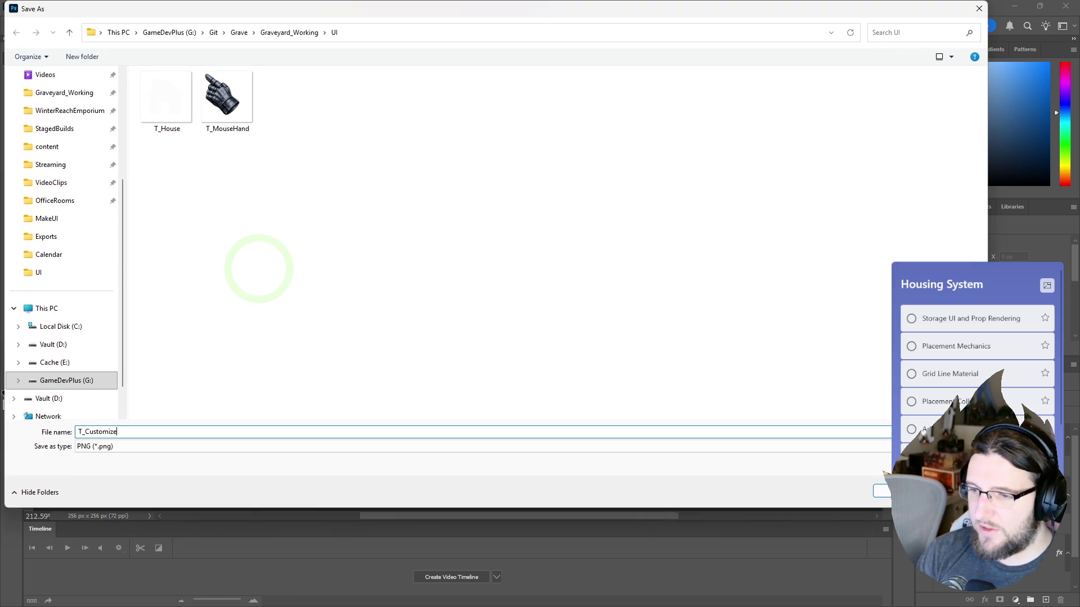
key("Return")
- Show only the chest layer and quick-export it as T_Chest, briefly checking it against black
left_click(911, 497)
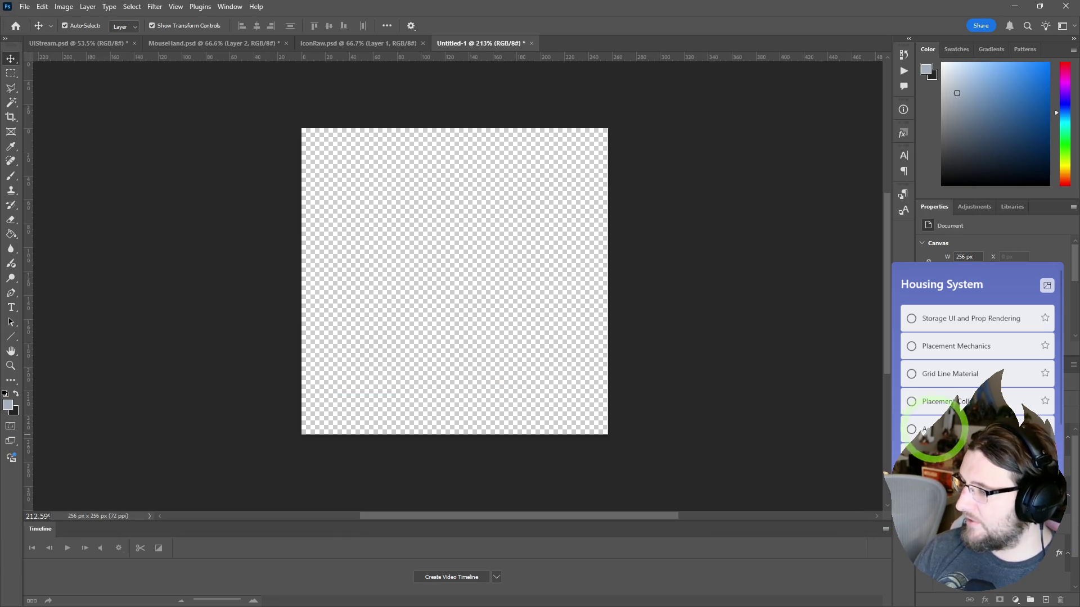
left_click(911, 484)
left_click(25, 7)
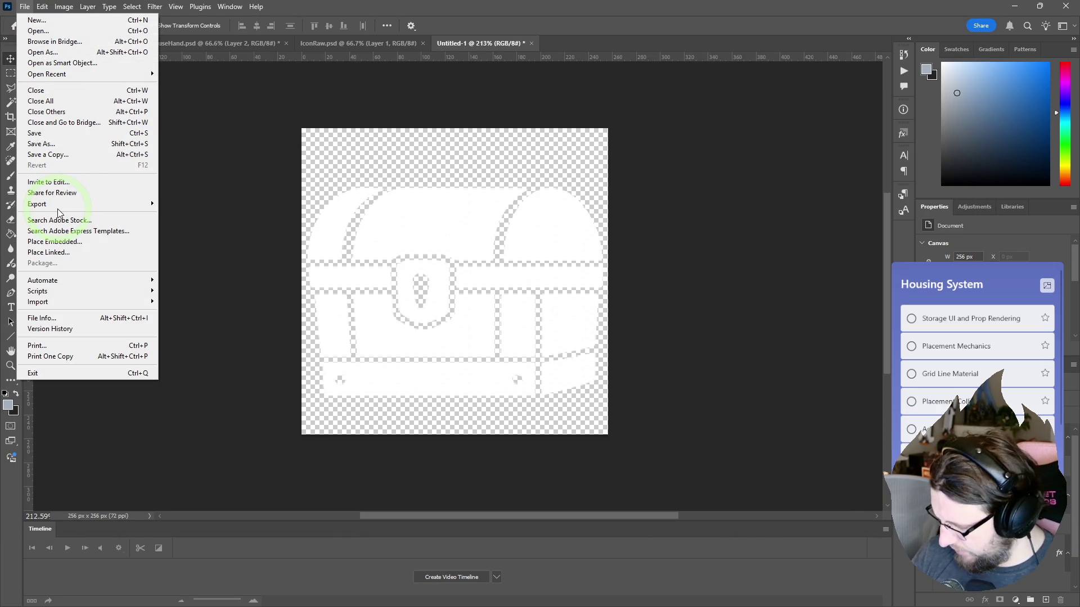
left_click(156, 205)
left_click(169, 203)
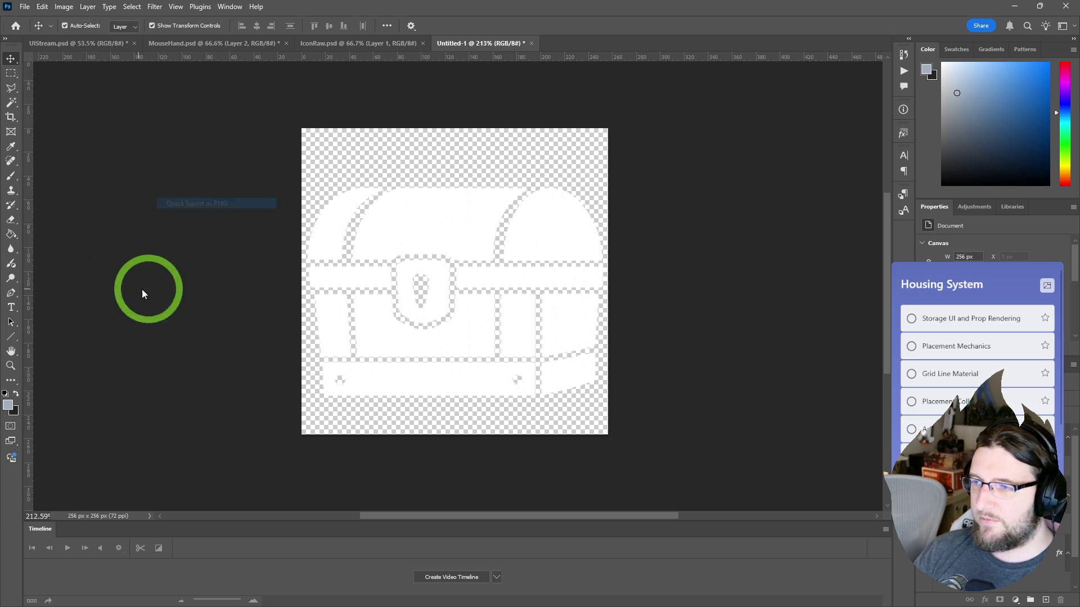
type("T_Chest")
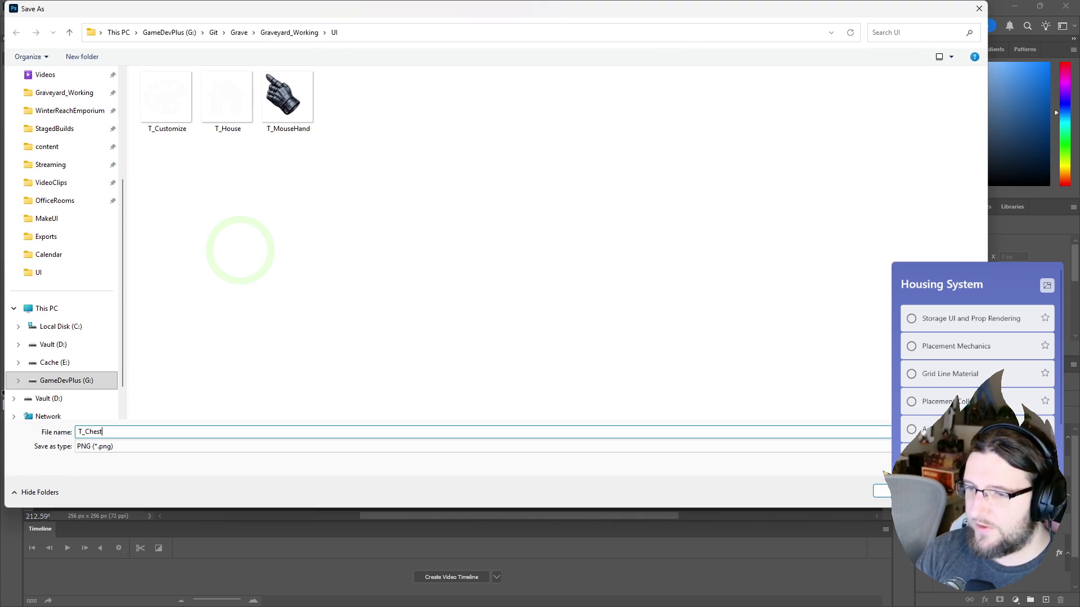
key("Return")
scroll(610, 380, "down", 5)
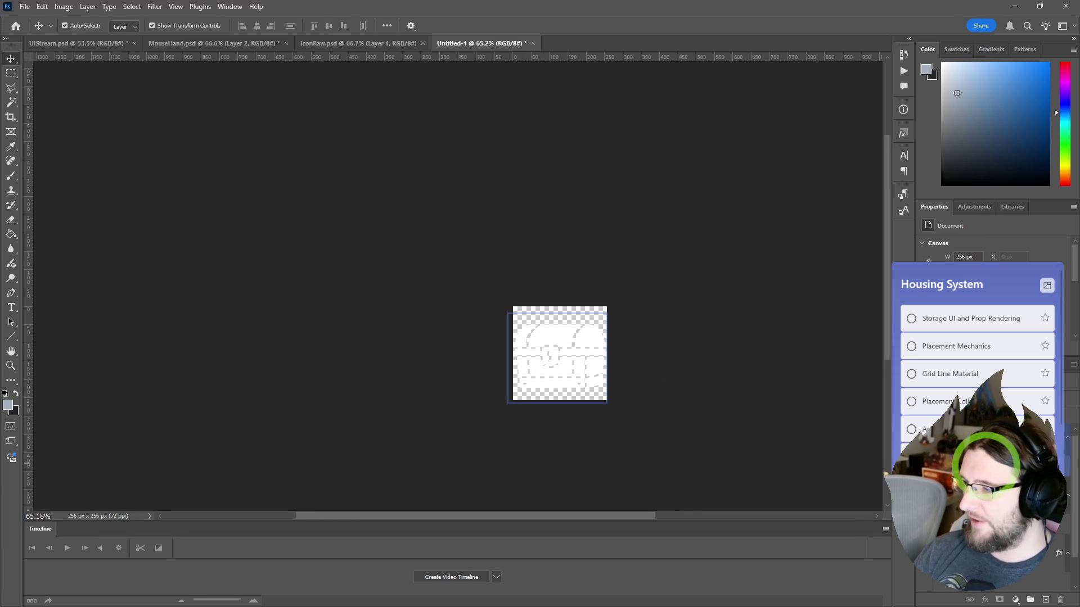
left_click(926, 574)
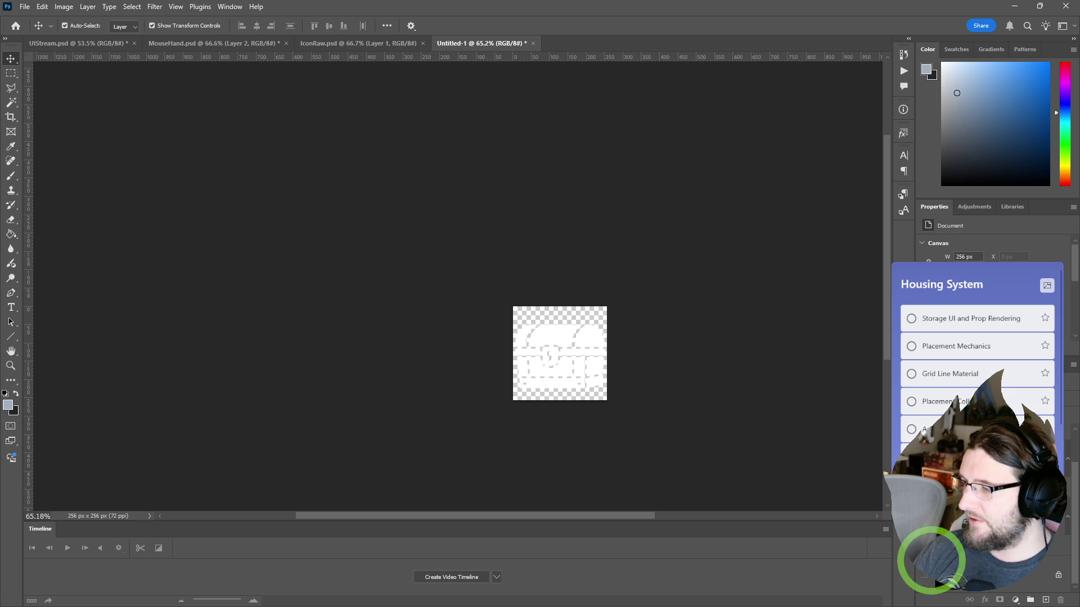
left_click(925, 575)
- In Unreal's Content Drawer, create a folder named Textures inside CommonUI
key("alt+Tab")
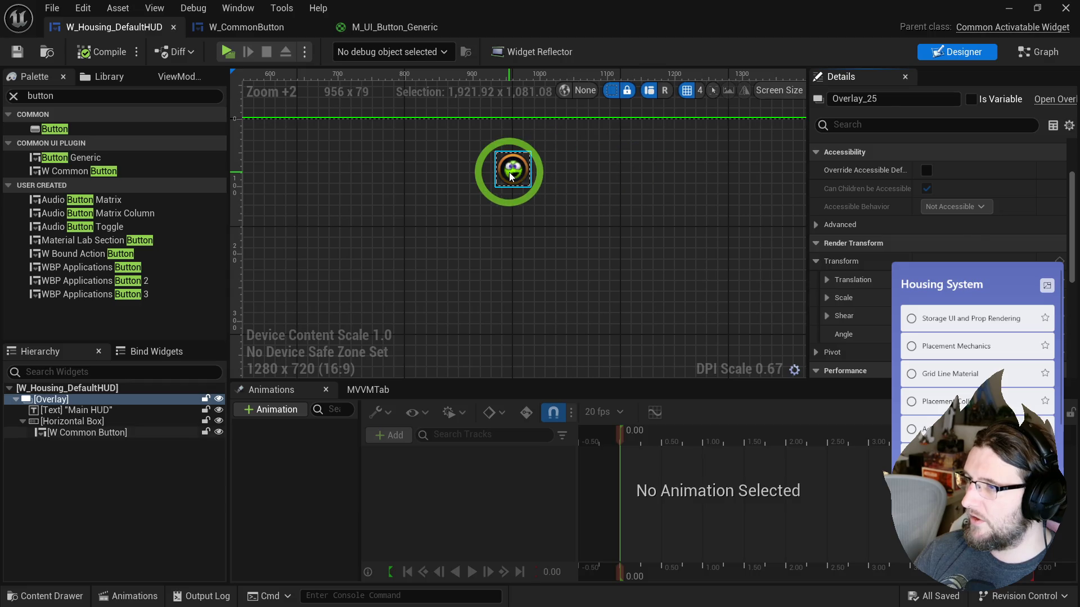
key("ctrl+space")
right_click(816, 344)
left_click(159, 458)
right_click(409, 503)
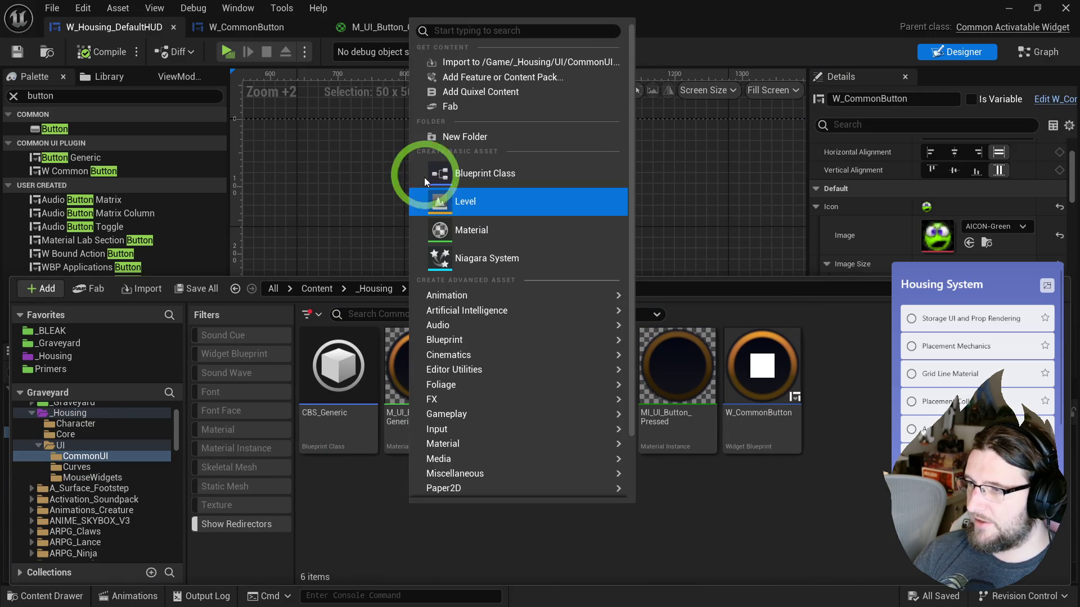
left_click(460, 137)
type("Textures")
key("Return")
- Import the T_Chest, T_Customize and T_House PNGs into the Textures folder
double_click(350, 363)
right_click(356, 346)
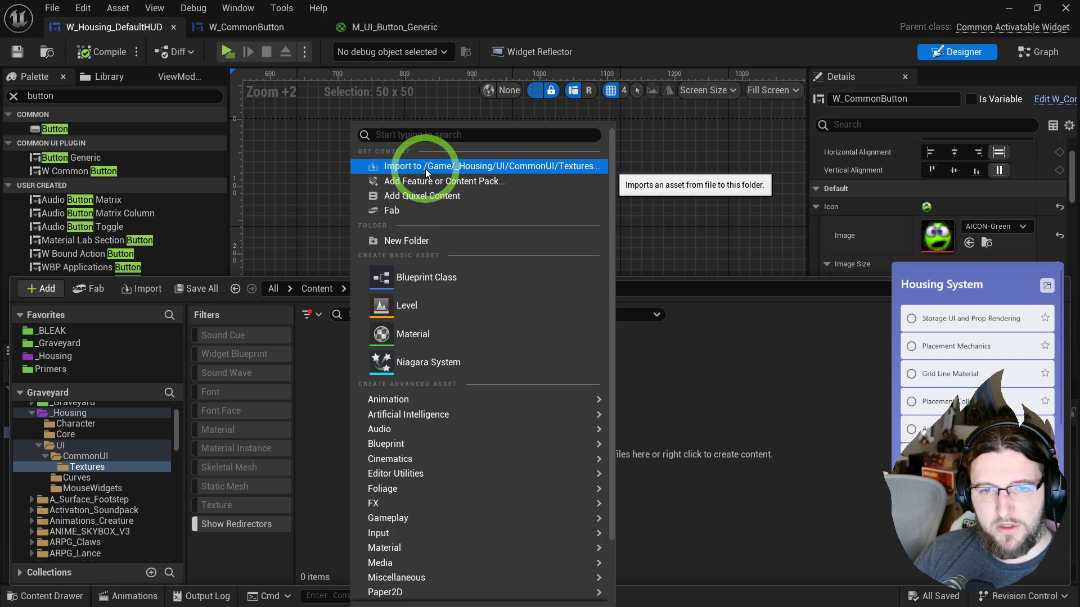
left_click(425, 167)
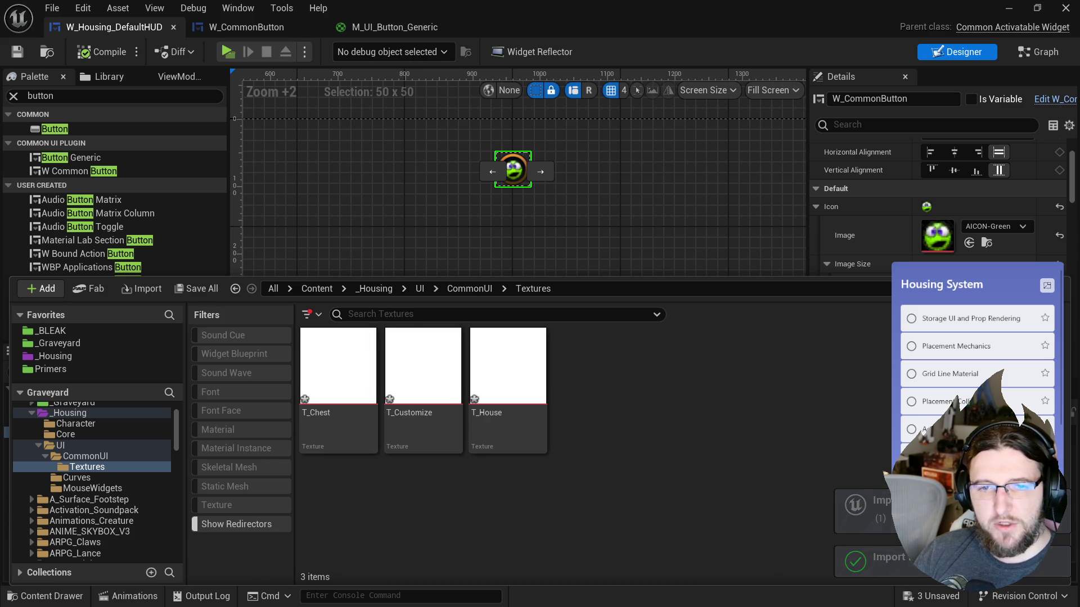
- Back in Photoshop, paste the outlined icons into the icon sheet as a new layer
key("alt+Tab")
left_click(315, 43)
key("ctrl+v")
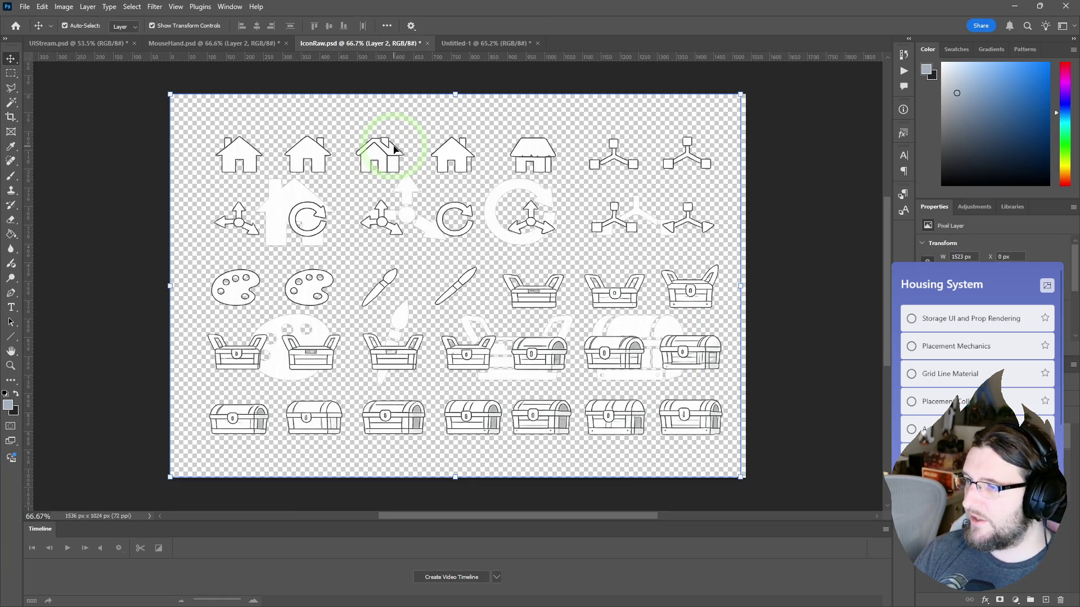
- Bring the refresh icon onto the 256 px canvas, enlarge it, and make it solid white
key("m")
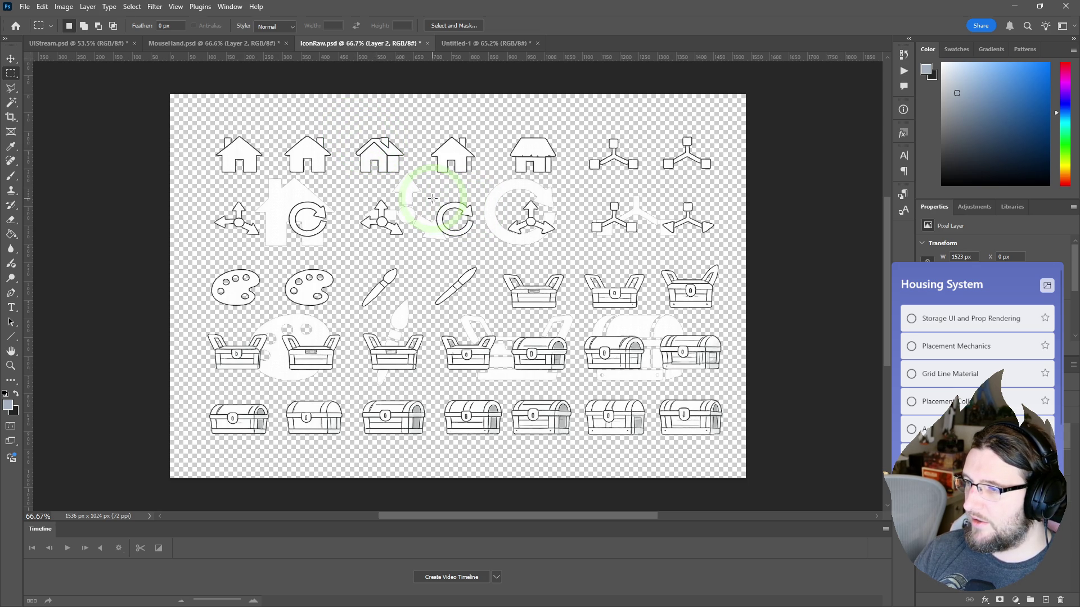
mouse_move(431, 197)
left_mouse_down()
mouse_move(495, 224)
mouse_move(458, 212)
mouse_move(450, 44)
mouse_move(472, 139)
mouse_move(540, 298)
left_mouse_up()
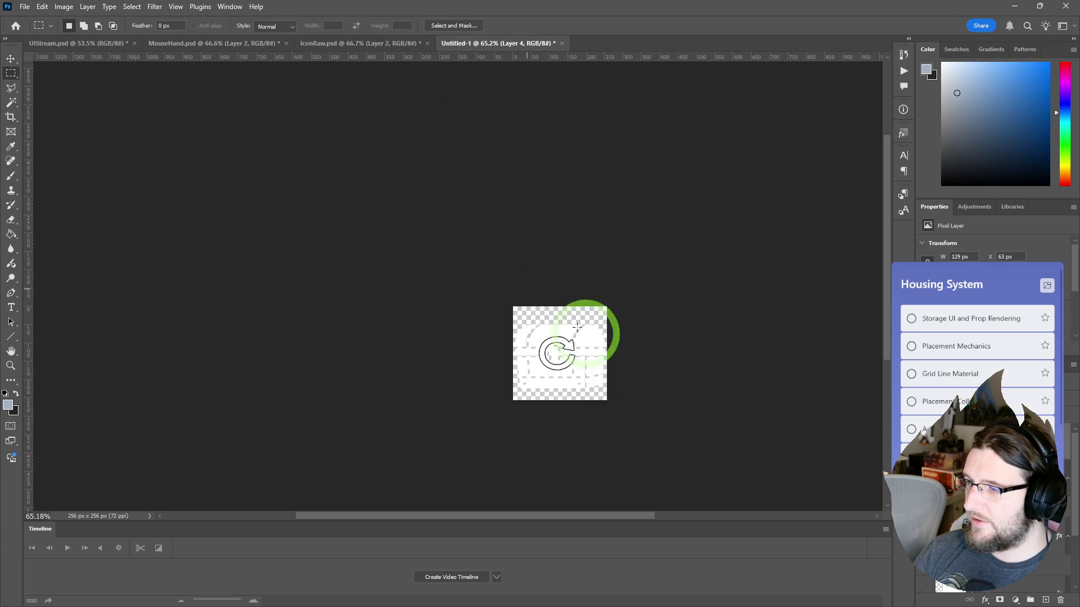
key("ctrl+t")
mouse_move(585, 376)
left_mouse_down()
mouse_move(610, 400)
mouse_move(603, 394)
left_mouse_up()
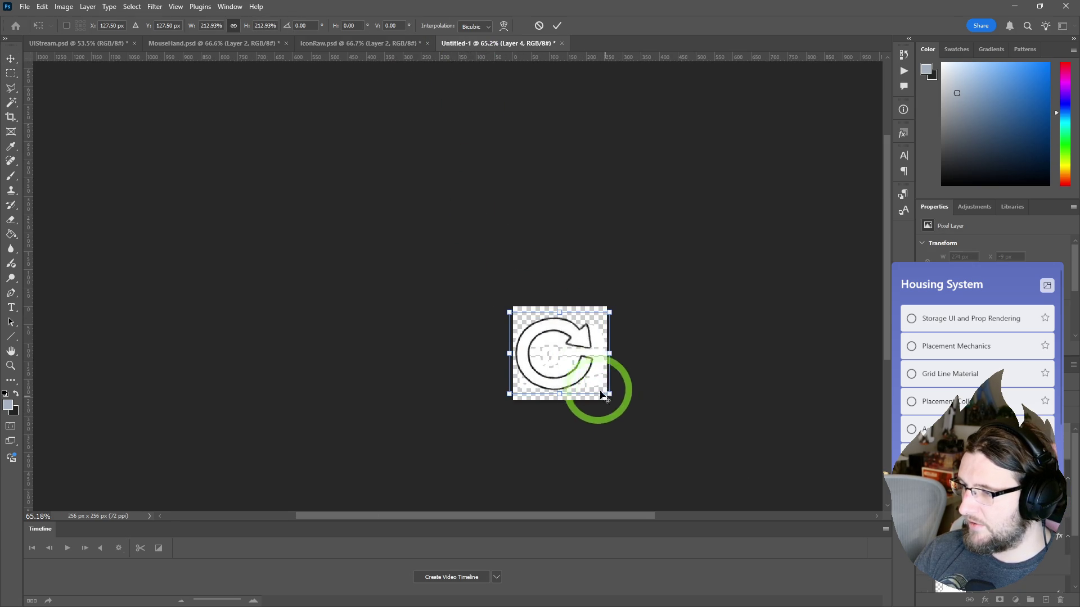
left_click(557, 26)
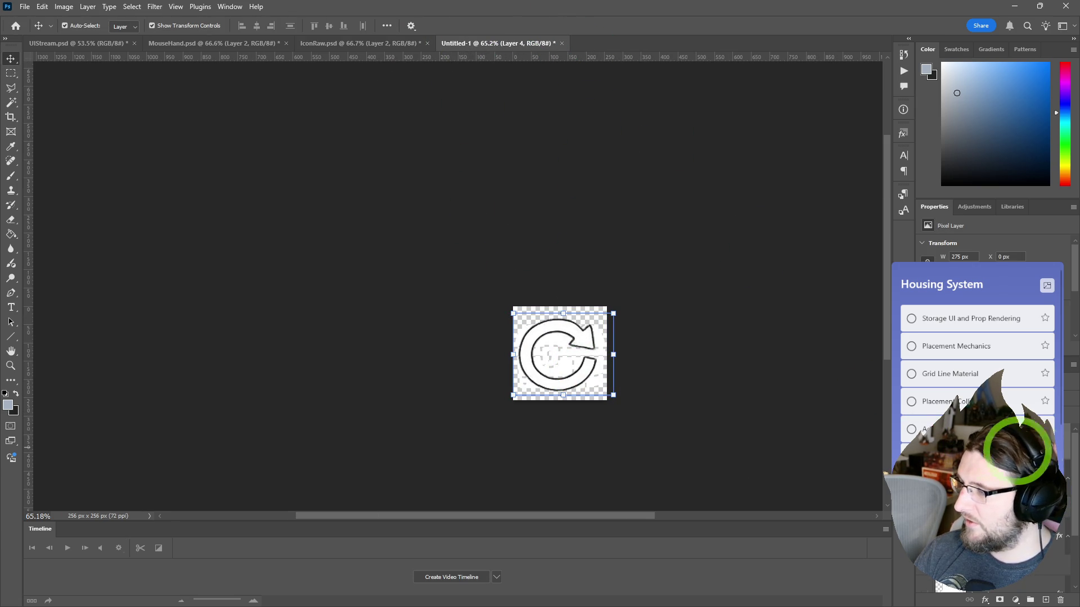
right_click(1032, 467)
left_click(936, 477)
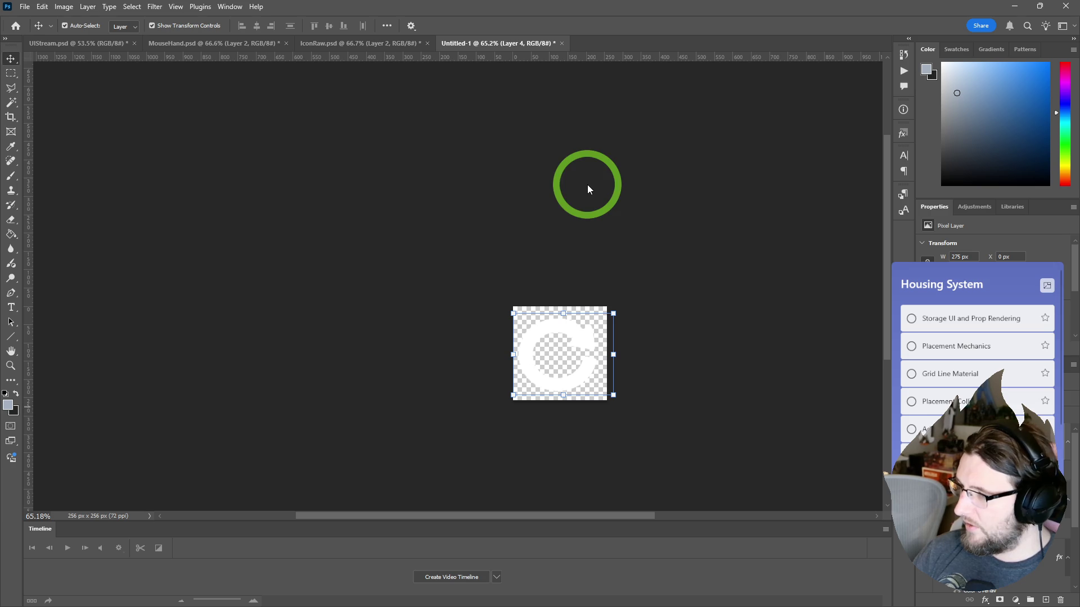
- Nudge the white refresh arrow to re-center it on the canvas
left_click_drag(573, 331, 578, 329)
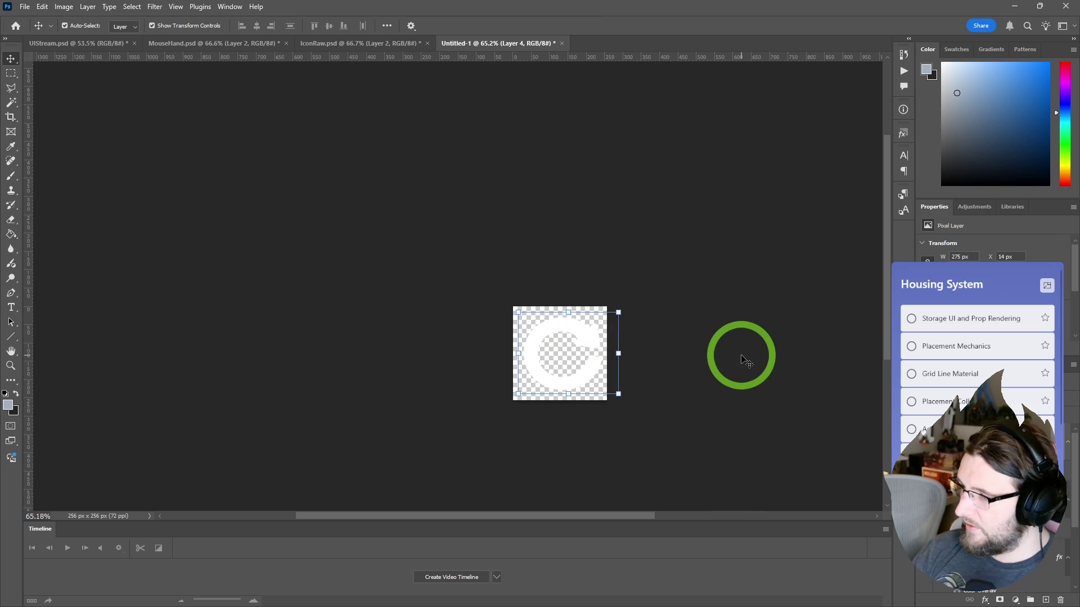
left_click(450, 80)
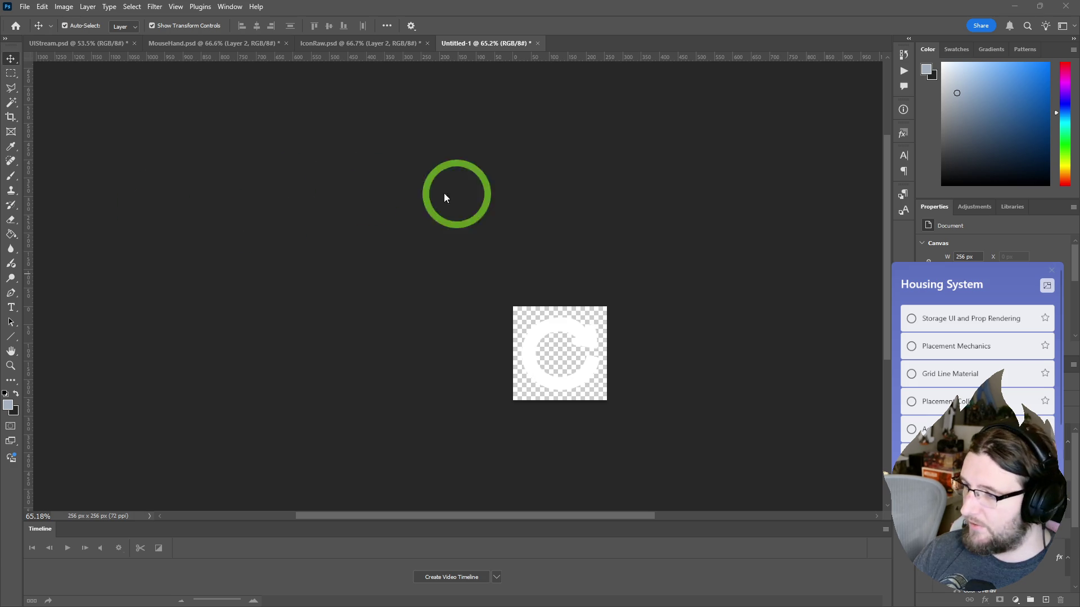
scroll(574, 356, "up", 5)
mouse_move(573, 355)
left_mouse_down()
mouse_move(591, 320)
mouse_move(586, 332)
mouse_move(587, 257)
left_mouse_up()
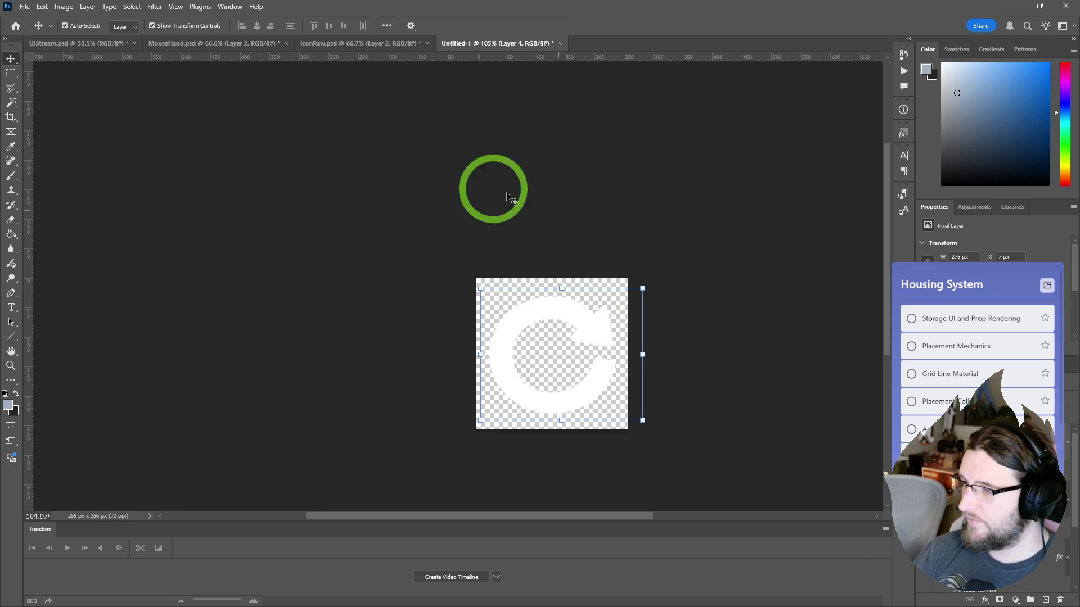
left_click(25, 6)
- Export the refresh-arrow icon as a PNG named T_Refresh into the UI folder
mouse_move(57, 205)
left_click(247, 205)
type("T_Refresh")
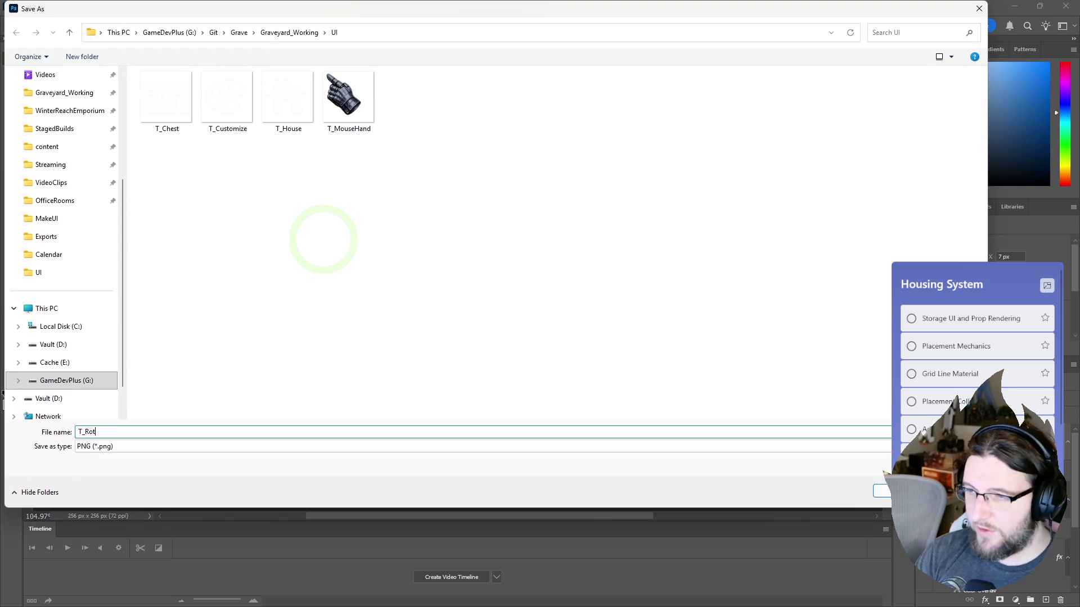
key("Return")
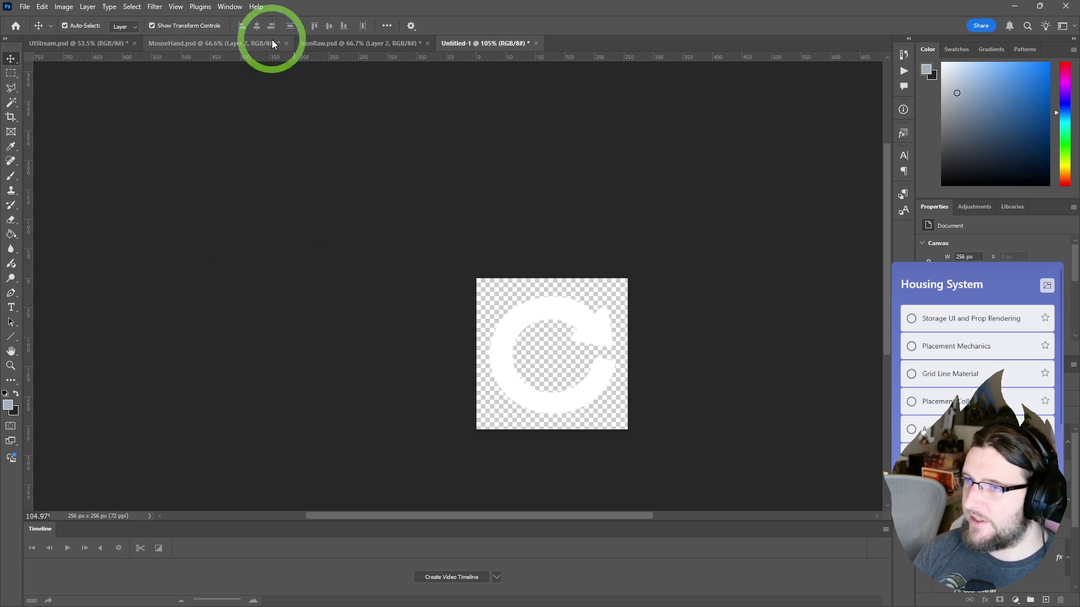
- In IconRaw, pick the artwork layer and try marquee selections around the top-row box icons
left_click(368, 42)
left_click(409, 217)
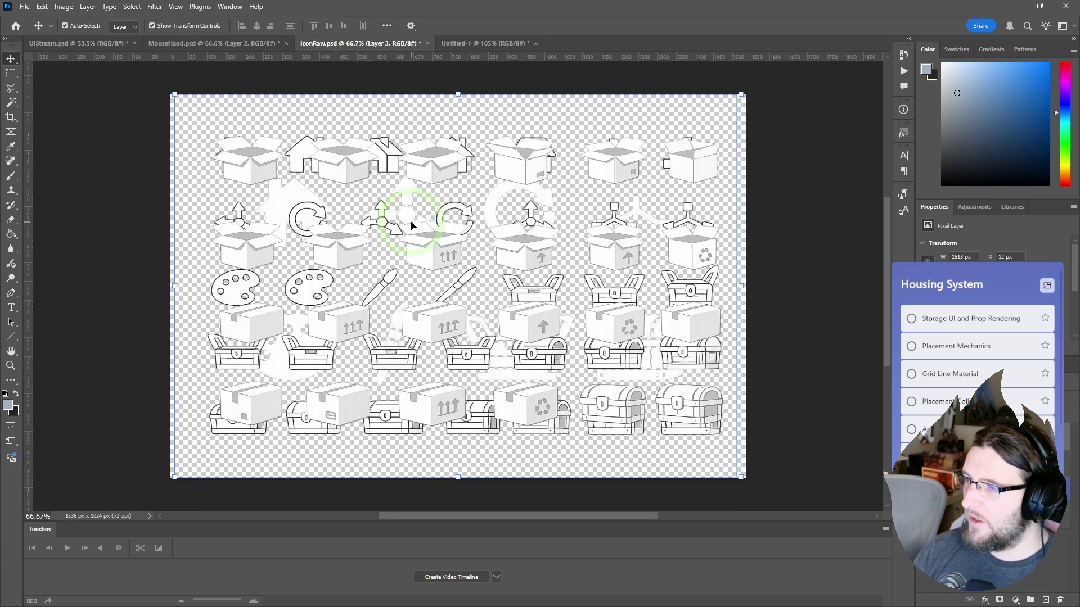
key("m")
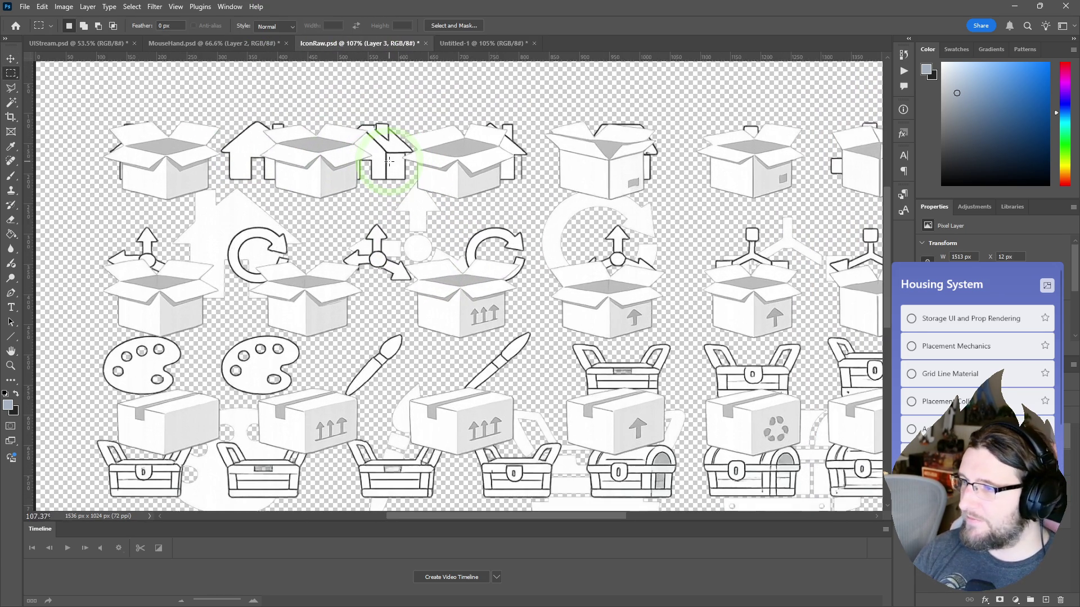
scroll(389, 161, "up", 5)
mouse_move(542, 112)
left_mouse_down()
mouse_move(651, 160)
mouse_move(662, 212)
left_mouse_up()
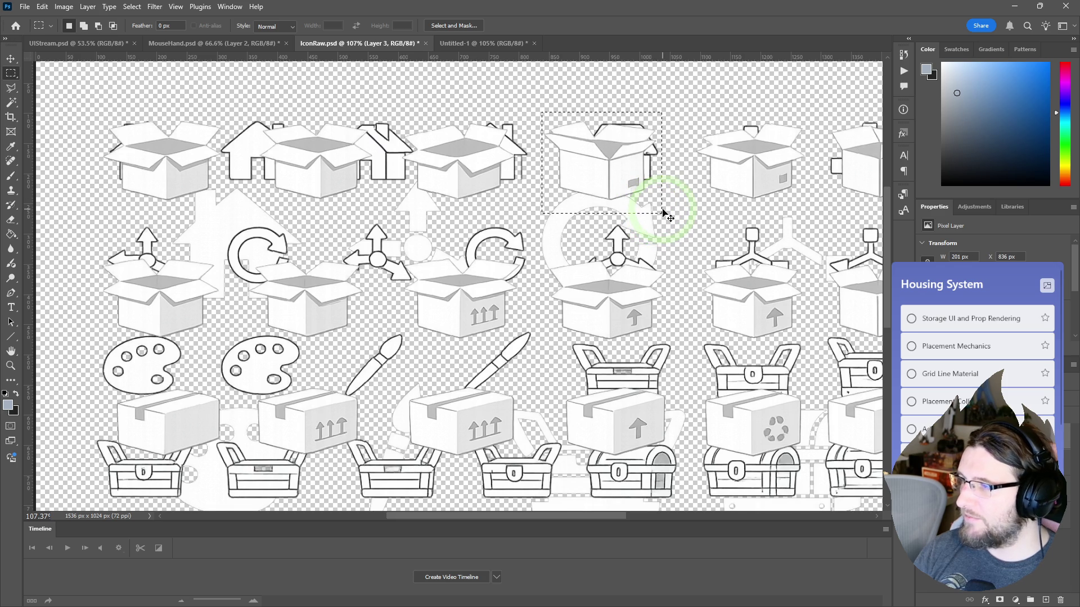
left_click(688, 112)
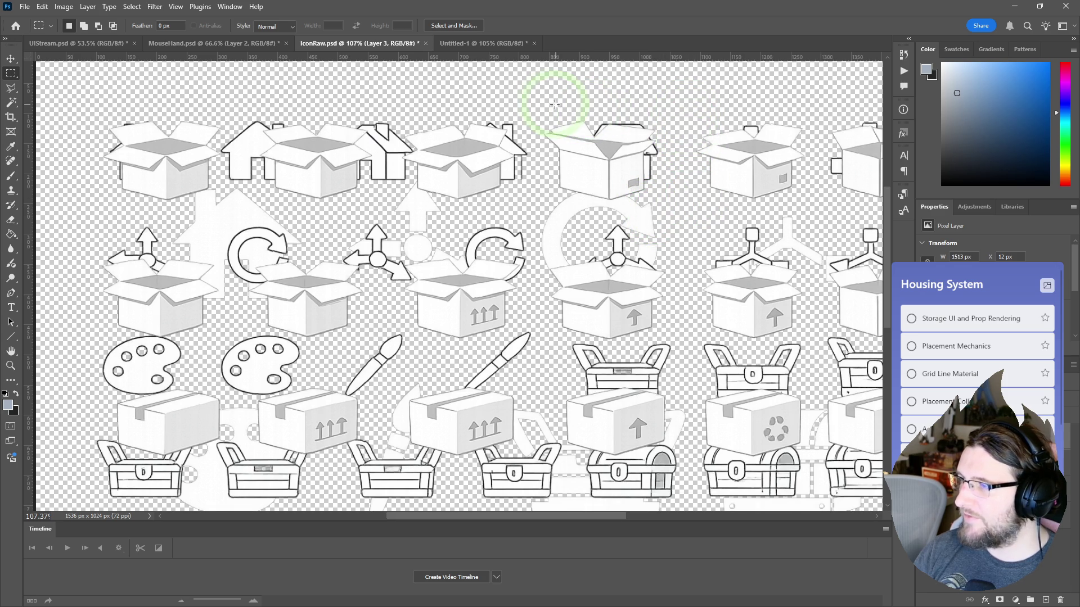
left_click_drag(676, 112, 832, 188)
left_click(646, 242)
scroll(659, 243, "right", 3)
scroll(661, 245, "right", 2)
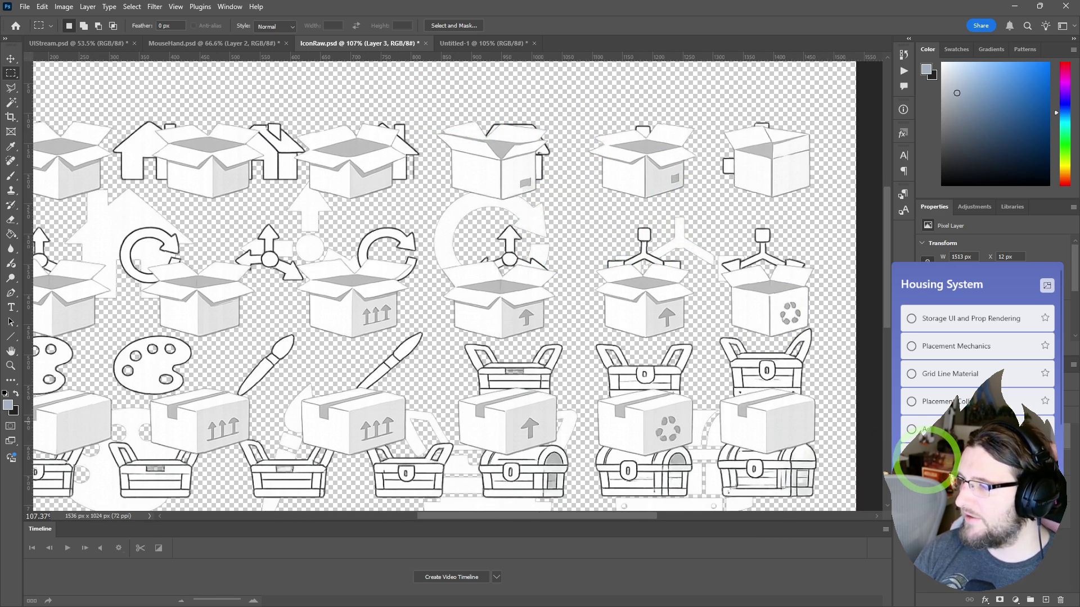
- Hide the outline icons layer, then select and copy the second-row open box icon
left_click(925, 481)
scroll(277, 349, "down", 4)
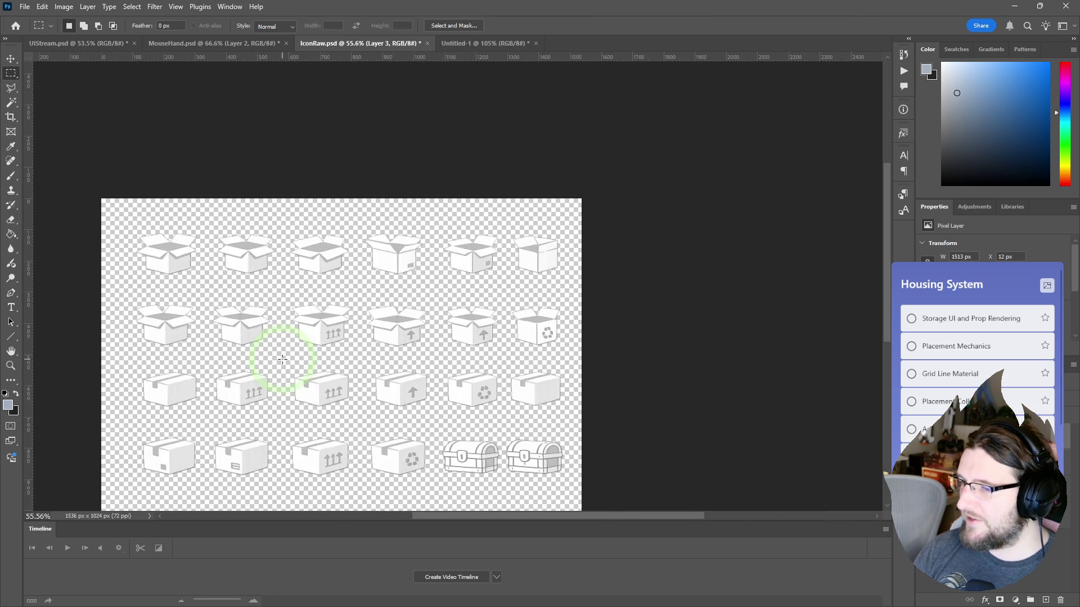
scroll(133, 373, "up", 2)
scroll(298, 338, "up", 2)
mouse_move(206, 258)
left_mouse_down()
mouse_move(301, 313)
mouse_move(307, 345)
left_mouse_up()
key("ctrl+c")
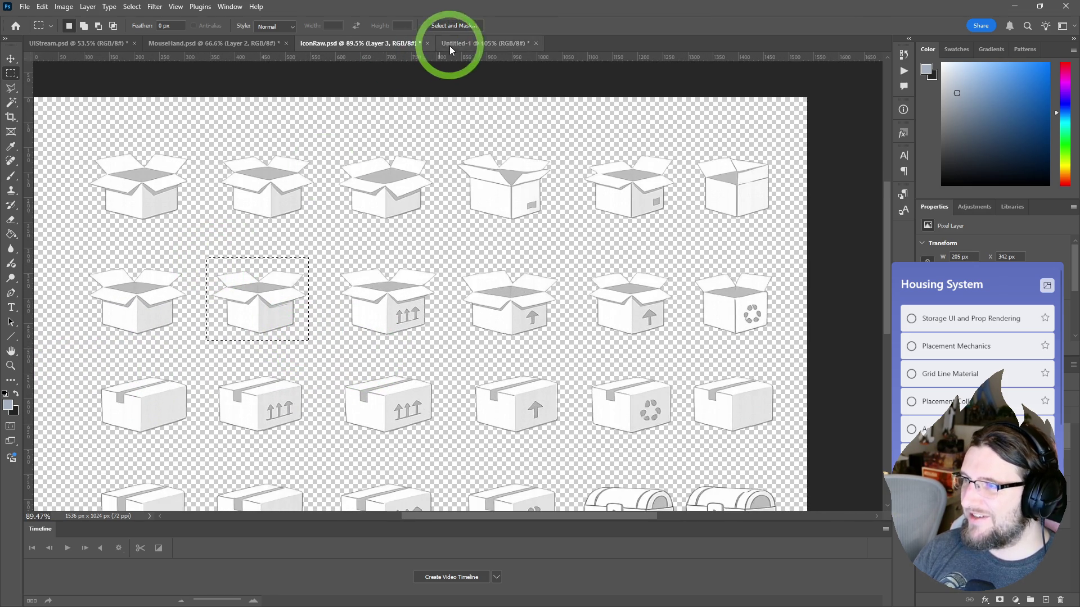
- Paste the box into Untitled-1 and scale it up to about 124%
left_click(446, 44)
key("ctrl+v")
key("ctrl+t")
mouse_move(610, 399)
left_mouse_down()
mouse_move(621, 427)
mouse_move(617, 418)
left_mouse_up()
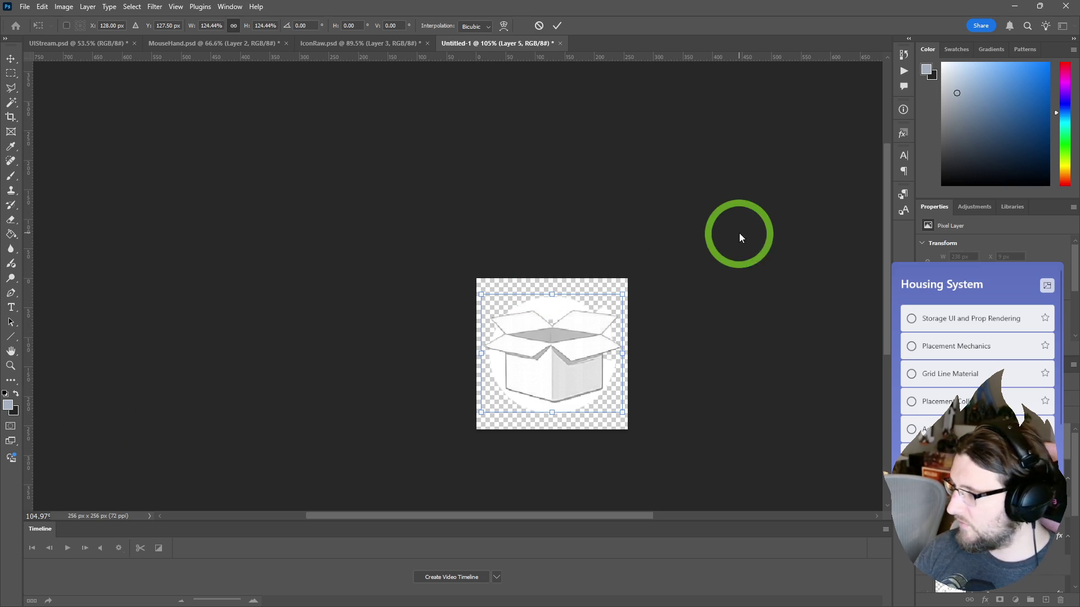
key("Return")
left_click(523, 298)
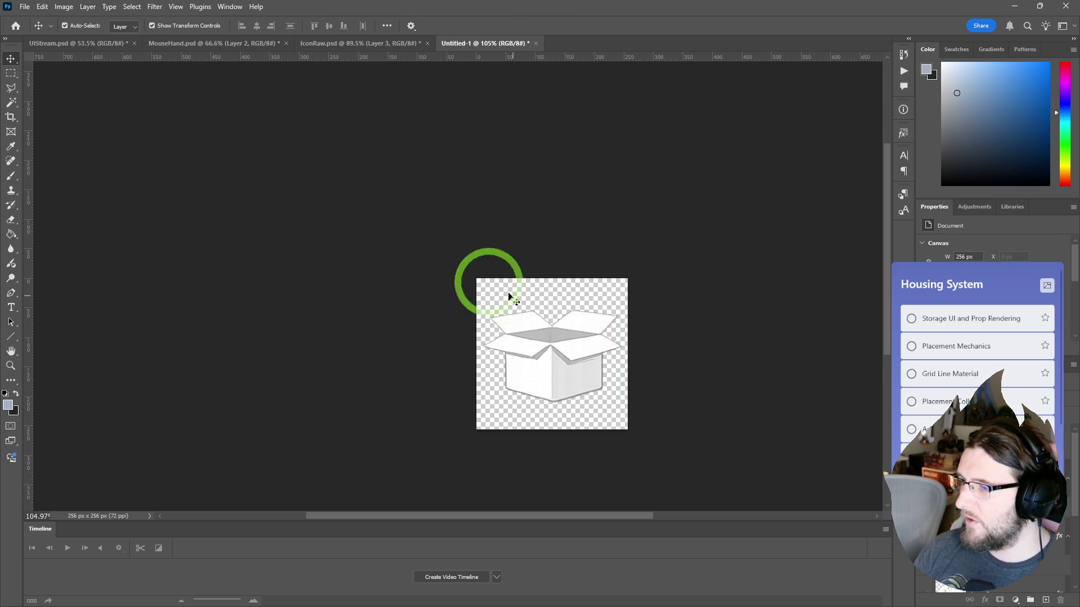
left_click(24, 7)
key("Escape")
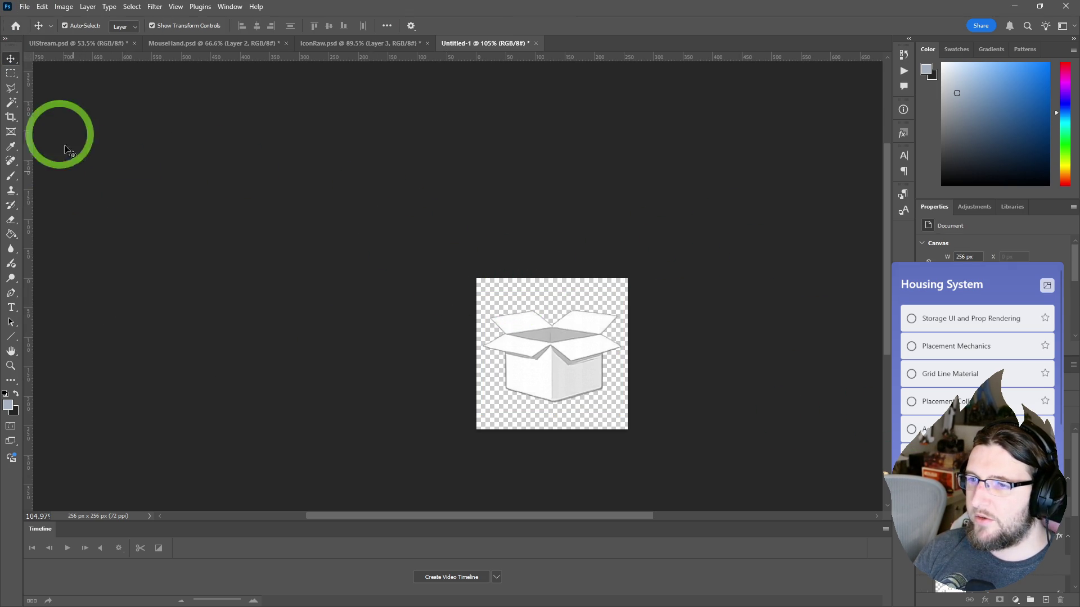
- Quick-export the box canvas as PNG, overwriting T_Chest.png, then minimize Photoshop
left_click(983, 53)
left_click(25, 7)
mouse_move(135, 202)
left_click(170, 205)
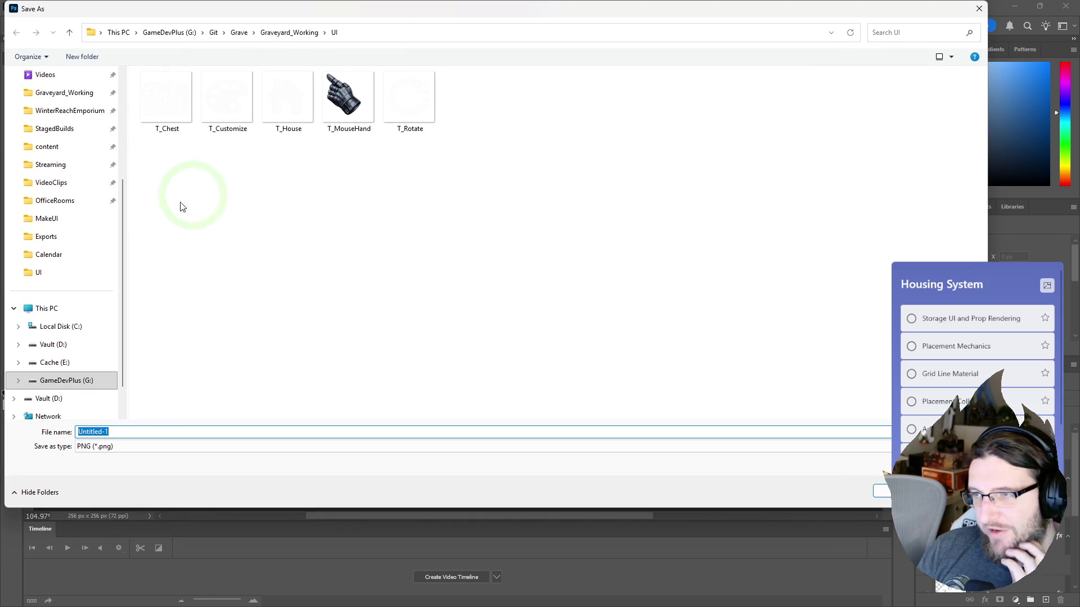
double_click(165, 97)
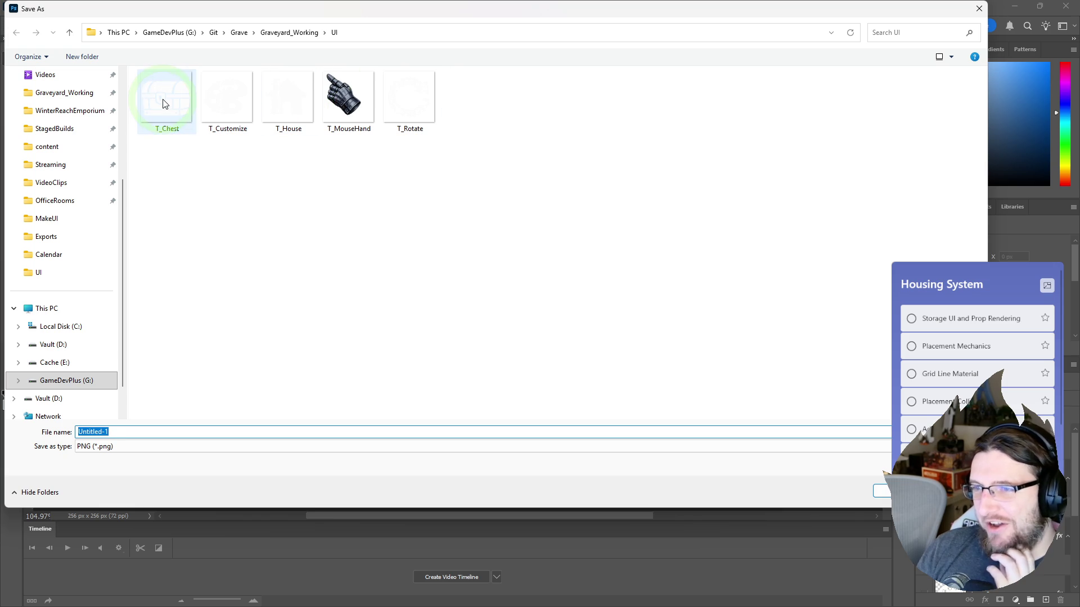
left_click(571, 309)
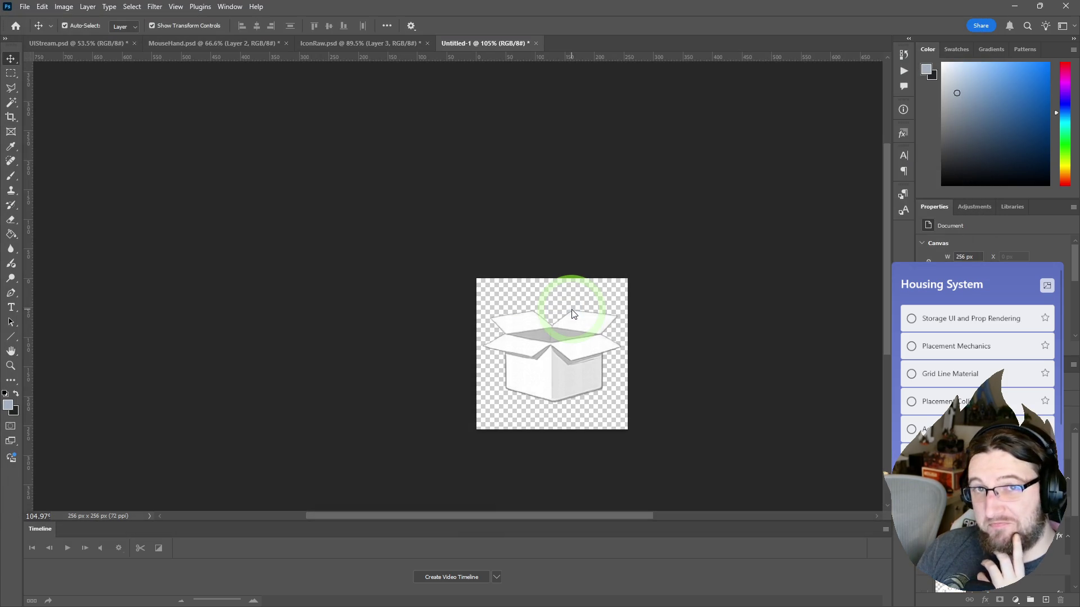
left_click(1014, 6)
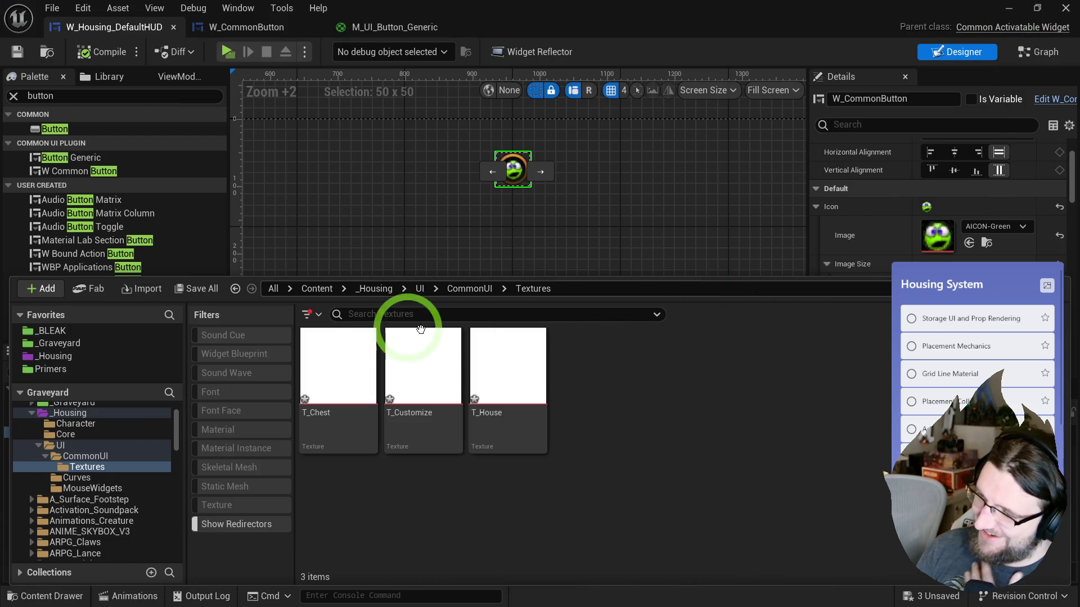
- Apply Paper2D texture settings to T_Chest, T_Customize and T_House
left_click(335, 360)
left_click(491, 370, "shift")
right_click(491, 370)
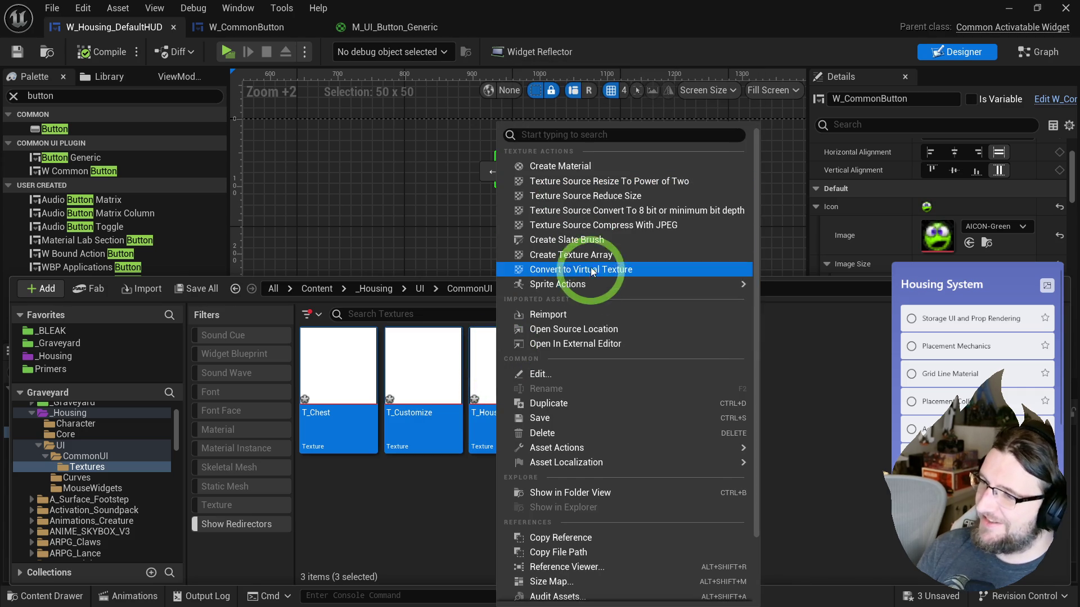
mouse_move(596, 285)
left_click(790, 322)
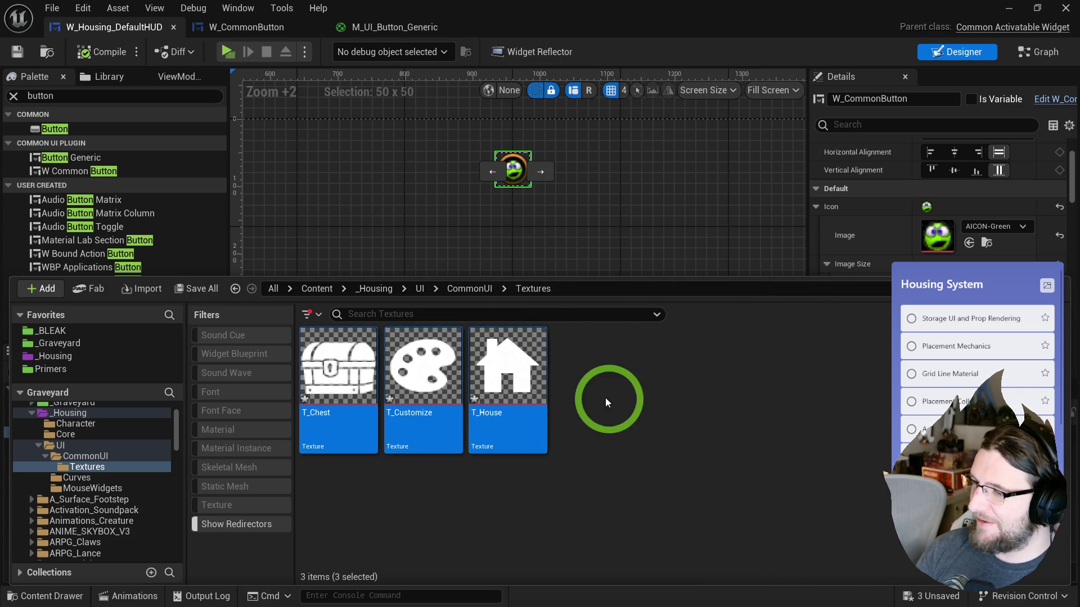
- Reimport T_Chest so it picks up the new box image
left_click(340, 368)
right_click(330, 361)
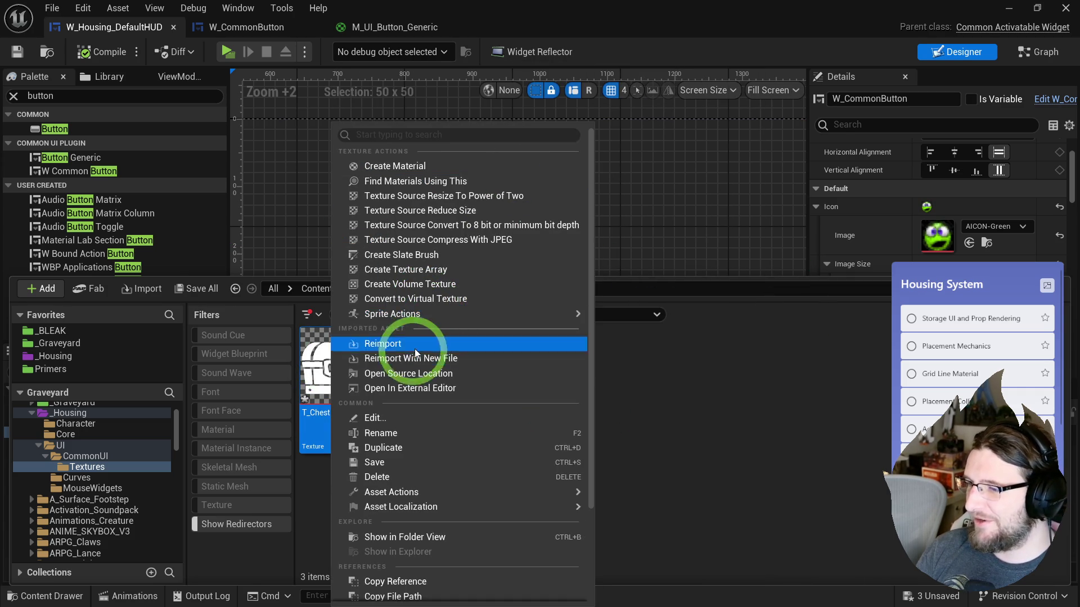
left_click(360, 339)
- Set the HUD button's Icon Image to the T_House texture
left_click(507, 373, "shift")
left_click(337, 362)
left_click(506, 372, "shift")
left_click(349, 362)
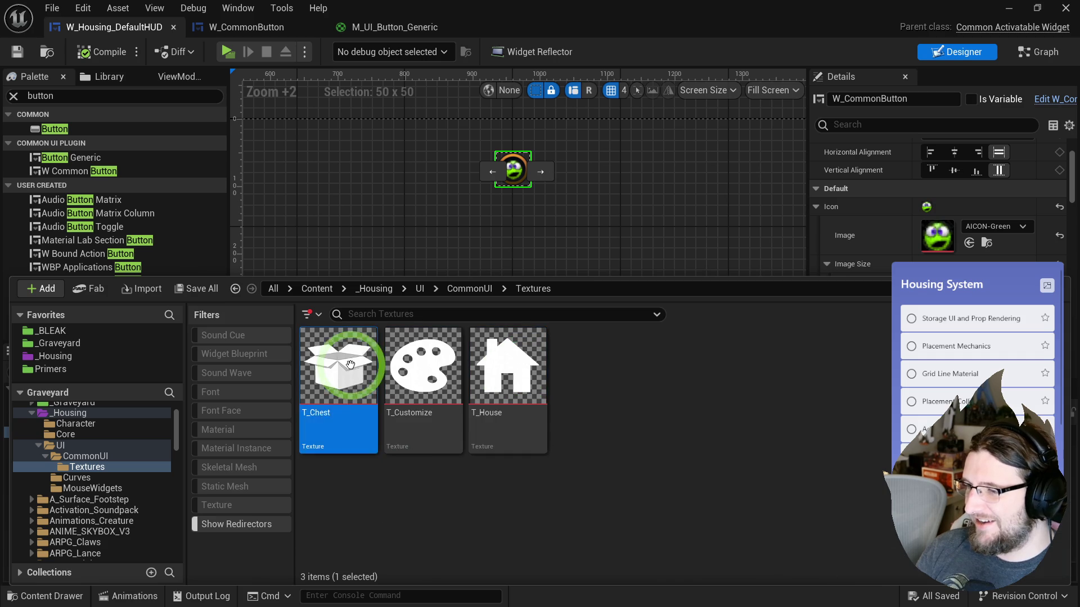
left_click(507, 366, "shift")
left_click(351, 360)
left_click(508, 361)
left_click(513, 168)
left_click(891, 221)
left_click(969, 243)
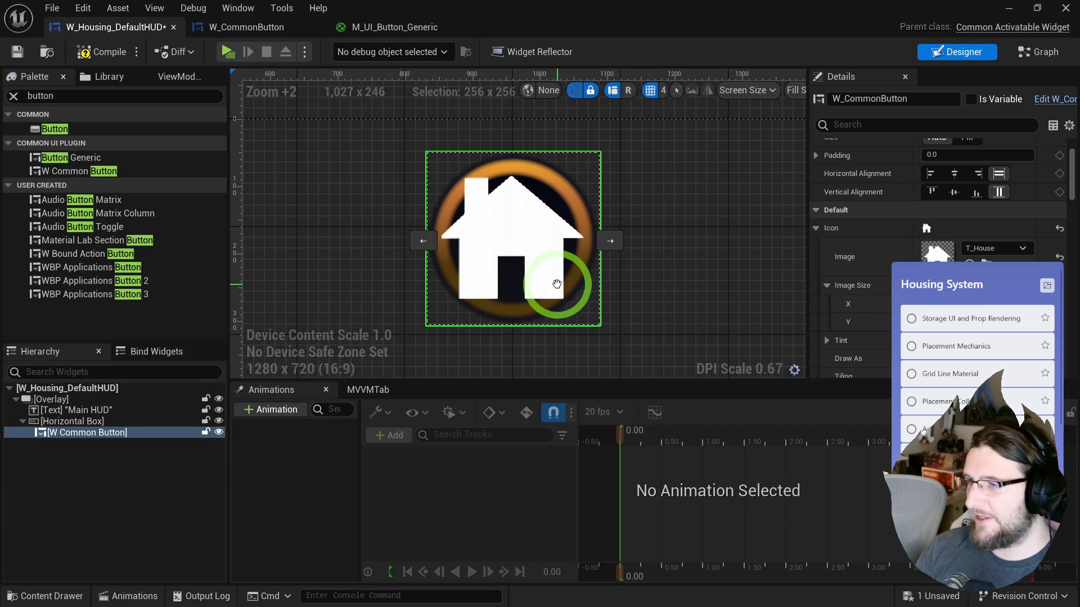
- Open T_Chest, T_Customize and T_House together in the property matrix
key("ctrl+space")
left_click(339, 362)
left_click(498, 356, "shift")
right_click(498, 356)
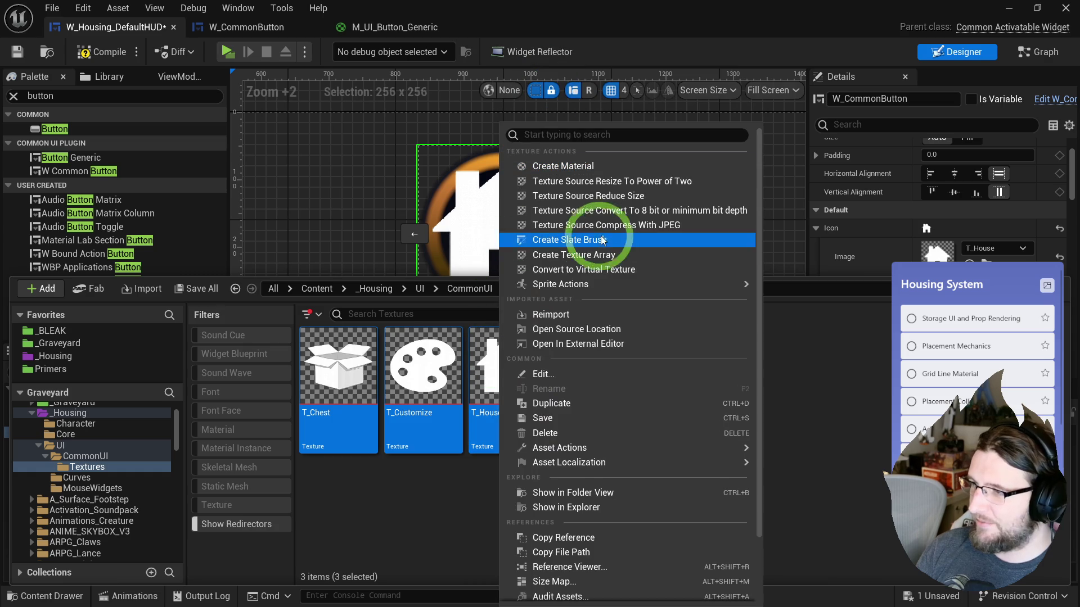
mouse_move(615, 444)
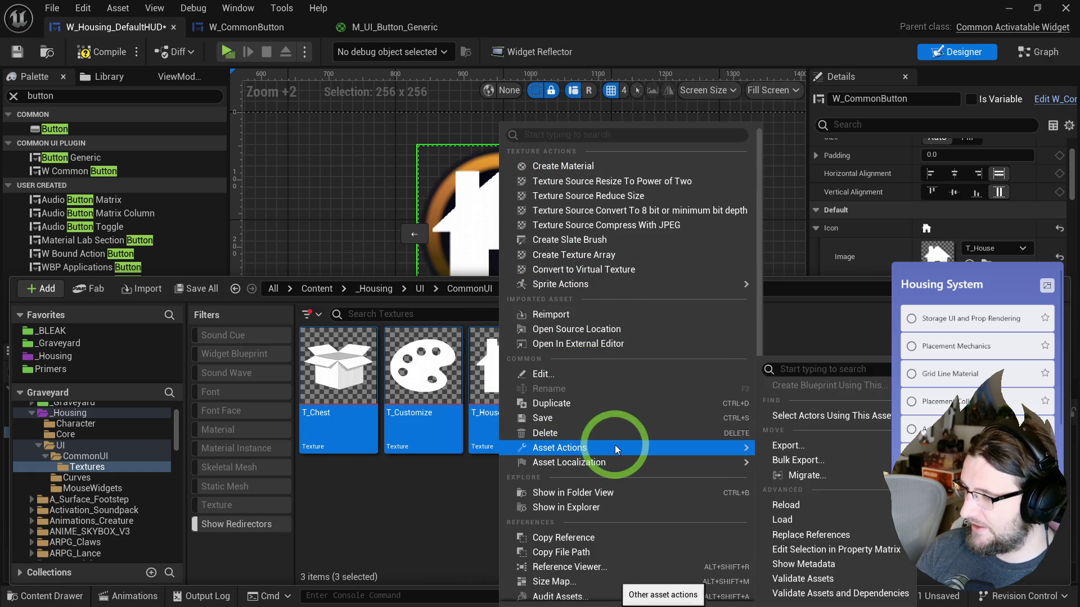
left_click(817, 551)
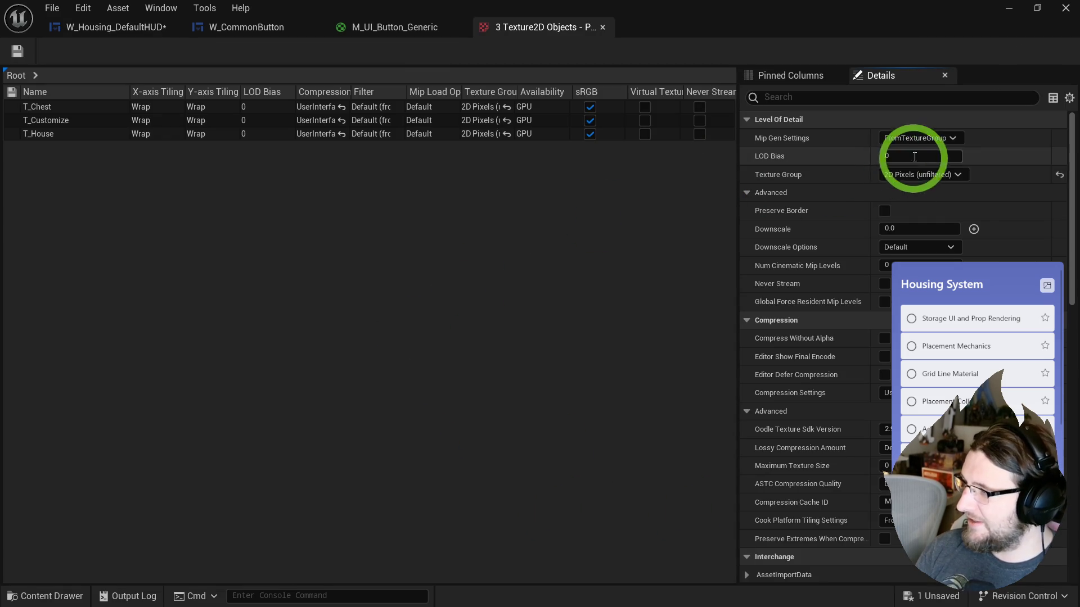
- Check the texture group and filter settings, keeping 2D Pixels (unfiltered) unchanged
left_click(909, 175)
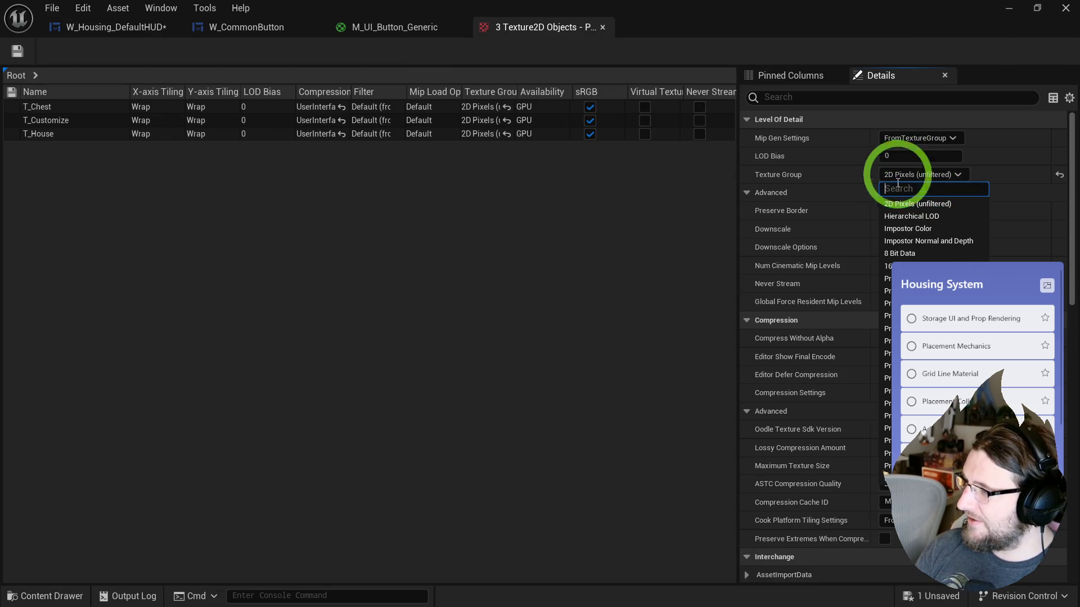
left_click(877, 172)
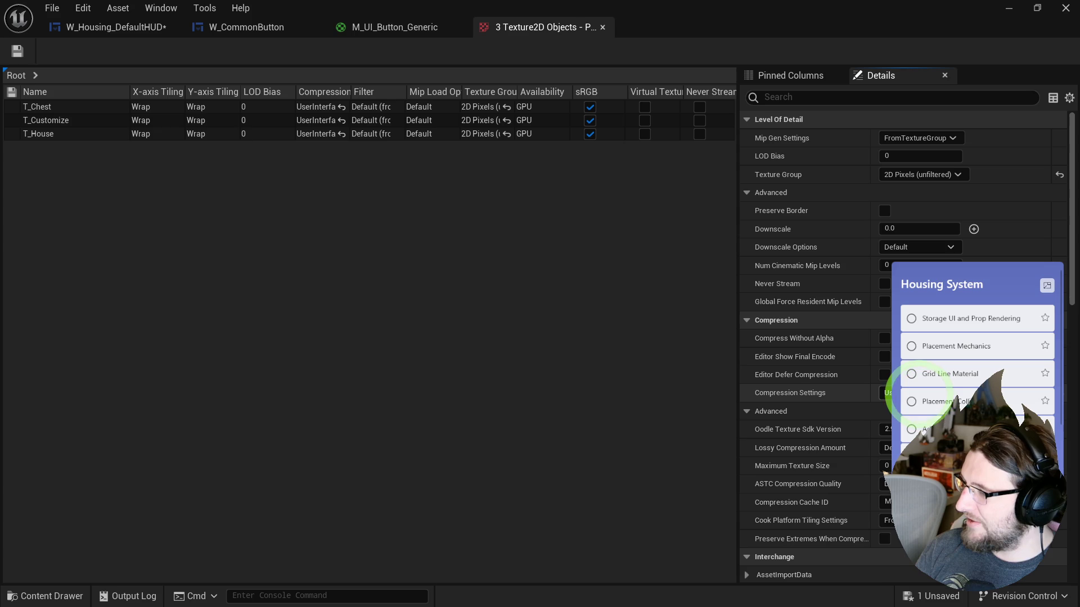
scroll(861, 393, "down", 3)
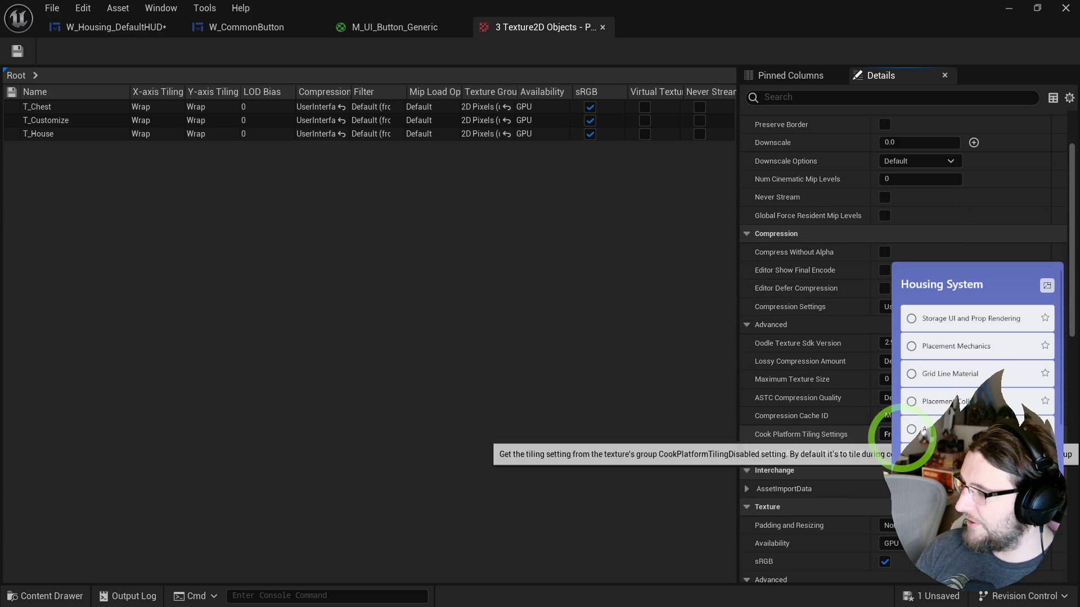
scroll(858, 431, "down", 5)
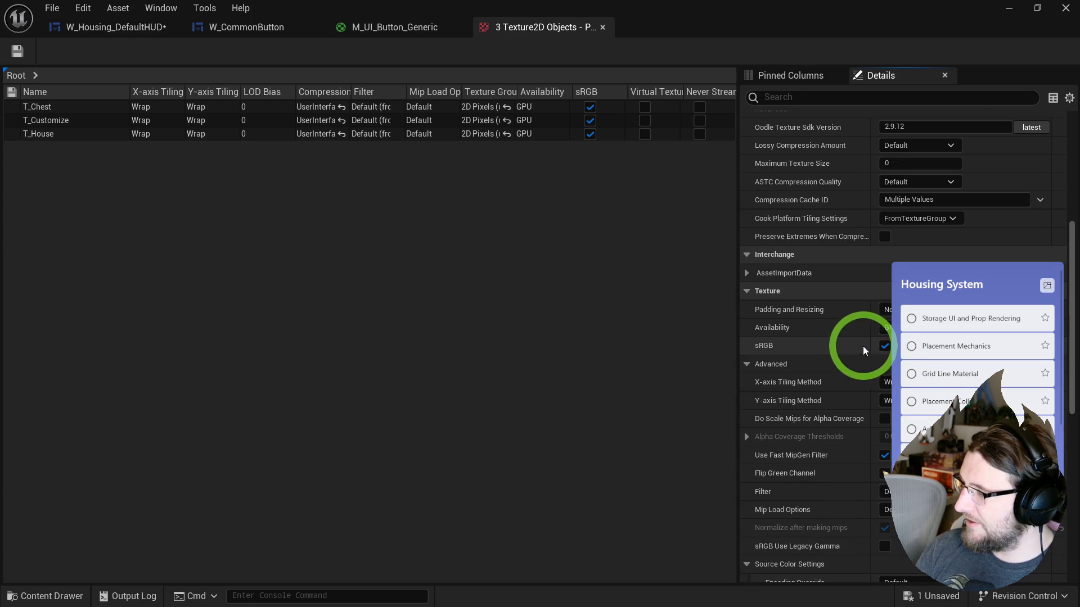
left_click(922, 492)
left_click(909, 511)
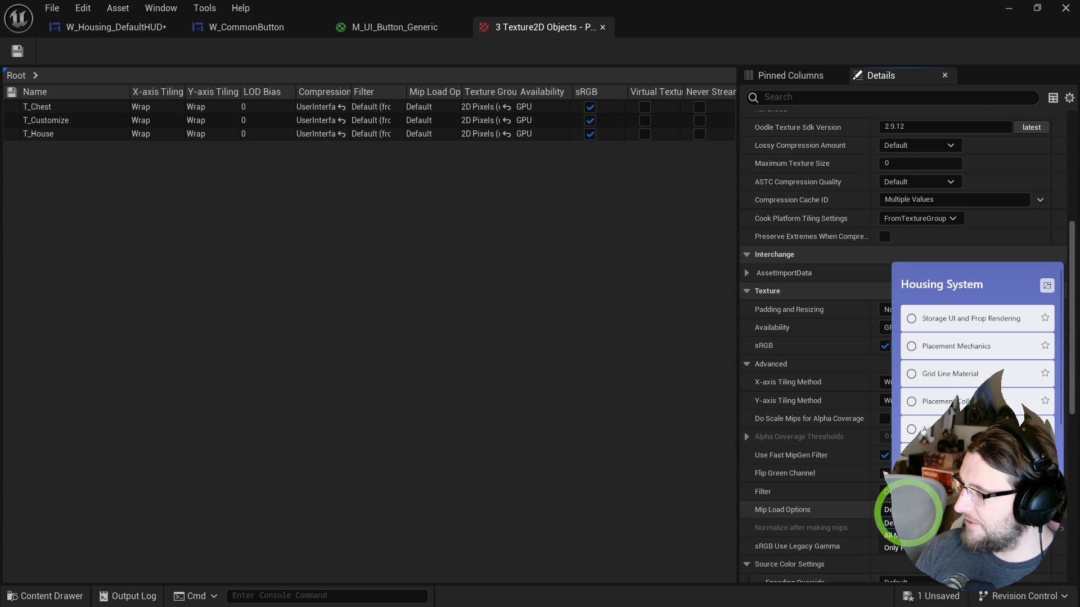
scroll(869, 484, "up", 5)
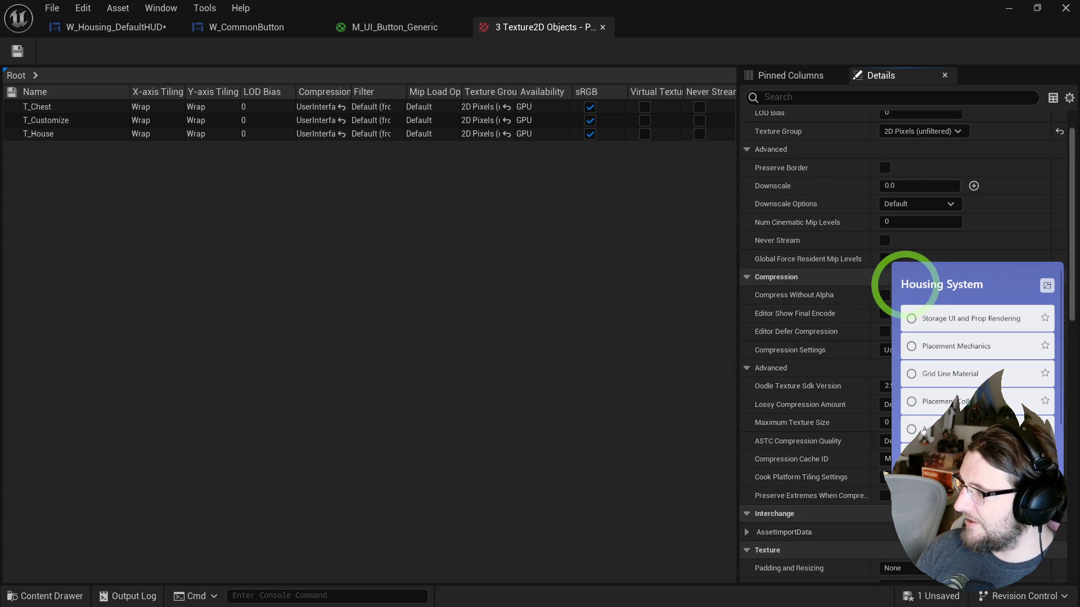
scroll(905, 281, "up", 1)
- Set Downscale Options to Simple Average and Num Cinematic Mip Levels to 3, then save
left_click(920, 247)
left_click(911, 265)
type("3")
key("Return")
left_click(17, 51)
left_click(247, 27)
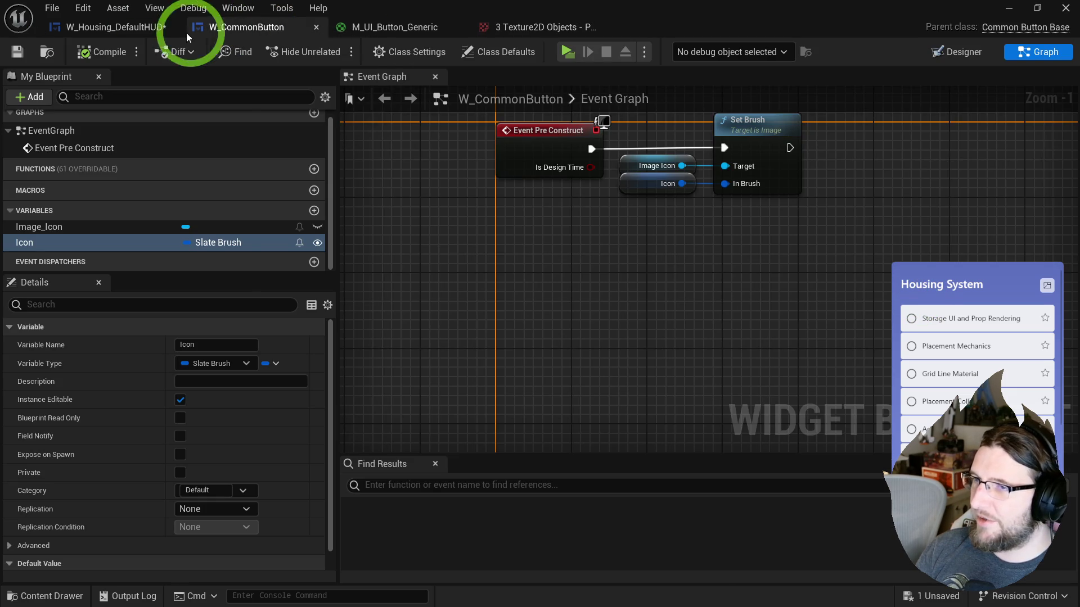
- Raise the three textures' cinematic mip levels to 5 and save them
left_click(143, 28)
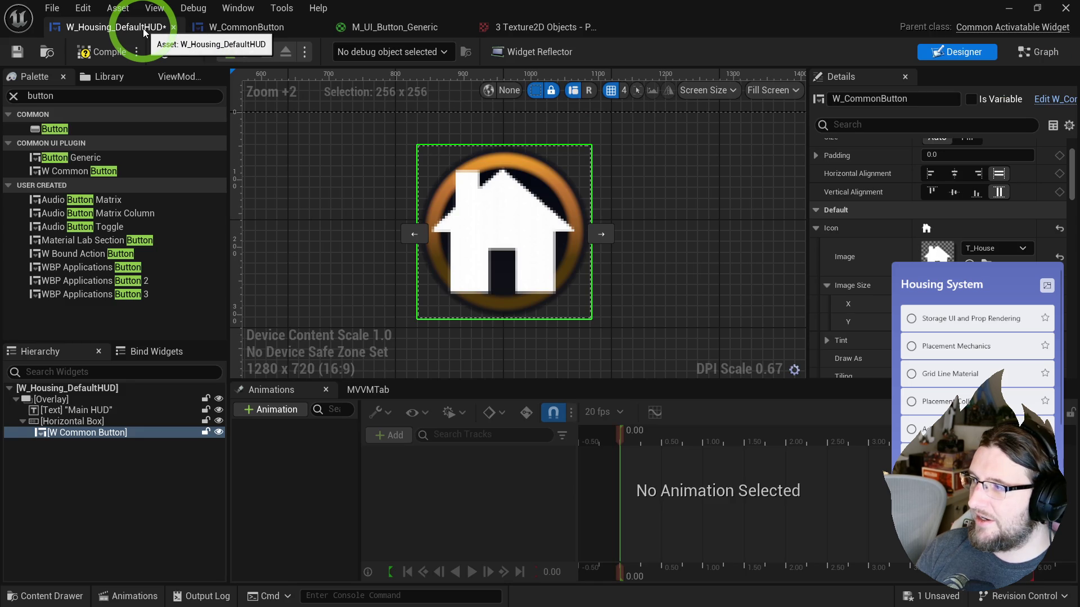
left_click(547, 29)
mouse_move(900, 265)
left_mouse_down()
mouse_move(923, 241)
mouse_move(644, 185)
mouse_move(915, 270)
left_mouse_up()
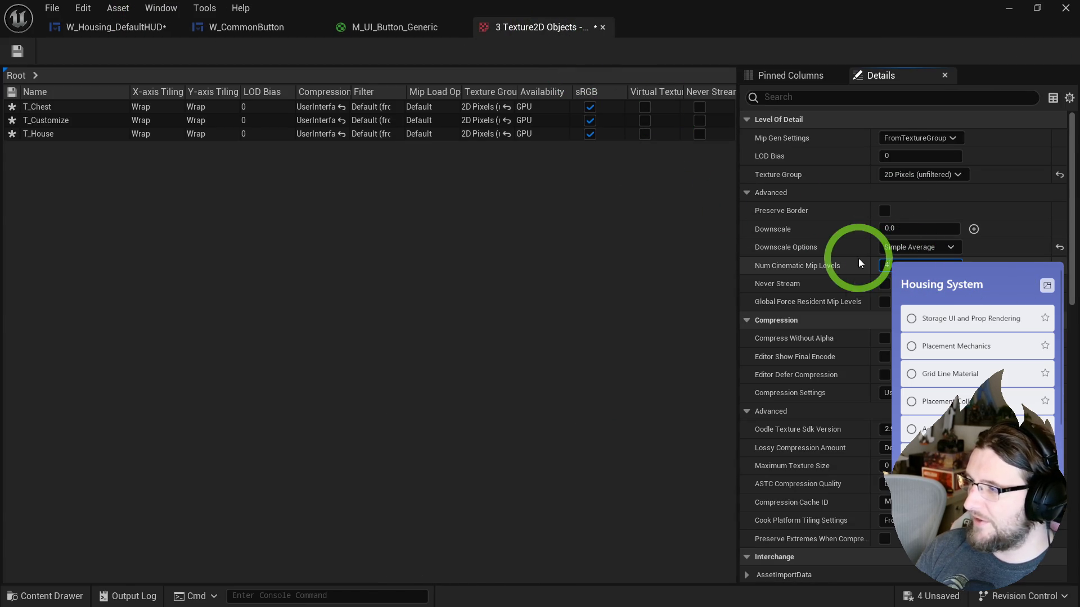
left_click(17, 53)
- Save the housing HUD, then open the T_House texture to inspect its resolution
left_click(166, 28)
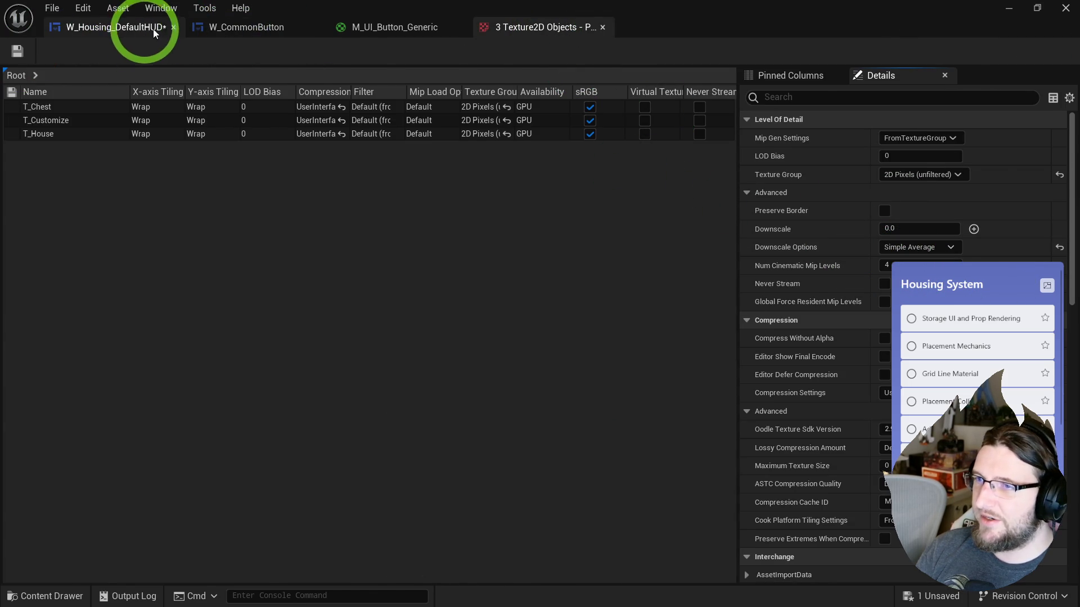
left_click(555, 165)
key("ctrl+s")
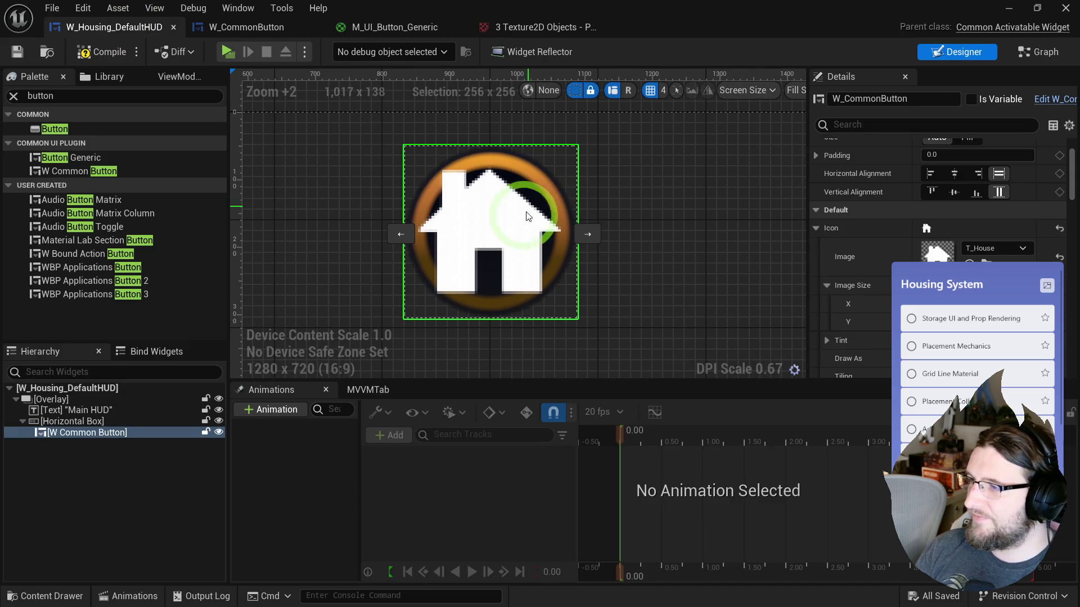
left_click(984, 262)
double_click(529, 349)
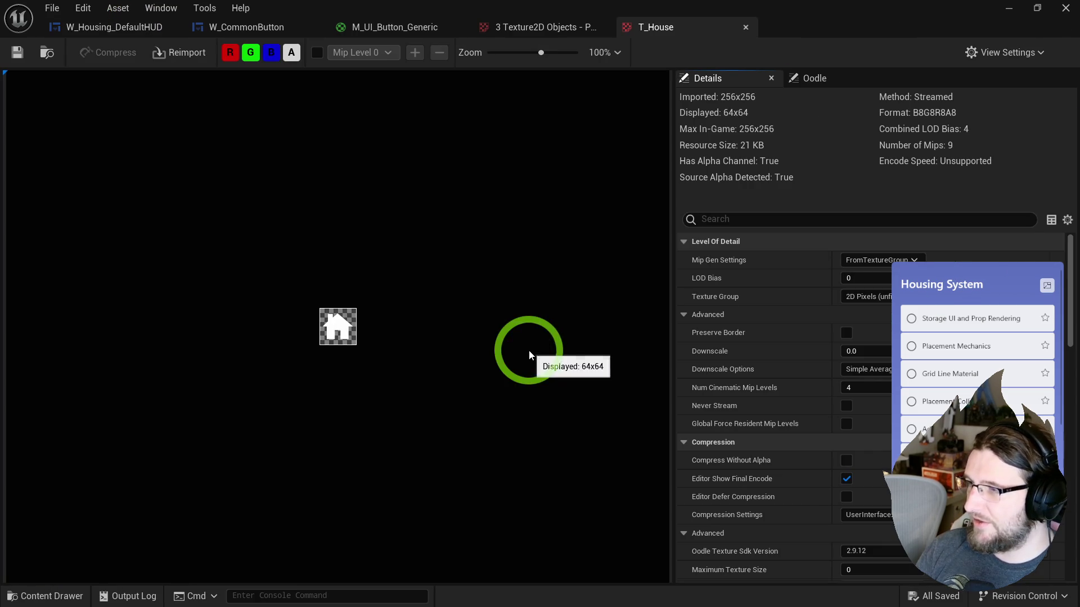
left_click(734, 116)
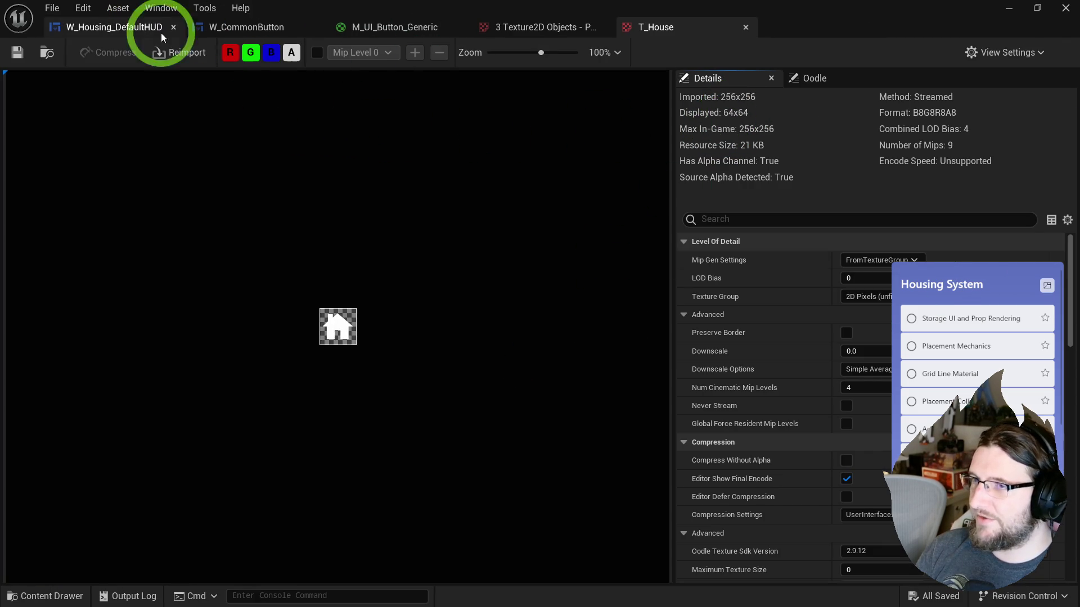
left_click(501, 28)
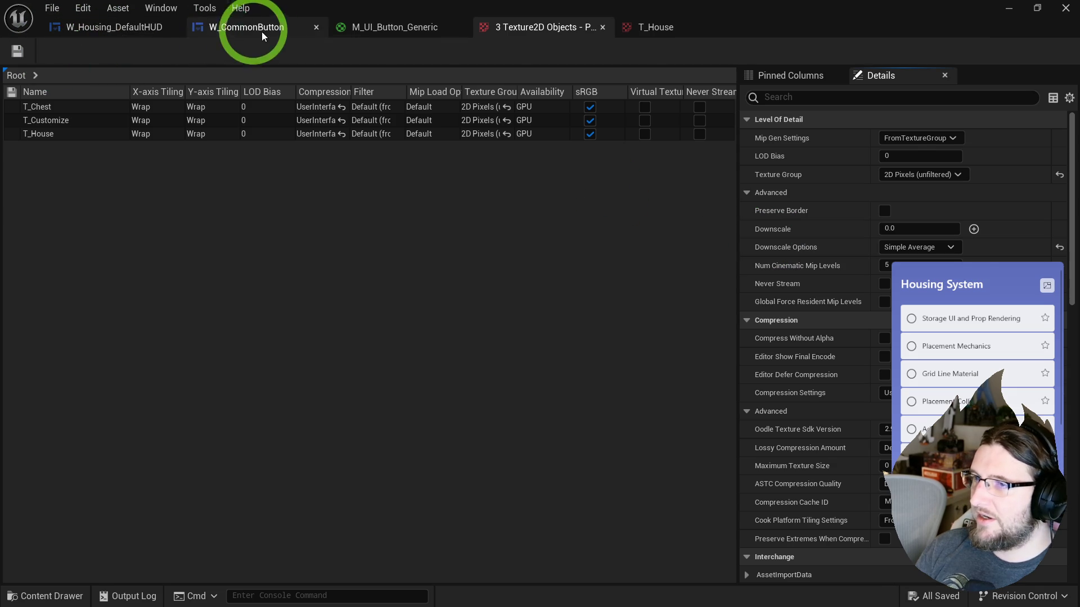
- In the W_Housing_DefaultHUD designer, set the house icon's Image Size to 64 × 64
left_click(135, 27)
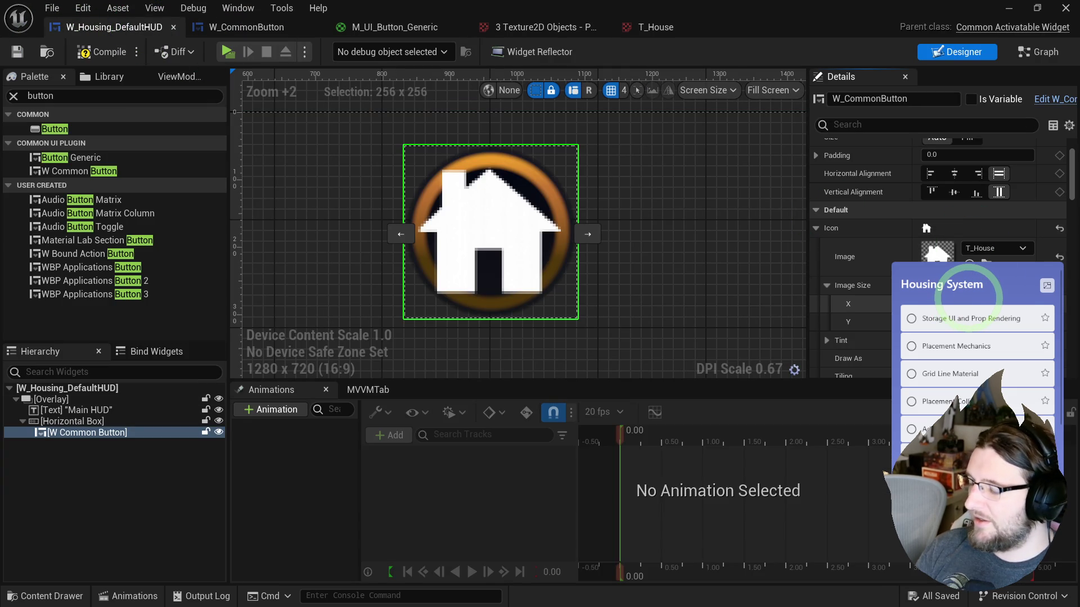
type("64")
key("Tab")
type("64")
key("Return")
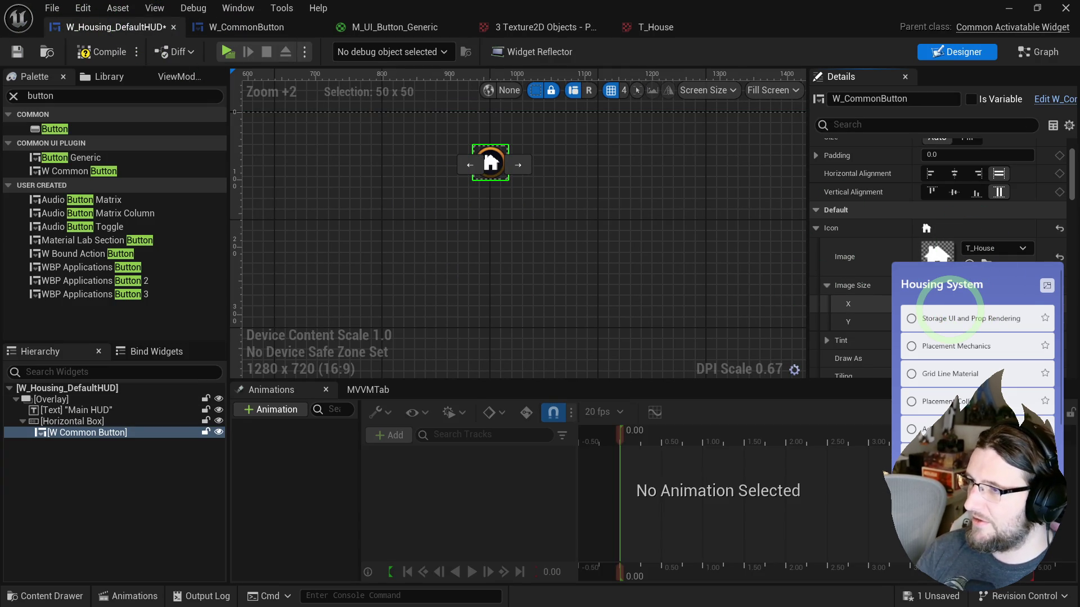
- Reselect the house button and lower its icon tint's opacity in the Color Picker
left_click(584, 285)
left_click(489, 167)
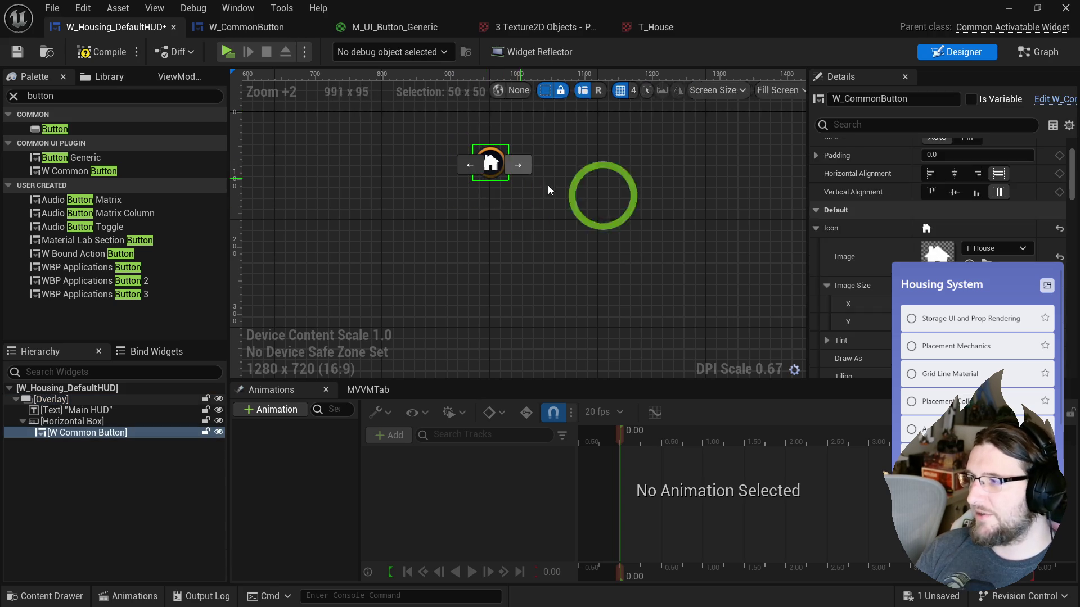
scroll(880, 319, "down", 2)
left_click(950, 276)
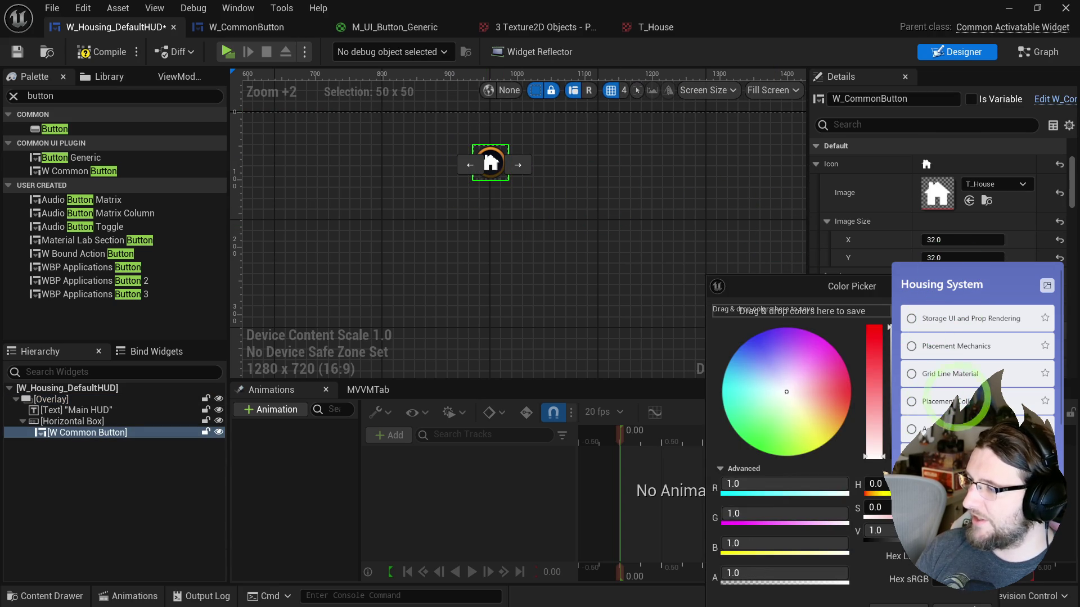
mouse_move(816, 572)
left_mouse_down()
mouse_move(464, 551)
mouse_move(796, 578)
mouse_move(884, 573)
left_mouse_up()
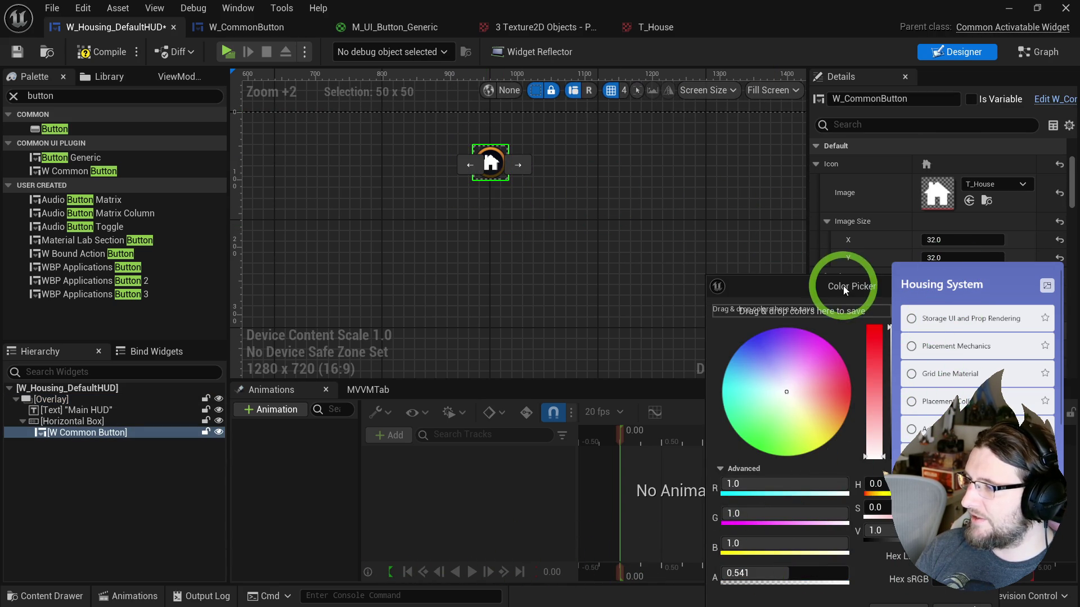
left_click_drag(843, 286, 831, 281)
left_click(771, 513)
- Tint the house button's icon orange in the Color Picker and accept it
scroll(501, 167, "up", 5)
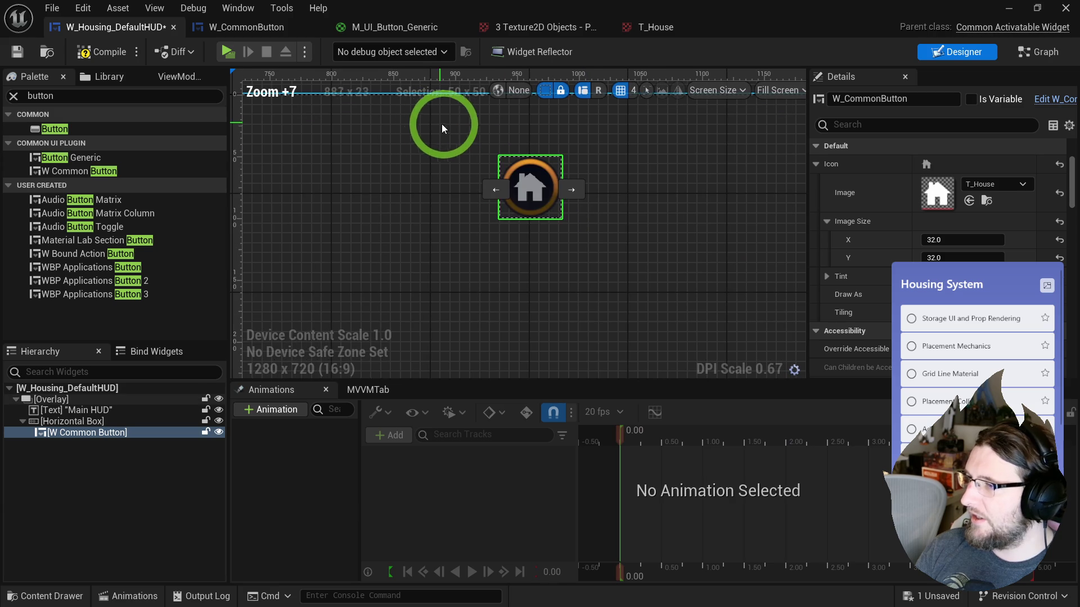
scroll(446, 125, "down", 5)
left_click(428, 157)
scroll(437, 114, "down", 1)
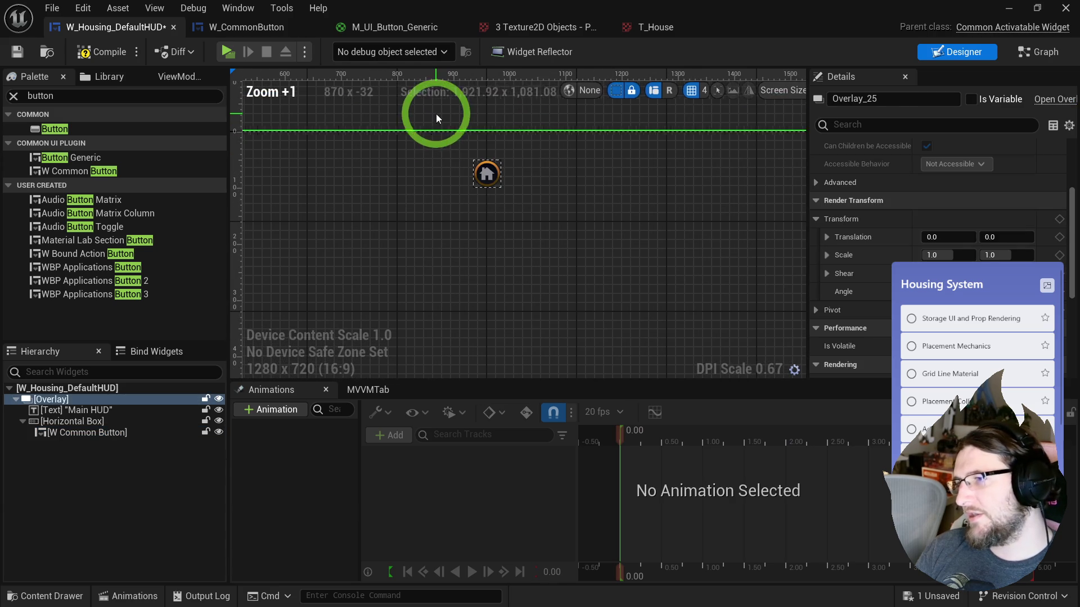
left_click(488, 177)
left_click(964, 274)
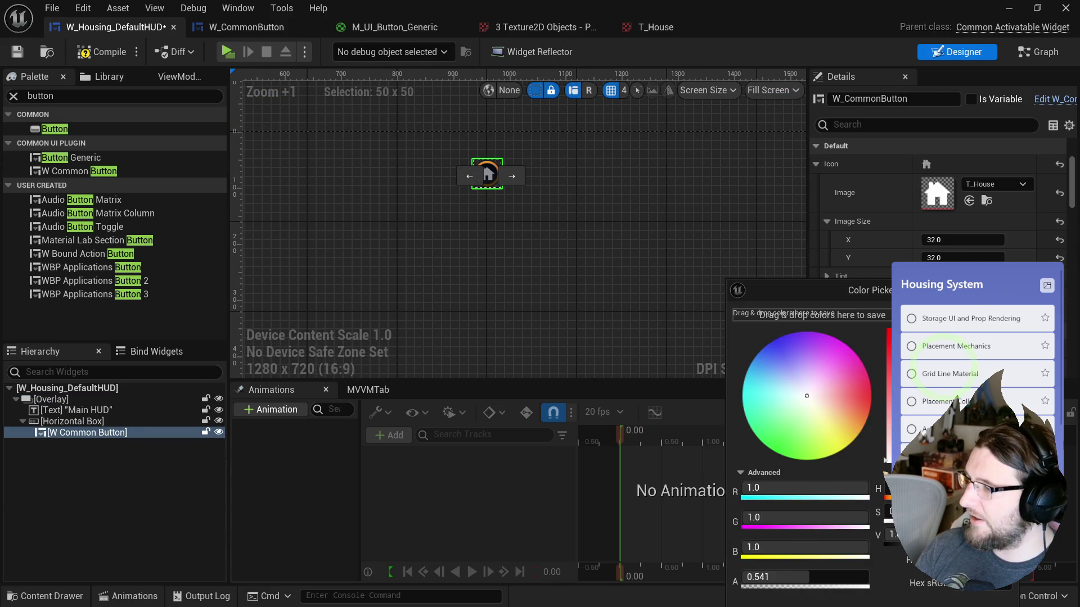
left_click_drag(833, 424, 848, 428)
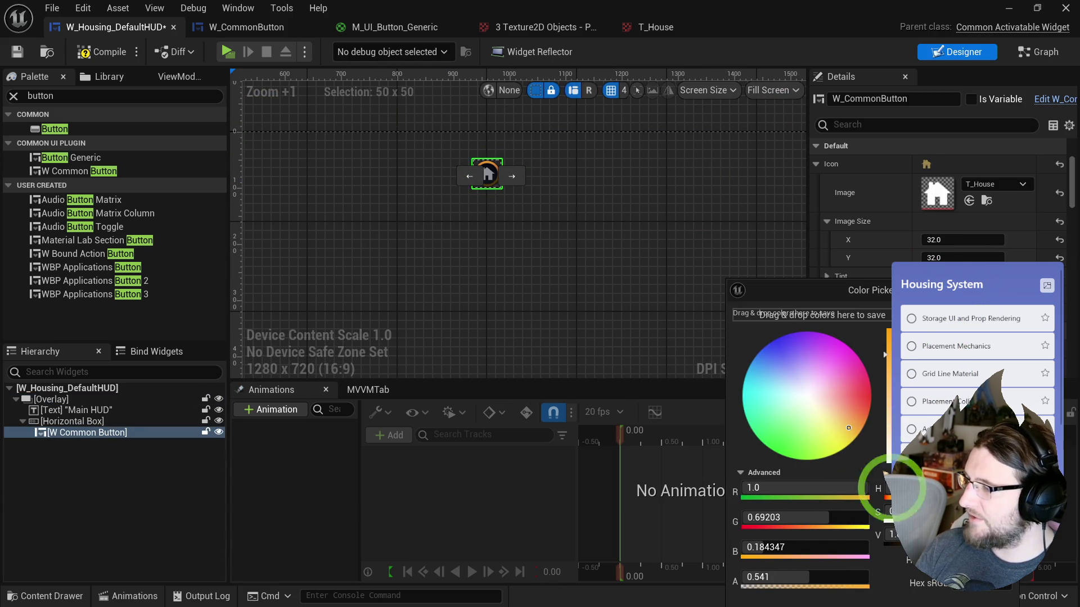
left_click_drag(854, 292, 728, 208)
left_click(795, 529)
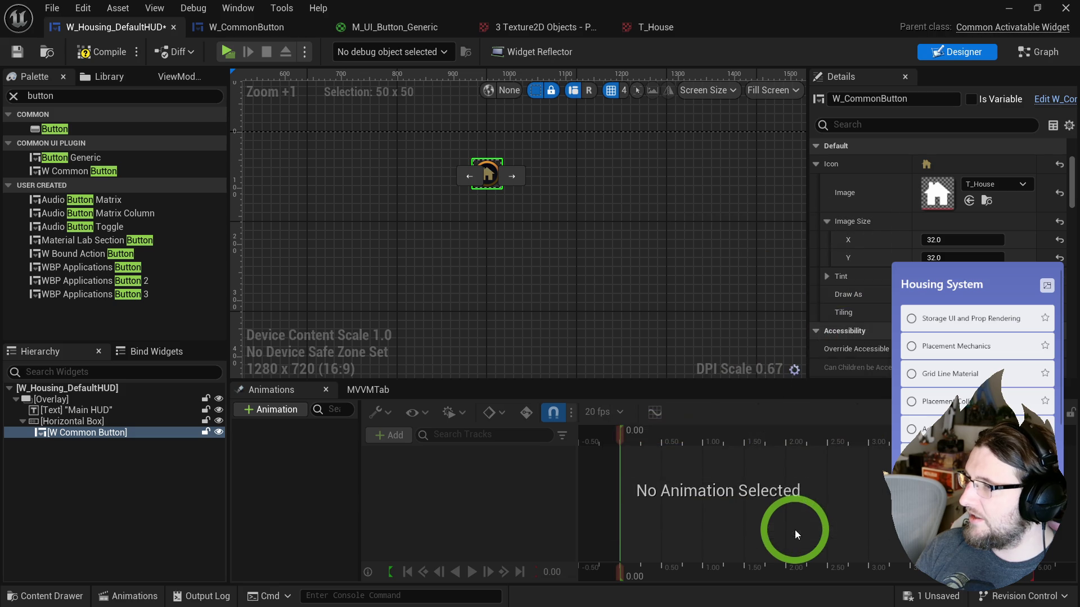
left_click(964, 274)
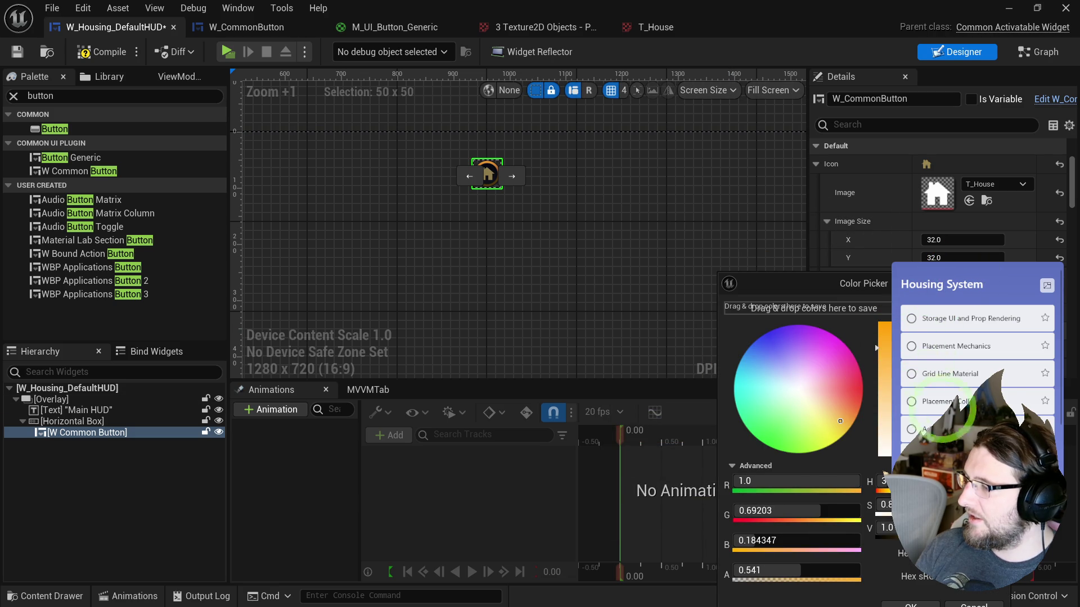
left_click(489, 166)
- Compile and save the W_Housing_DefaultHUD widget
left_click(568, 230)
scroll(531, 190, "down", 5)
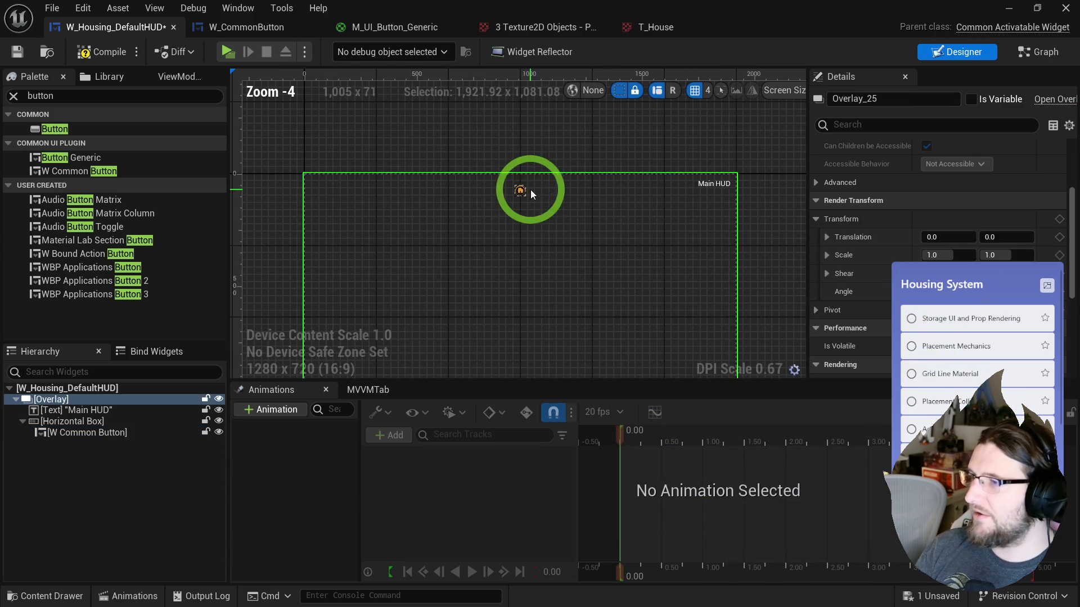
scroll(504, 187, "up", 4)
scroll(504, 187, "up", 3)
left_click(101, 52)
left_click(23, 53)
- Clear the selection and launch the game to test the updated HUD
left_click(372, 109)
scroll(415, 125, "down", 1)
scroll(389, 141, "down", 1)
scroll(390, 140, "down", 1)
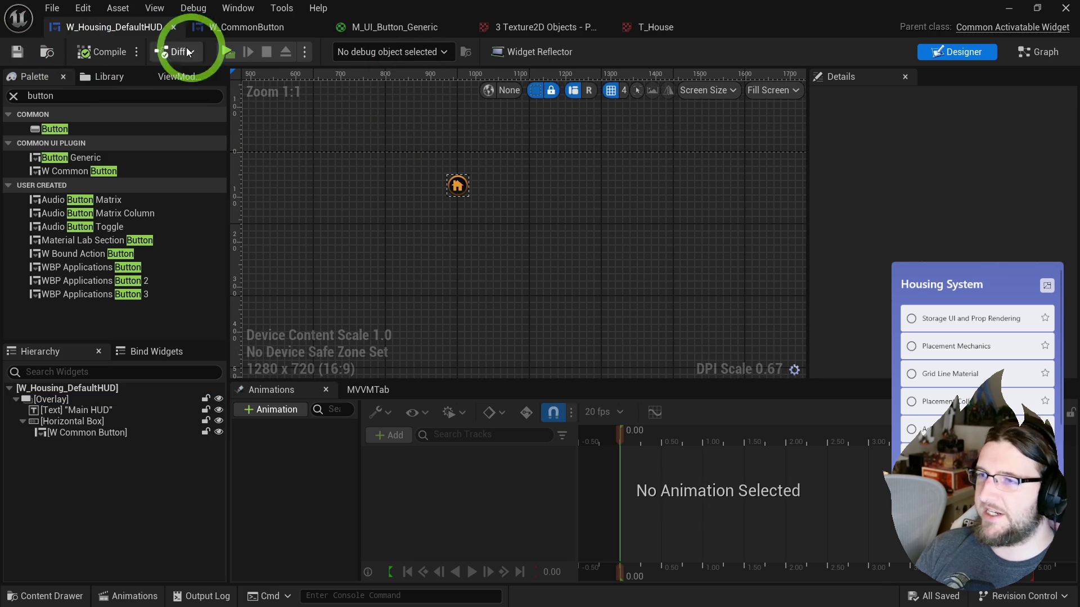
left_click(227, 62)
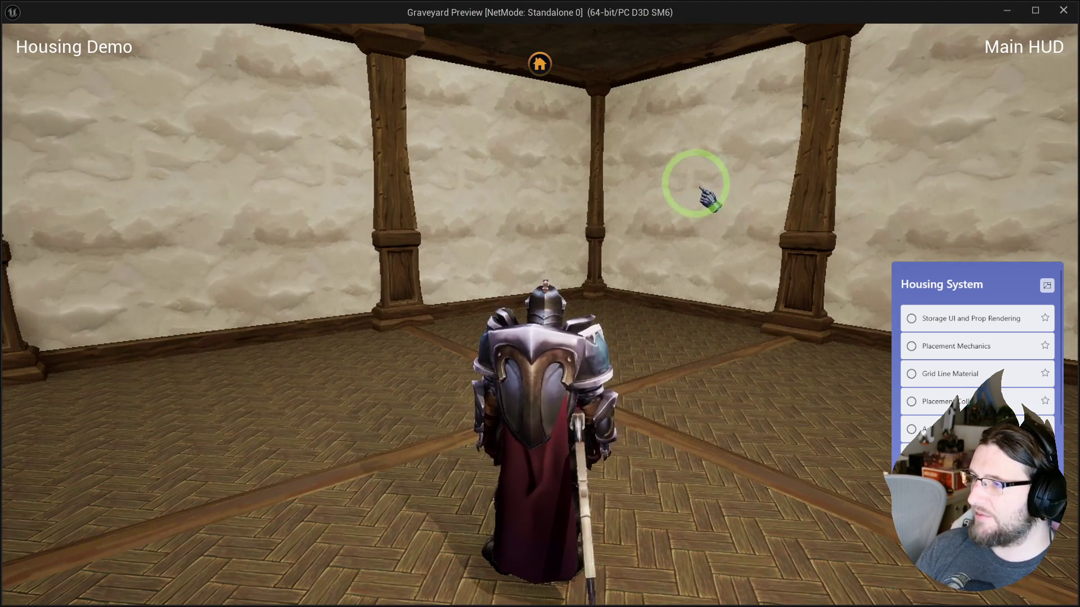
key("q")
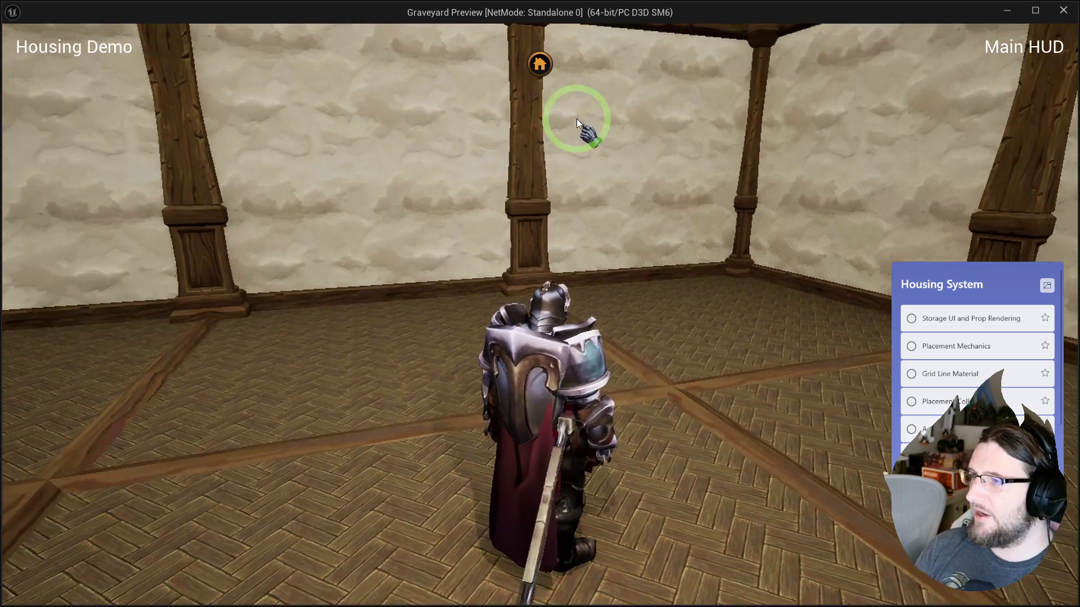
key("Escape")
left_click(246, 27)
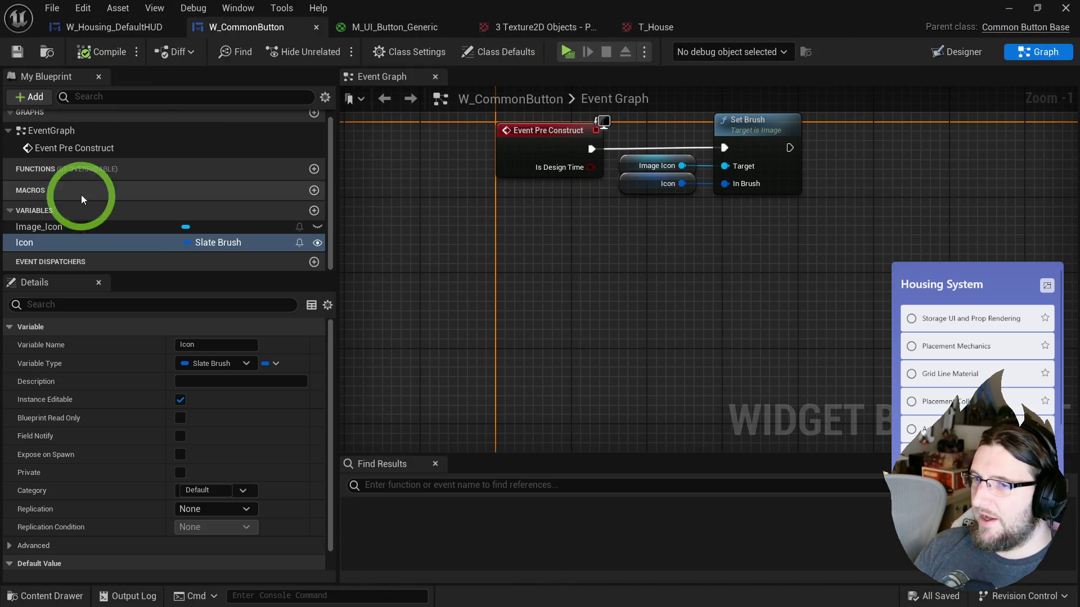
left_click(956, 51)
left_click(56, 388)
scroll(880, 249, "down", 10)
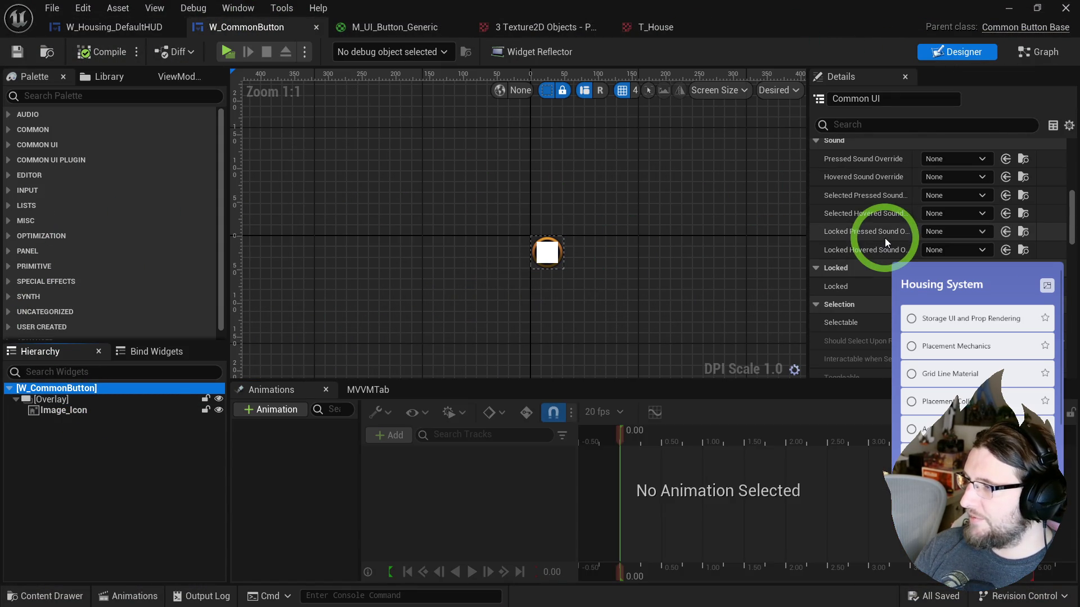
left_click(855, 124)
type("foc")
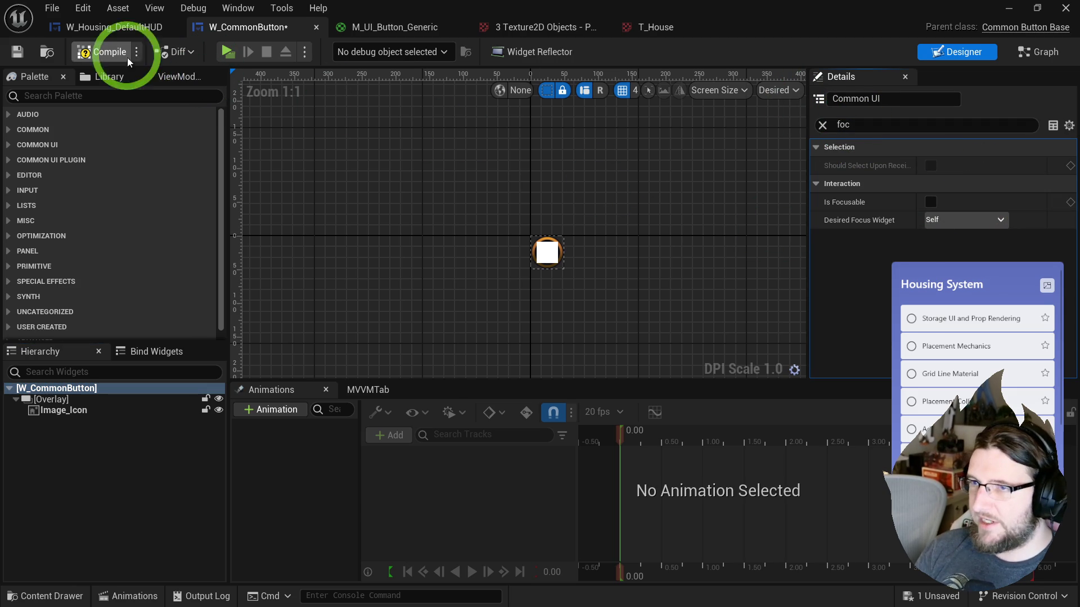
left_click(129, 29)
left_click(235, 59)
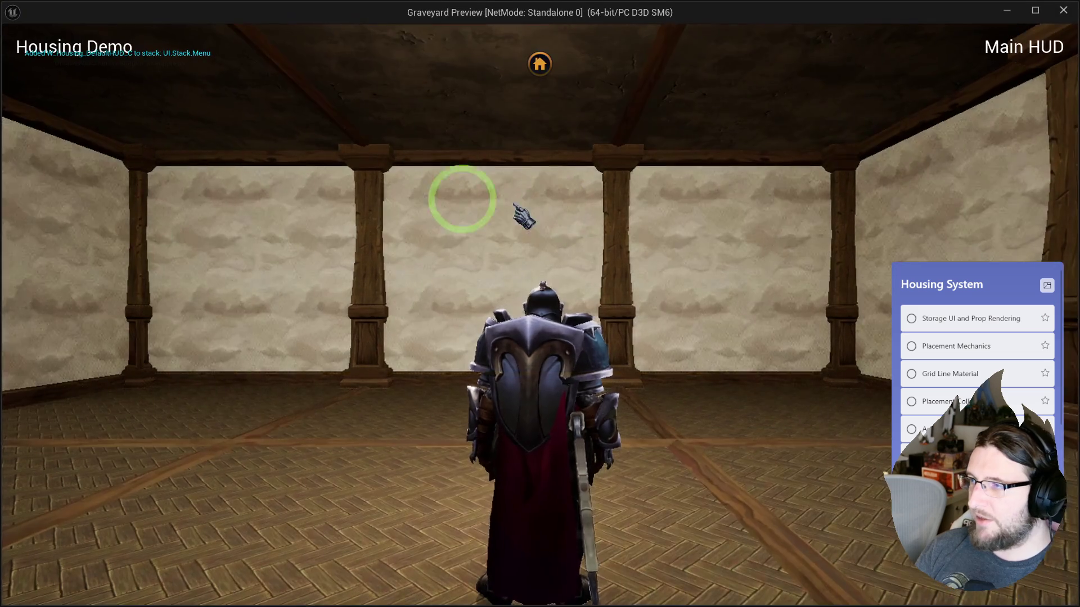
key("a")
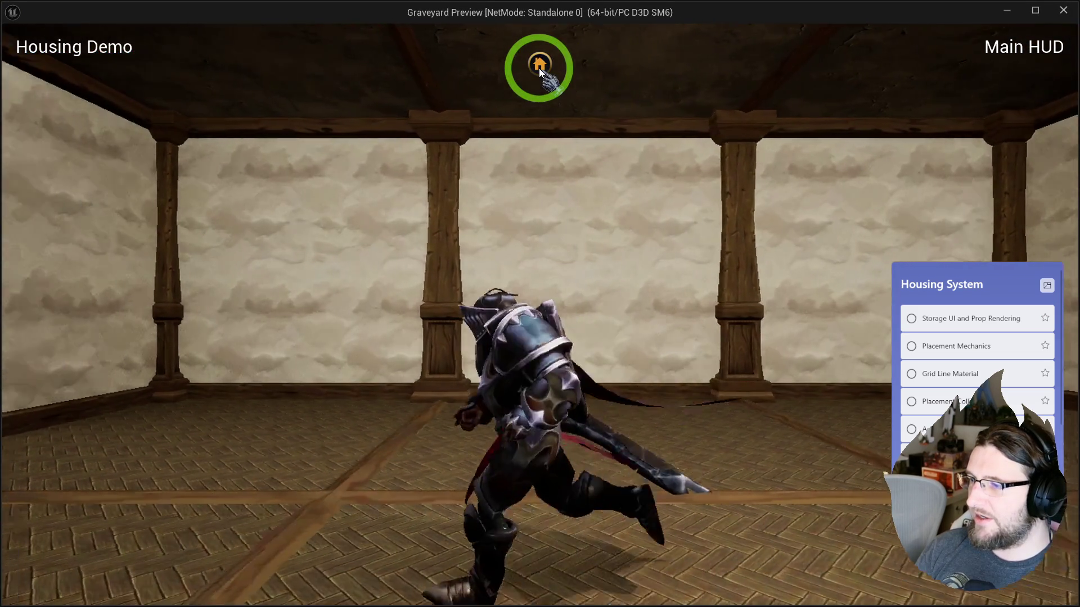
key("s")
key("w")
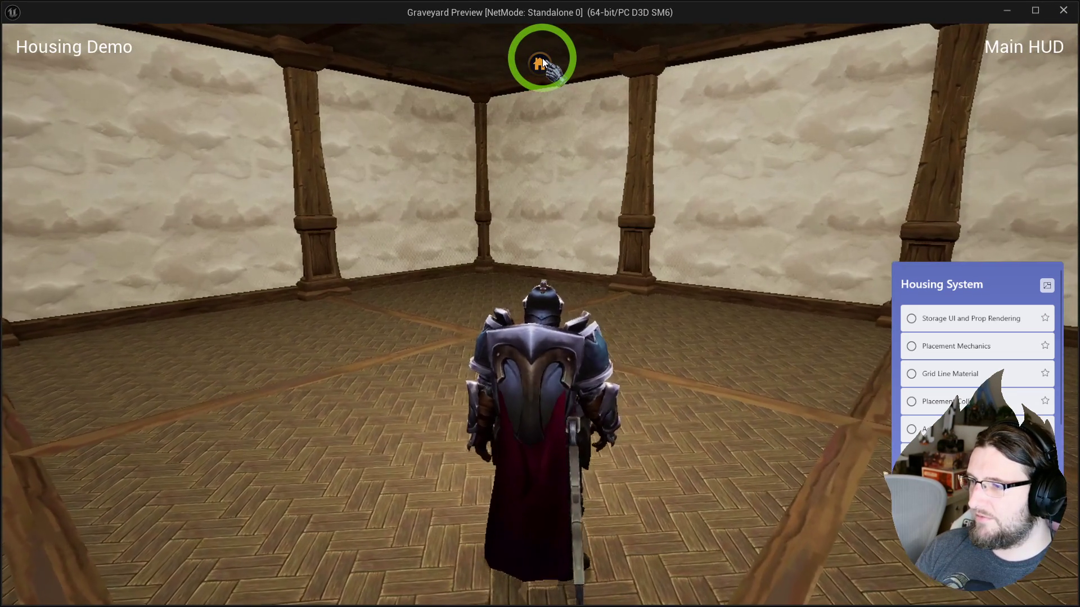
key("a")
key("d")
key("Escape")
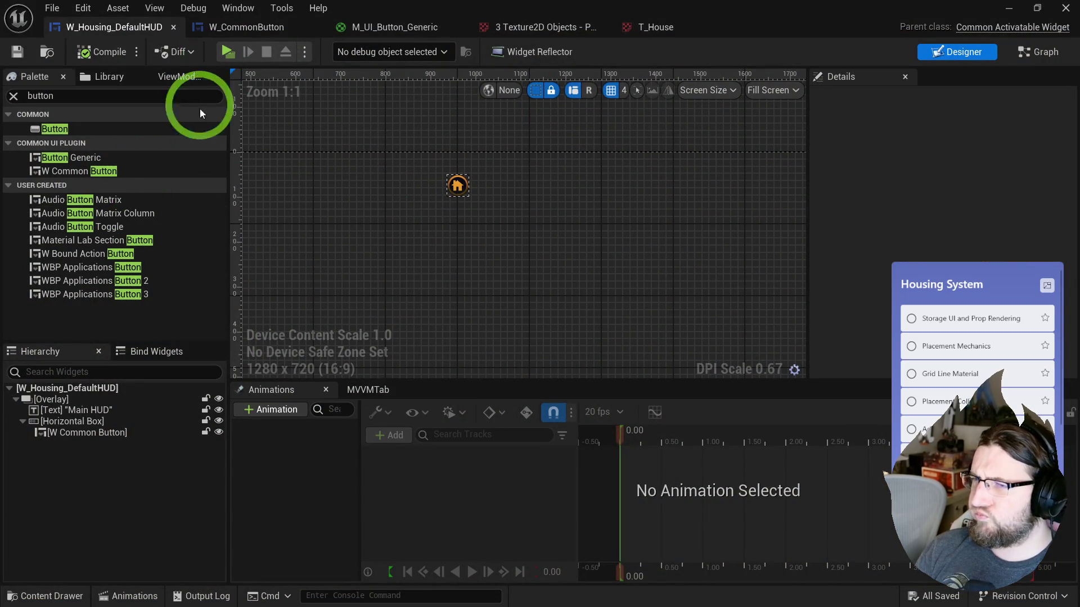
- Turn off Is Focusable on the house-icon common button
left_click(124, 432)
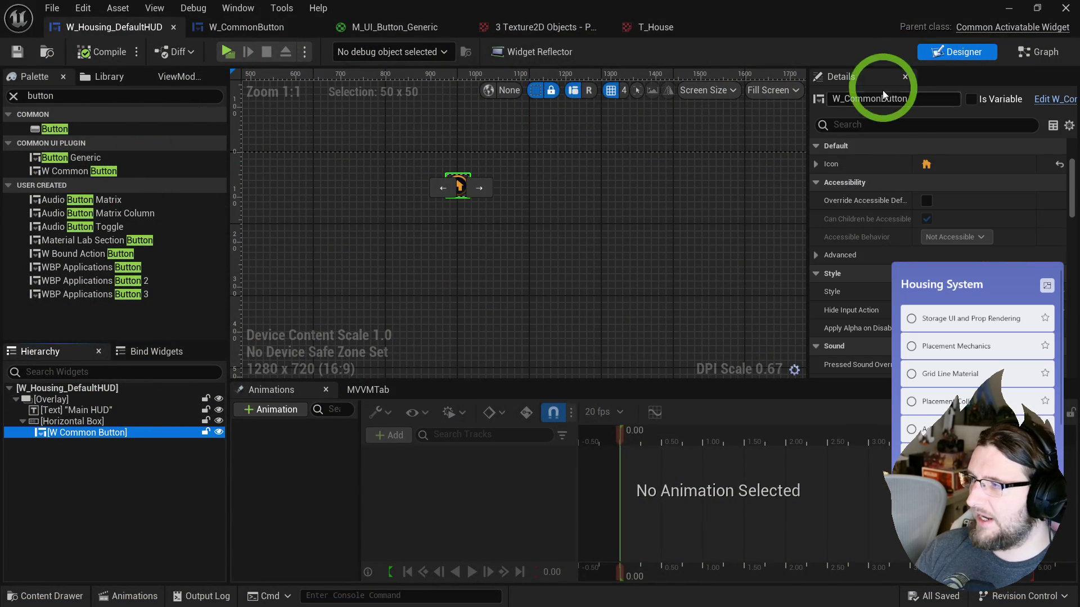
type("foc")
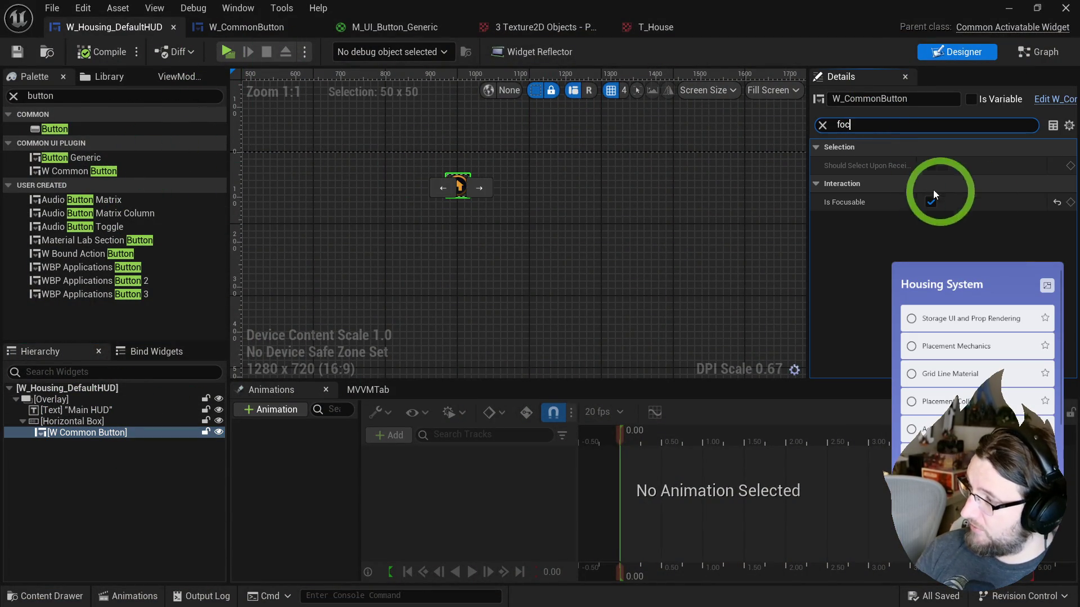
left_click(1060, 205)
- Play-test the HUD, running the knight around the room with WASD, then end the session
left_click(228, 51)
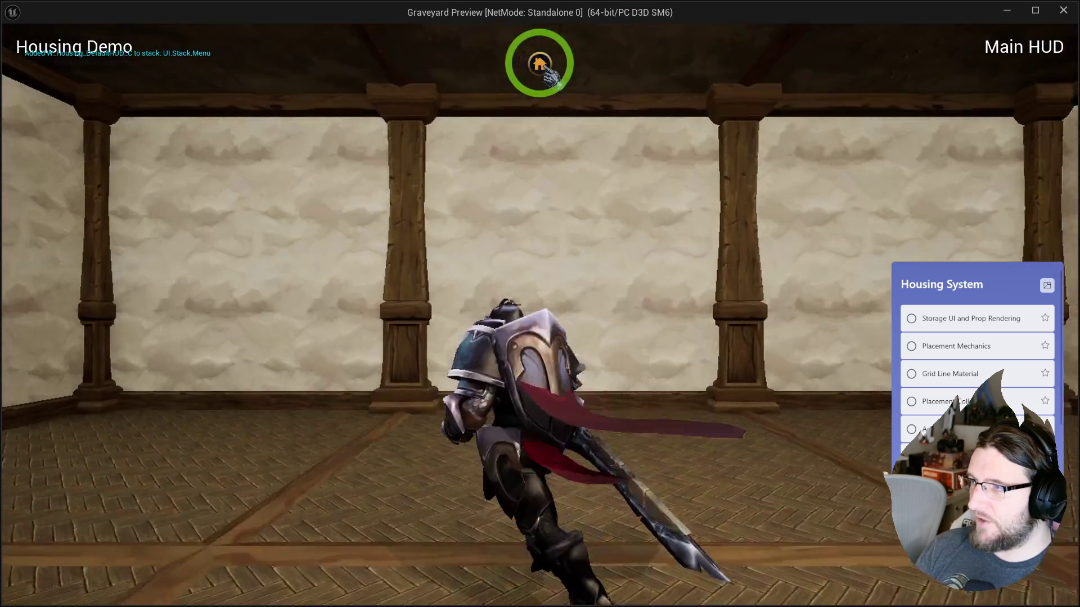
key("d")
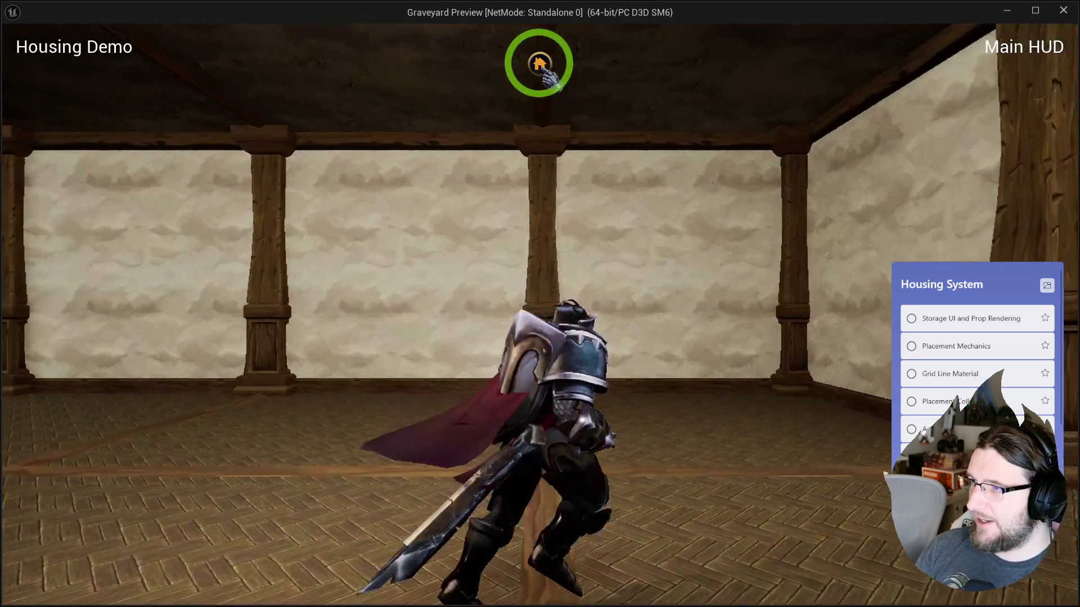
key("a")
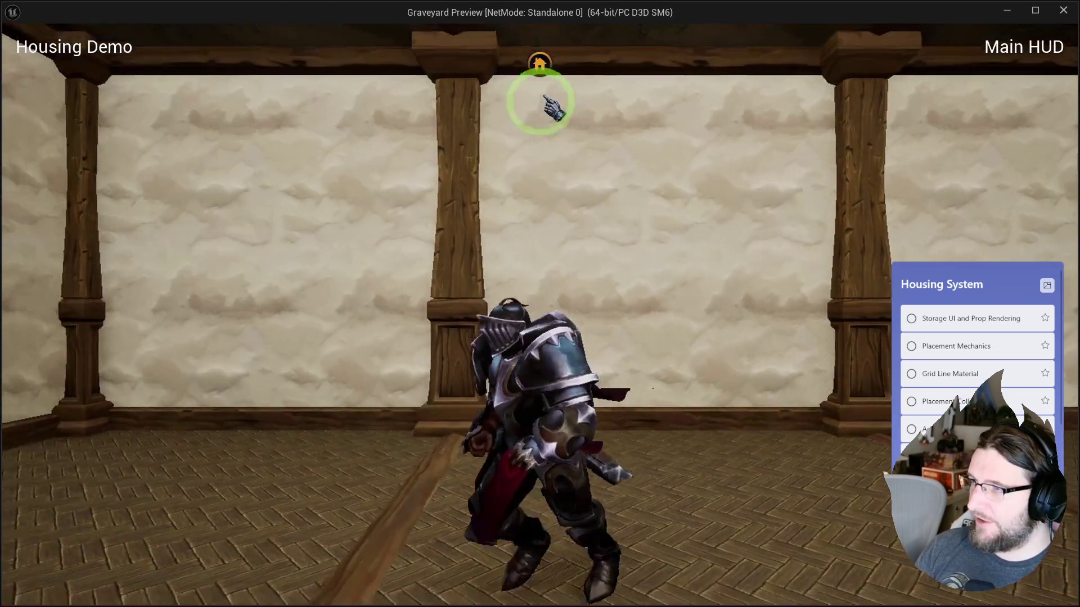
key("w")
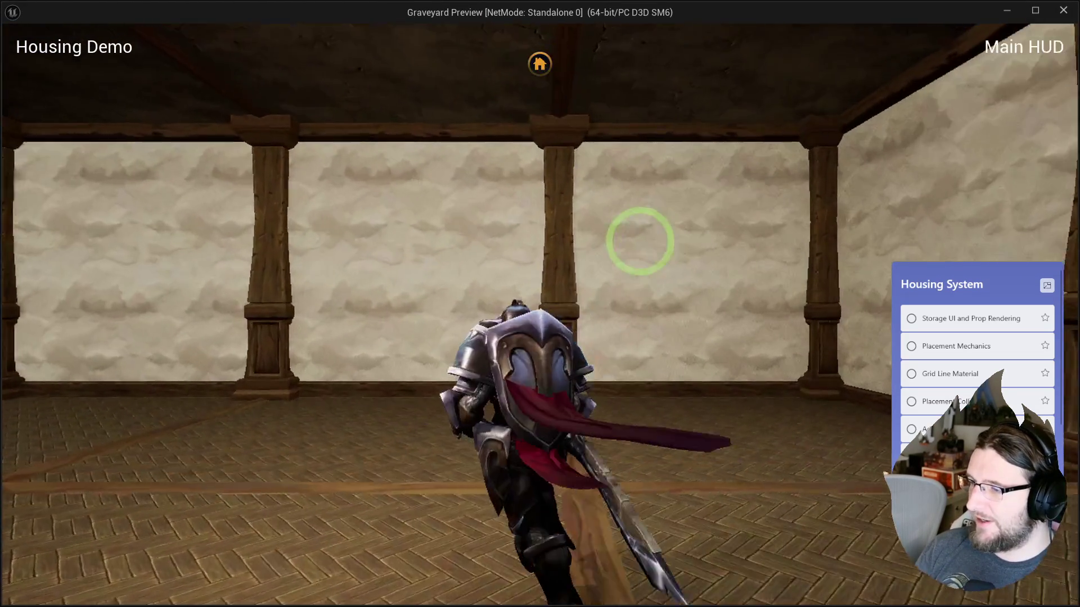
key("s")
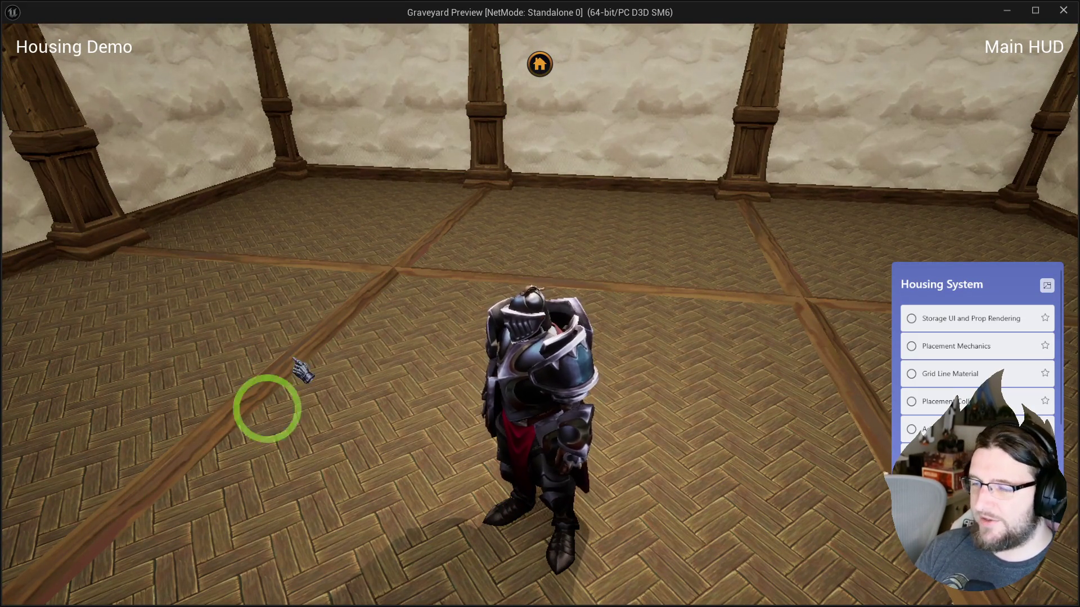
key("d")
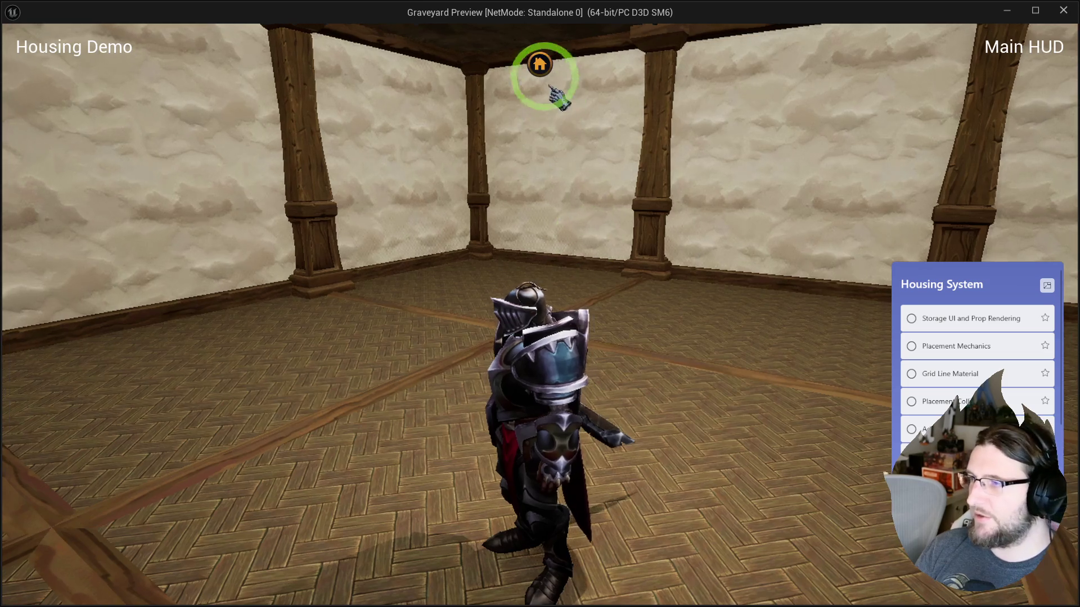
key("Escape")
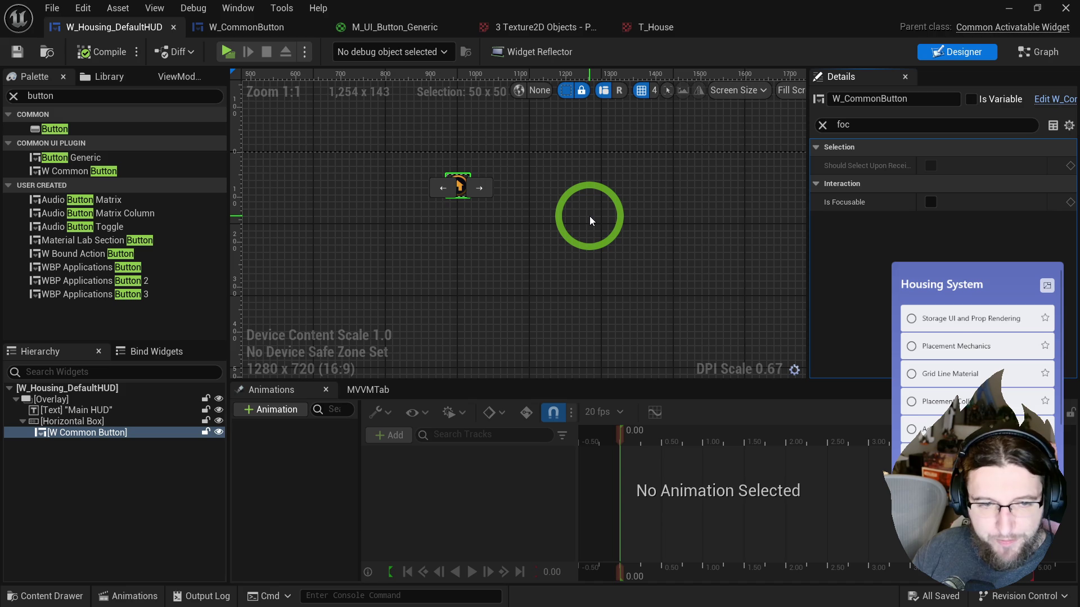
- Deselect the button, hide the canvas's dashed widget outlines, then select the root overlay
scroll(345, 160, "down", 2)
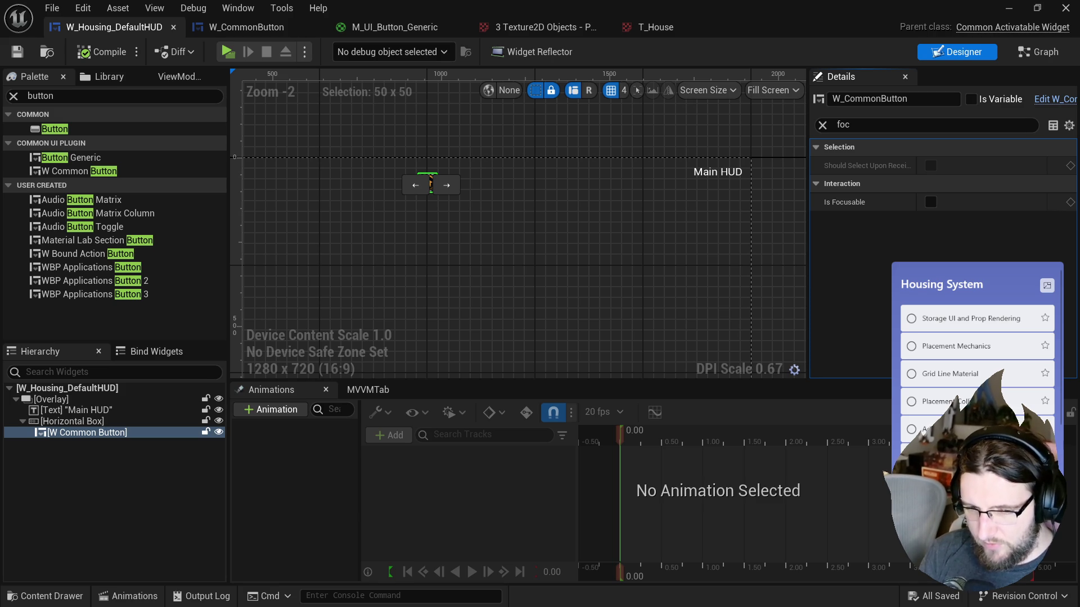
left_click(418, 131)
scroll(399, 181, "up", 3)
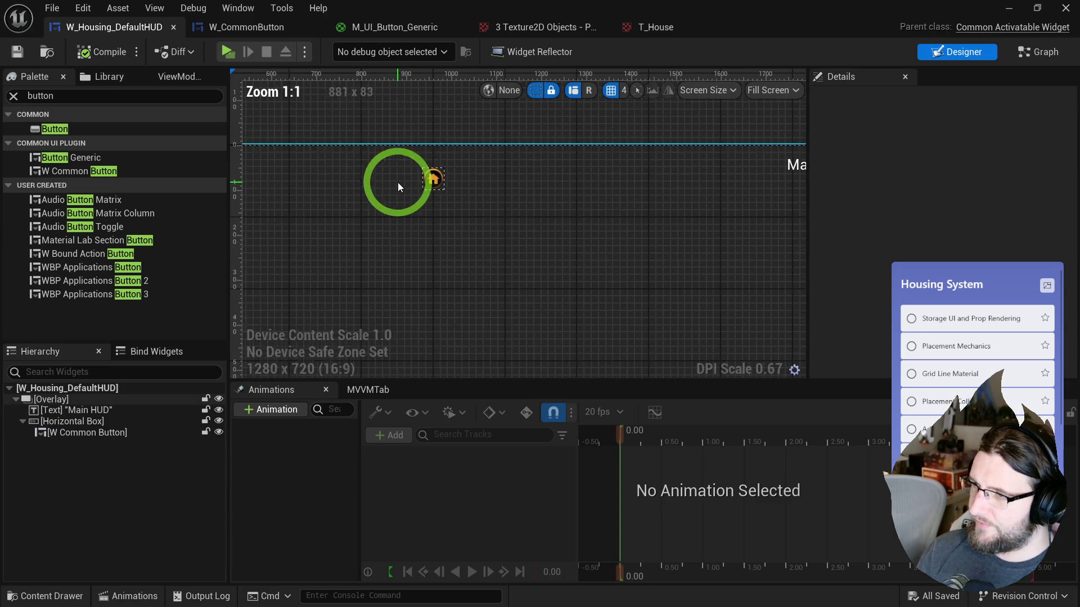
left_click(536, 90)
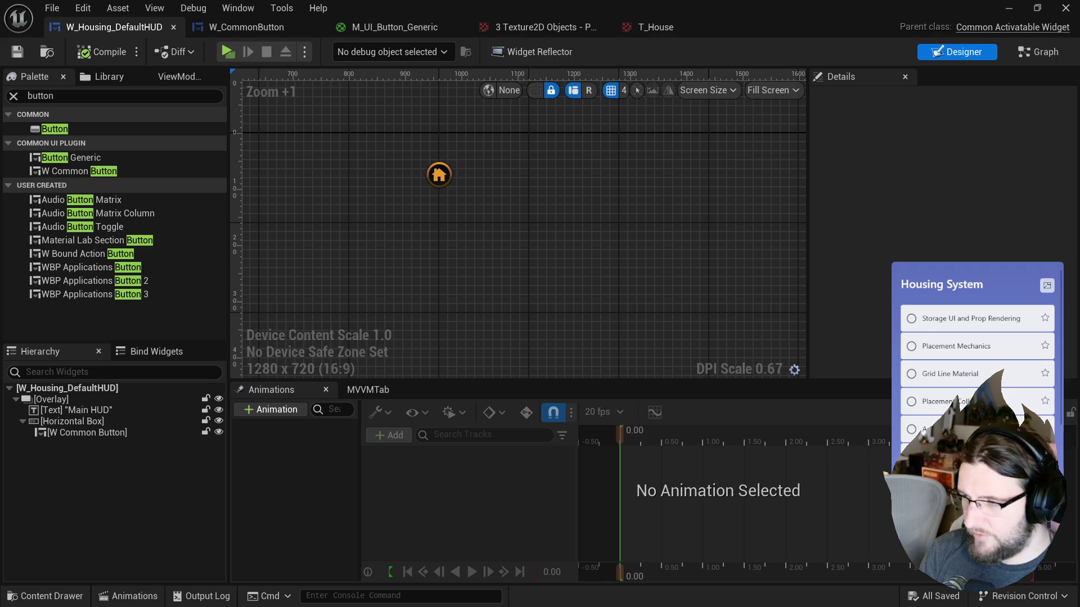
left_click(479, 157)
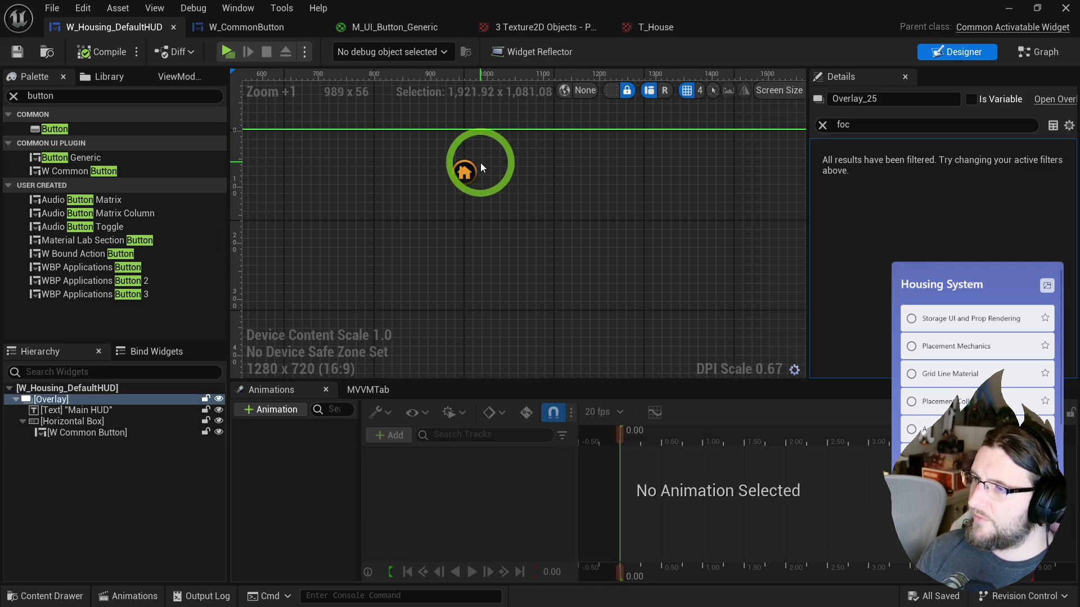
key("ctrl+space")
mouse_move(345, 368)
left_mouse_down()
mouse_move(410, 235)
mouse_move(467, 154)
mouse_move(492, 155)
left_mouse_up()
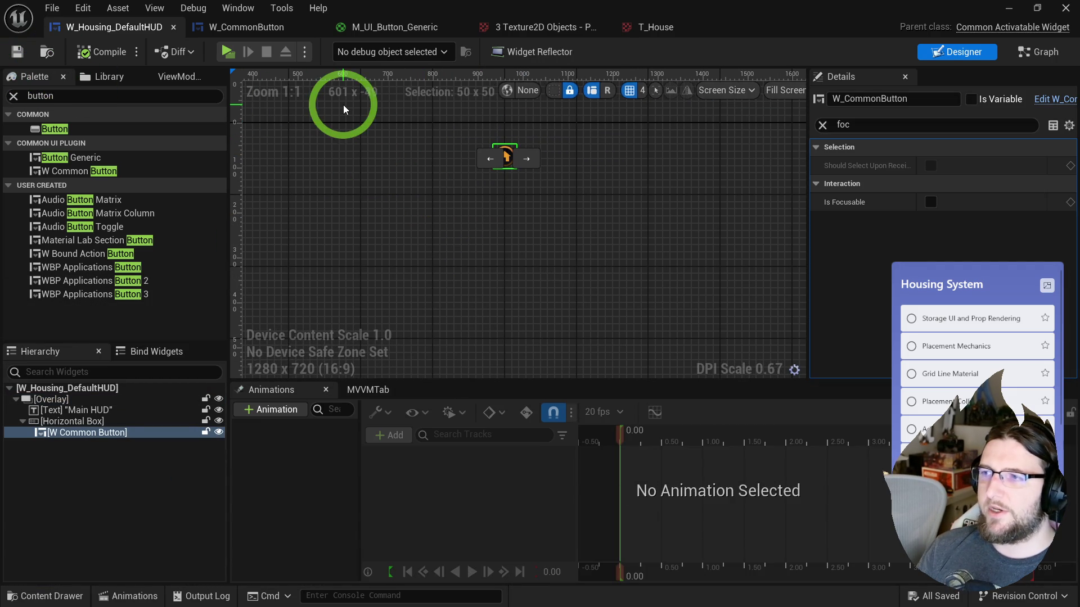
left_click_drag(342, 104, 370, 139)
left_click(371, 135)
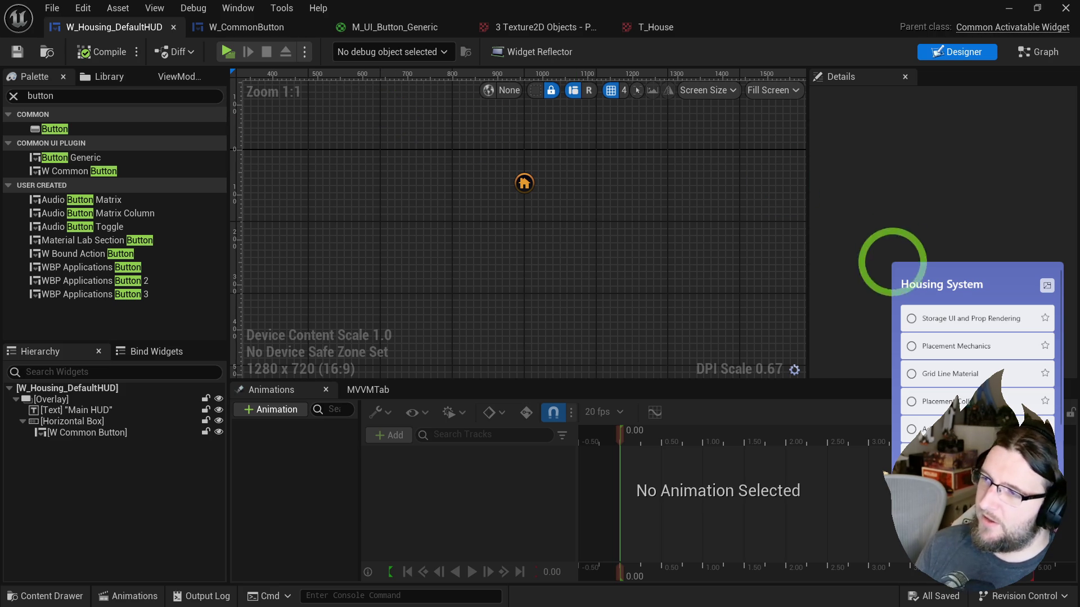
scroll(498, 124, "up", 2)
- Briefly play-test the HUD, then bring up the browser's housing UI reference screenshot
left_click(228, 53)
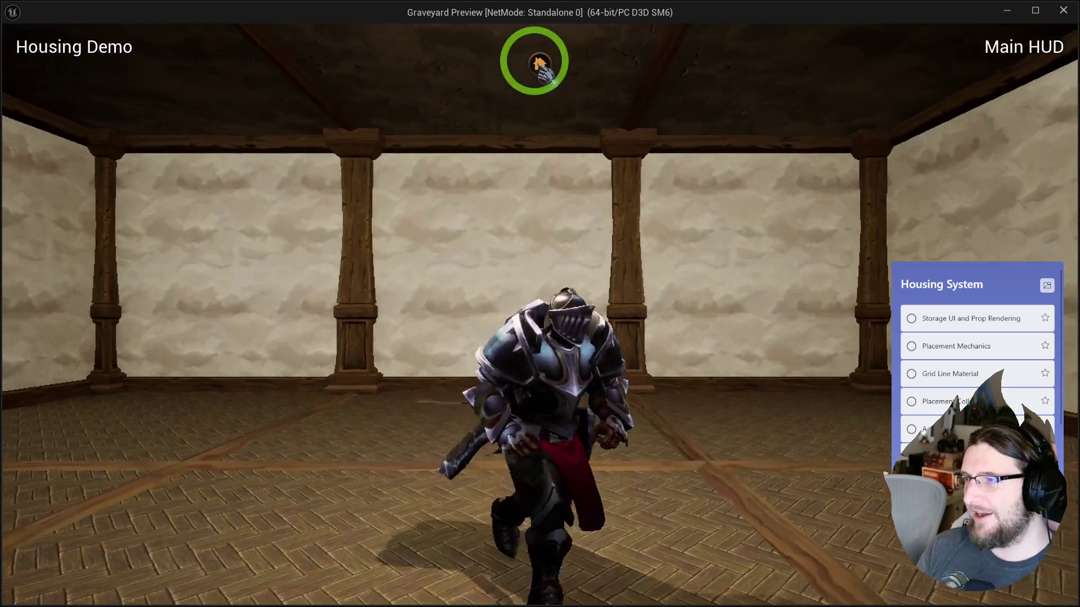
key("Escape")
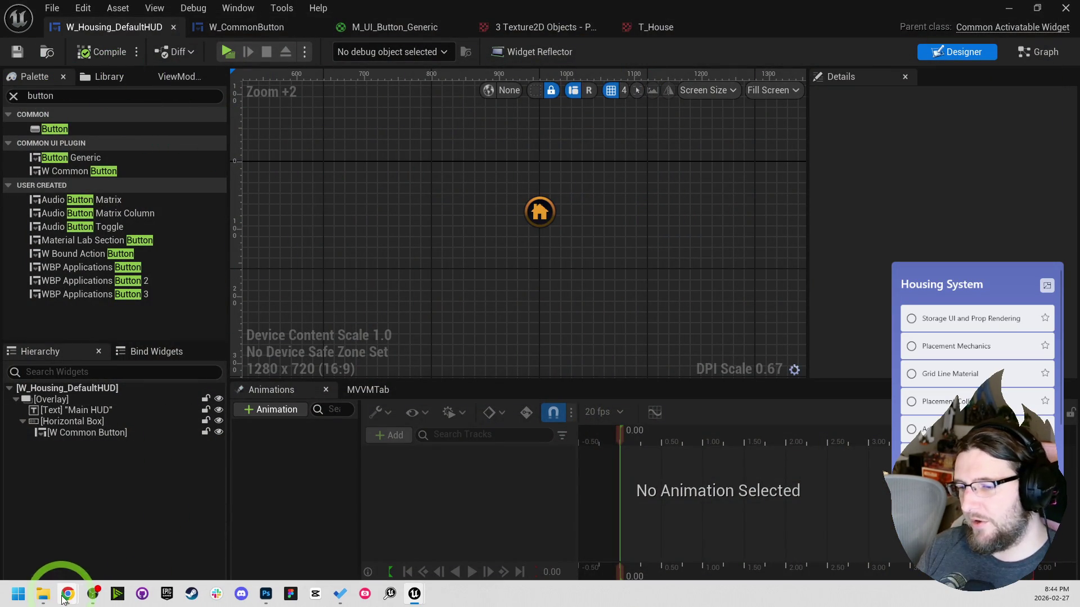
mouse_move(67, 593)
left_click(159, 532)
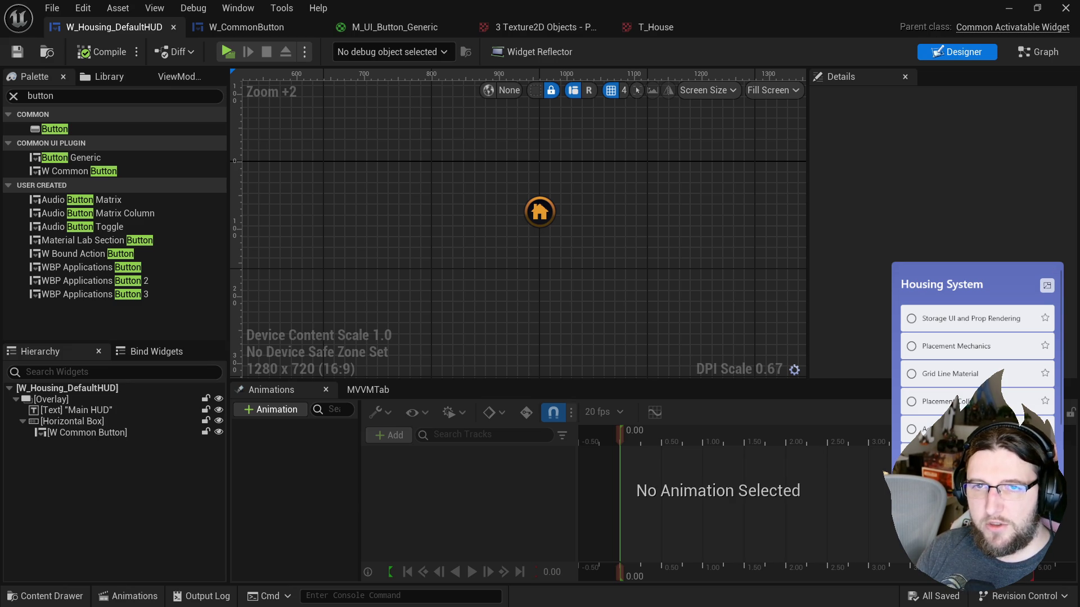
key("alt+Tab")
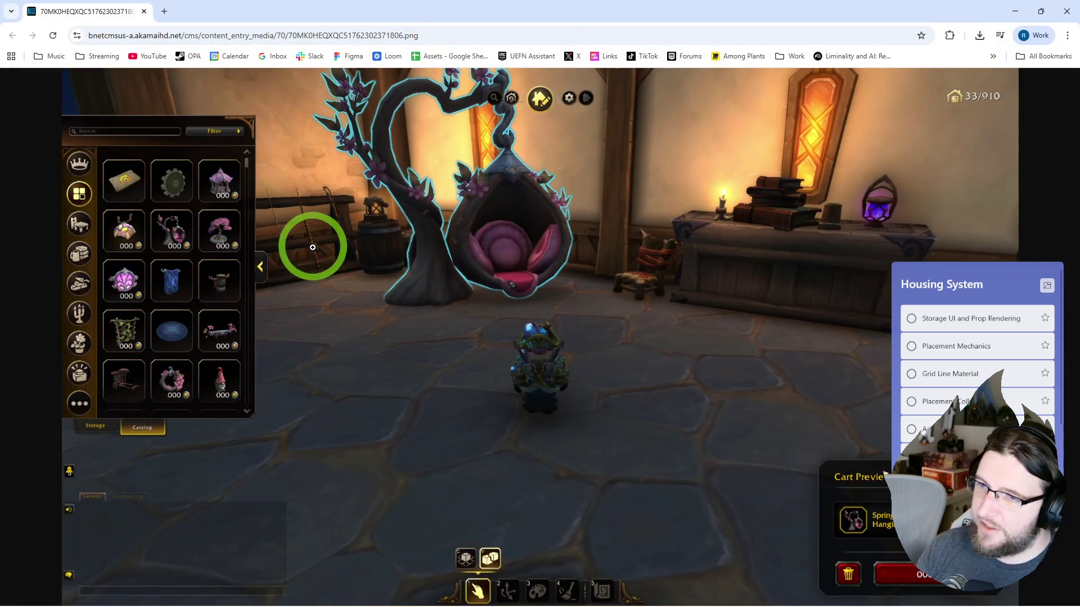
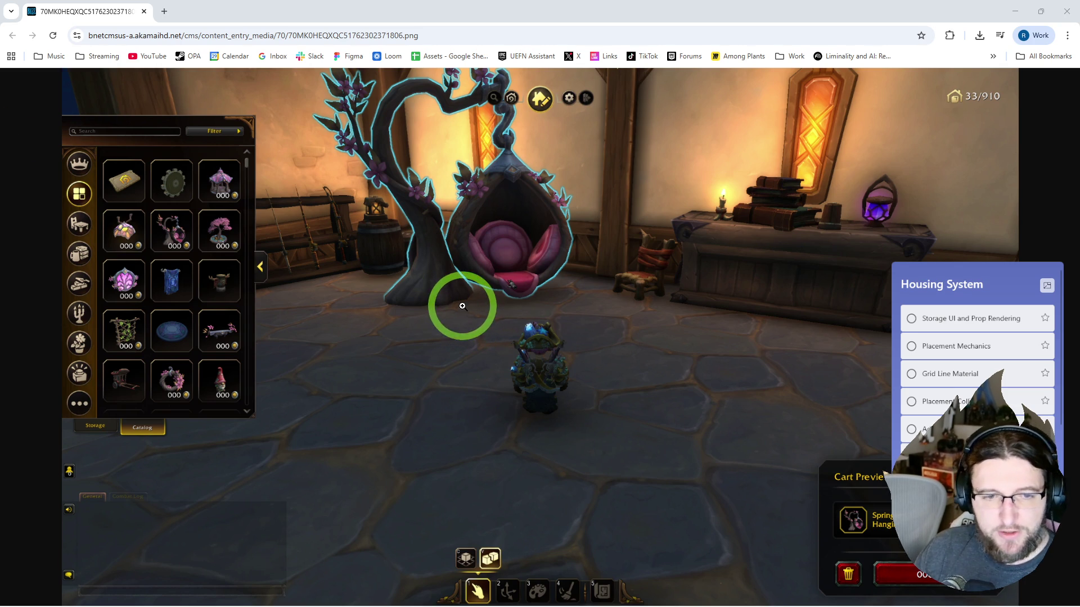
- Dismiss the context menu on the housing catalog reference screenshot and return to the Unreal editor
right_click(567, 71)
left_click(345, 326)
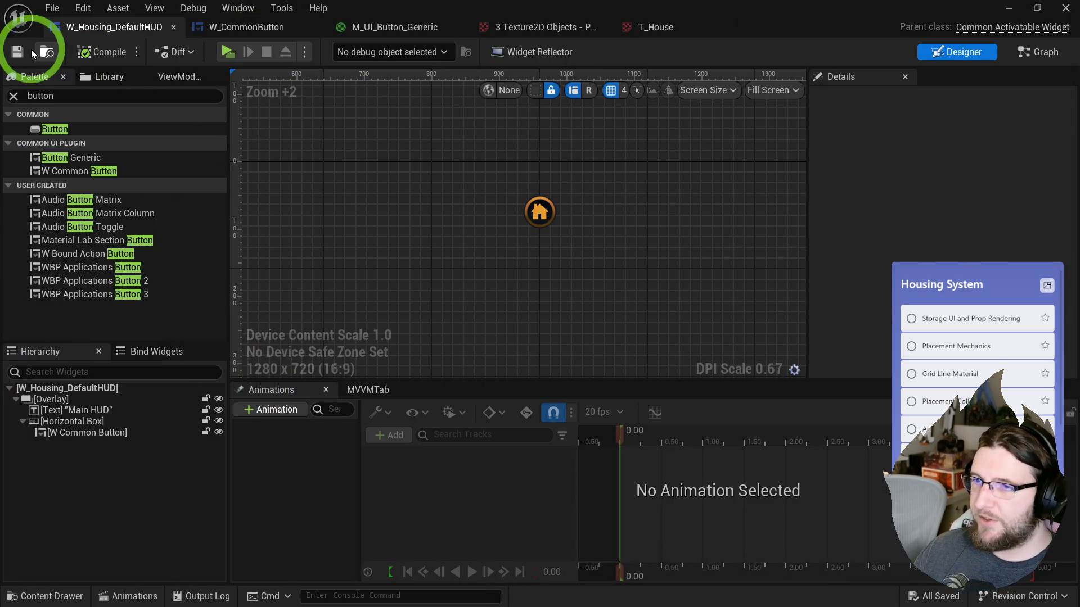
key("ctrl+space")
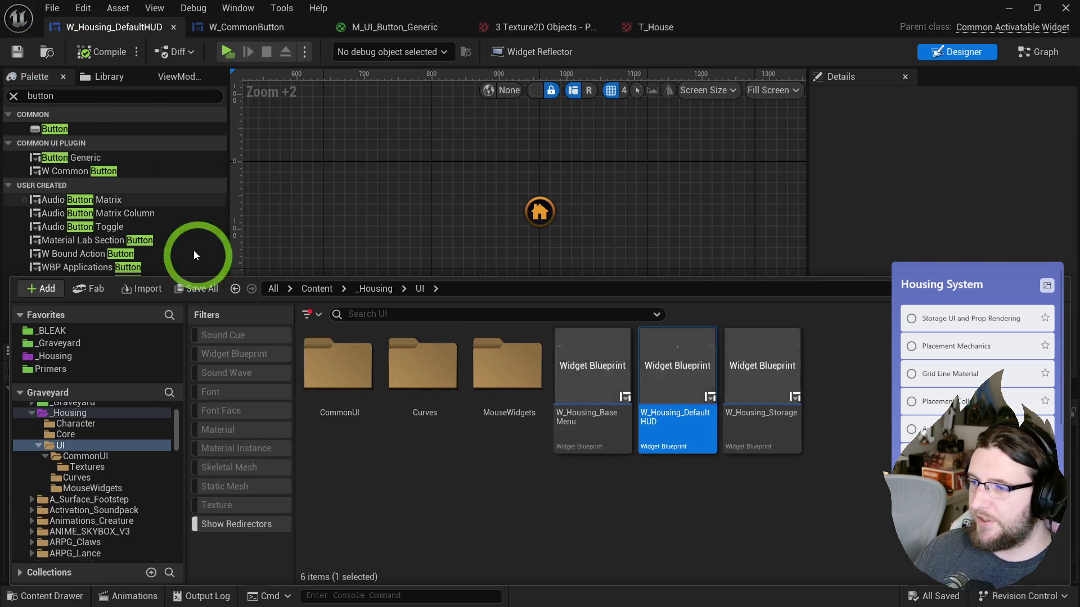
- Create a new folder named Materials inside CommonUI
double_click(301, 419)
right_click(369, 508)
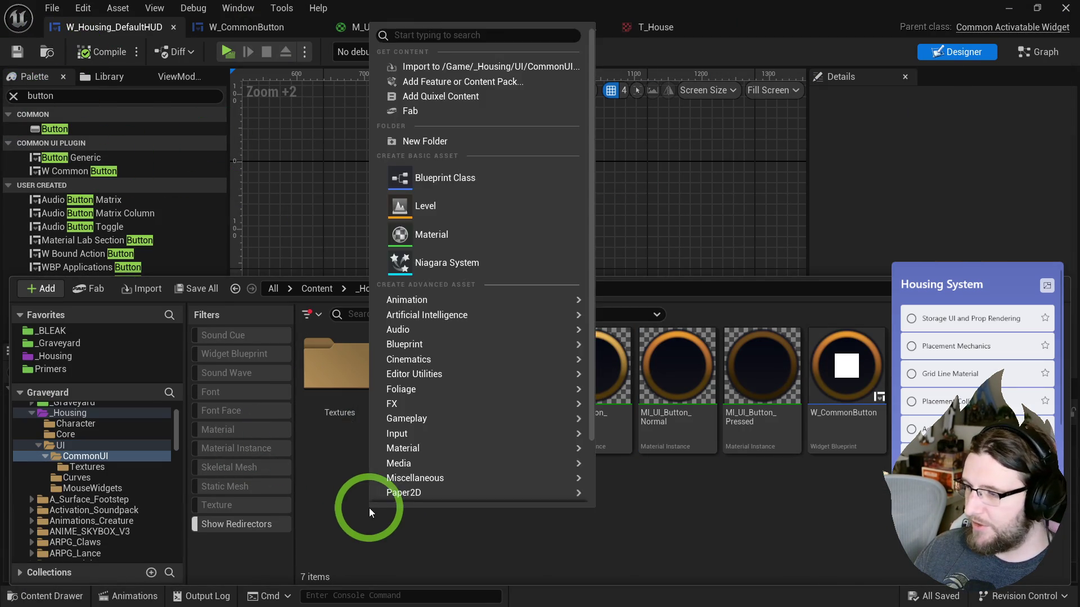
left_click(337, 492)
right_click(394, 492)
left_click(437, 246)
type("Materials")
key("Return")
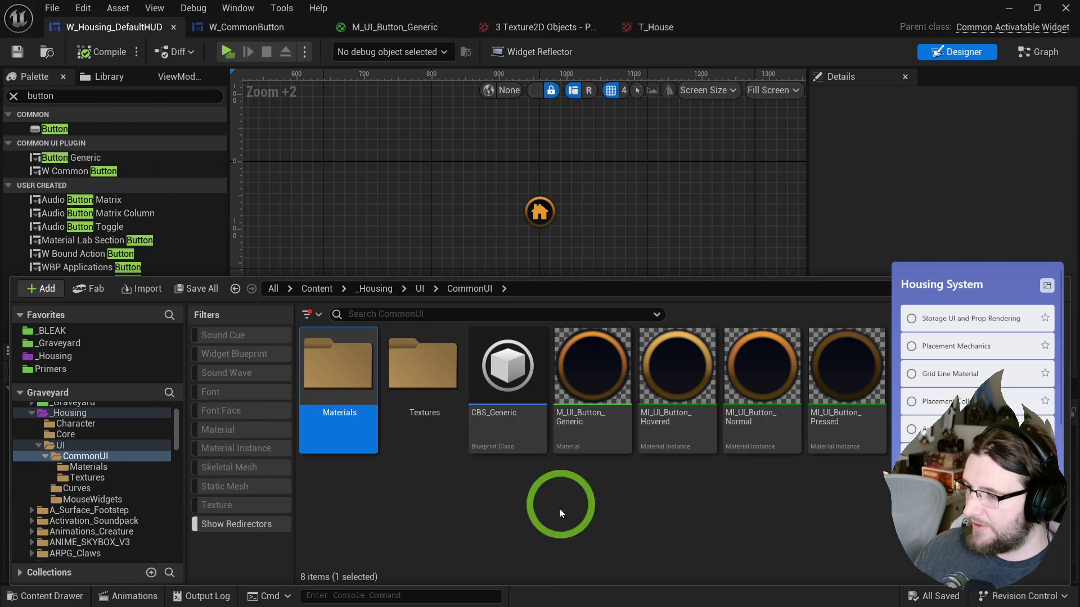
- Move the four button materials, including M_UI_Button_Generic, into the Materials folder
left_click(754, 484)
left_click(591, 427)
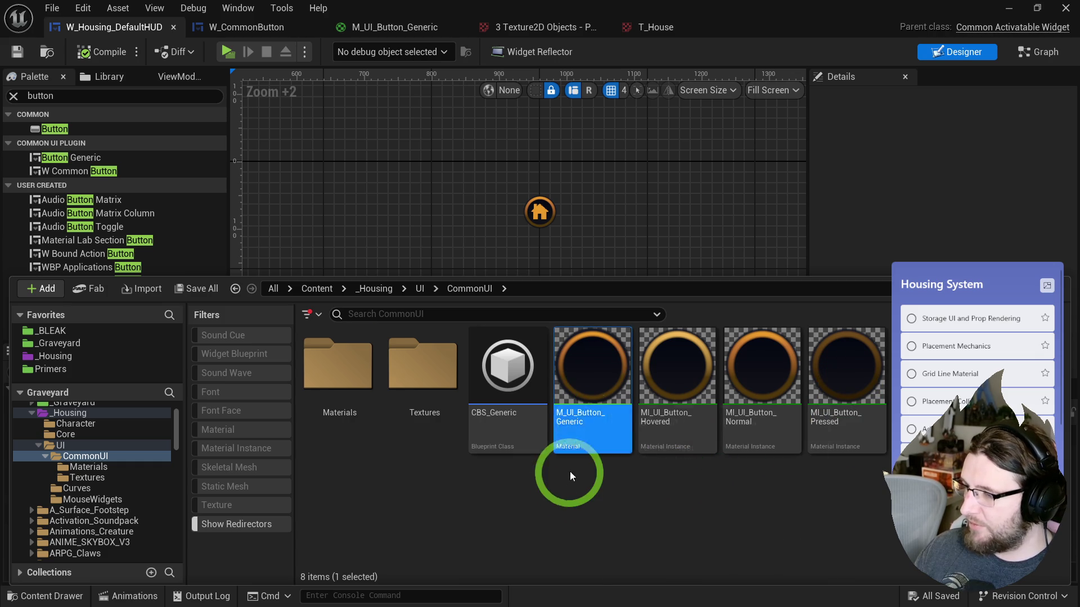
left_click(844, 365, "shift")
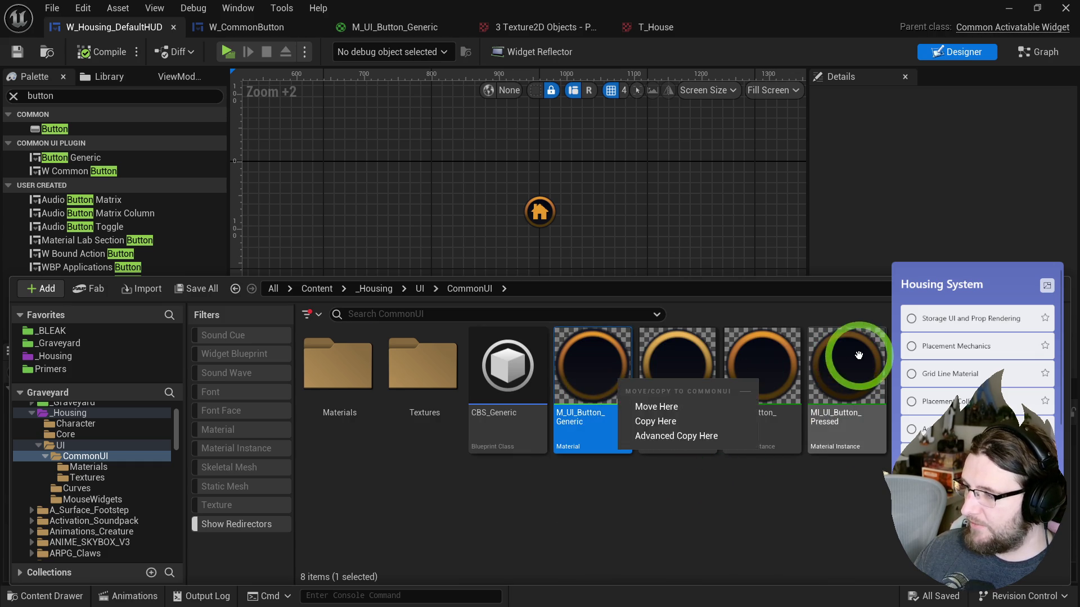
left_click_drag(502, 371, 340, 393)
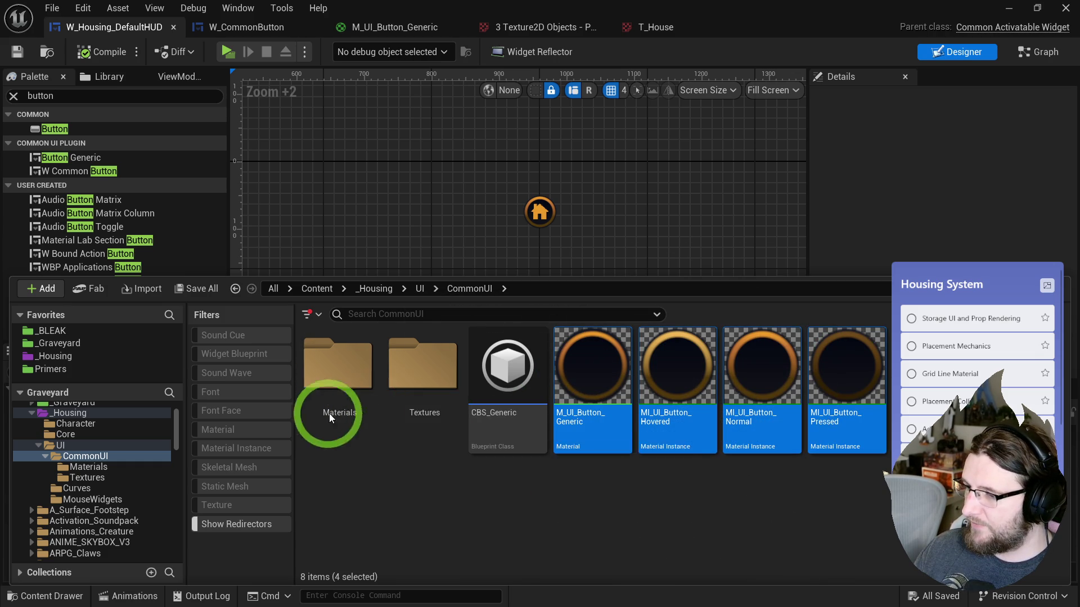
left_click(353, 402)
double_click(337, 380)
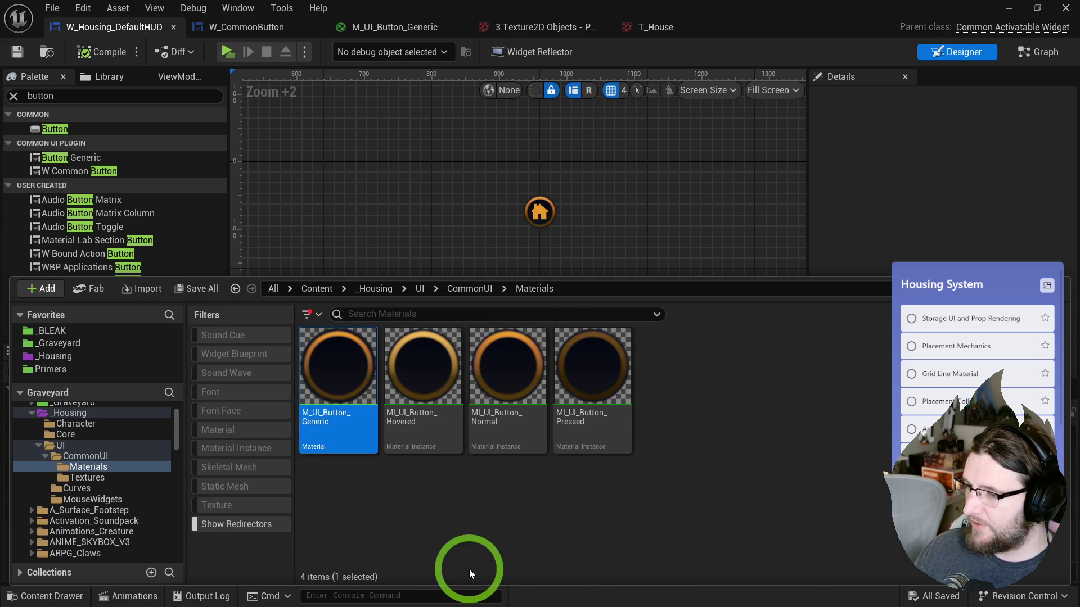
- Duplicate M_UI_Button_Generic and name the copy M_UI_Frame_Generic
key("ctrl+d")
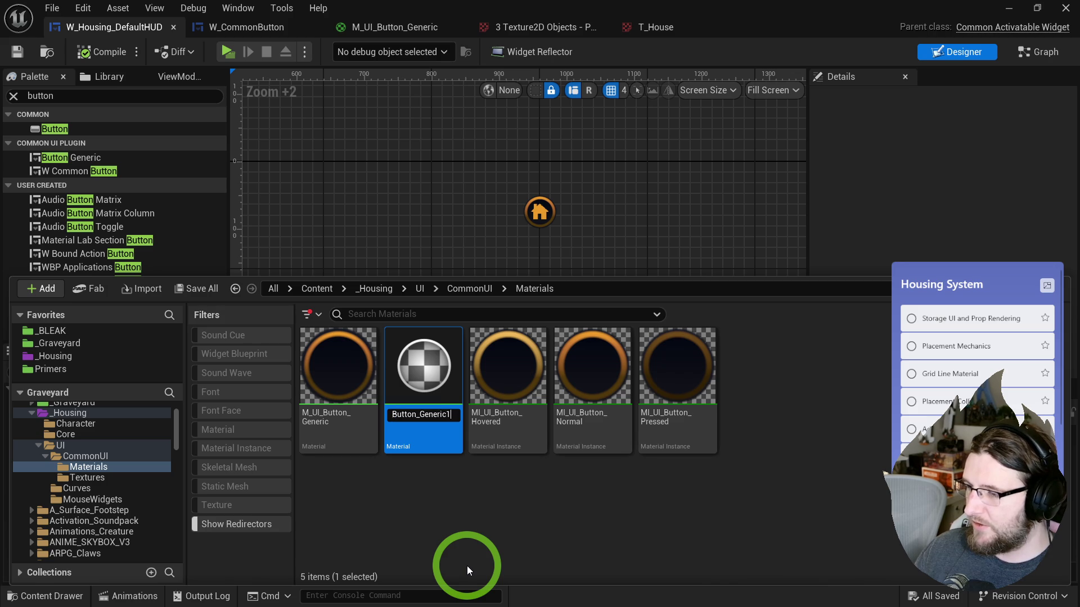
key("BackSpace")
key("Left")
key("Left")
key("Left")
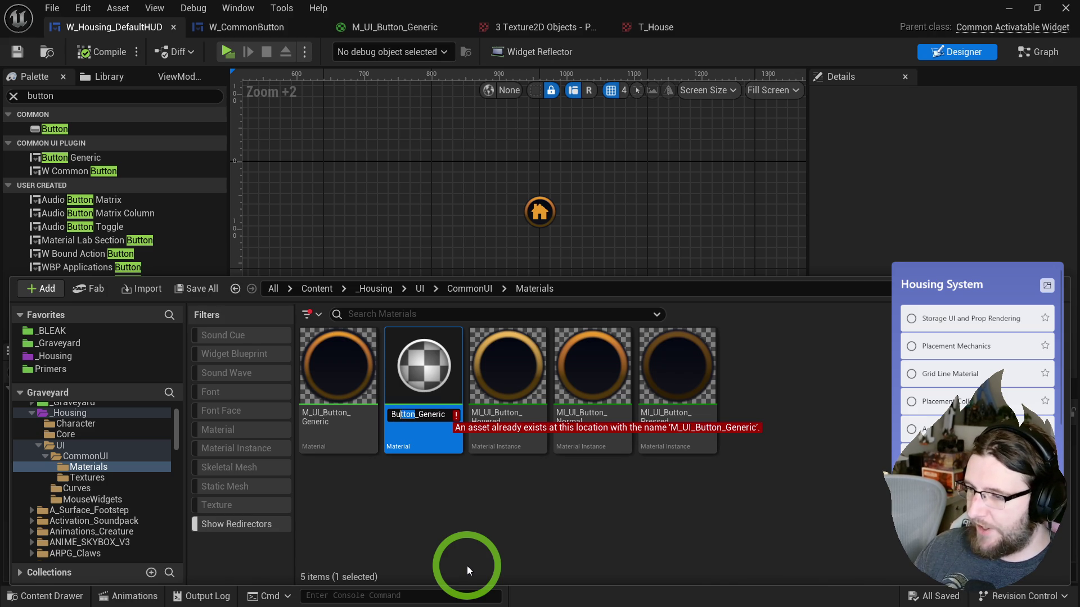
key("BackSpace")
key("BackSpace")
key("BackSpace")
type("Frame")
key("Return")
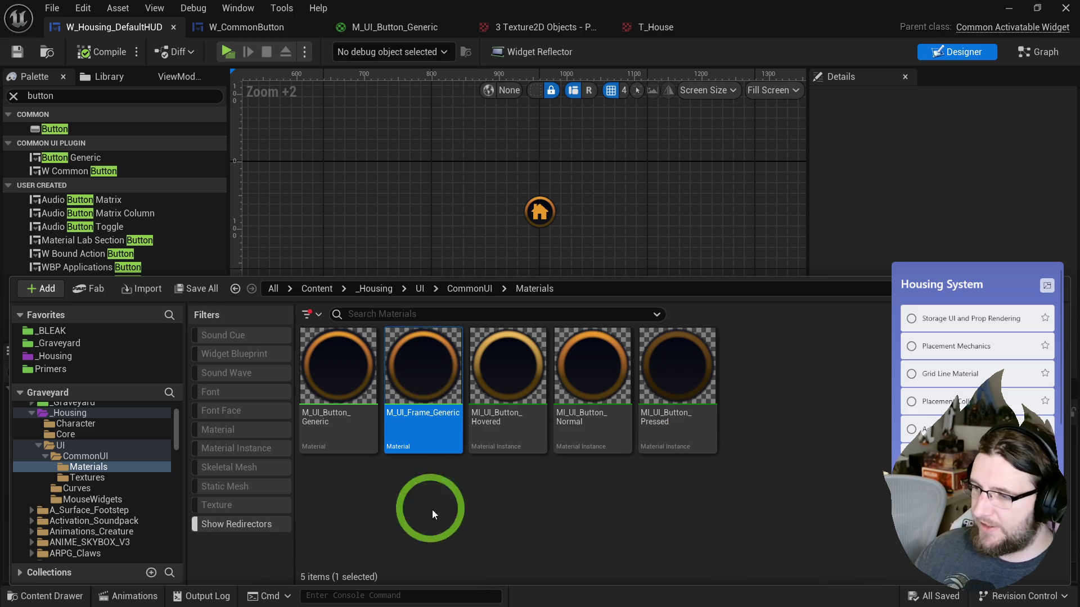
- Open M_UI_Frame_Generic in the material editor and bring its SDF and Masks groups into view
double_click(424, 388)
scroll(424, 394, "down", 3)
mouse_move(879, 265)
left_mouse_down()
mouse_move(1072, 229)
mouse_move(632, 109)
left_mouse_up()
scroll(635, 188, "up", 2)
scroll(634, 187, "up", 2)
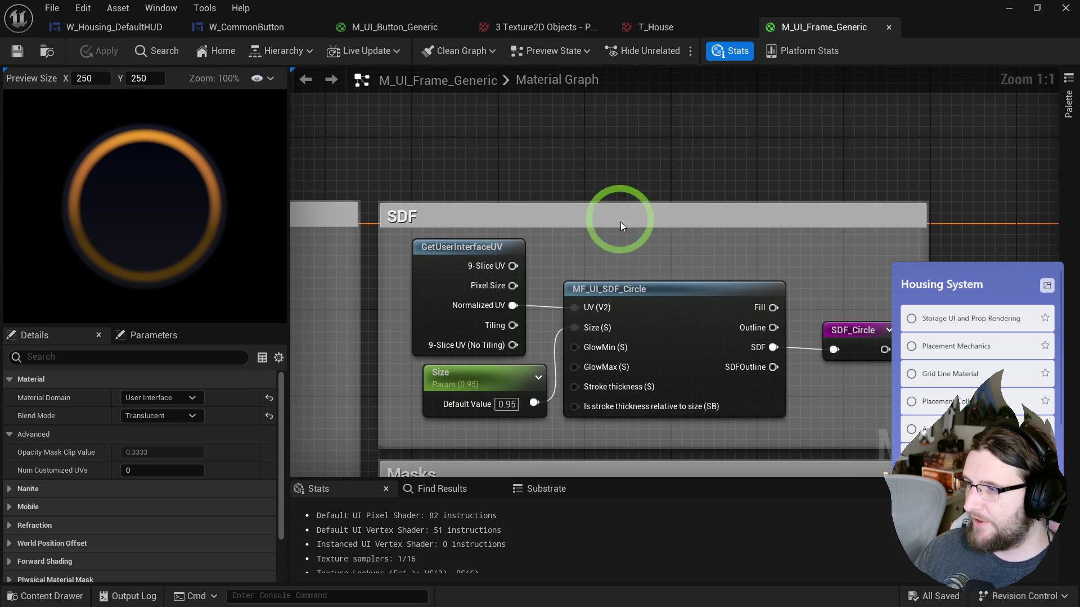
- Add an MF_UI_SDF_Box node, wiring Normalized UV into its UVs and its SDF output into SDF_Circle
right_click(599, 144)
type("sdf box")
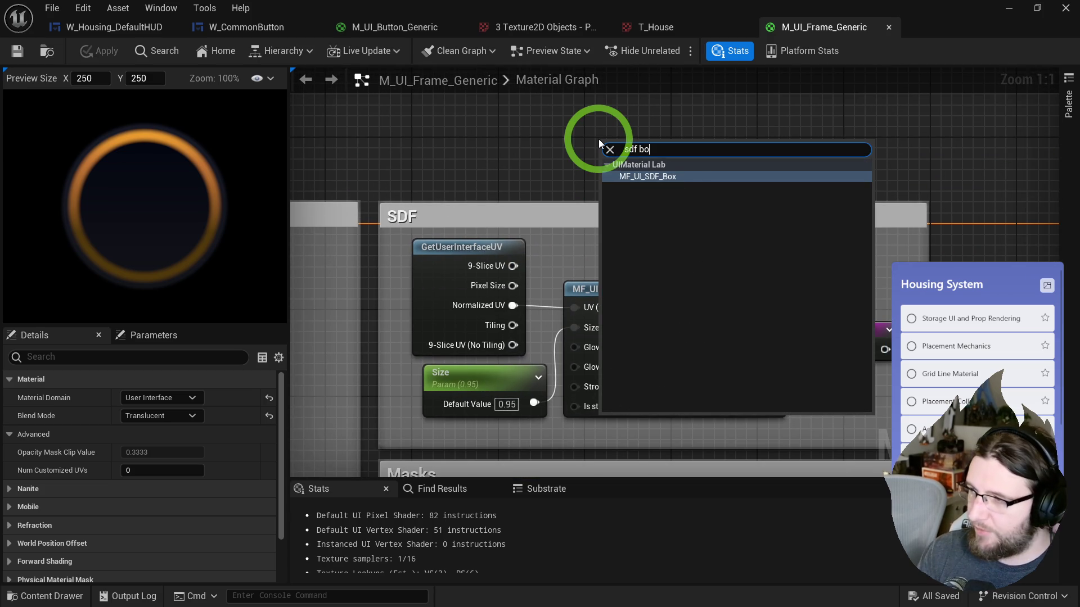
key("Return")
left_click_drag(631, 137, 566, 210)
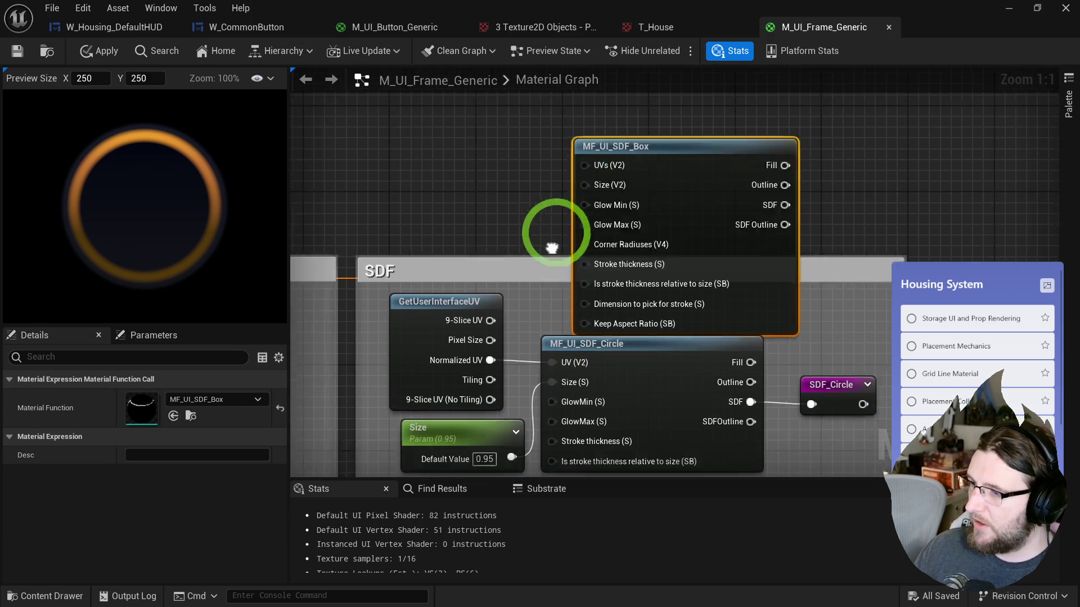
mouse_move(478, 383)
left_mouse_down()
mouse_move(550, 264)
mouse_move(578, 180)
mouse_move(551, 286)
mouse_move(478, 365)
mouse_move(524, 260)
mouse_move(563, 113)
left_mouse_up()
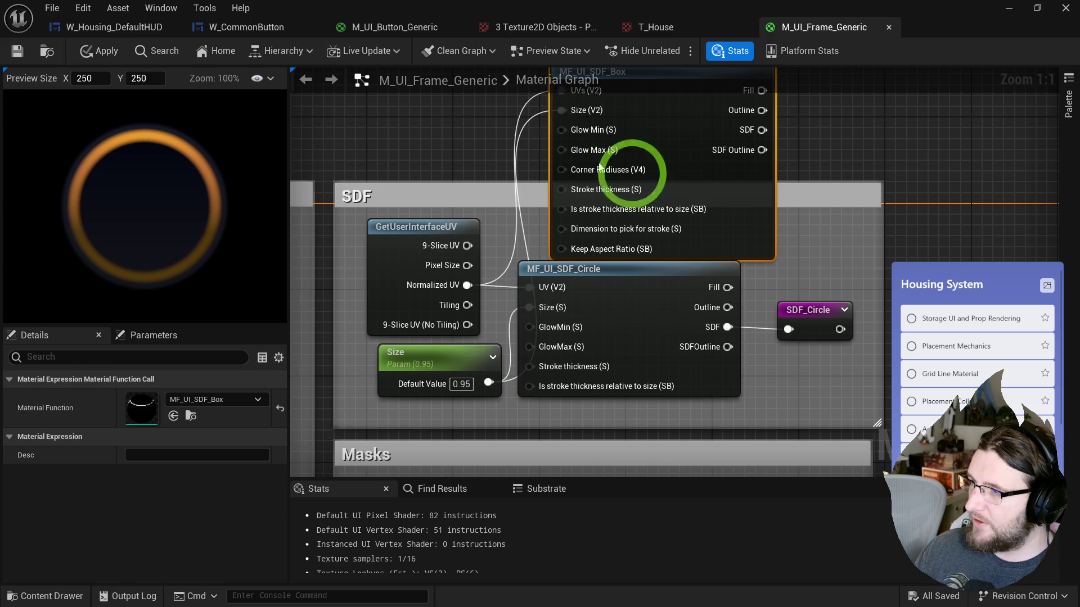
left_click_drag(702, 169, 727, 369)
left_click(628, 316)
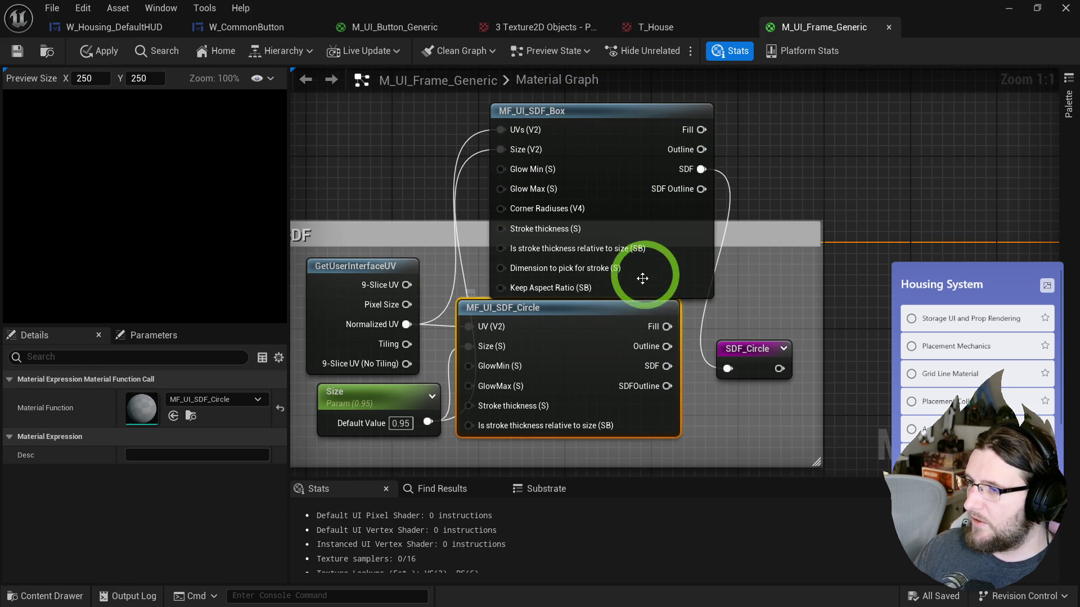
left_click_drag(567, 285, 556, 274)
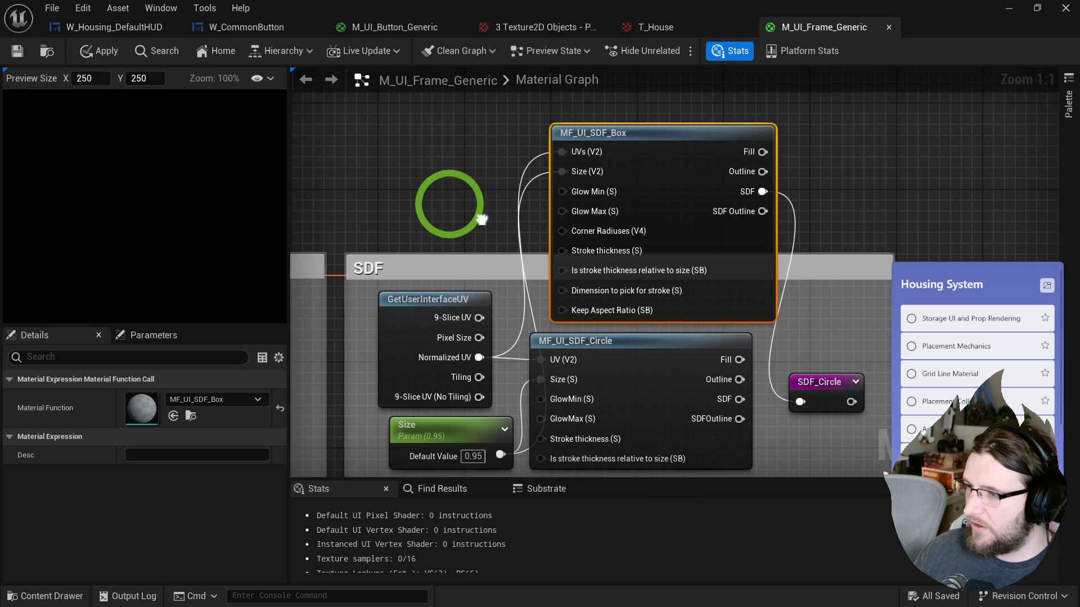
- Add a Constant4Vector node feeding the box's Corner Radiuses input
left_click(395, 110)
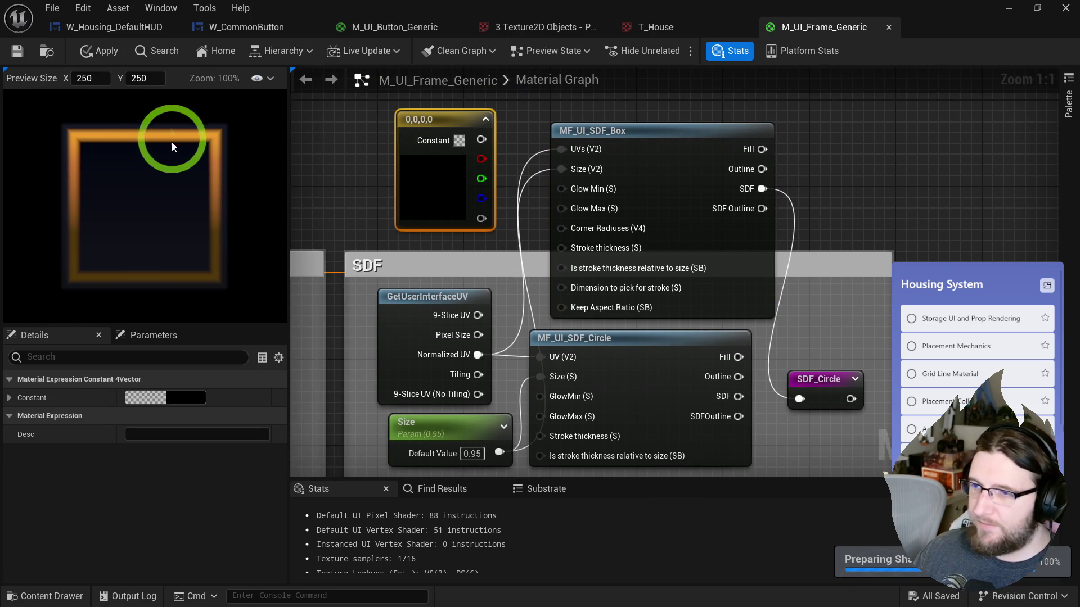
left_click_drag(482, 139, 562, 227)
right_click(450, 181)
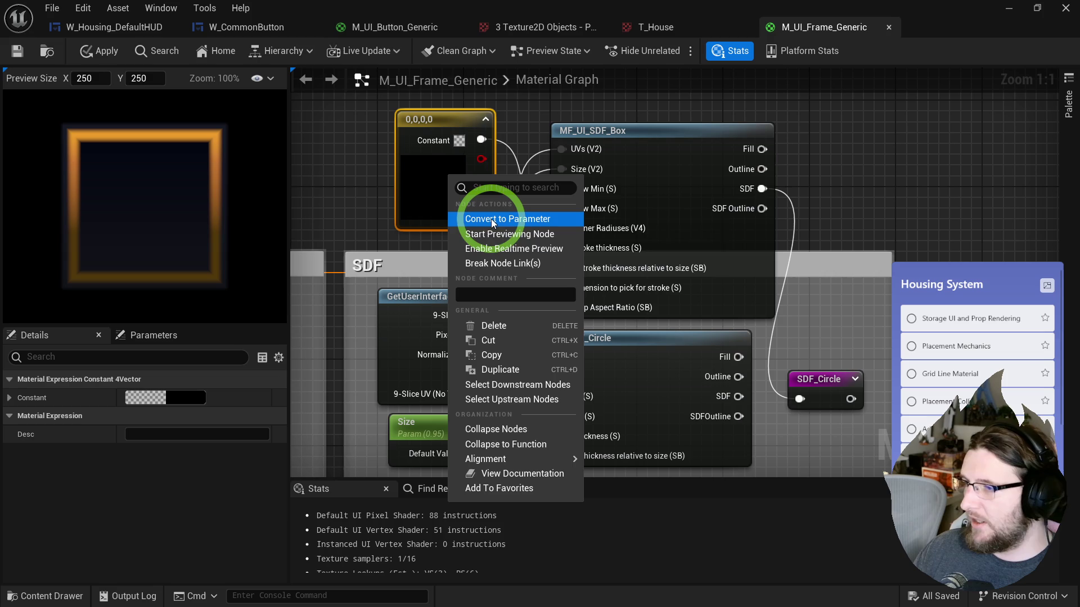
- Convert the constant into a vector parameter named Corners
left_click(426, 199)
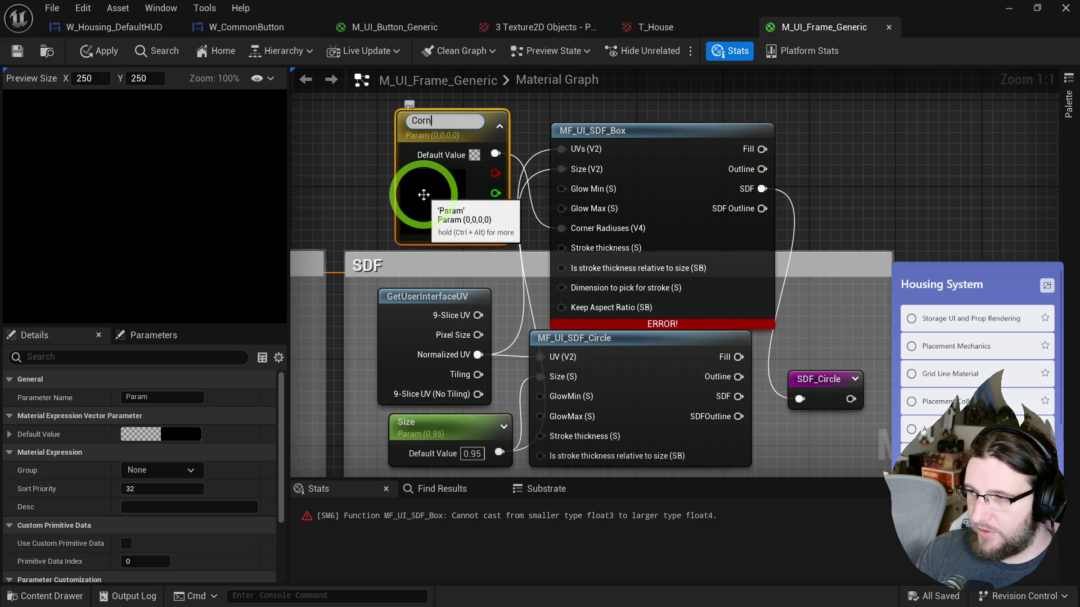
type("ners")
key("Return")
left_click_drag(423, 194, 415, 184)
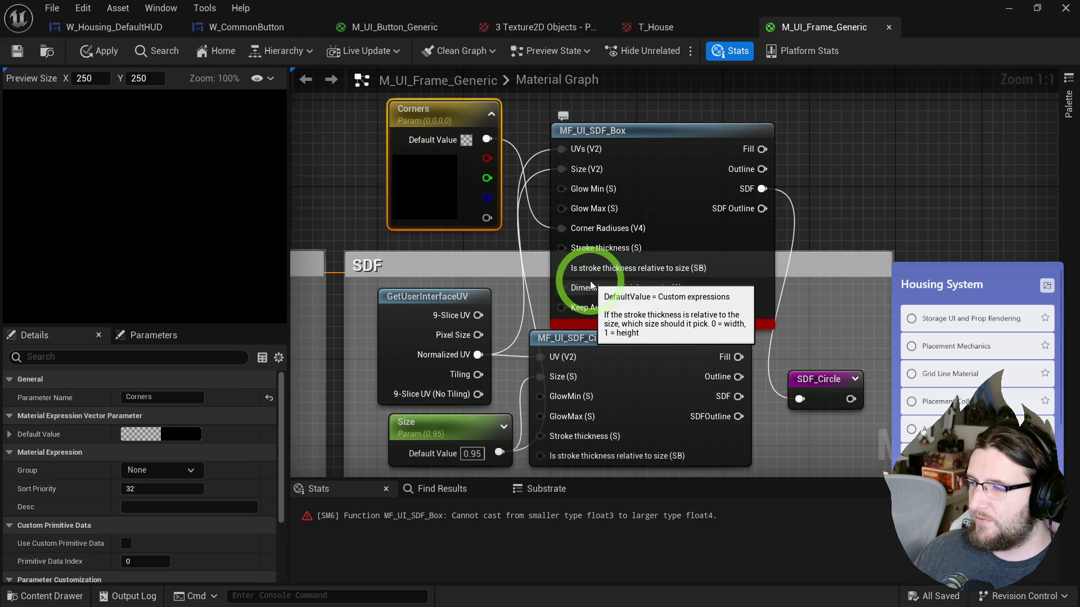
mouse_move(445, 194)
left_mouse_down()
mouse_move(350, 173)
mouse_move(465, 234)
left_mouse_up()
- Route Corners through an Append node, with its alpha into B, into Corner Radiuses
left_click_drag(489, 175, 506, 183)
type("append")
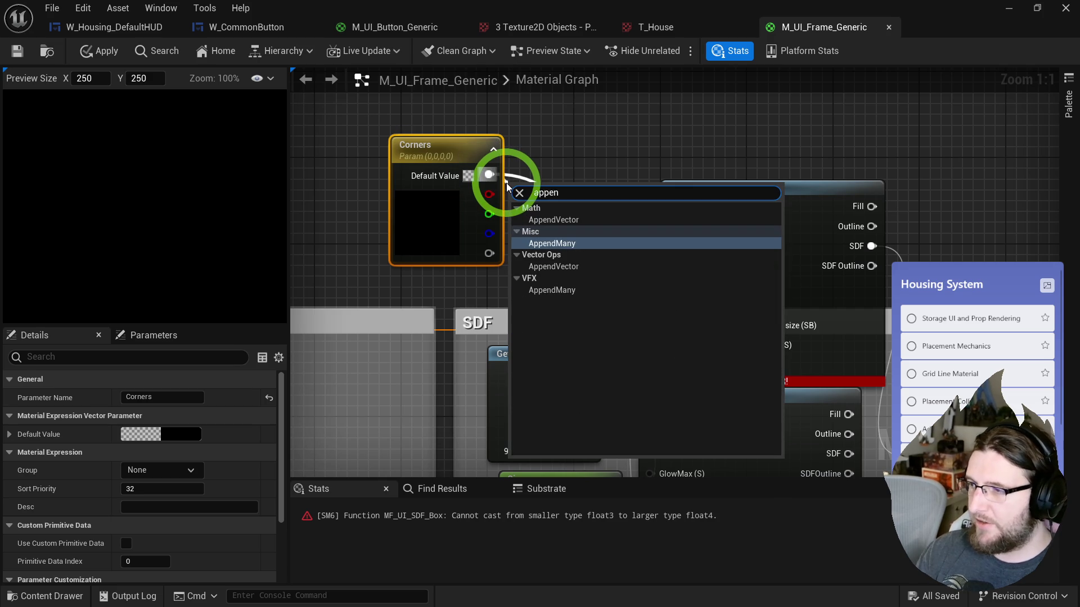
key("Return")
mouse_move(489, 253)
left_mouse_down()
mouse_move(488, 270)
mouse_move(524, 232)
mouse_move(675, 283)
left_mouse_up()
left_click_drag(552, 210, 517, 156)
- Set the Corners default R and B values to 0.5
left_click(397, 164)
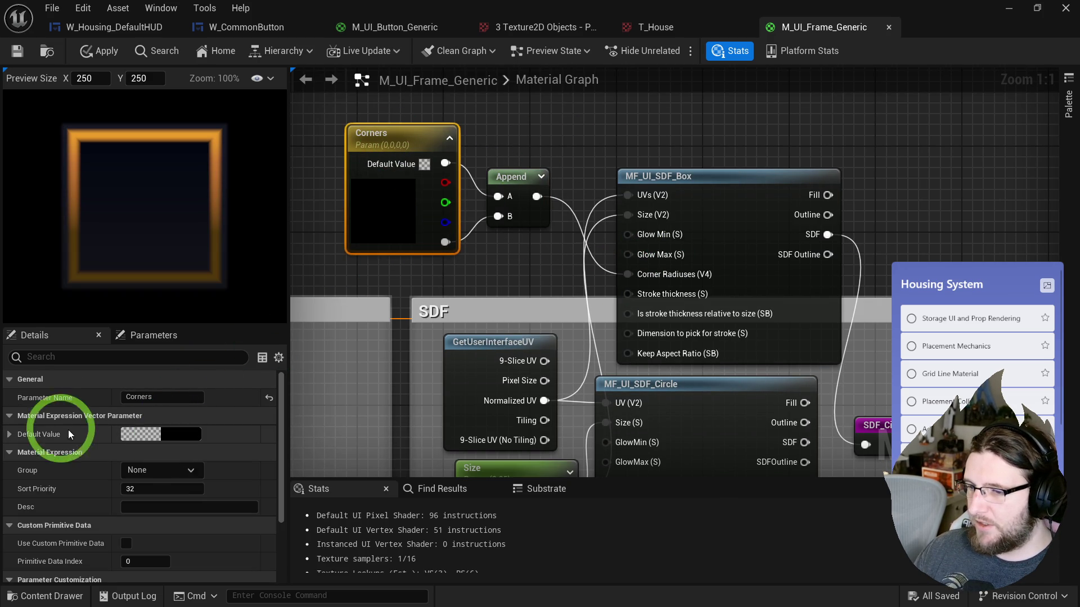
left_click(112, 440)
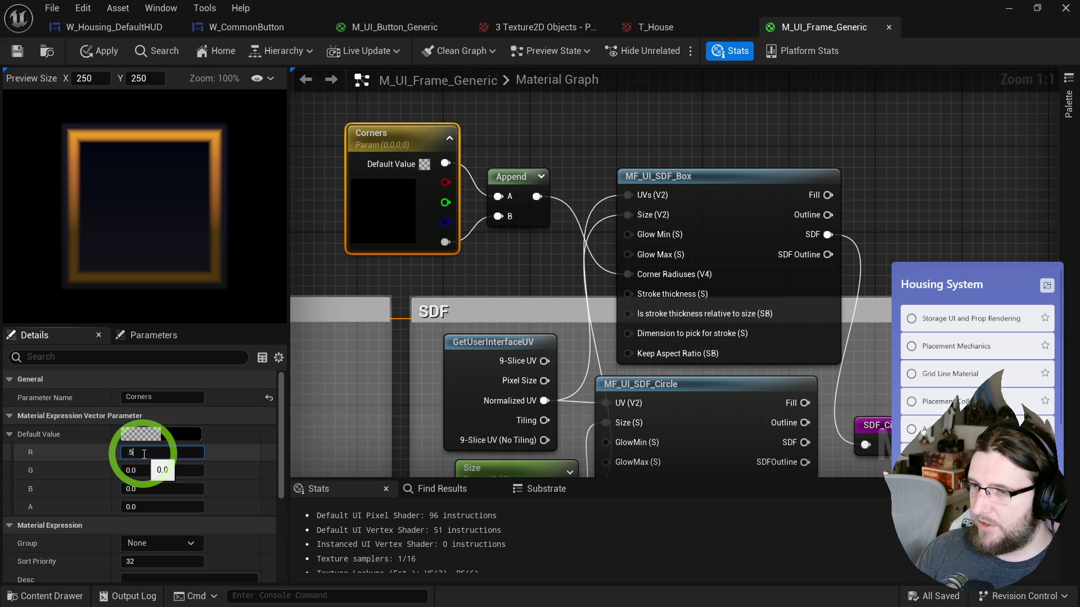
type("0.5")
key("Return")
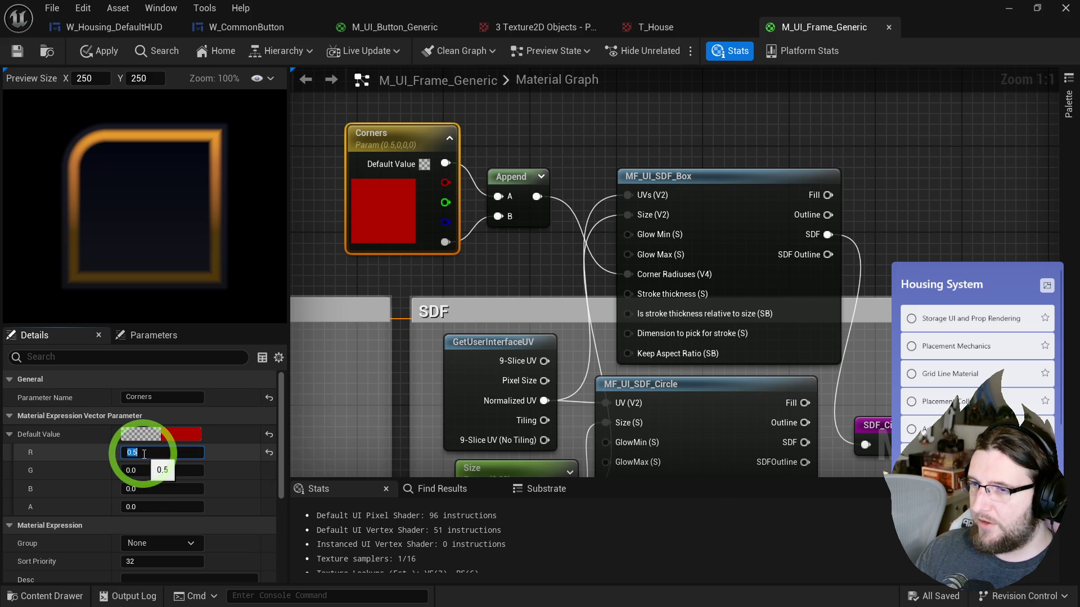
type("0.5")
key("Return")
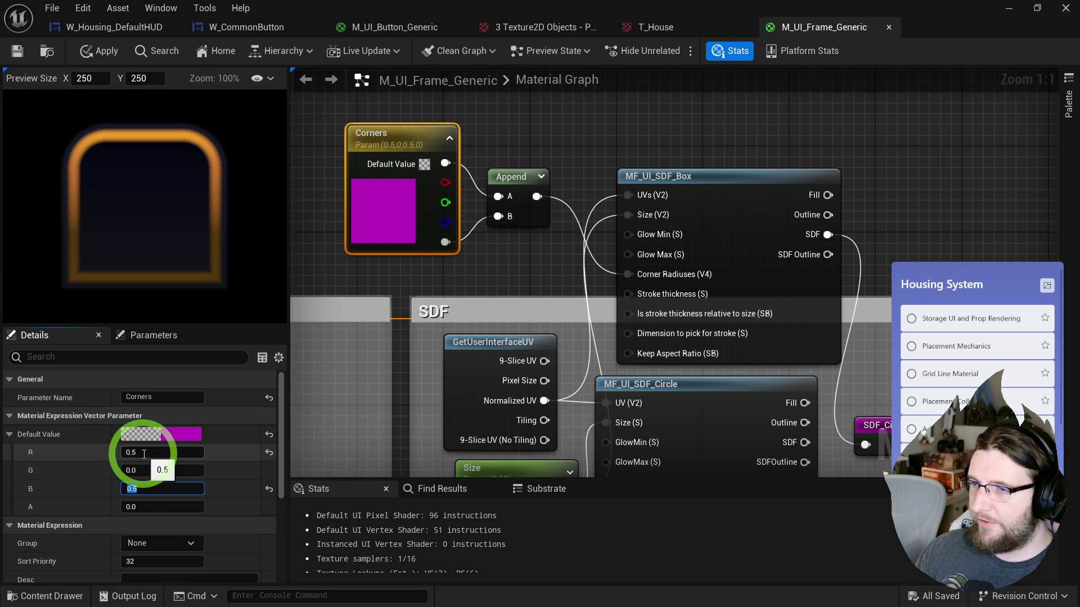
left_click(93, 141)
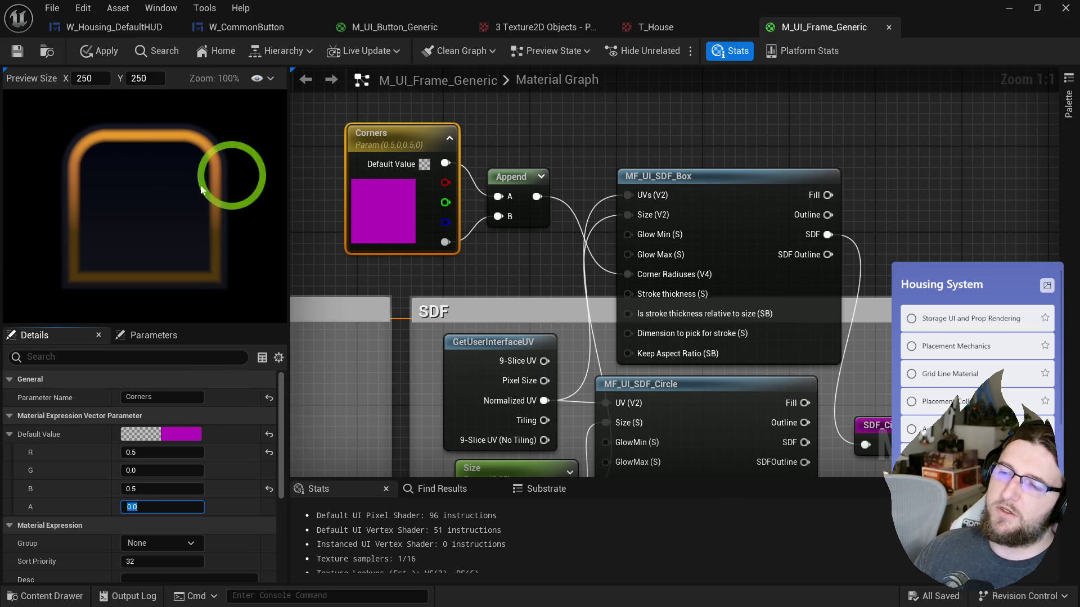
- Reset the Corners red and blue defaults to 0 and delete the MF_UI_SDF_Circle node
scroll(107, 214, "down", 5)
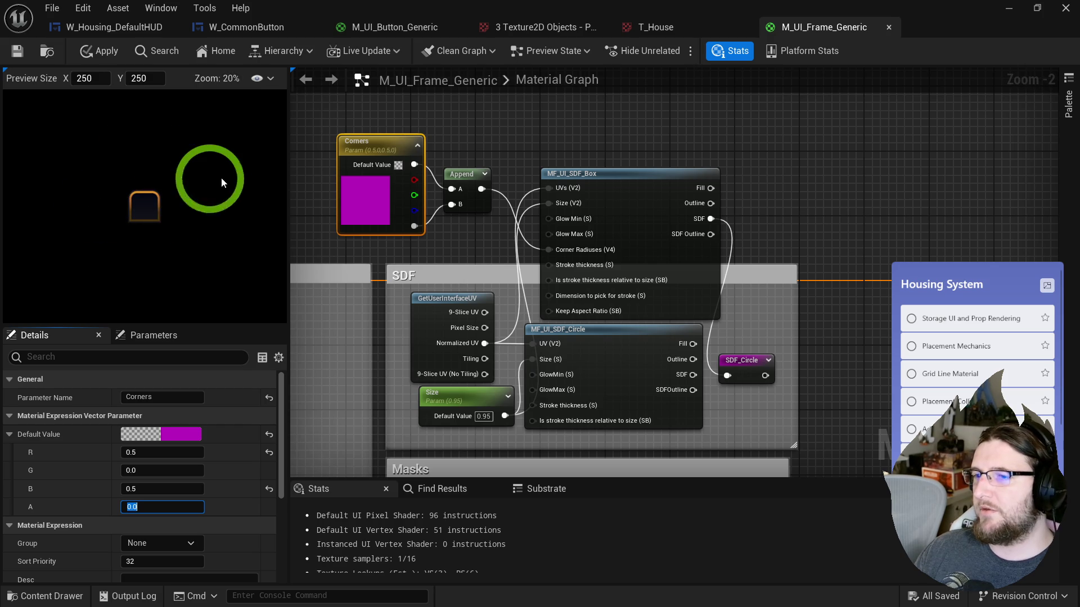
scroll(168, 201, "up", 3)
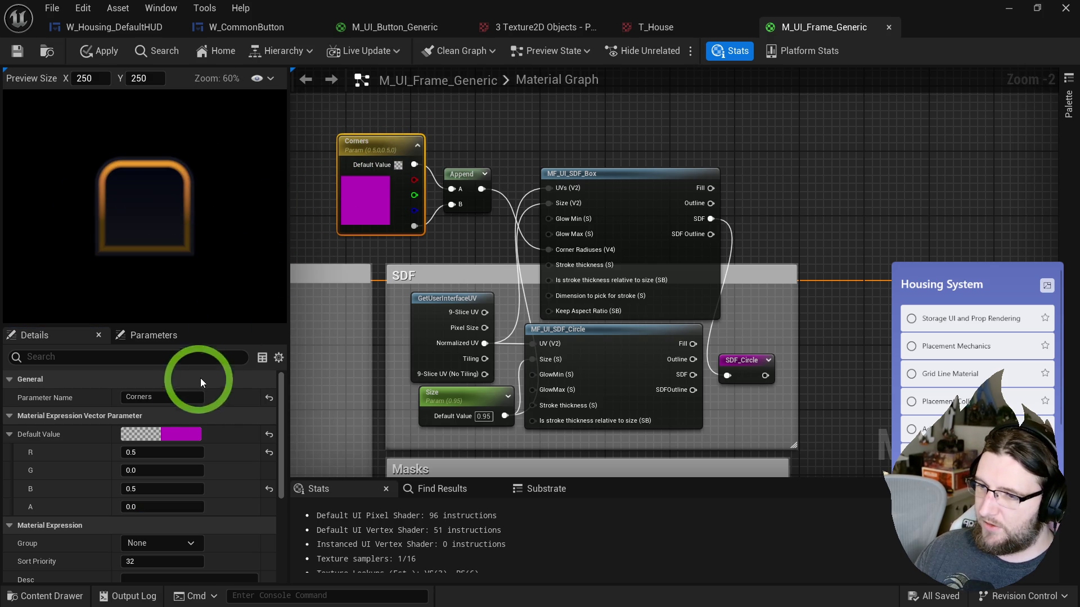
type("0")
key("Tab")
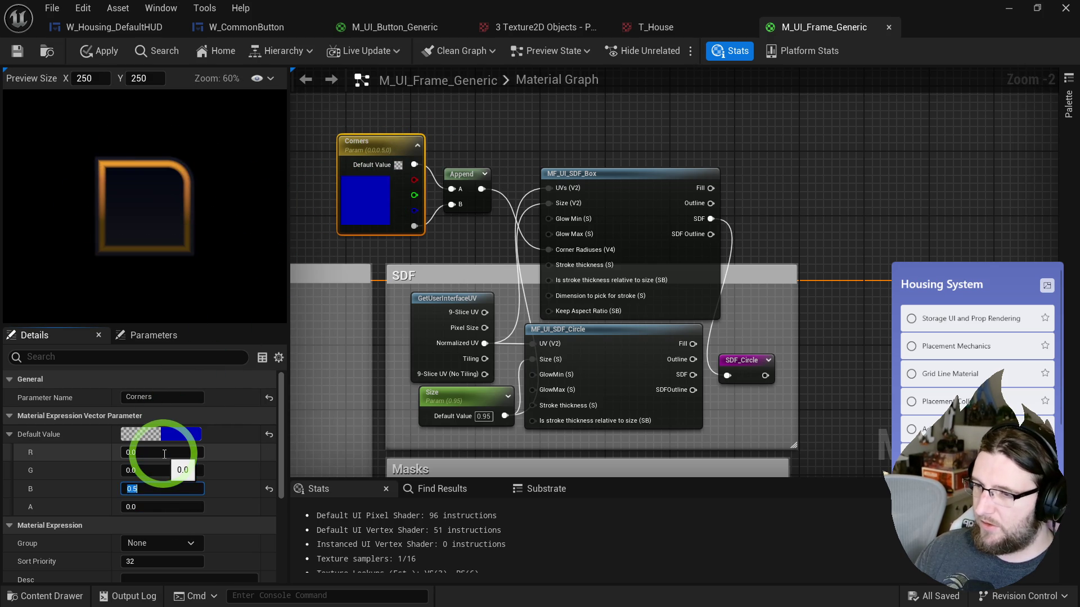
type("0")
key("Tab")
left_click(472, 143)
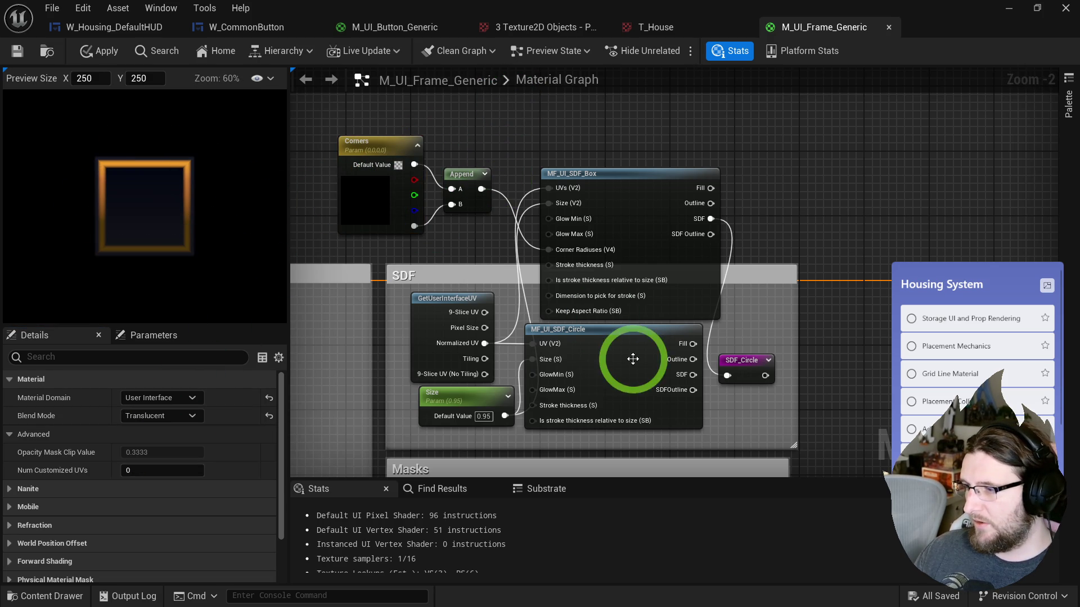
left_click(621, 339)
key("Delete")
- Put the box SDF function in the circle's place and rearrange Corners, Append and the SDF group
left_click_drag(677, 264, 668, 389)
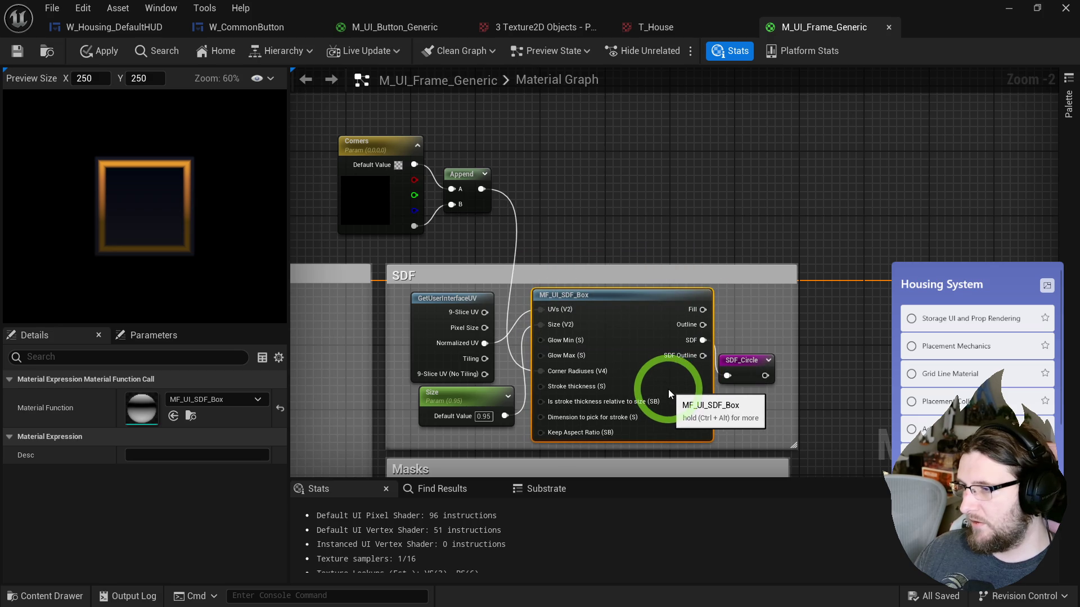
left_click_drag(494, 243, 377, 196)
mouse_move(377, 197)
left_mouse_down()
mouse_move(398, 212)
mouse_move(433, 213)
left_mouse_up()
left_click_drag(602, 264, 602, 101)
left_click(531, 275)
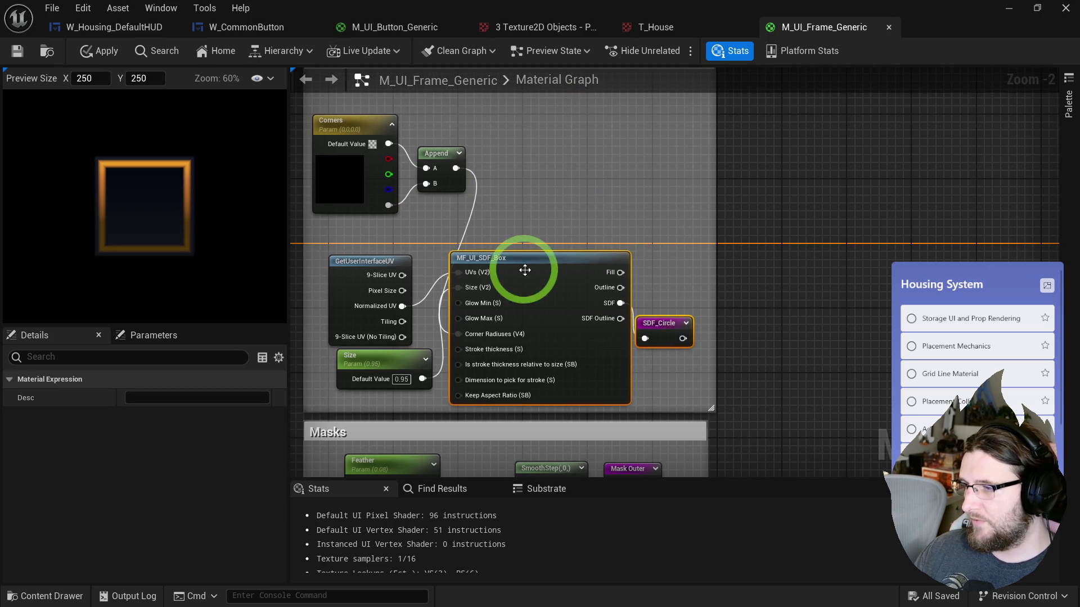
left_click_drag(549, 280, 670, 280)
left_click_drag(712, 222, 855, 241)
- Place GetUserInterfaceUV above the Corners node and save the frame material
mouse_move(382, 261)
left_mouse_down()
mouse_move(405, 180)
mouse_move(386, 270)
mouse_move(478, 231)
mouse_move(598, 140)
mouse_move(619, 161)
left_mouse_up()
mouse_move(482, 205)
left_mouse_down()
mouse_move(365, 158)
mouse_move(356, 248)
mouse_move(376, 263)
left_mouse_up()
mouse_move(590, 171)
left_mouse_down()
mouse_move(562, 201)
mouse_move(353, 169)
mouse_move(584, 202)
mouse_move(584, 245)
left_mouse_up()
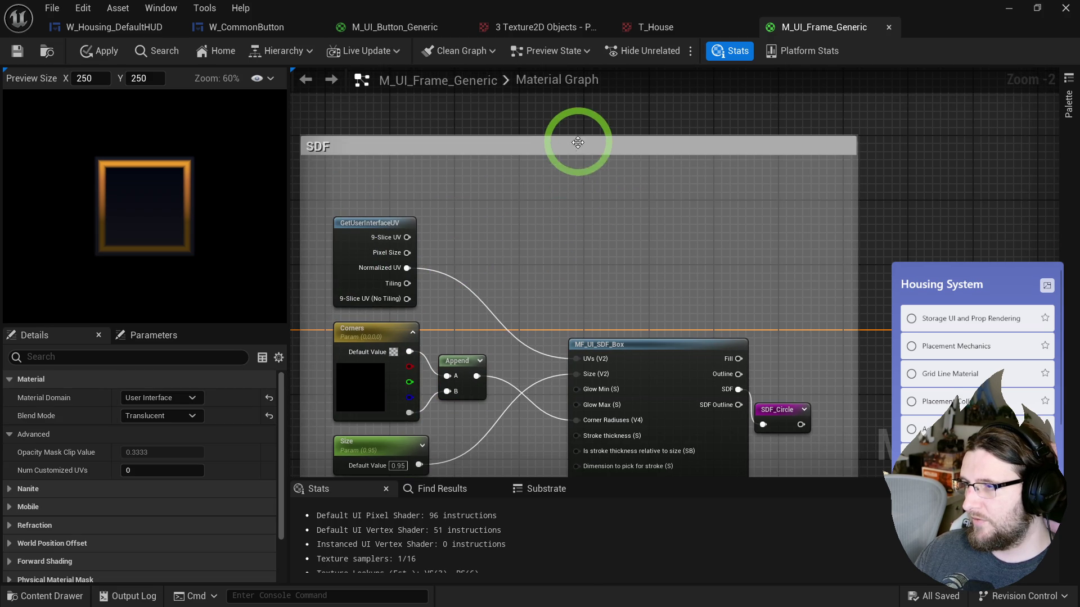
left_click_drag(583, 144, 579, 180)
scroll(537, 225, "down", 1)
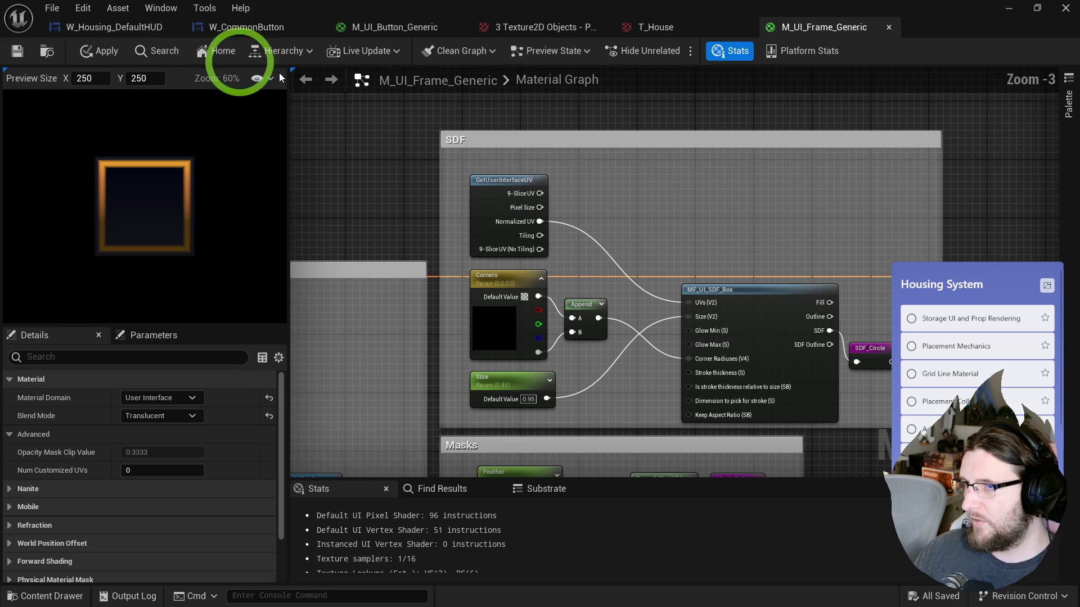
left_click(99, 51)
left_click(17, 50)
- Try a Size default of 1, then undo it back to 0.95
scroll(171, 177, "up", 2)
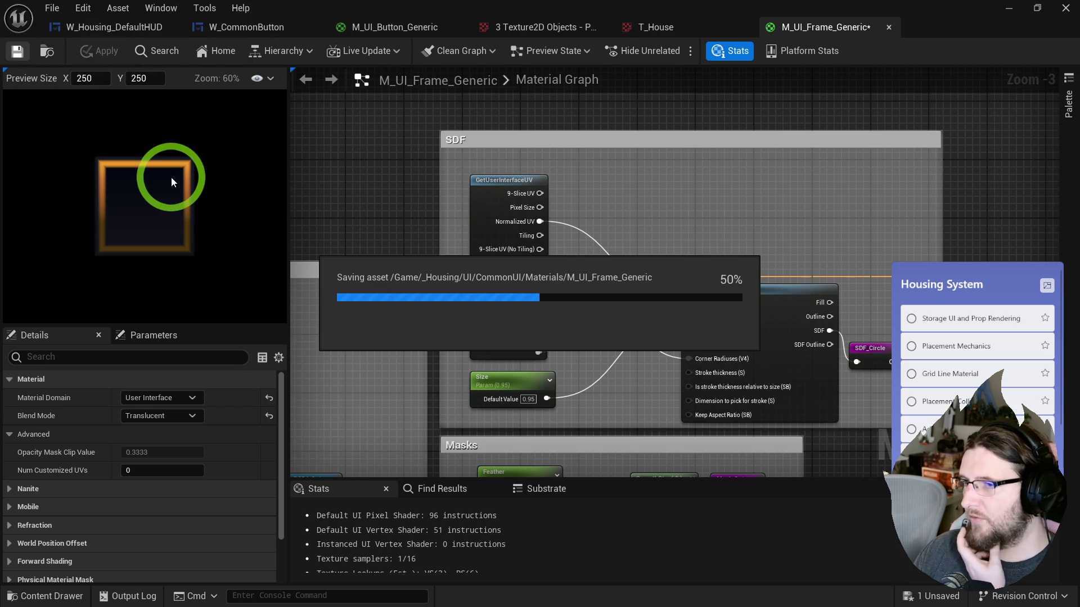
scroll(180, 167, "up", 3)
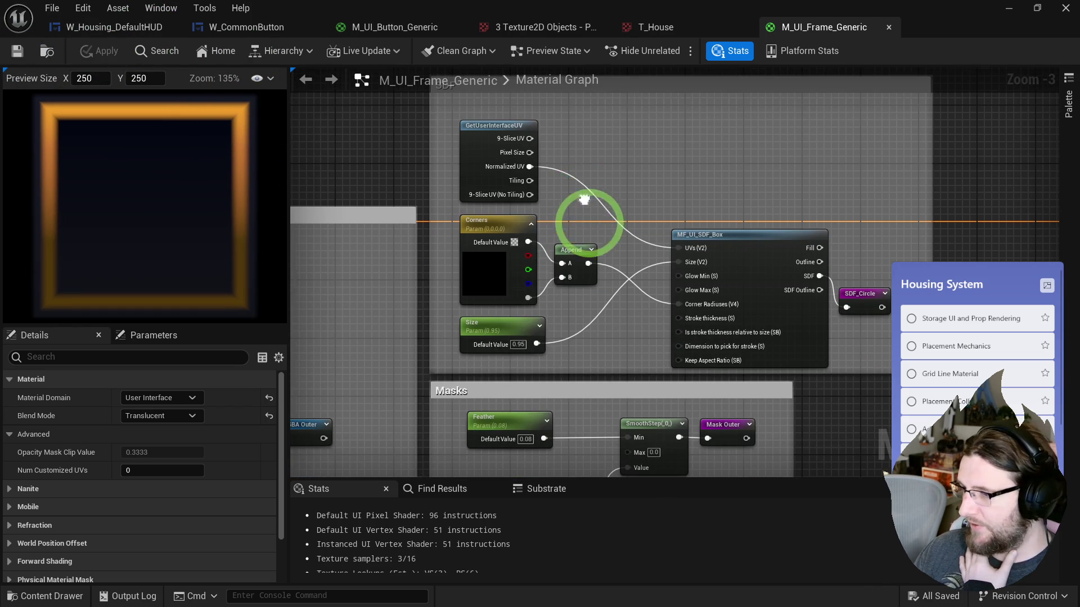
left_click(518, 344)
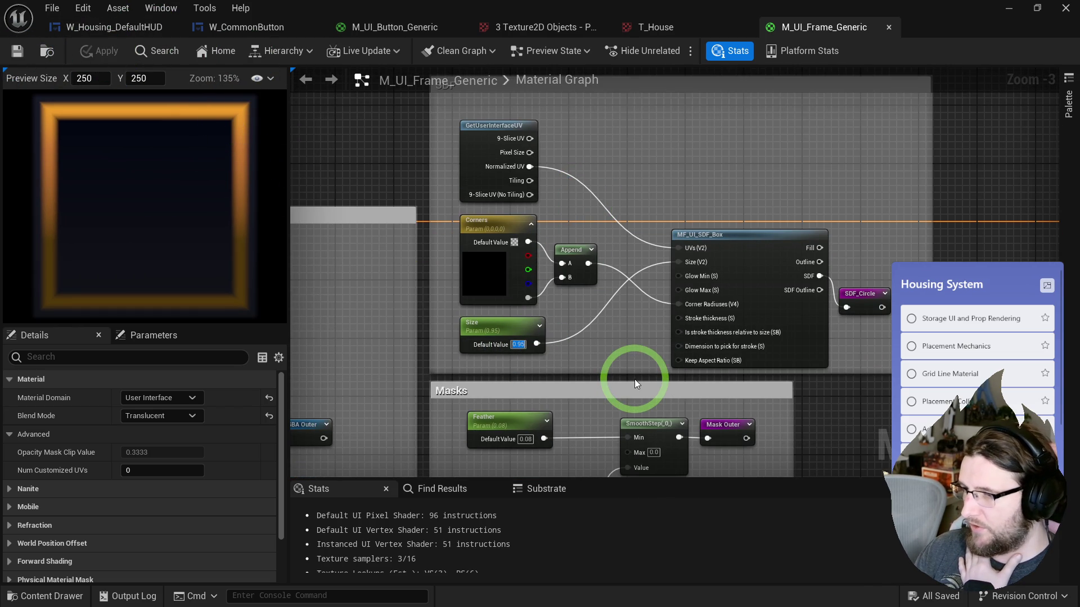
type("1")
key("Return")
key("ctrl+z")
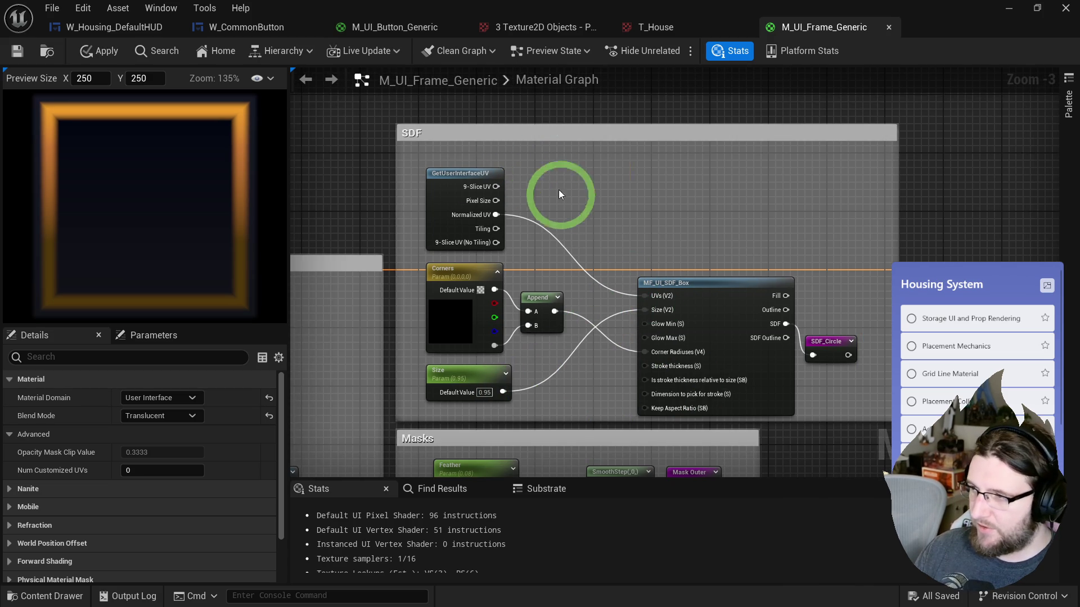
left_click(551, 172)
type("GlowMin")
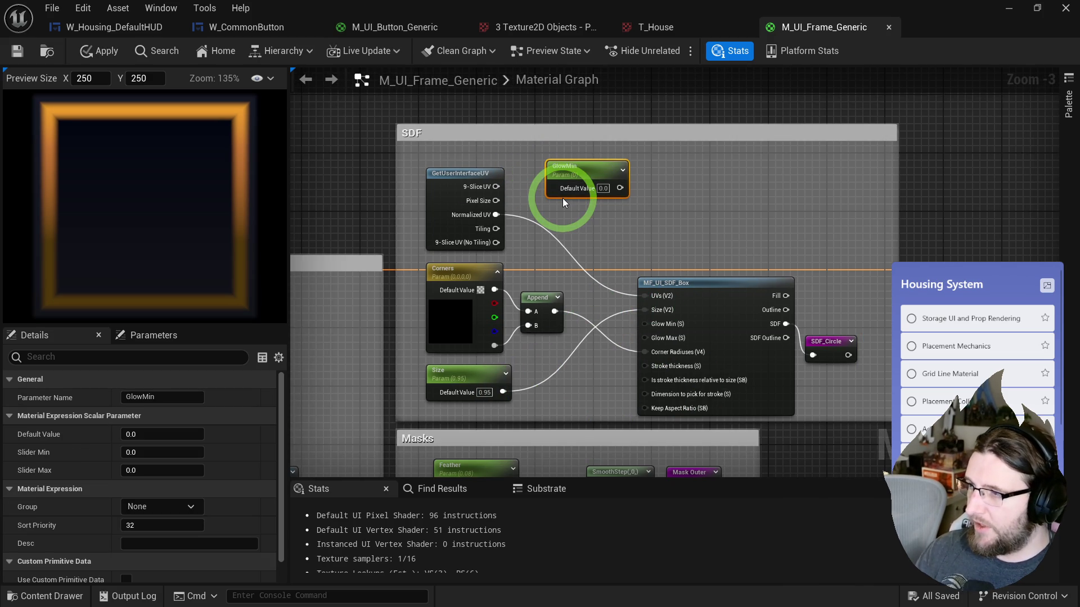
left_click(545, 204)
type("GlowMax")
key("Return")
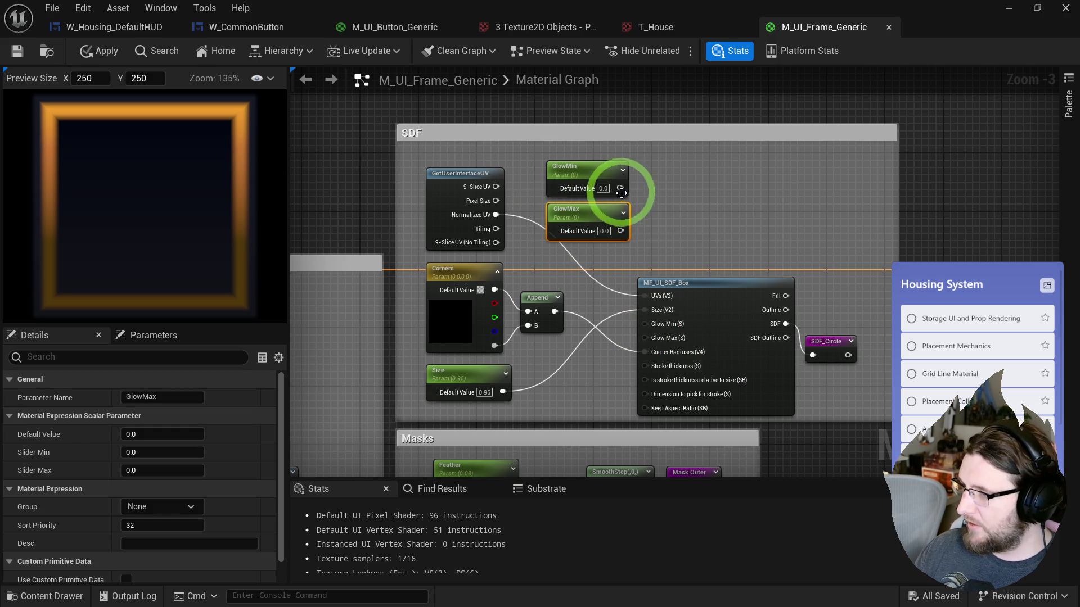
left_click_drag(648, 333, 621, 230)
left_click(678, 266)
mouse_move(574, 188)
left_mouse_down()
mouse_move(639, 217)
mouse_move(571, 174)
left_mouse_up()
type("0.1")
left_click(669, 205)
left_click(698, 209)
double_click(593, 231)
type("1.0")
left_click(599, 231)
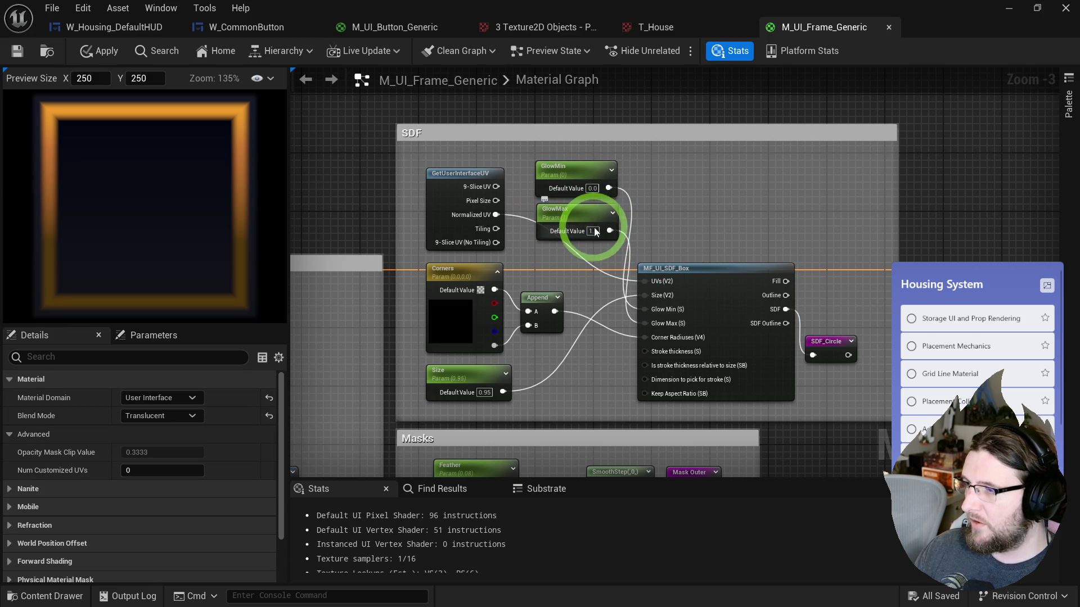
left_click(715, 227)
left_click(599, 237)
left_click(713, 227)
double_click(593, 231)
type("1")
left_click(670, 224)
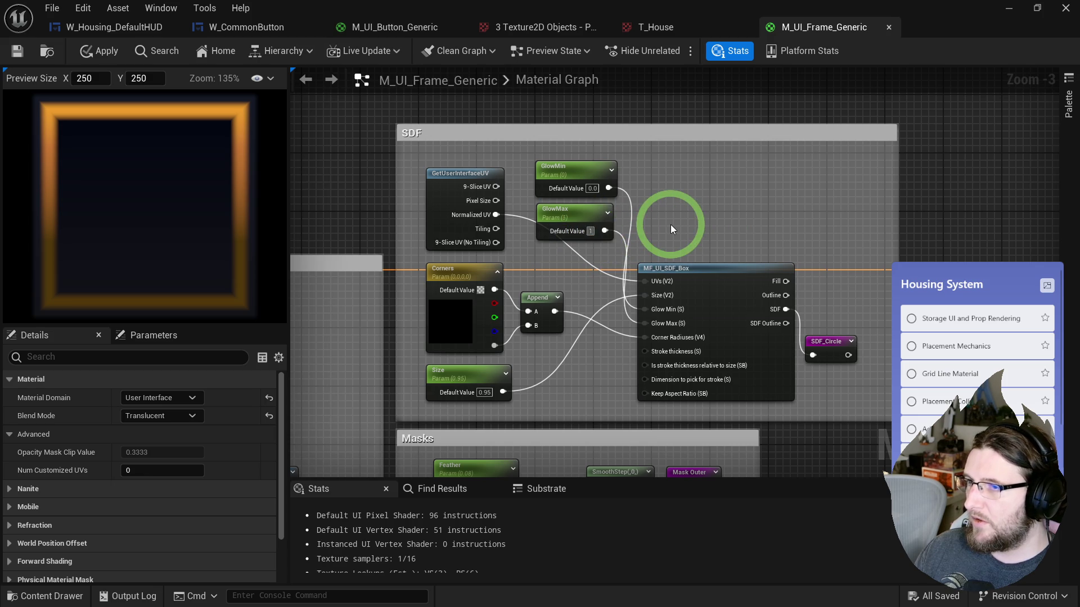
left_click(581, 209)
double_click(592, 189)
type("1")
left_click(685, 188)
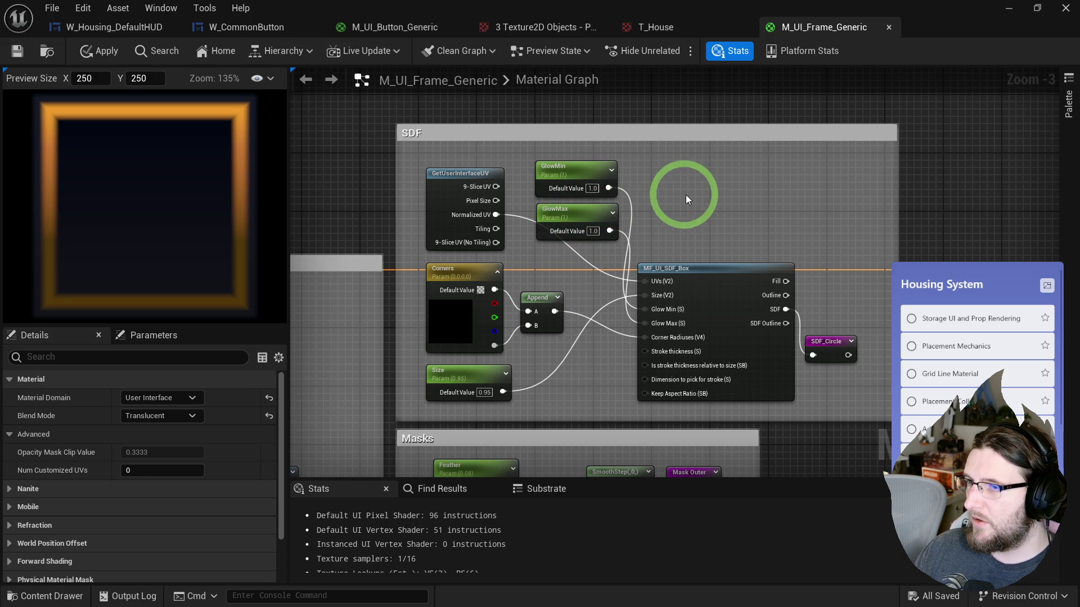
left_click(592, 191)
double_click(592, 188)
type("500")
left_click(682, 187)
left_click(601, 190)
left_click(590, 229)
key("Delete")
left_click(584, 184)
key("Delete")
left_click_drag(584, 183, 590, 200)
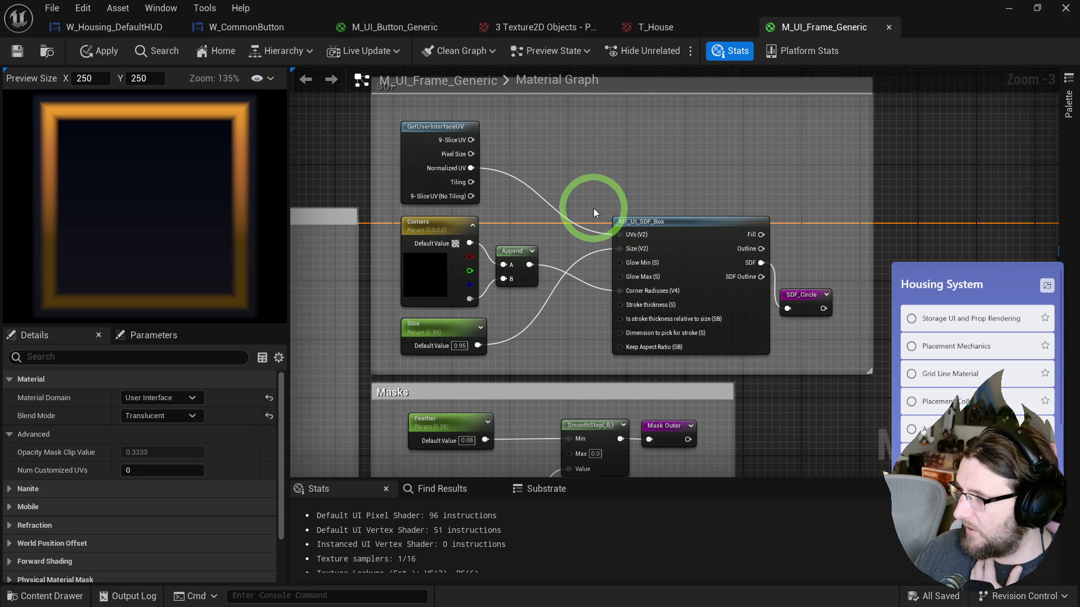
scroll(593, 208, "down", 4)
mouse_move(84, 79)
left_mouse_down()
mouse_move(162, 101)
mouse_move(72, 73)
mouse_move(113, 164)
left_mouse_up()
- Resize the material preview to 1848 × 1233 and search the graph for a Static Bool node
scroll(137, 161, "down", 5)
left_click(95, 100)
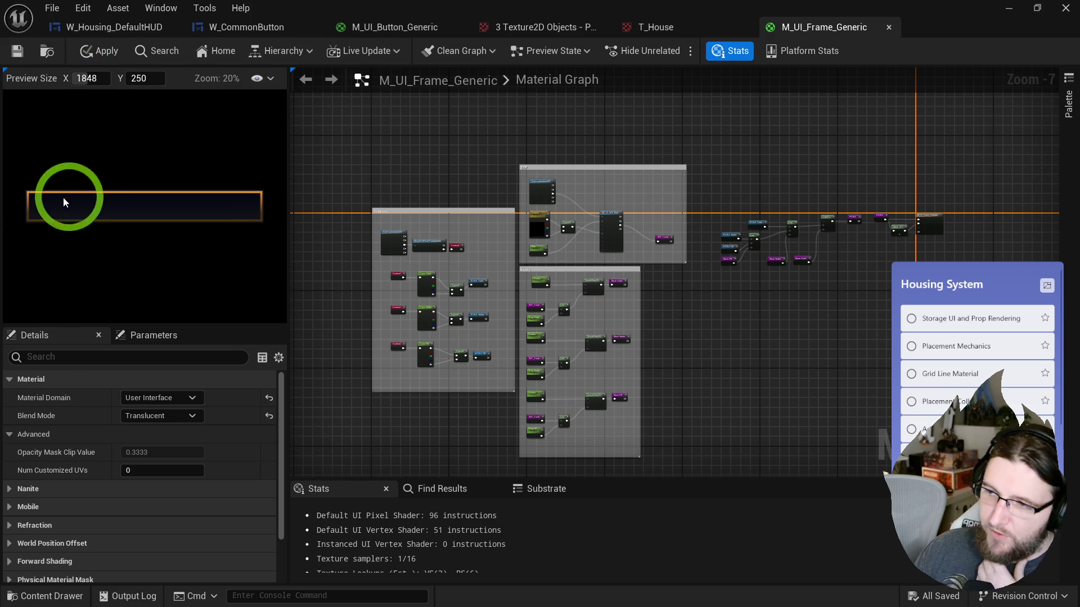
mouse_move(136, 83)
left_mouse_down()
mouse_move(150, 86)
mouse_move(132, 86)
left_mouse_up()
scroll(559, 224, "up", 8)
right_click(548, 264)
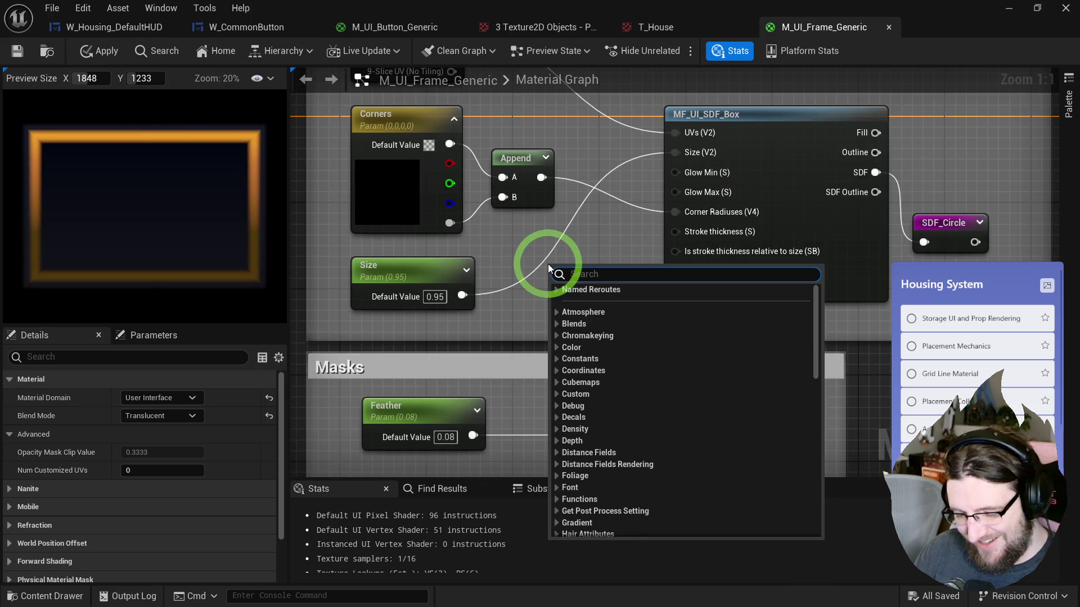
type("aspec")
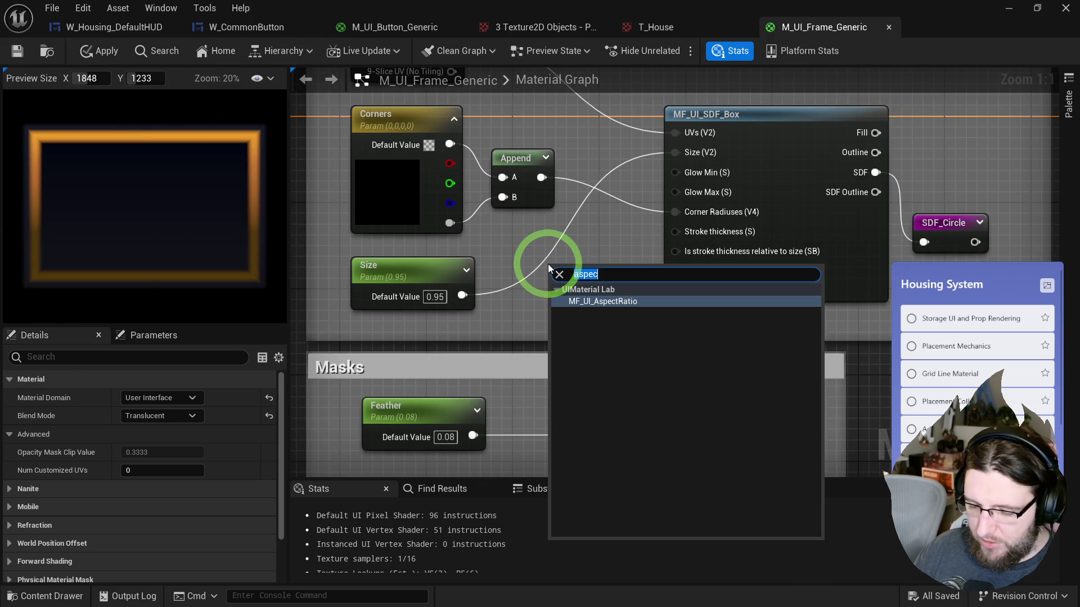
type("static bool")
- Add a Static Bool set to true feeding Keep Aspect Ratio
key("Return")
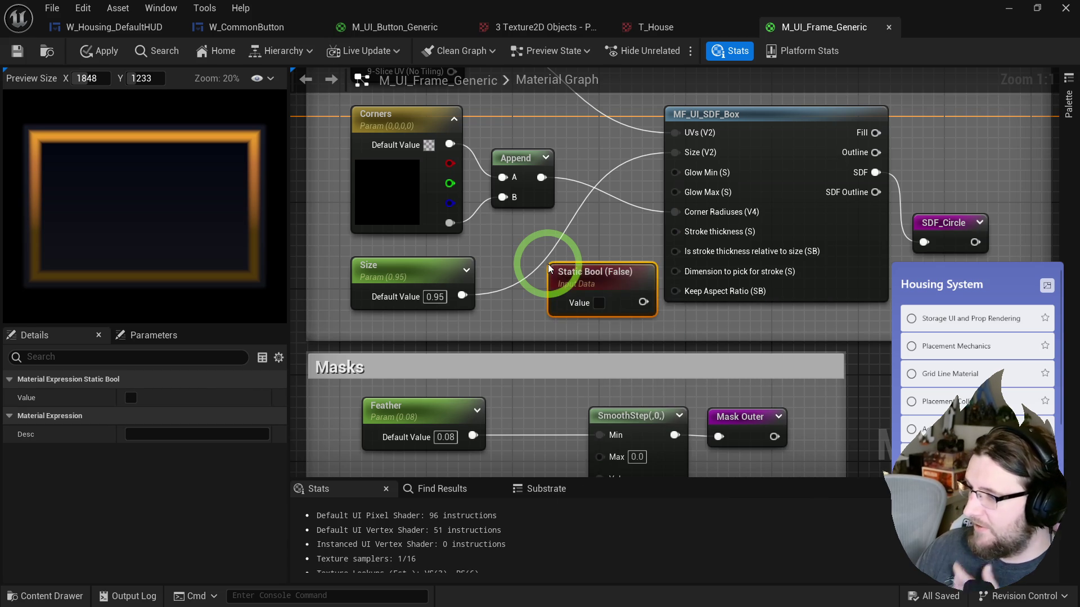
left_click_drag(643, 302, 674, 290)
left_click(599, 302)
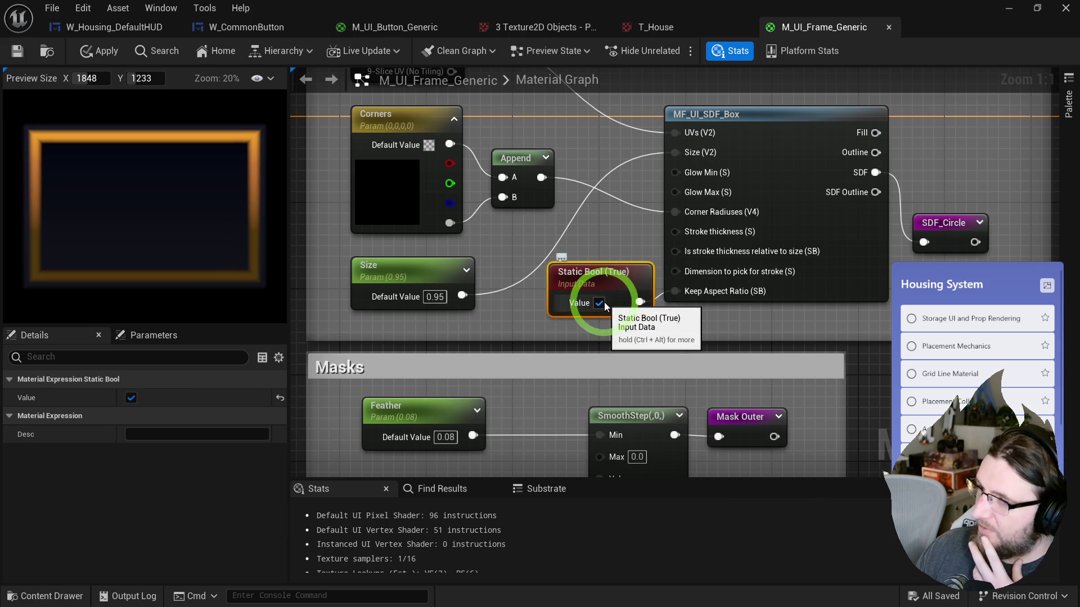
- Adjust the preview height to 165, then 943, and apply the material changes
scroll(96, 163, "up", 1)
left_click_drag(135, 78, 150, 79)
left_click(140, 78)
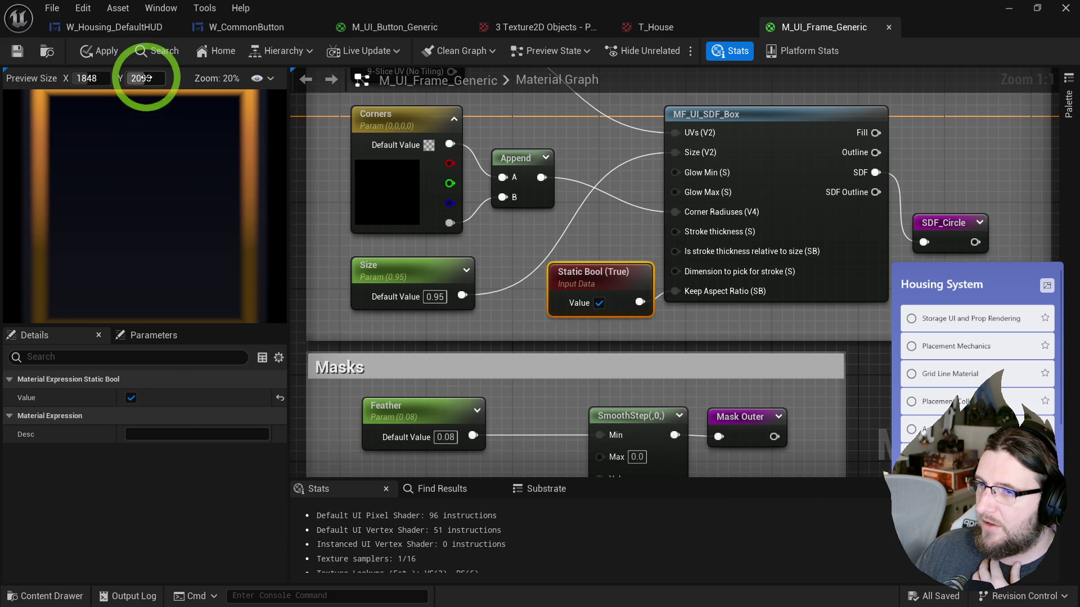
type("165")
key("Return")
mouse_move(128, 82)
left_mouse_down()
mouse_move(125, 91)
mouse_move(132, 77)
mouse_move(79, 65)
left_mouse_up()
left_click(93, 55)
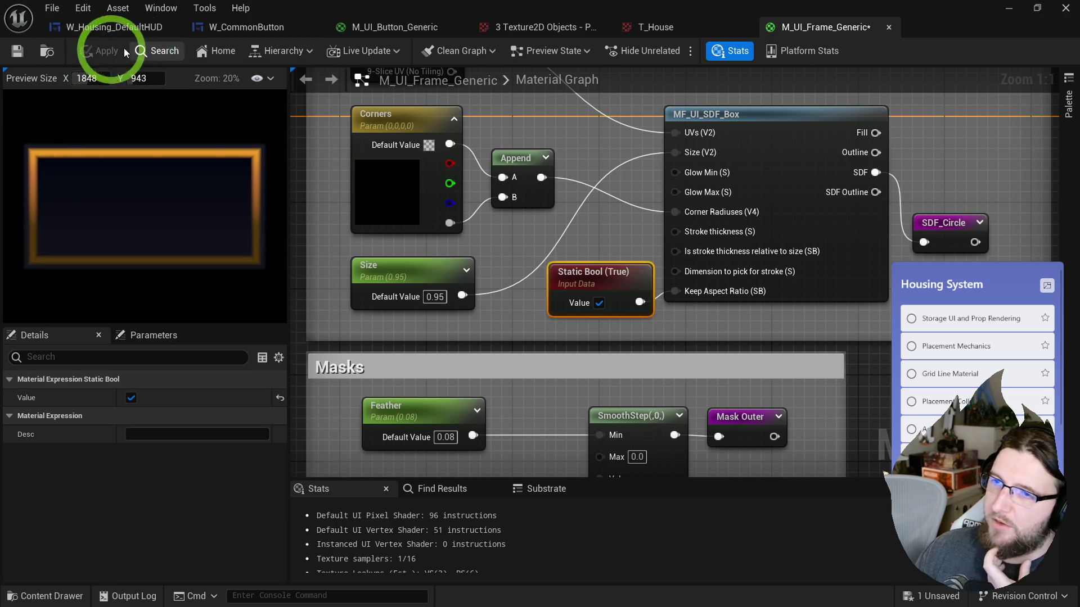
- Feed 9-Slice UV into the box function's UVs and recheck the Static Bool toggle
left_click_drag(506, 238, 511, 357)
left_click_drag(448, 137, 671, 277)
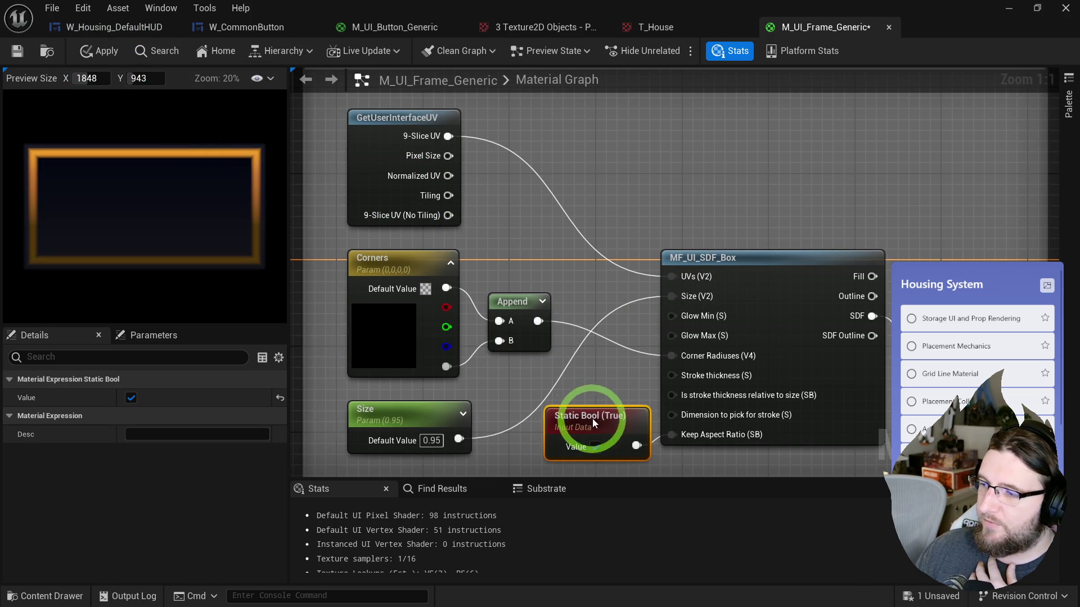
left_click_drag(580, 419, 566, 424)
left_click(582, 451)
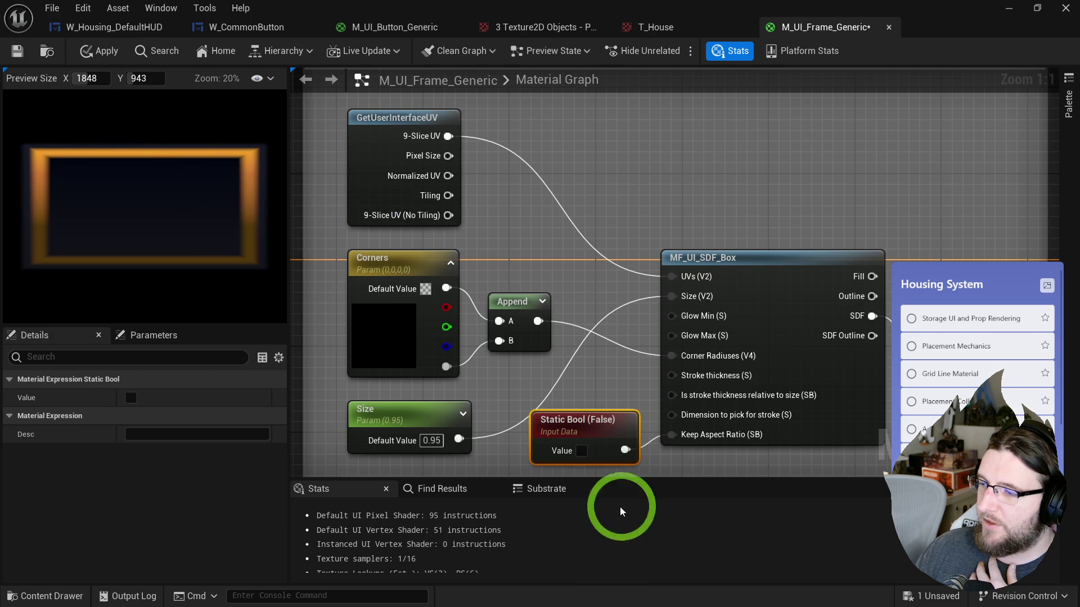
left_click(581, 450)
- Experiment with preview sizes, settling on 500 by 500
left_click_drag(149, 81, 152, 79)
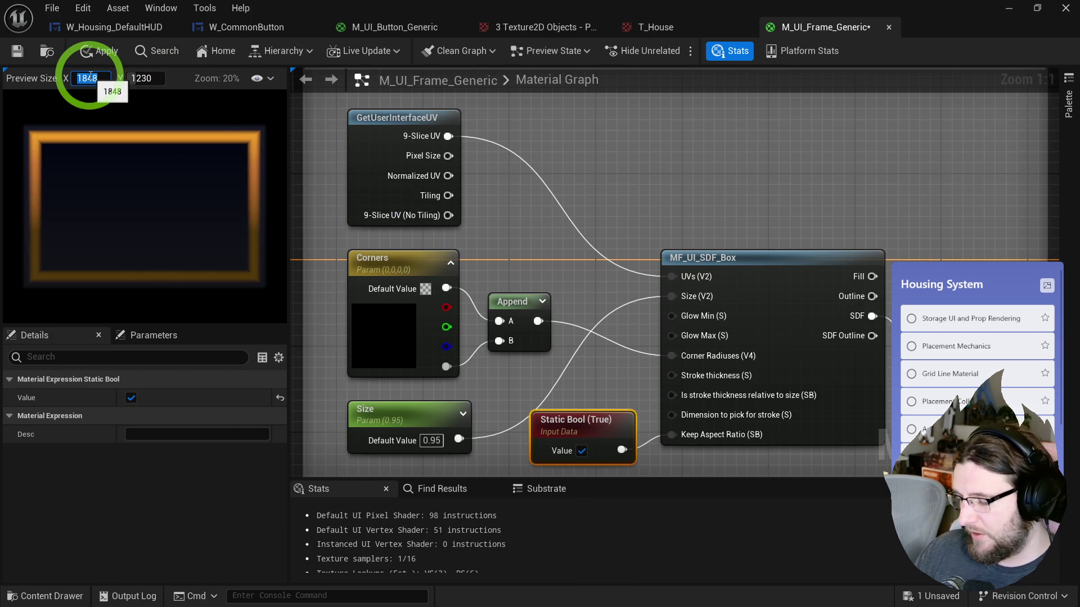
type("64")
left_click(142, 78)
type("64")
left_click(180, 143)
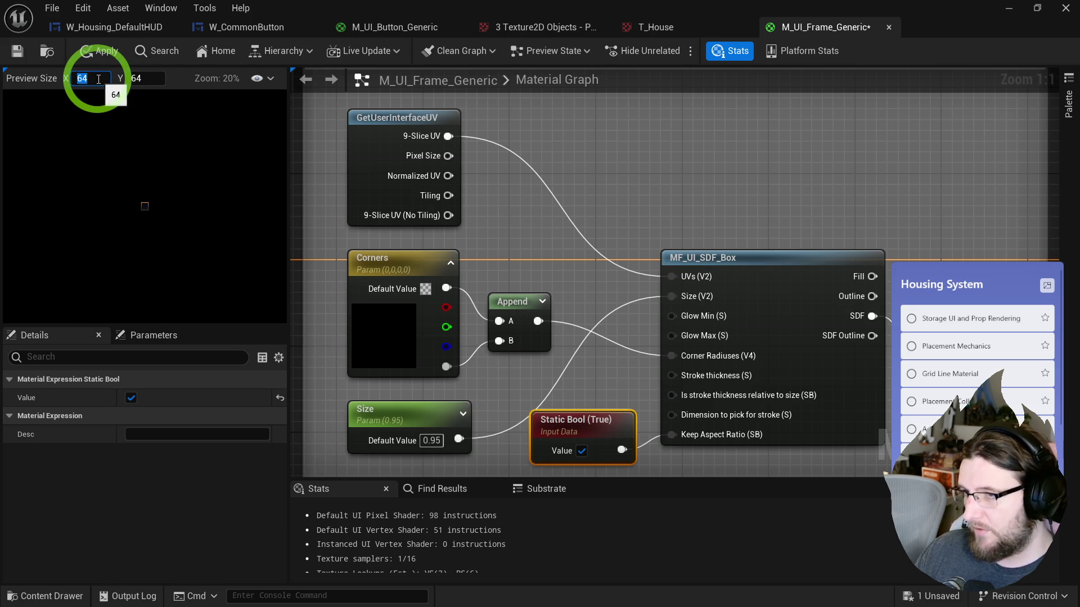
type("256")
left_click(146, 79)
left_click(102, 76)
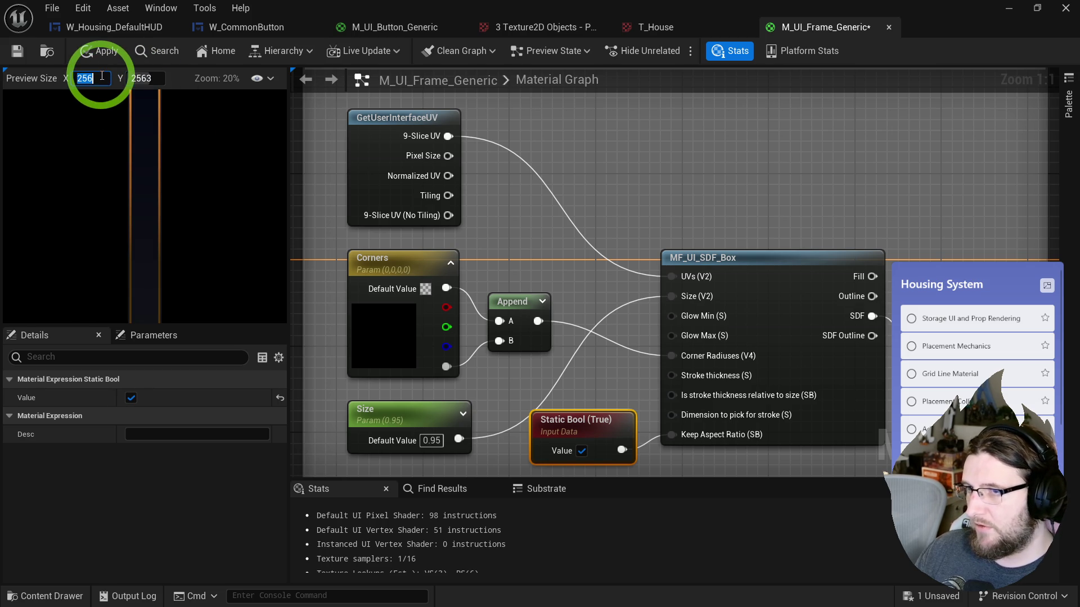
type("500")
left_click(141, 78)
type("500")
left_click(218, 134)
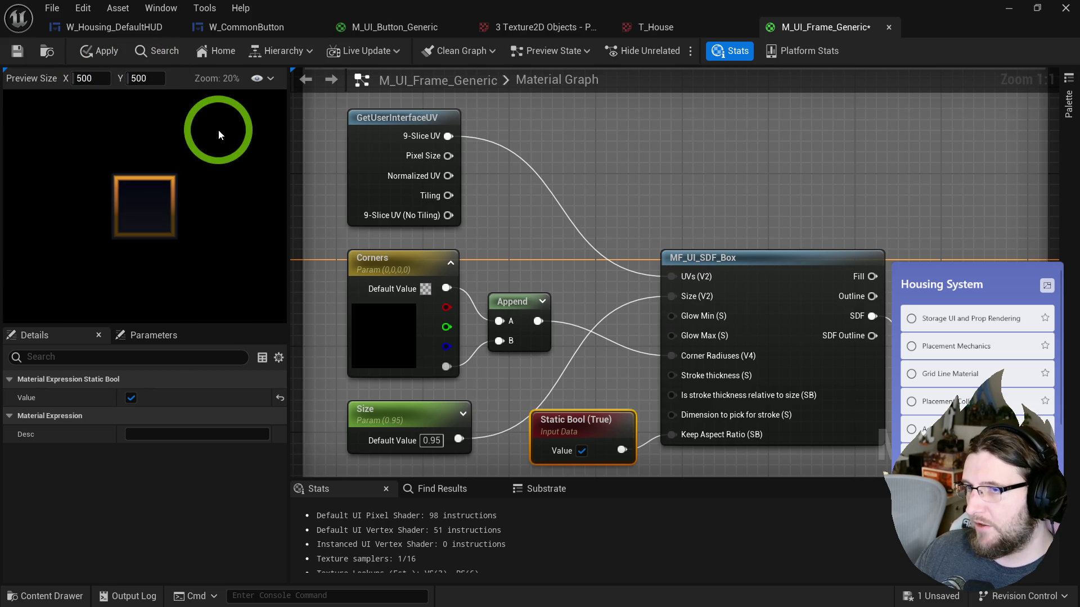
- Set the material preview size to 256 by 256
scroll(162, 186, "up", 3)
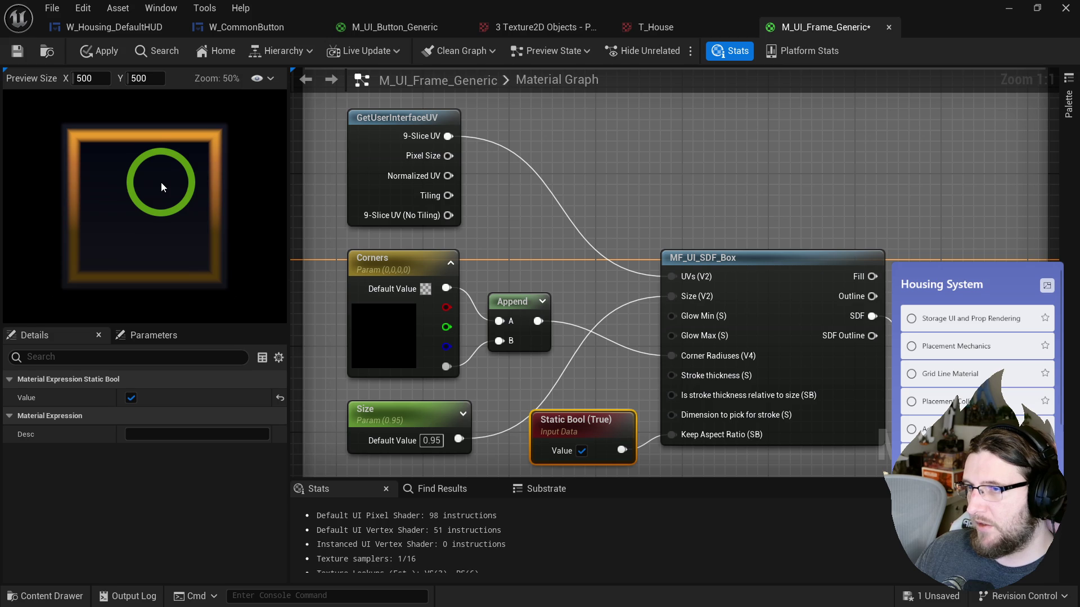
scroll(162, 185, "up", 2)
scroll(161, 182, "up", 3)
type("2")
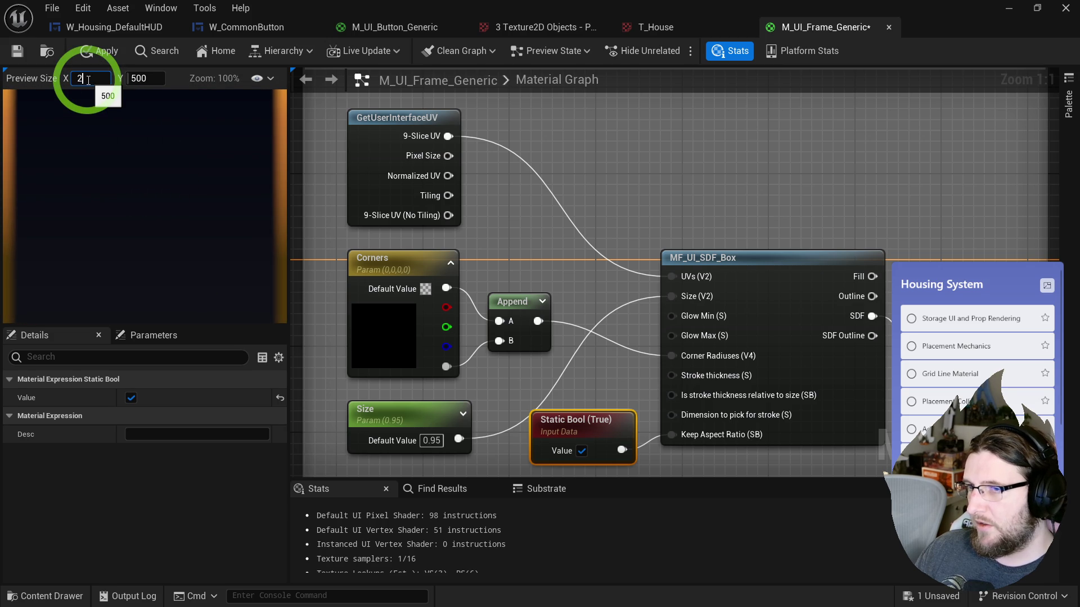
type("56")
left_click(147, 79)
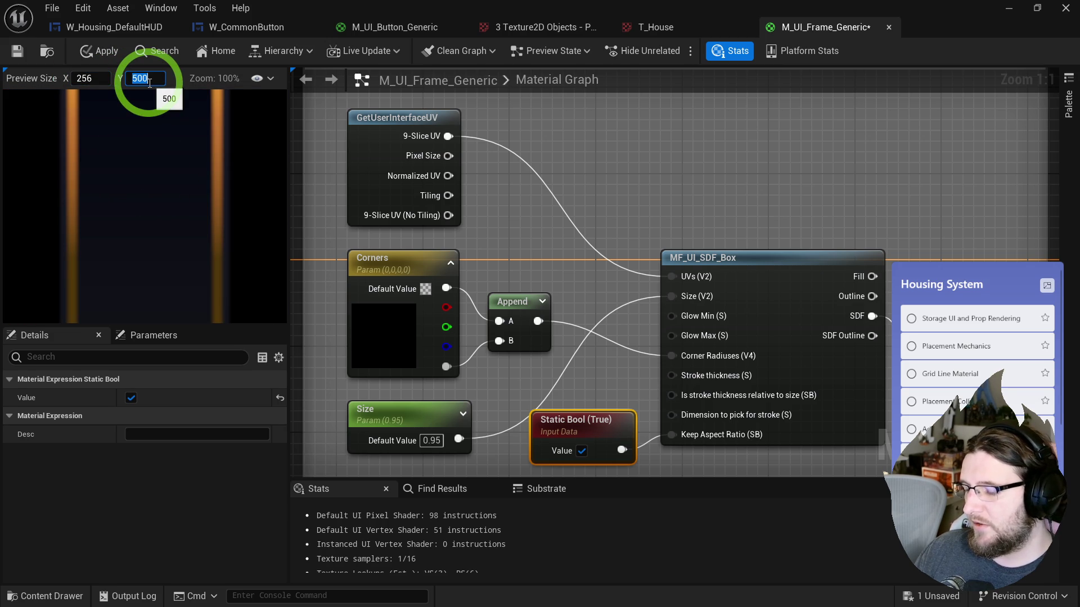
type("256")
left_click(315, 119)
- Apply the changes and save M_UI_Frame_Generic
left_click(562, 136)
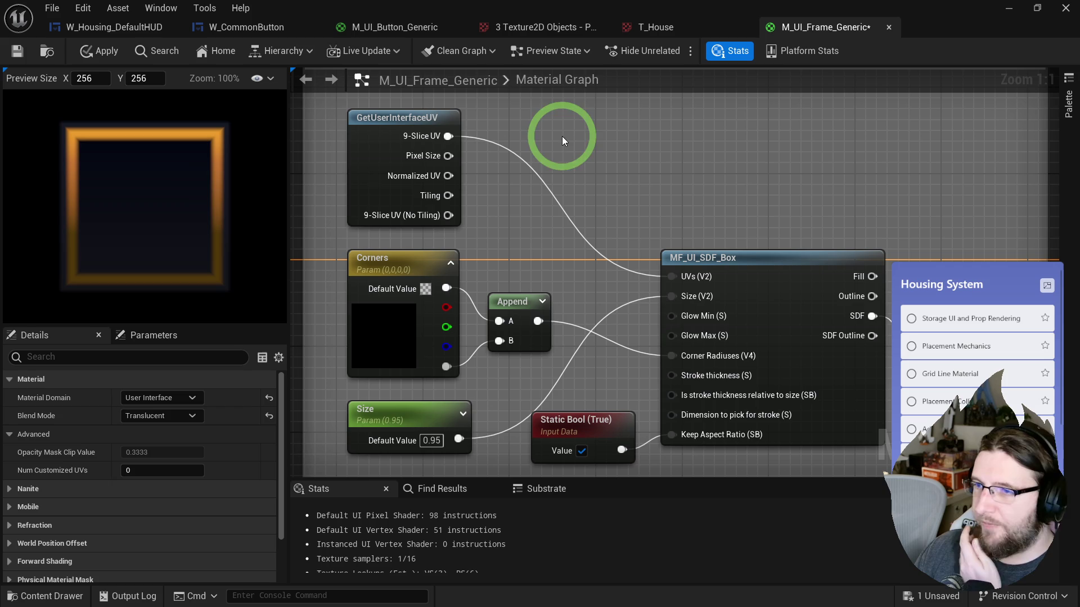
left_click(157, 191)
scroll(157, 190, "down", 6)
scroll(176, 209, "up", 2)
left_click(98, 51)
left_click(18, 53)
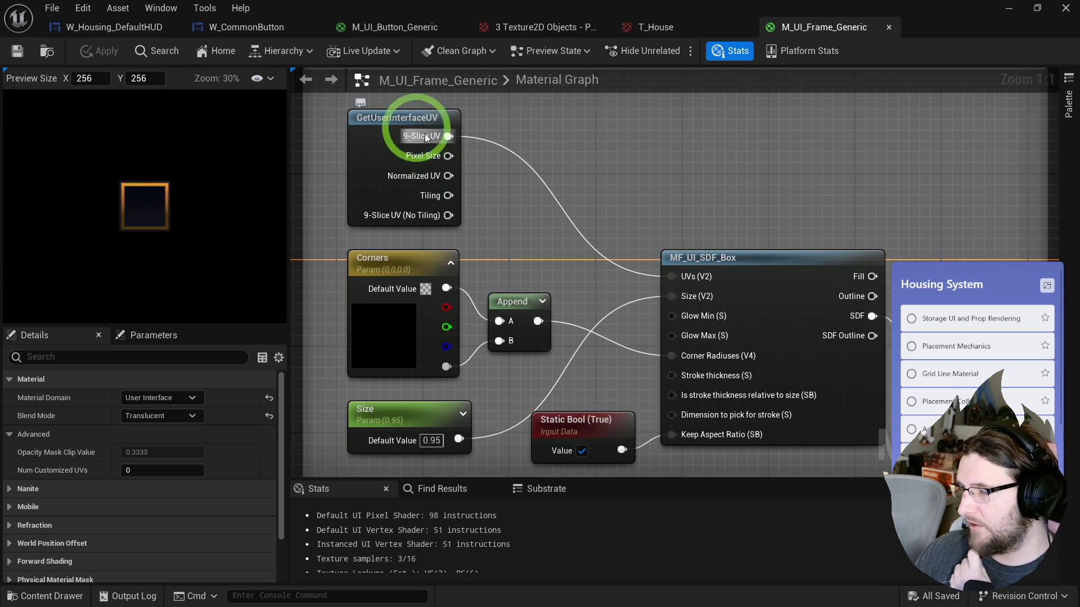
key("ctrl+space")
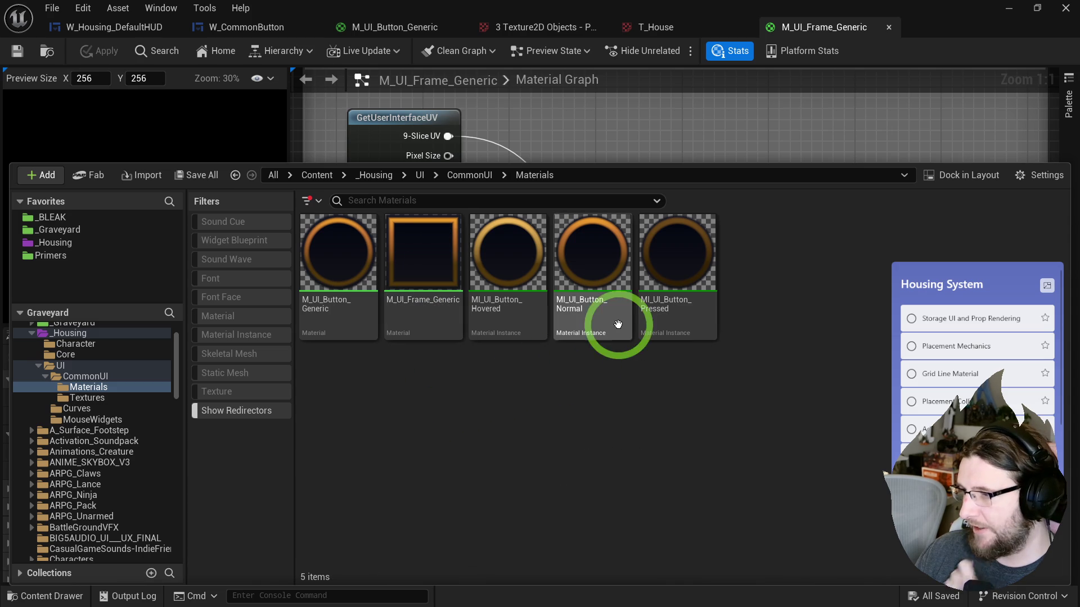
- Duplicate the Hovered and Pressed button material instances, then undo the duplication
left_click(507, 253)
left_click(680, 270, "ctrl")
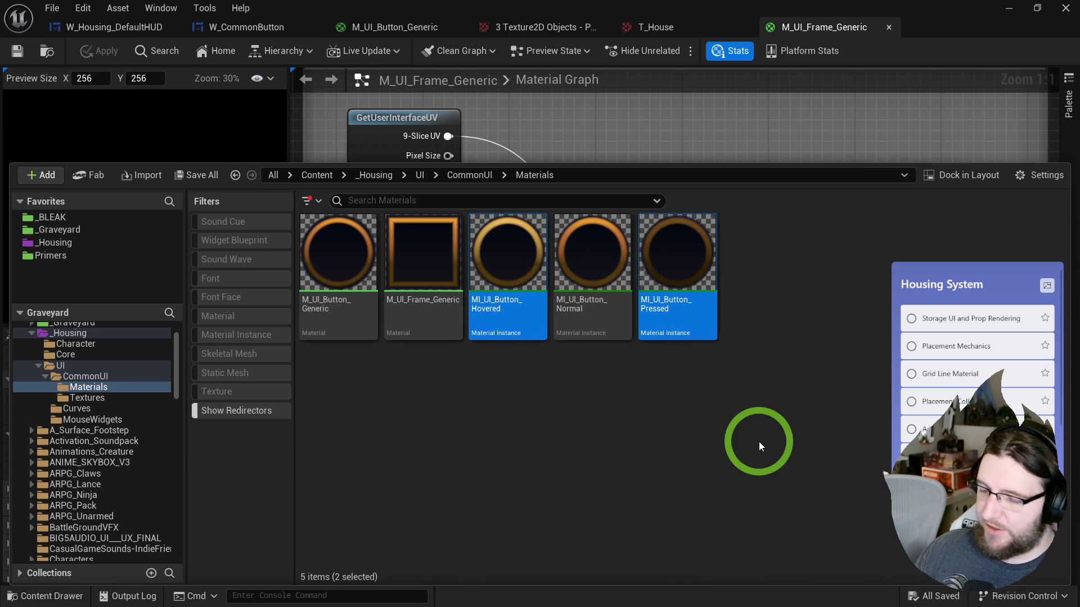
key("ctrl+d")
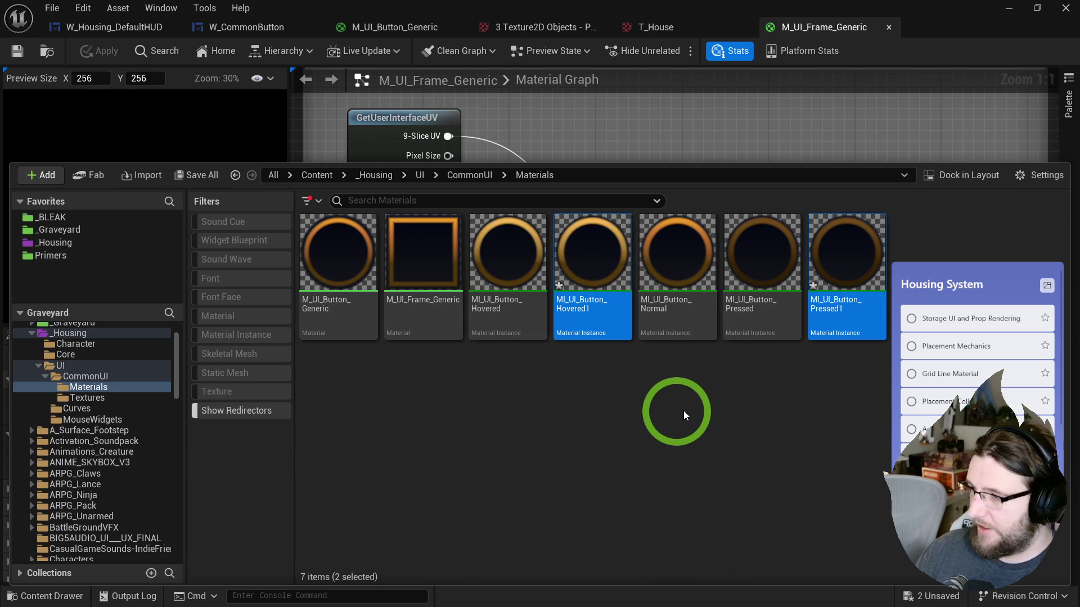
key("ctrl+z")
- Duplicate MI_UI_Button_Normal with its default name and select the three duplicate instances
left_click(652, 307)
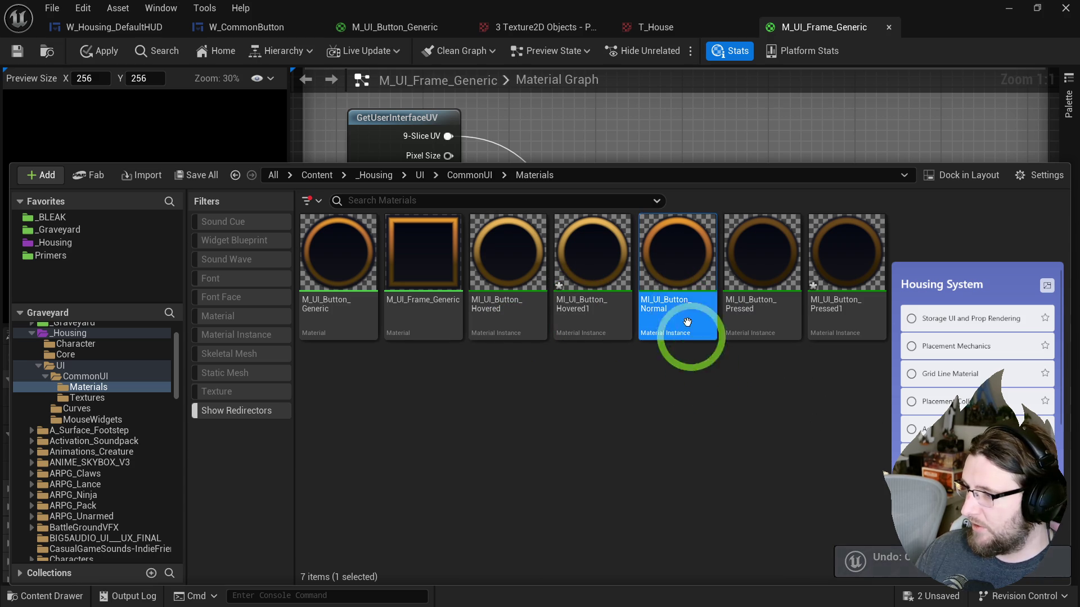
key("ctrl+d")
key("Return")
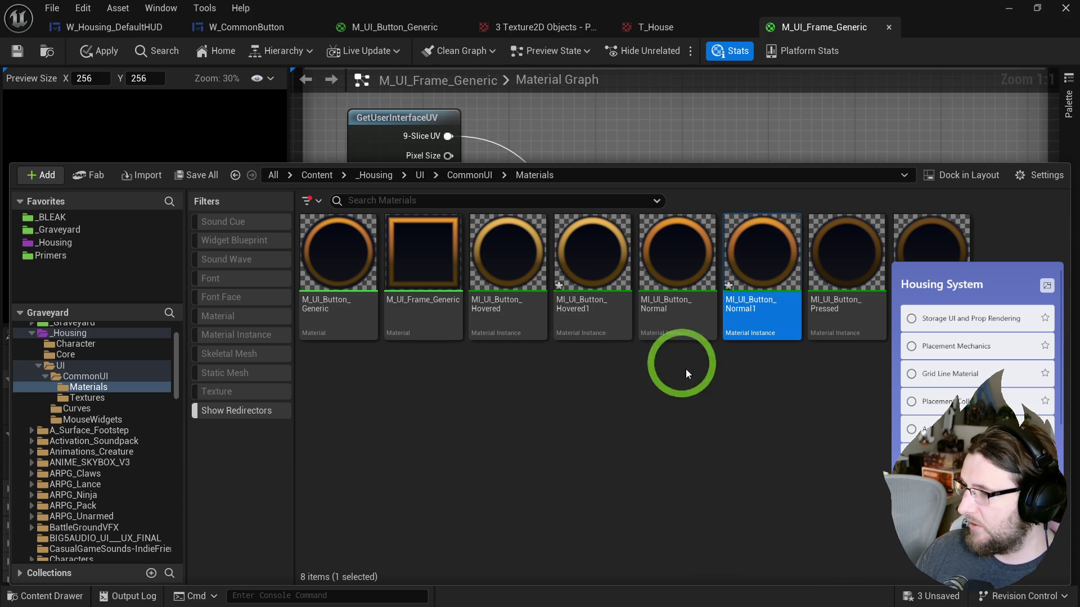
left_click(598, 320)
left_click(760, 261, "ctrl")
left_click(925, 242, "ctrl")
right_click(925, 242)
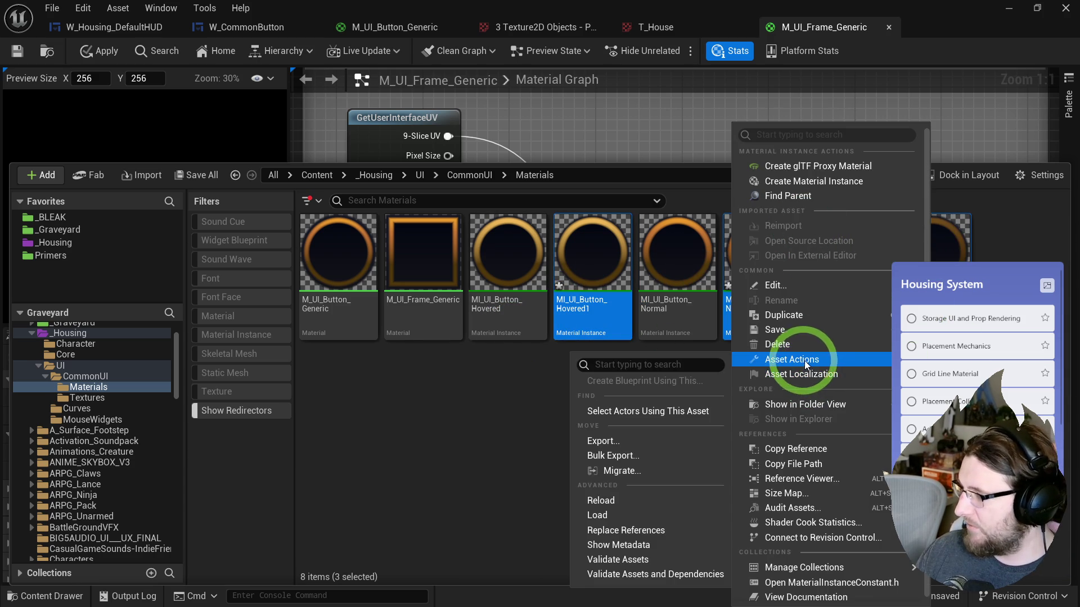
left_click(467, 454)
- Rename the MI_UI_Button_Hovered1 duplicate to MI_UI_Frame_Hovered
key("Home")
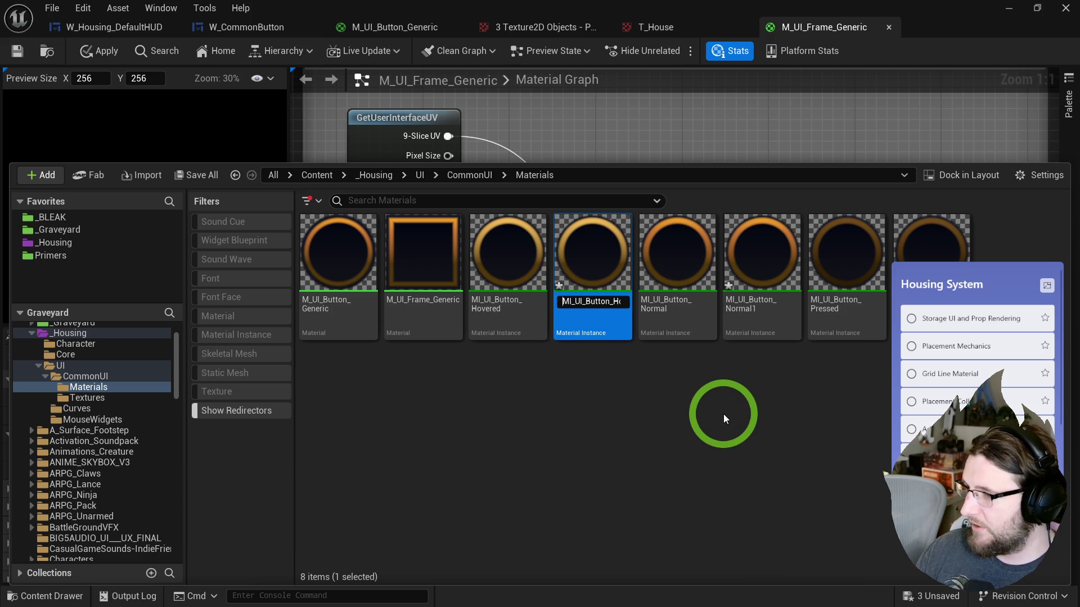
key("shift+Right")
key("shift+Right")
key("shift+Right")
type("Frame")
key("End")
key("BackSpace")
key("Return")
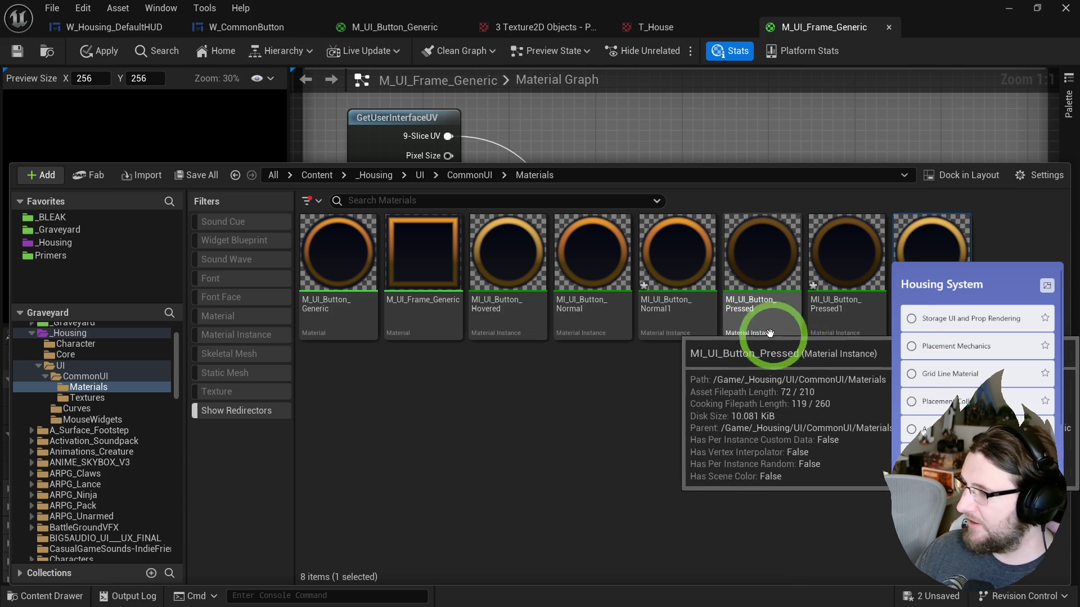
- Delete MI_UI_Frame_Hovered, MI_UI_Button_Pressed1 and MI_UI_Button_Normal1, confirming each deletion
key("Delete")
left_click(523, 479)
left_click(821, 321)
key("Delete")
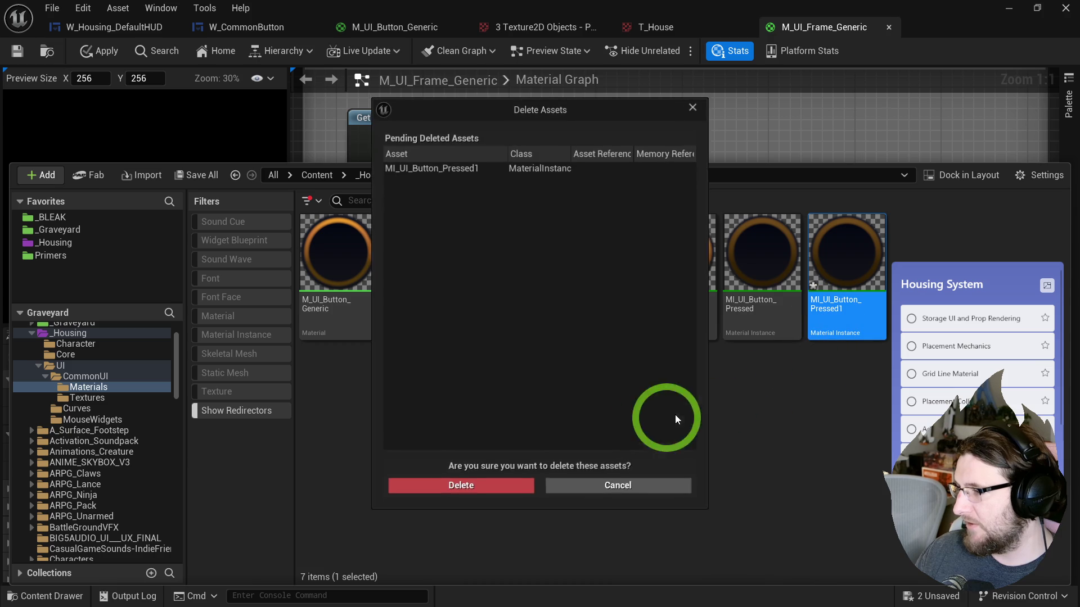
left_click(514, 483)
key("Delete")
left_click(498, 482)
key("F2")
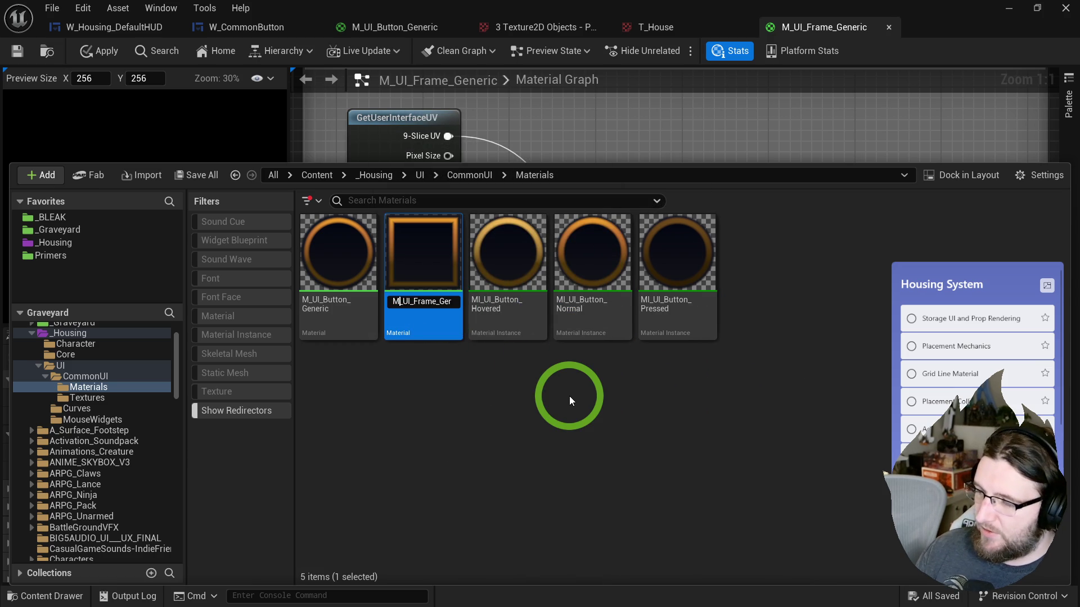
- Rename M_UI_Frame_Generic to M_UI_ButtonSquare_Generic
key("shift+Right")
key("shift+Right")
key("shift+Right")
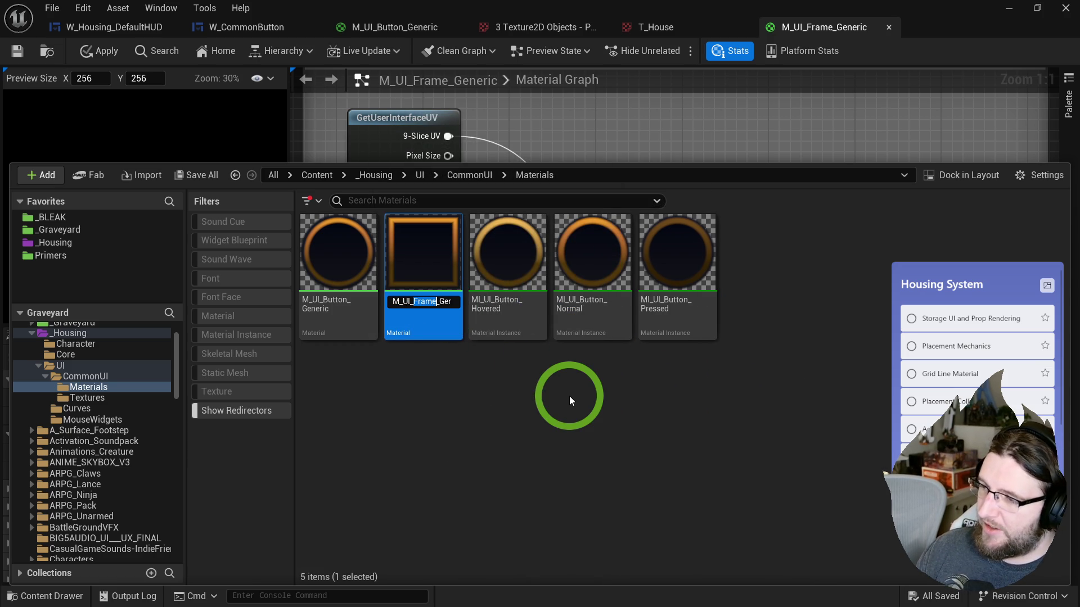
type("BUtt")
key("BackSpace")
key("BackSpace")
key("BackSpace")
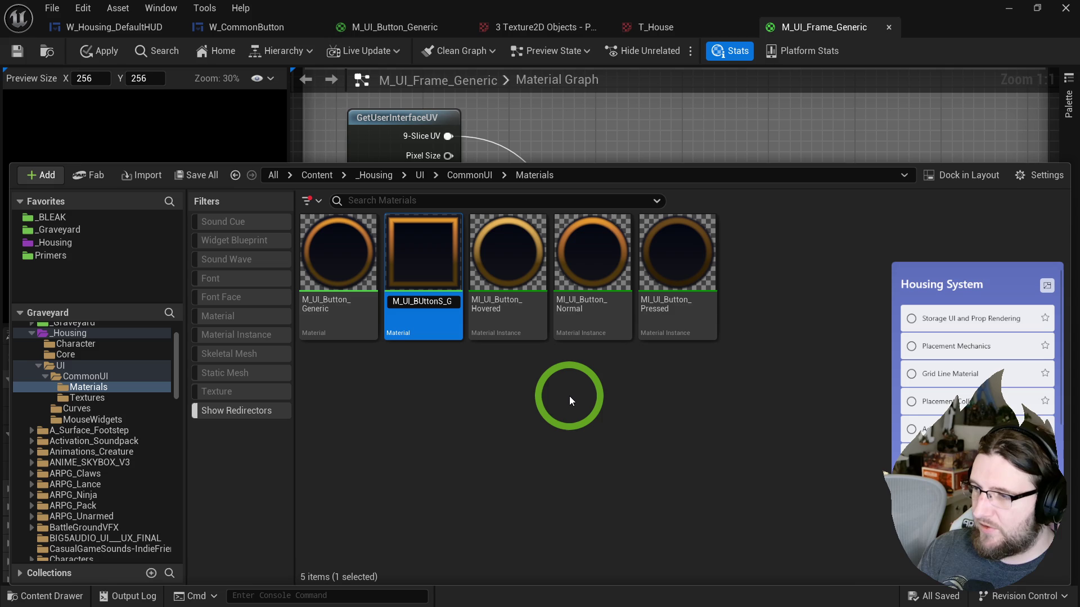
type("uttonSquare")
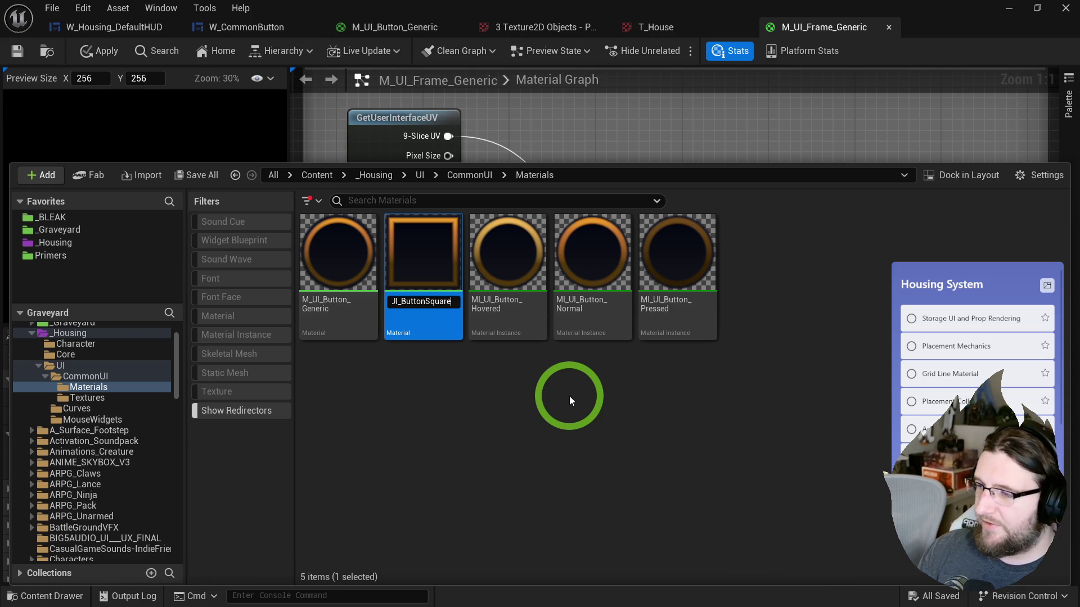
key("Return")
- Open the MI_UI_Button_Normal material instance and bring up its parent material list
left_click(569, 396)
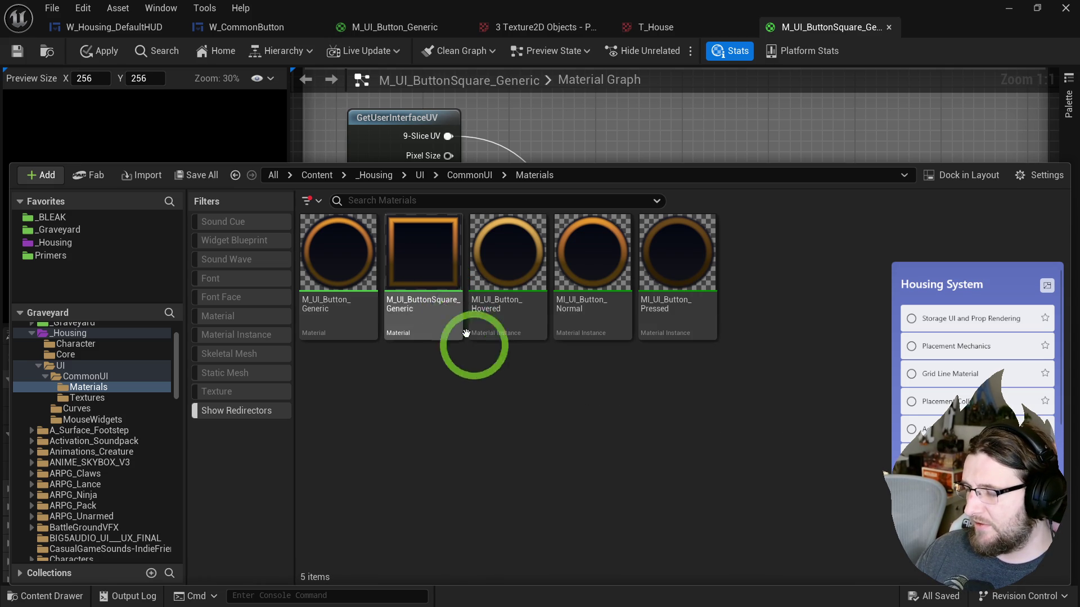
left_click(483, 329)
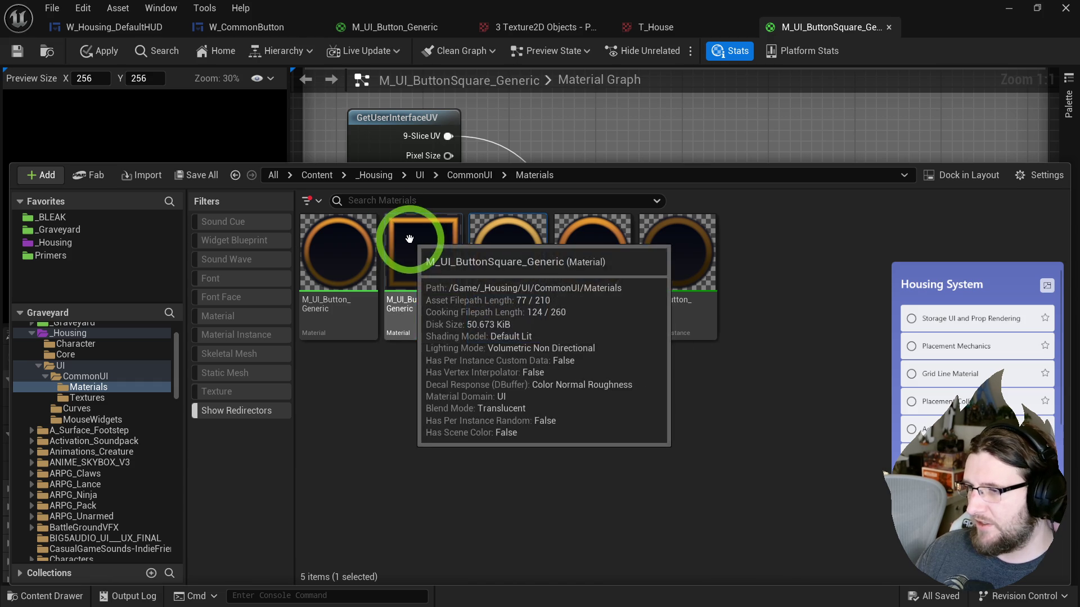
left_click(412, 239)
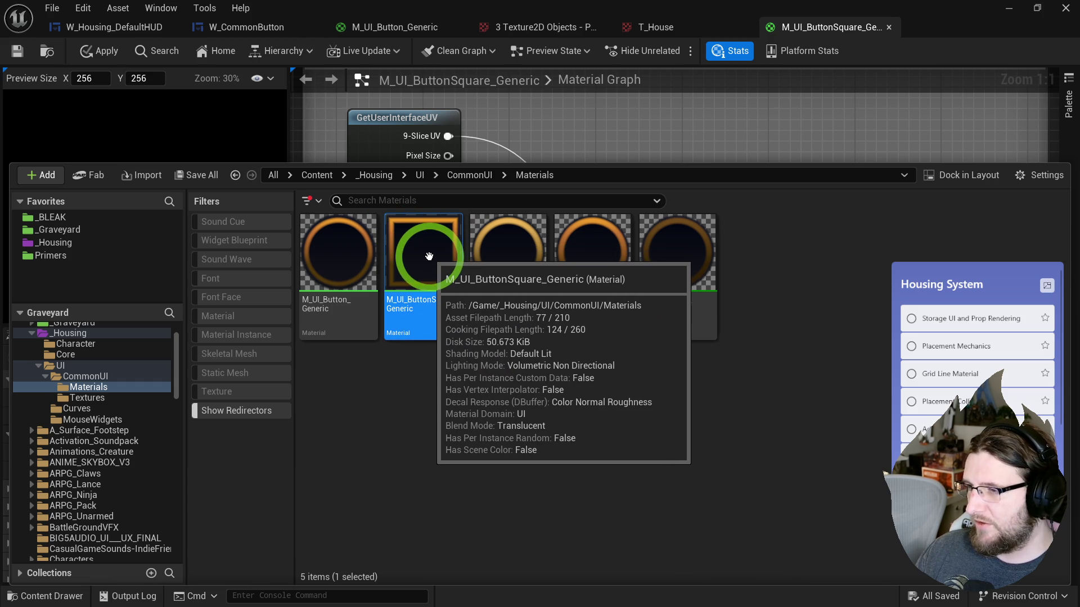
double_click(601, 251)
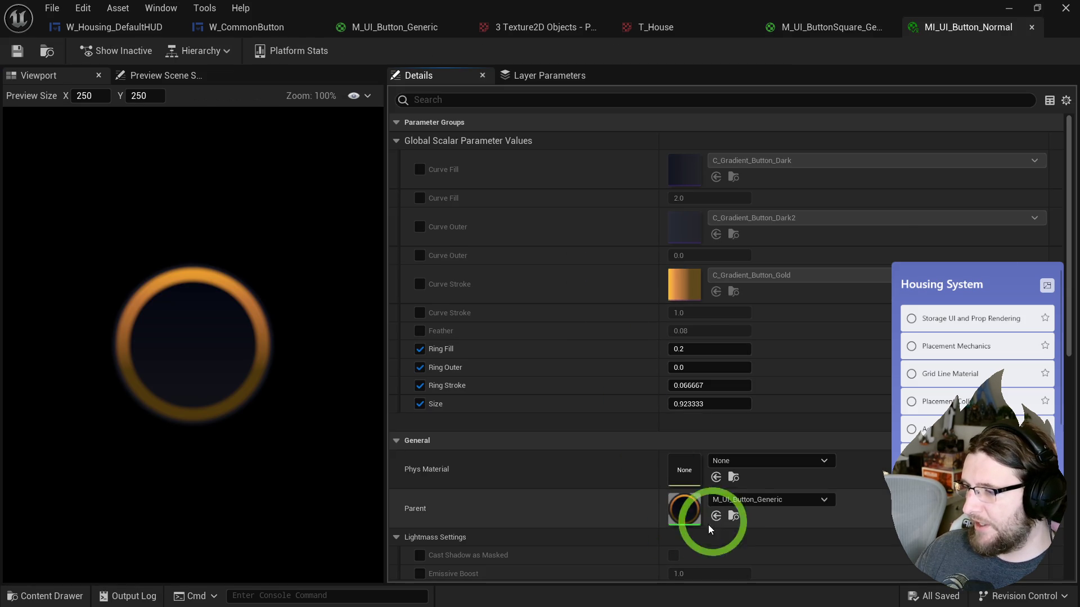
left_click(726, 499)
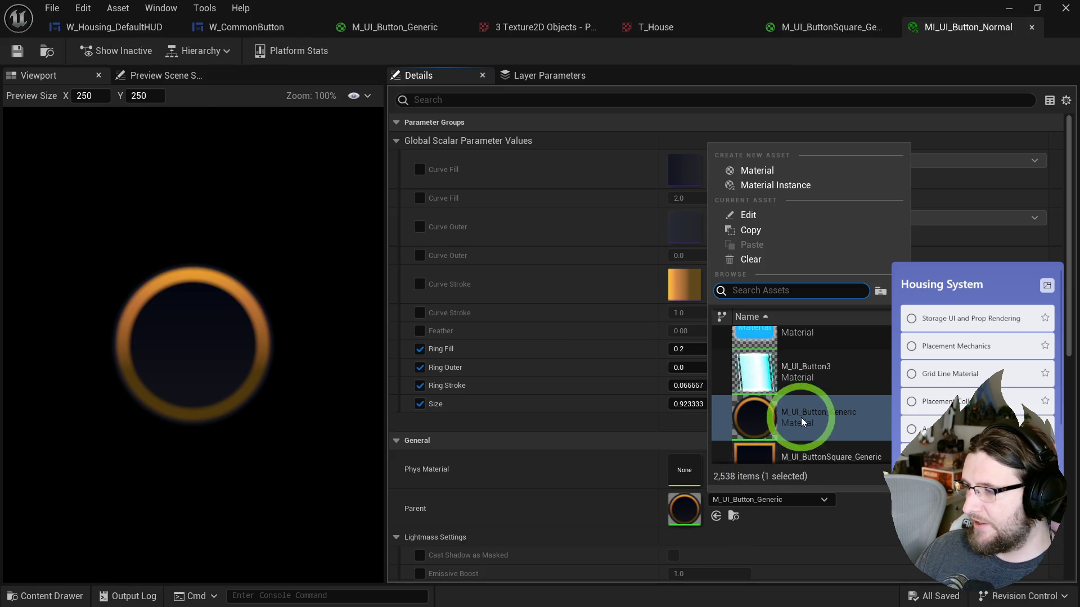
- Reparent MI_UI_Button_Normal to M_UI_ButtonSquare_Generic and enable the Corners parameter override
scroll(801, 421, "down", 1)
left_click(814, 424)
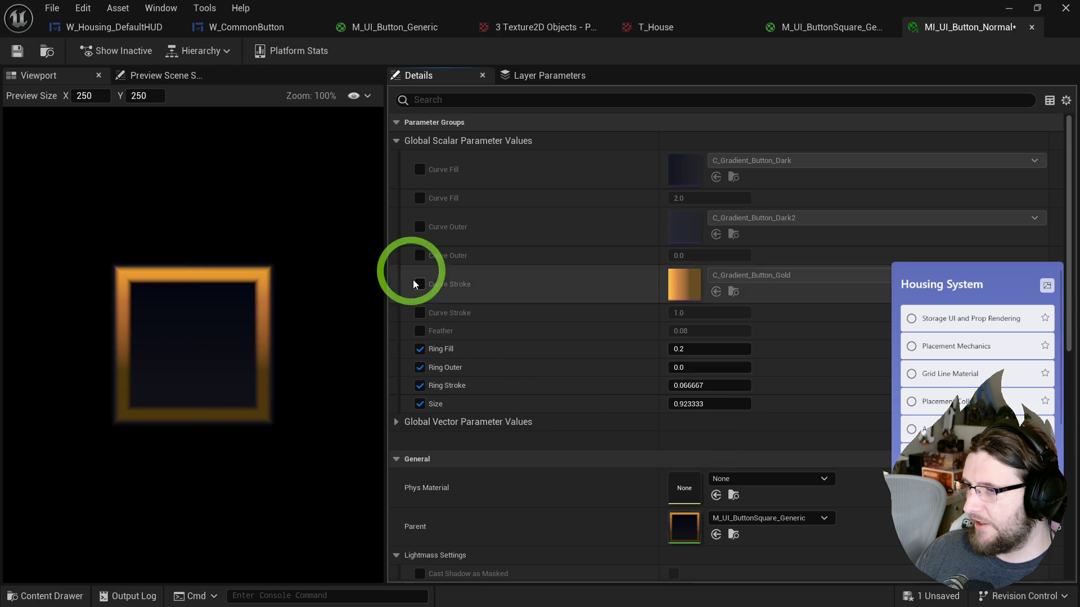
left_click(395, 423)
left_click(419, 441)
- Try cyan, red 1 and full alpha for Corners in the colour picker
left_click(697, 444)
mouse_move(790, 517)
left_mouse_down()
mouse_move(861, 458)
mouse_move(907, 292)
left_mouse_up()
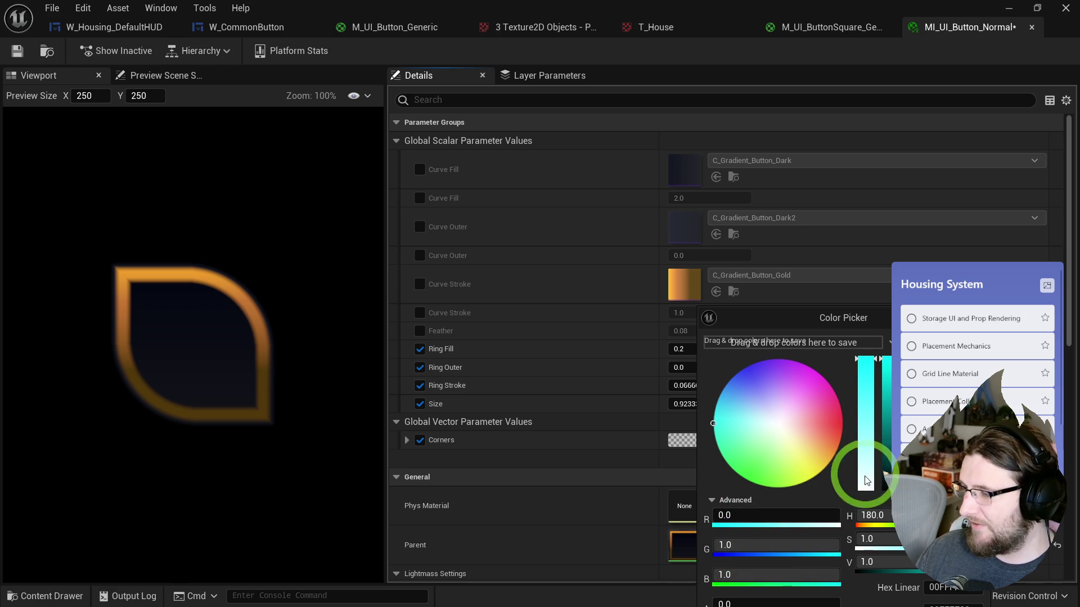
left_click_drag(779, 511, 804, 510)
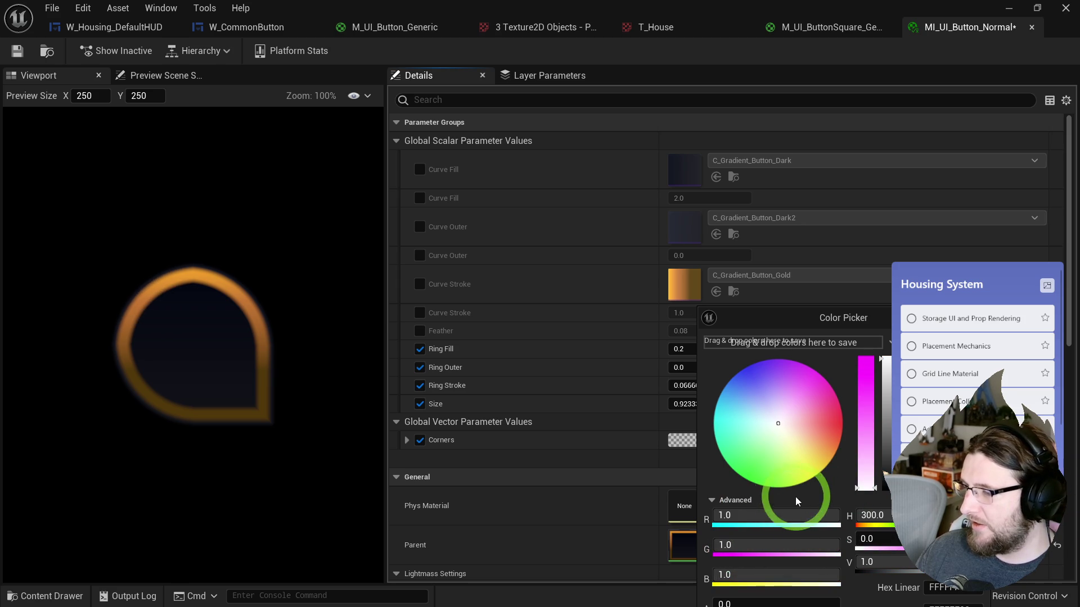
mouse_move(747, 604)
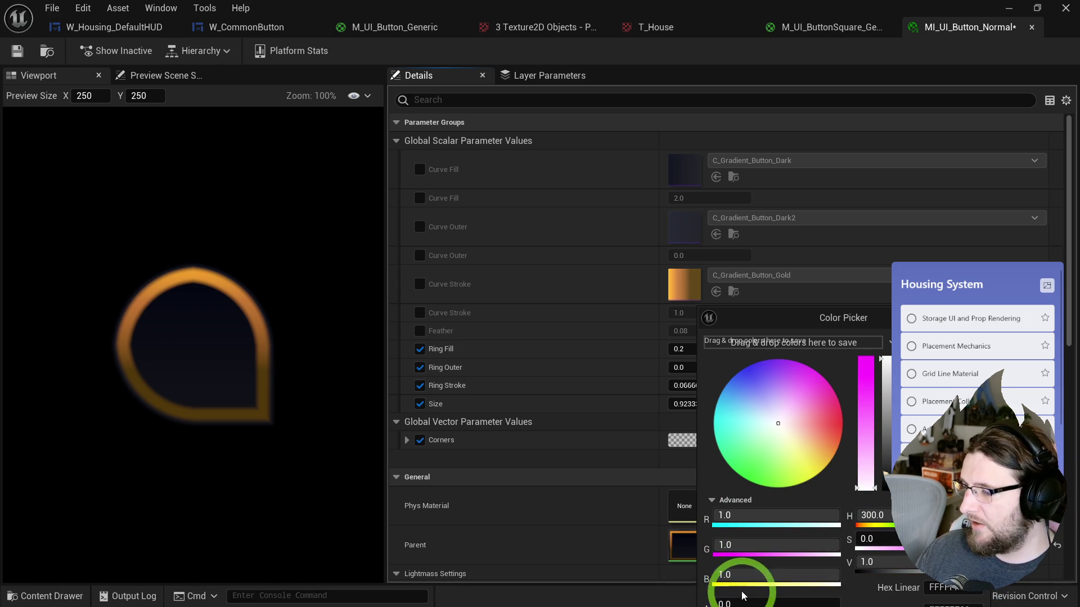
left_click_drag(749, 600, 1071, 598)
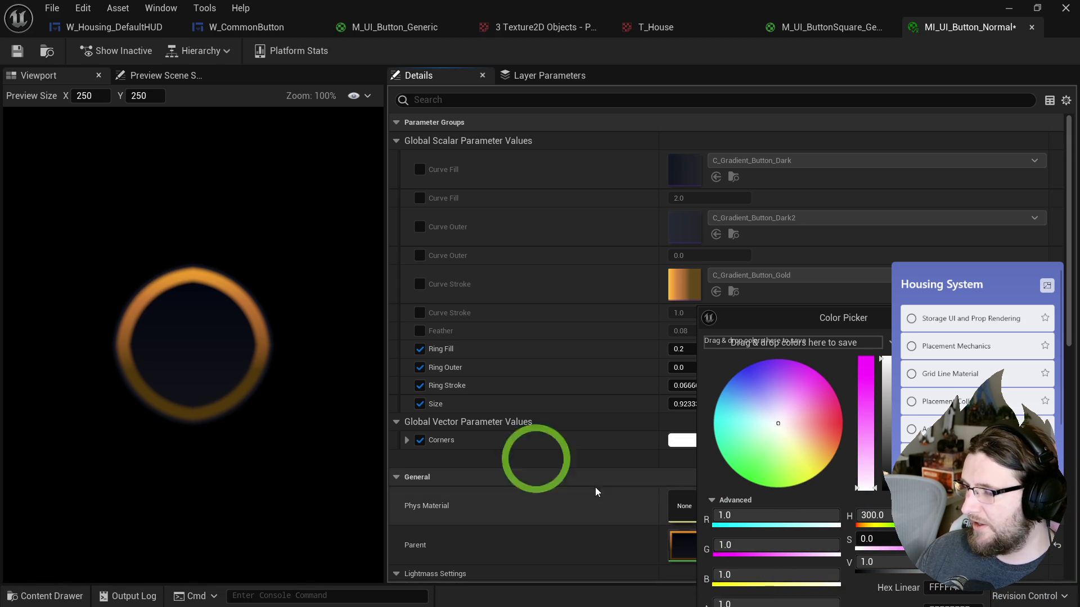
scroll(205, 331, "down", 6)
scroll(192, 344, "up", 4)
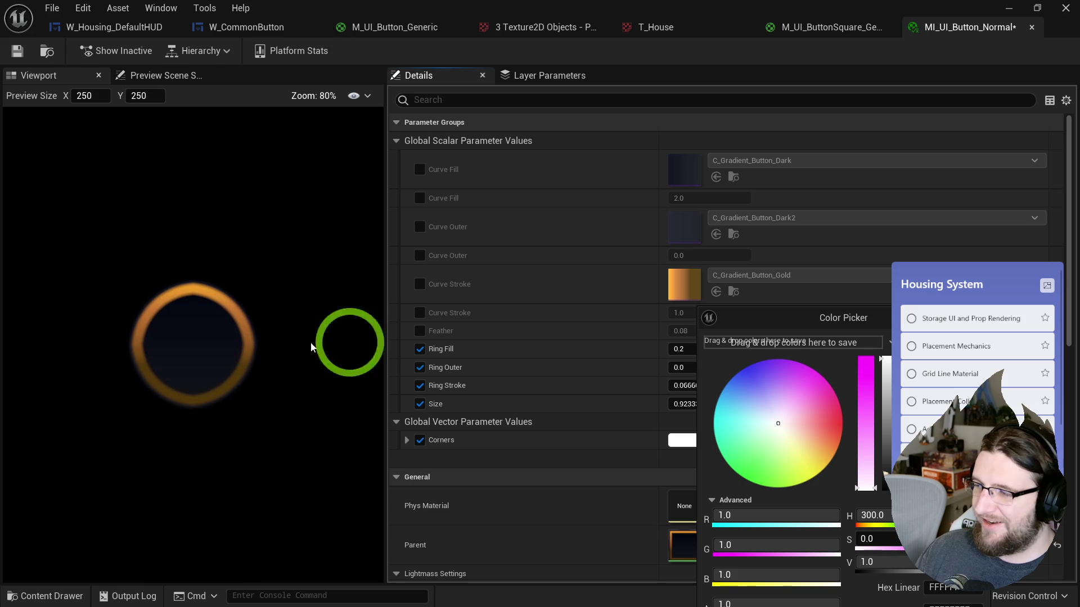
mouse_move(762, 317)
left_mouse_down()
mouse_move(641, 137)
mouse_move(604, 151)
left_mouse_up()
- Enter 0.5 for Corners red, green, blue and alpha, then cancel the colour changes
mouse_move(609, 349)
left_mouse_down()
mouse_move(506, 336)
mouse_move(614, 349)
left_mouse_up()
left_click(646, 349)
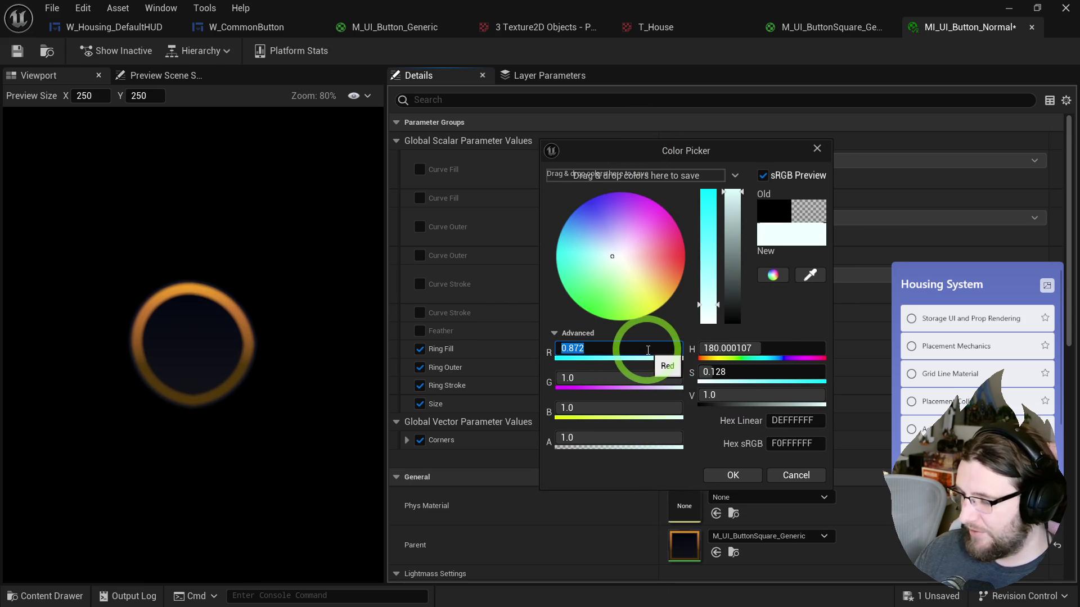
type(".5")
left_click(646, 378)
type(".5")
left_click(602, 406)
type(".5")
left_click(588, 436)
type(".5")
key("Return")
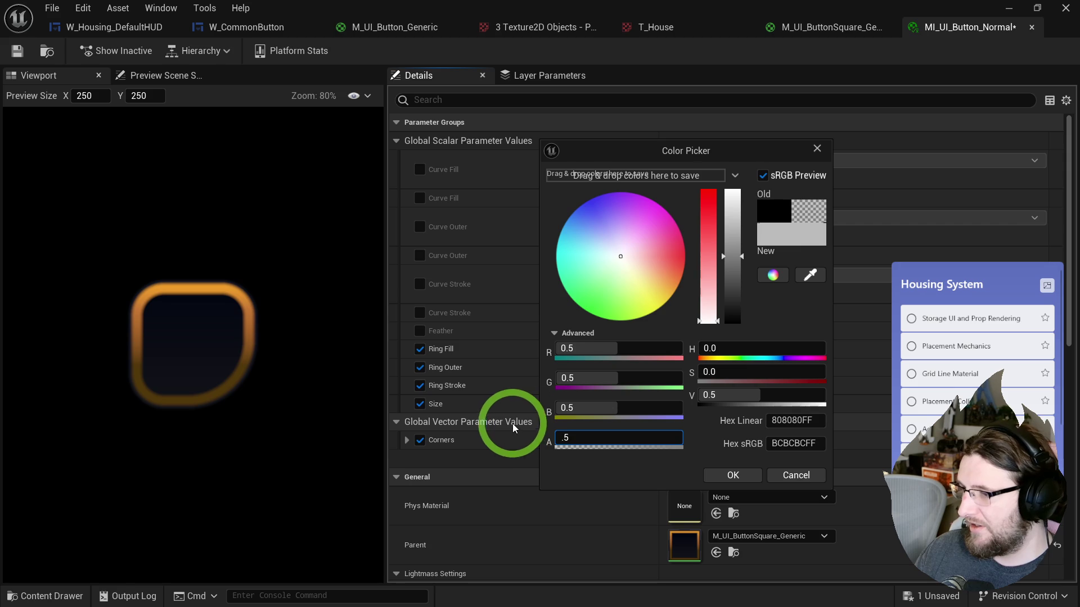
left_click(795, 475)
left_click(833, 28)
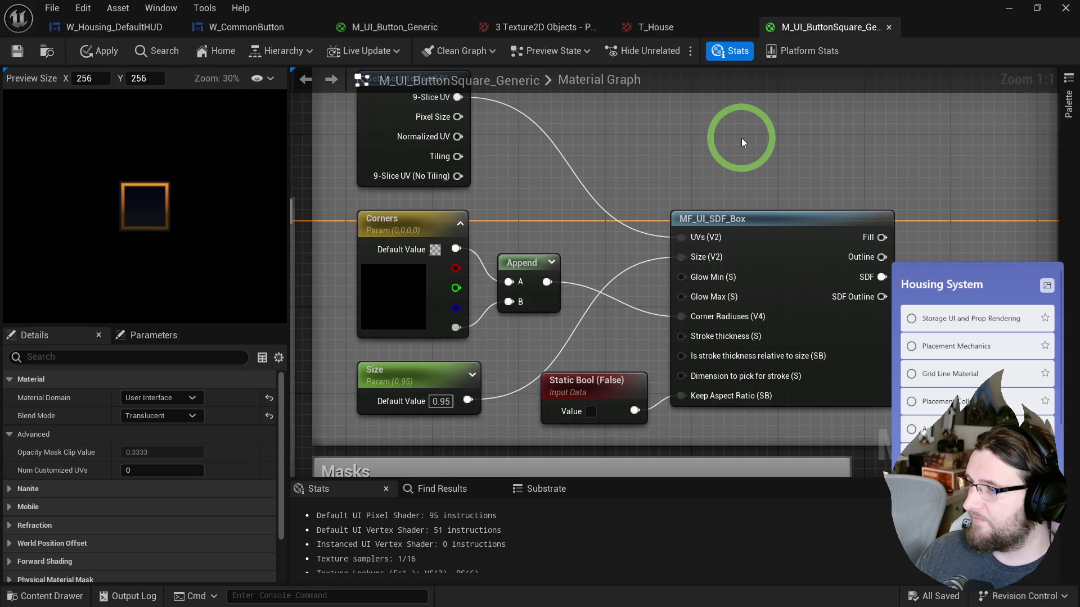
- Close the M_UI_Button_Generic material applying its changes, and close the T_House texture
left_click_drag(740, 136, 658, 64)
left_click(408, 26)
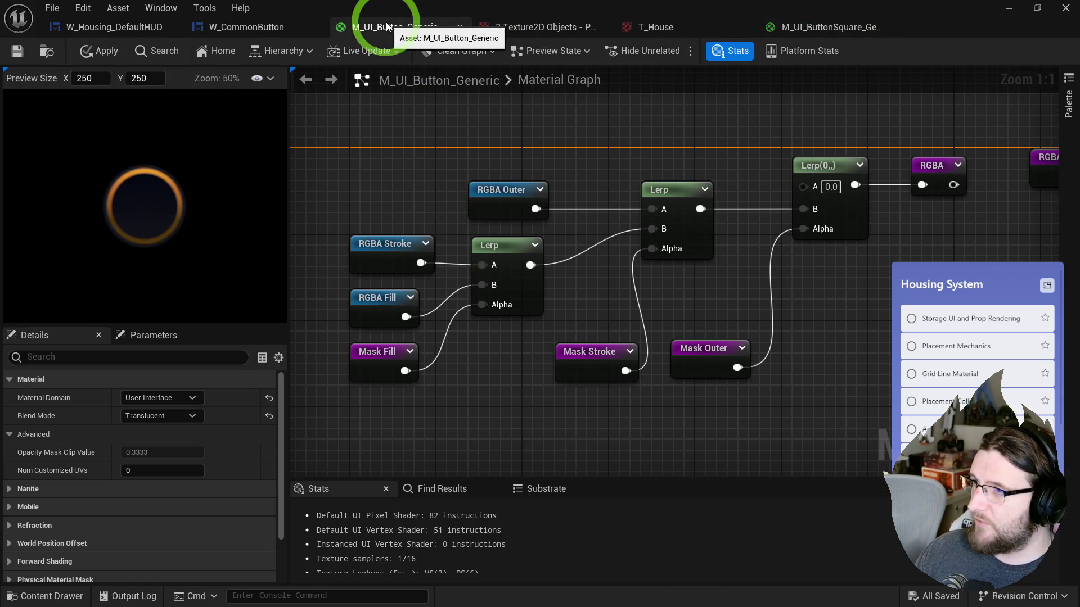
left_click(460, 27)
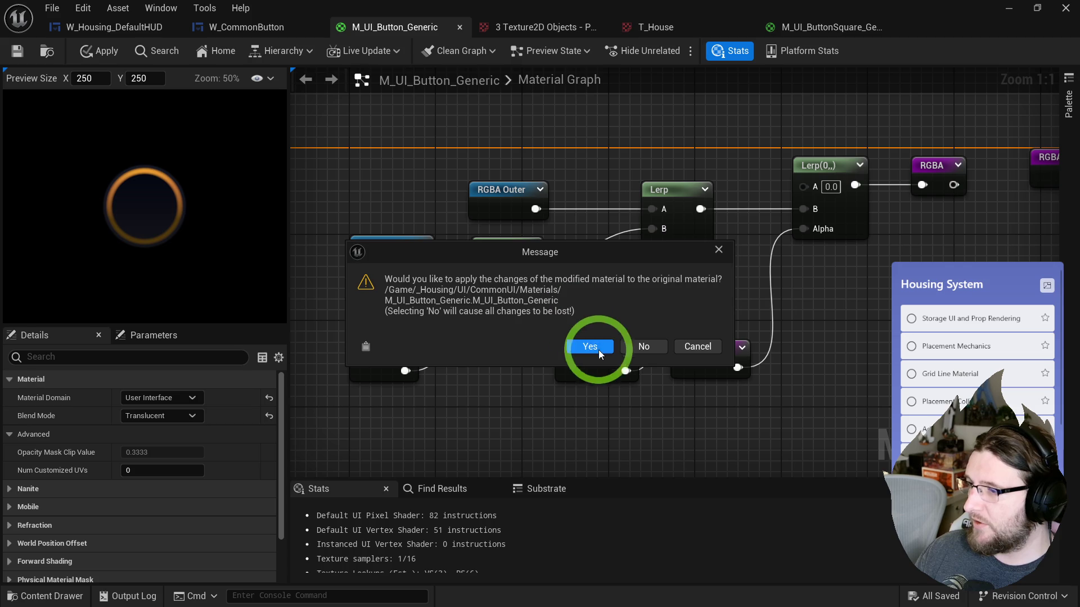
left_click(590, 344)
left_click(602, 27)
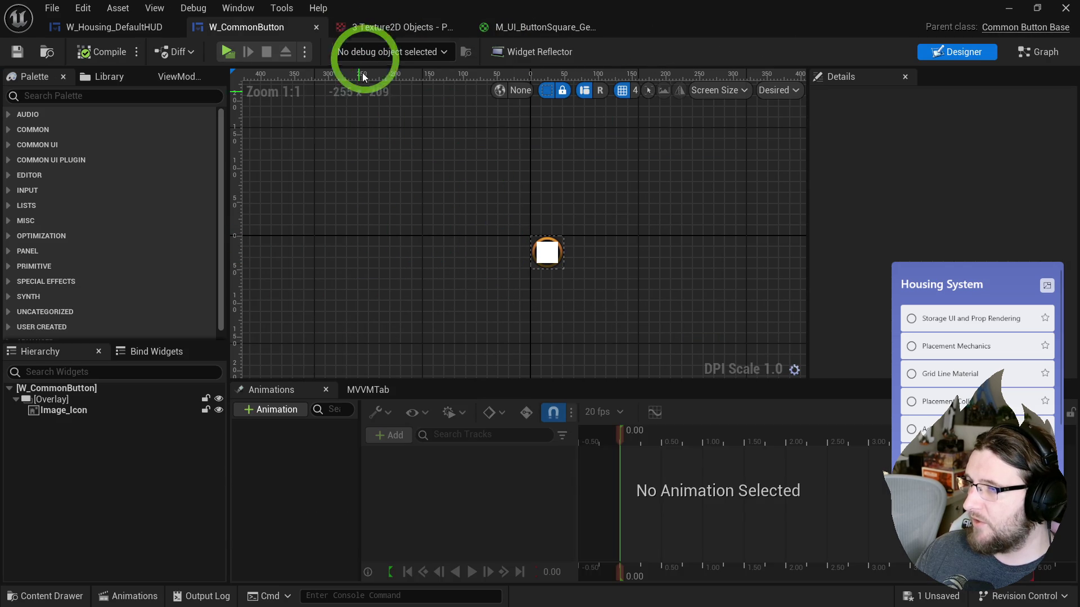
- Clear the Details property filter for Image_Icon and for the HUD's common button
left_click(72, 423)
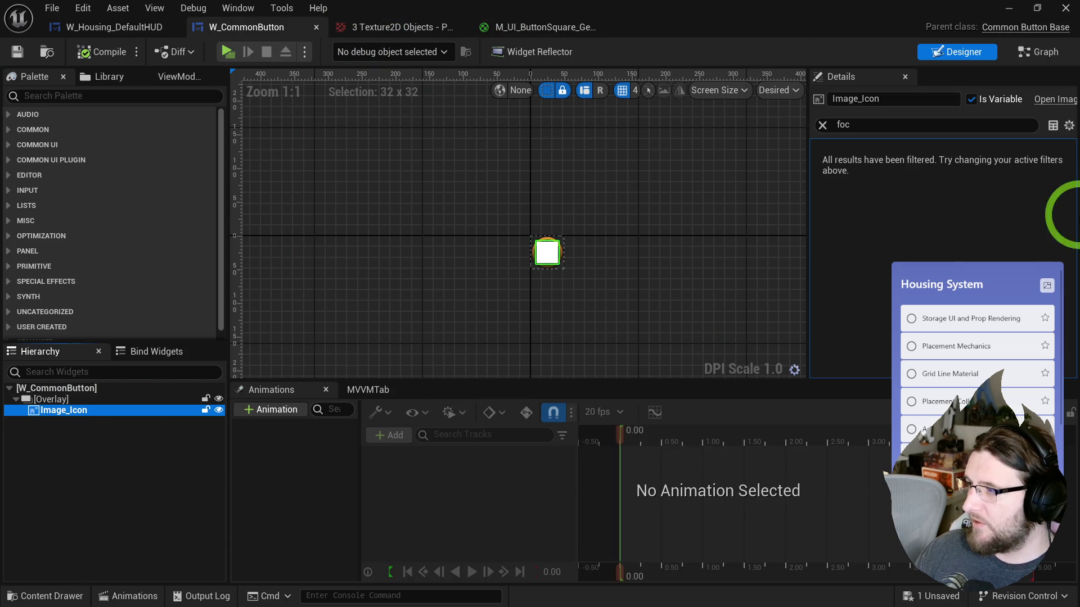
left_click(855, 125)
key("ctrl+a")
key("BackSpace")
left_click(112, 27)
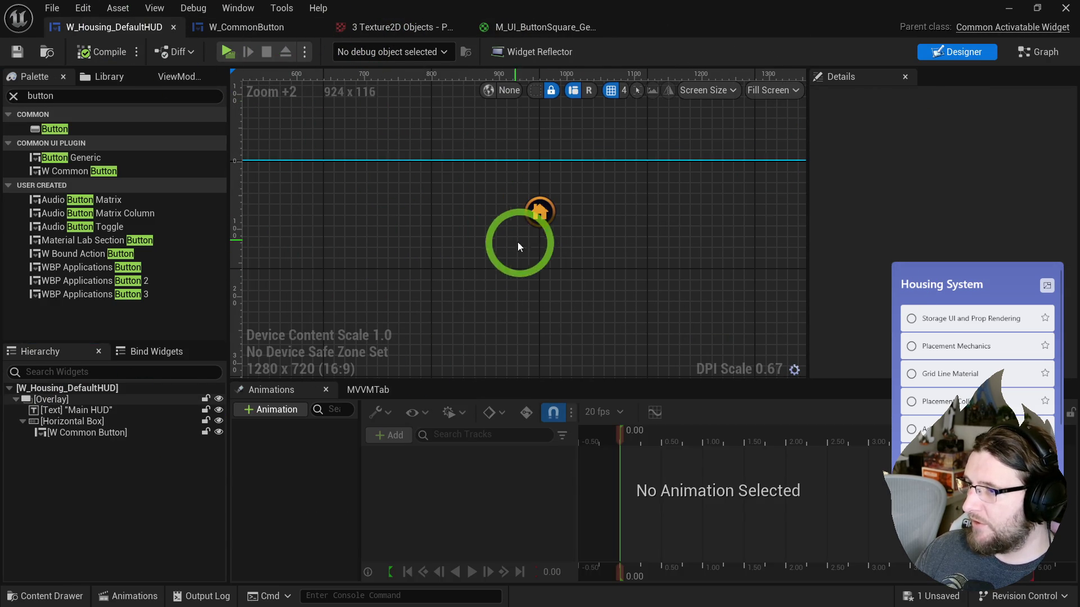
left_click(537, 211)
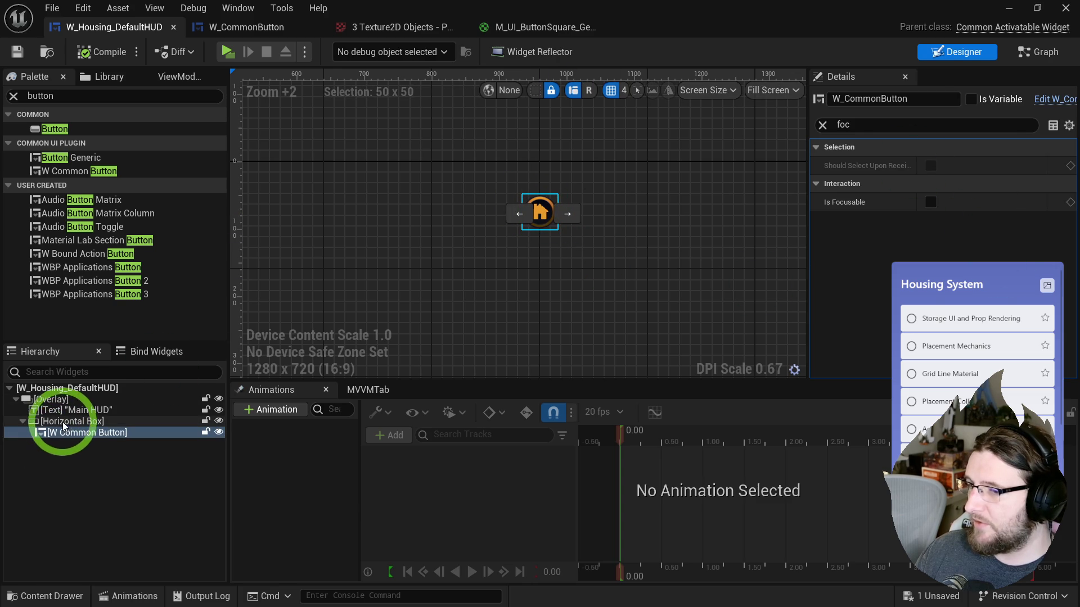
left_click(822, 125)
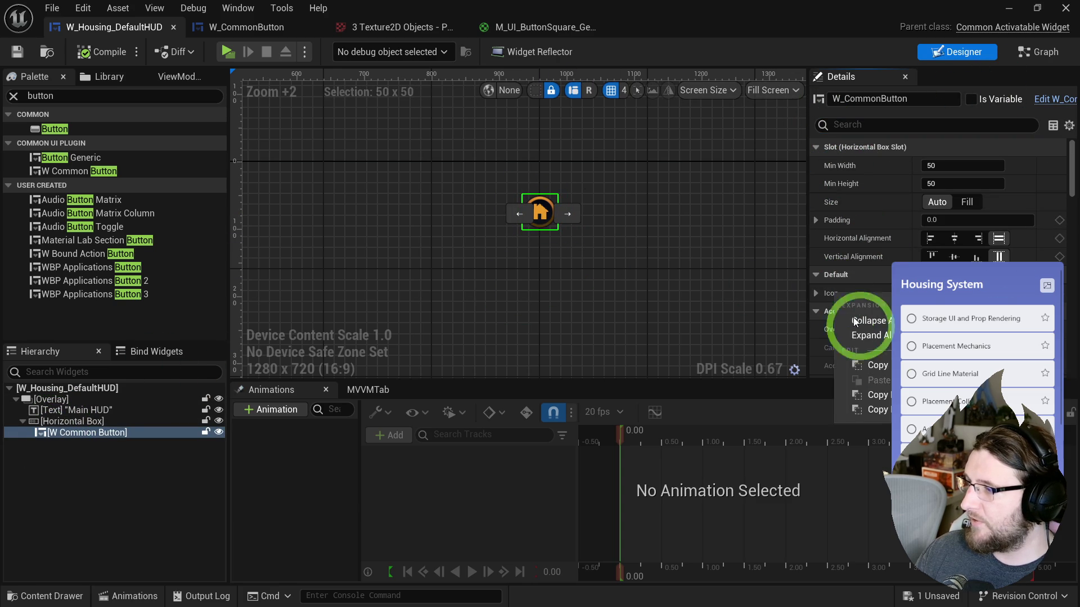
- Expand all property sections on W_CommonButton's root, compile it, and close the texture objects editor
left_click(265, 27)
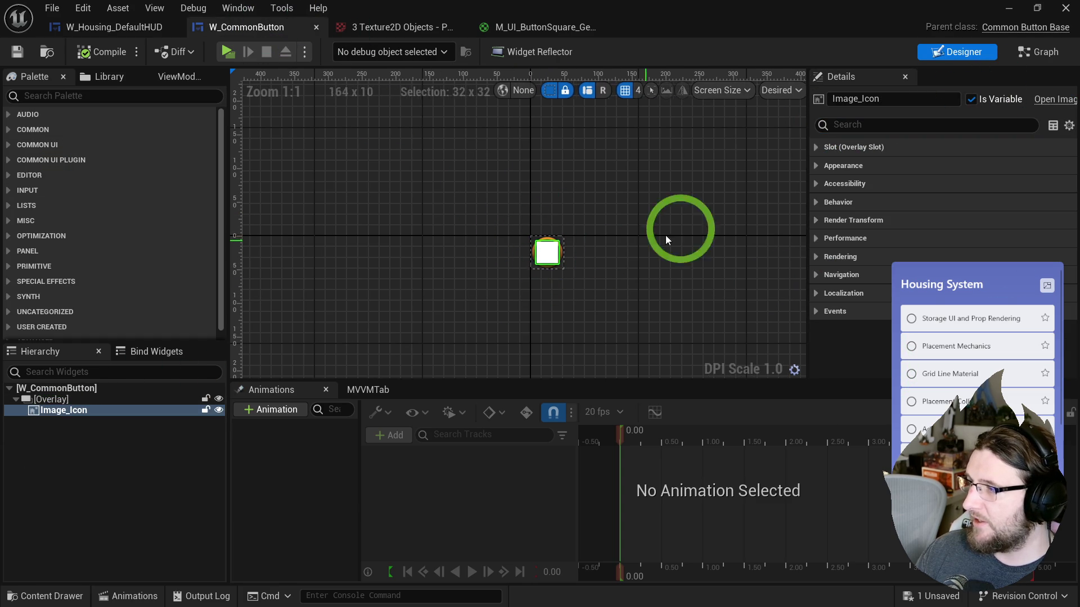
left_click(139, 391)
right_click(838, 224)
left_click(886, 312)
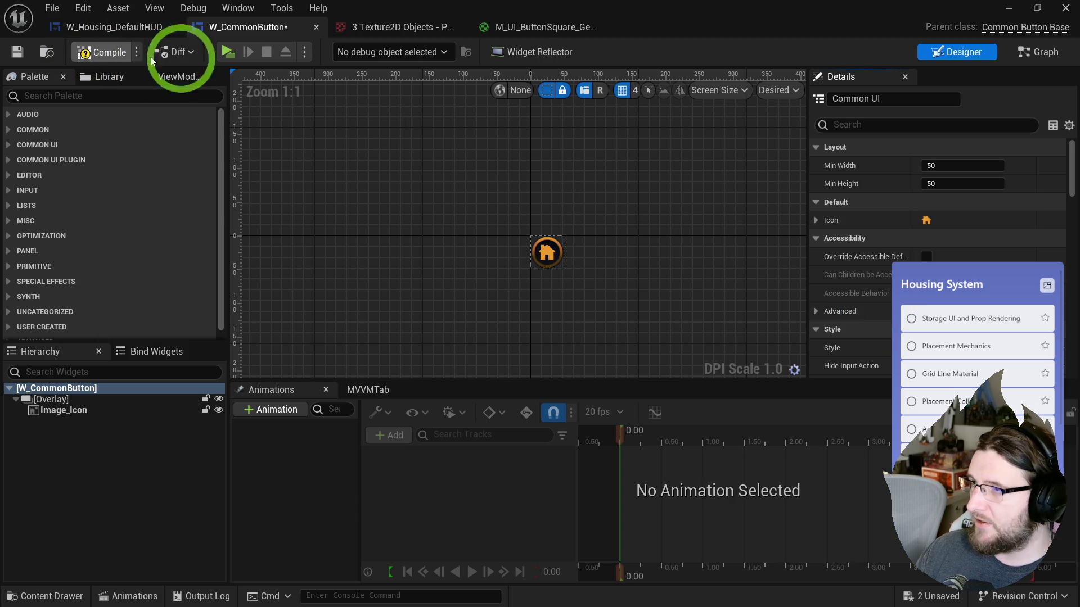
left_click(104, 52)
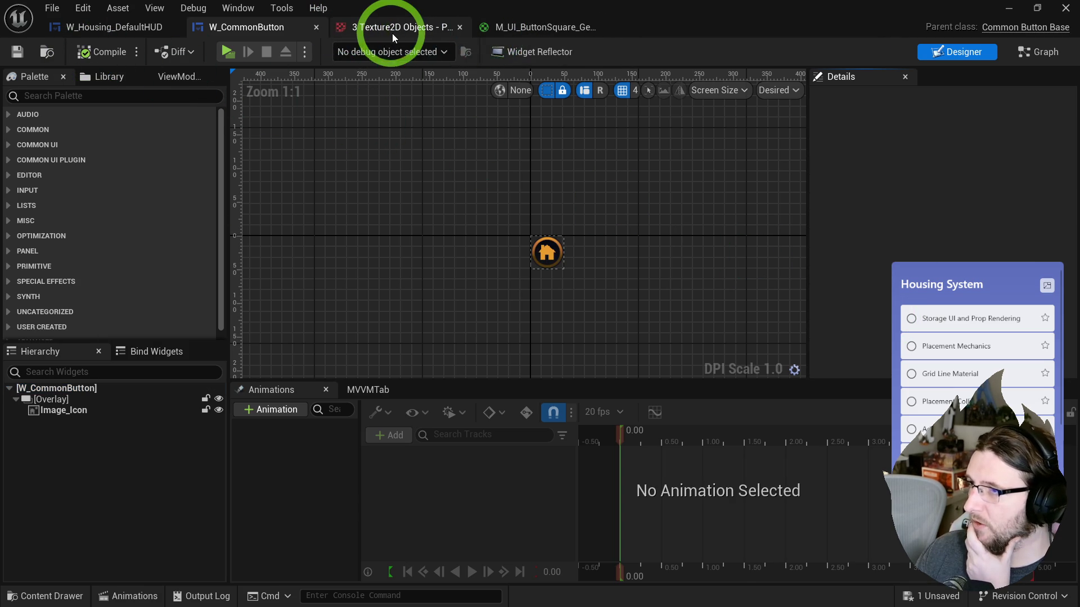
left_click(394, 30)
middle_click(389, 29)
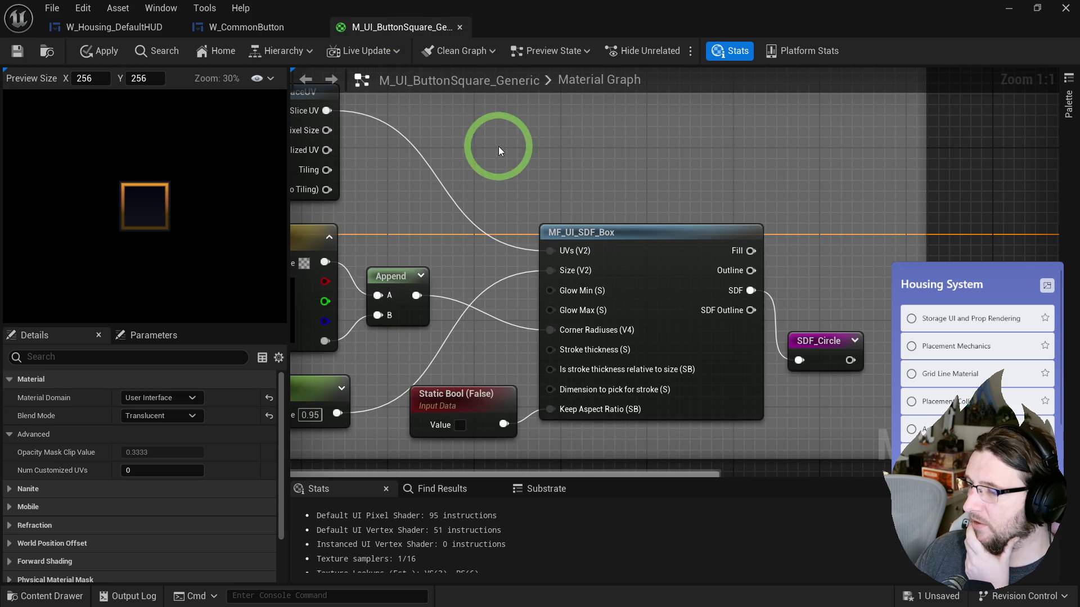
- Save the M_UI_ButtonSquare_Generic material from the Materials folder
left_click(53, 57)
right_click(407, 253)
mouse_move(459, 356)
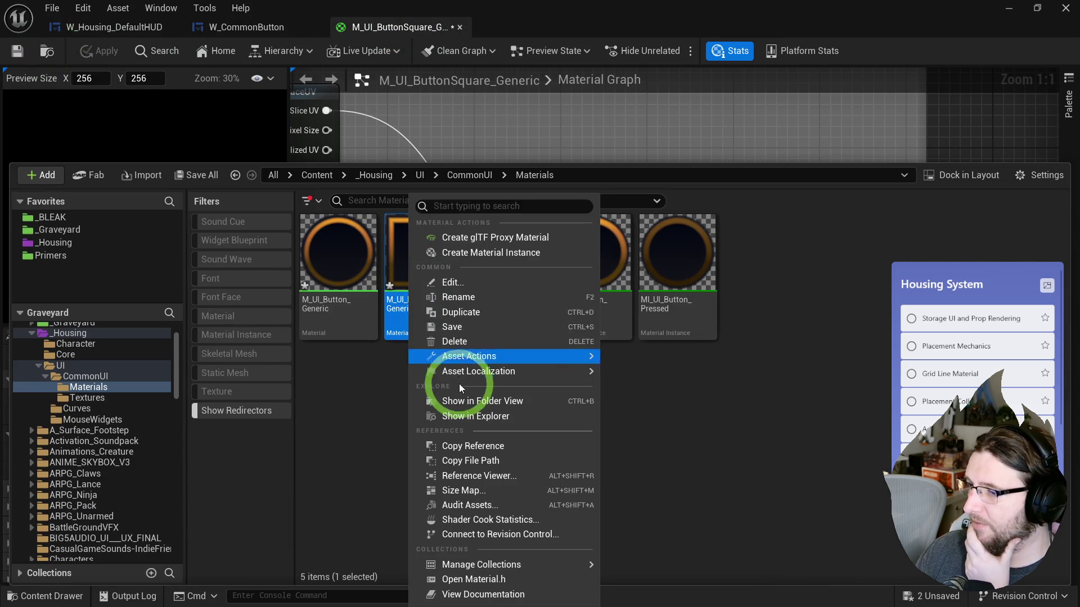
left_click(447, 327)
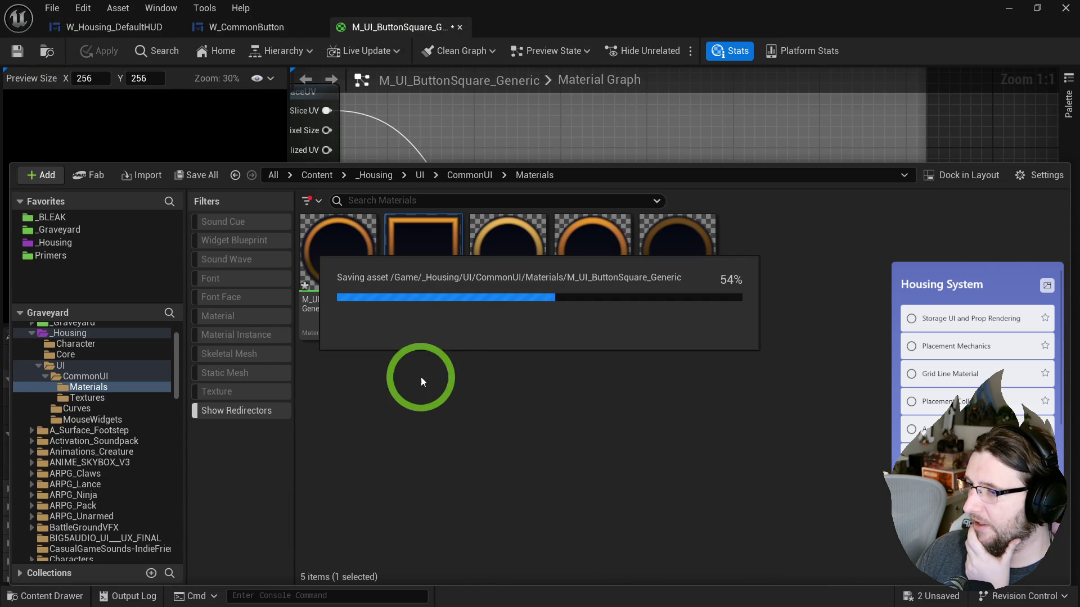
- Create the material instance M_UI_ButtonSquare_Generic_Inst and return to the HUD widget
right_click(433, 265)
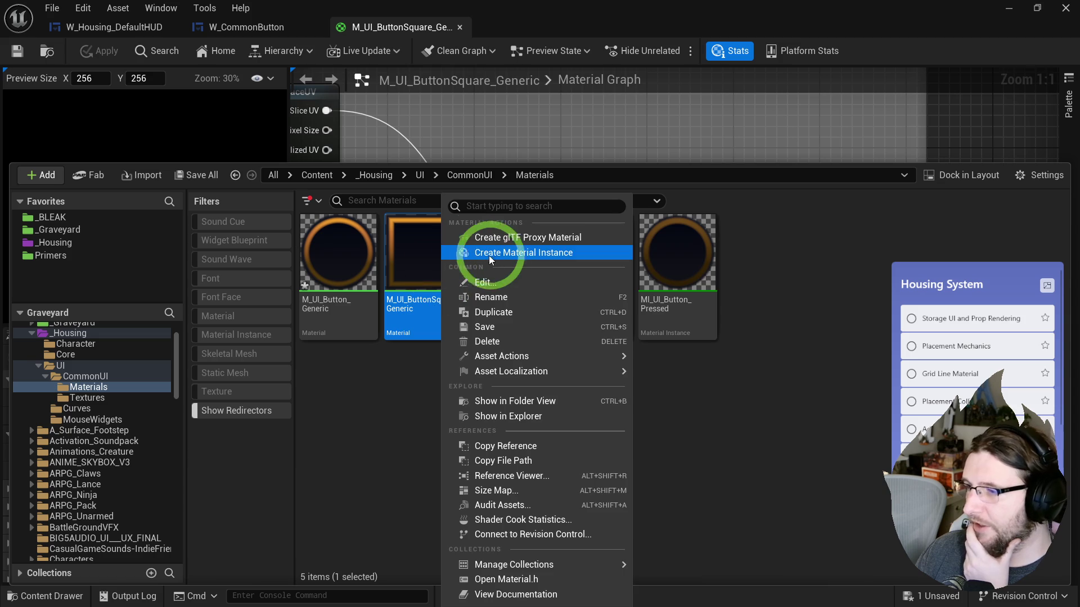
left_click(481, 253)
key("Return")
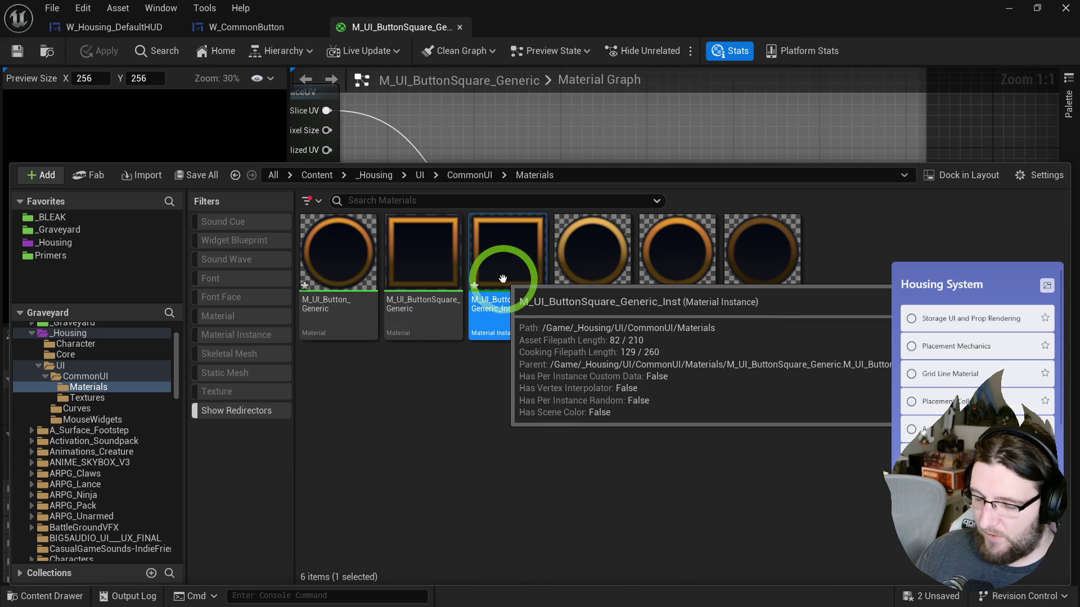
left_click(516, 391)
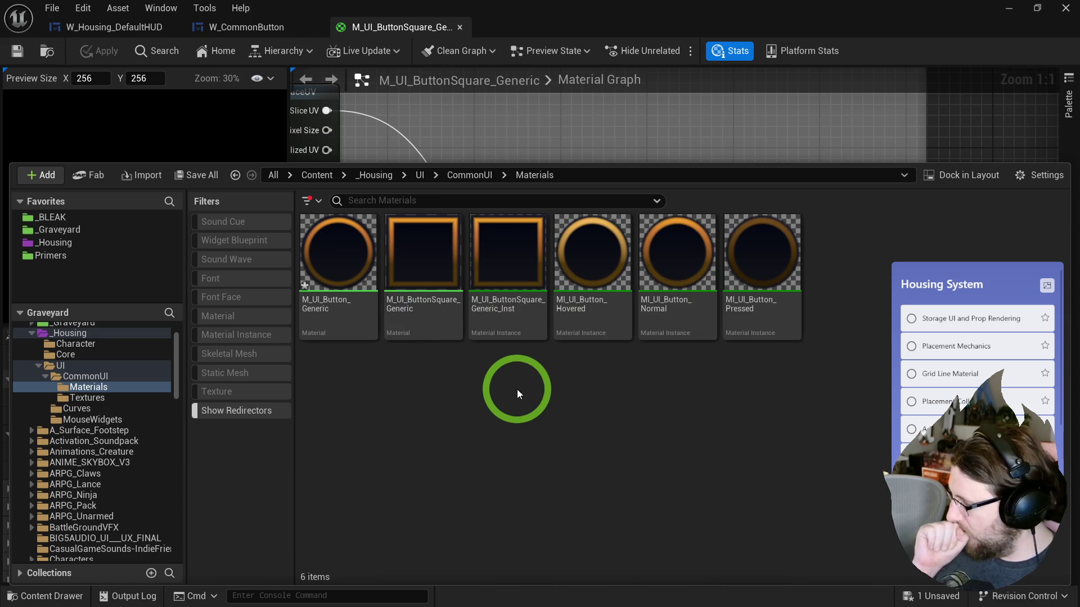
left_click(506, 312)
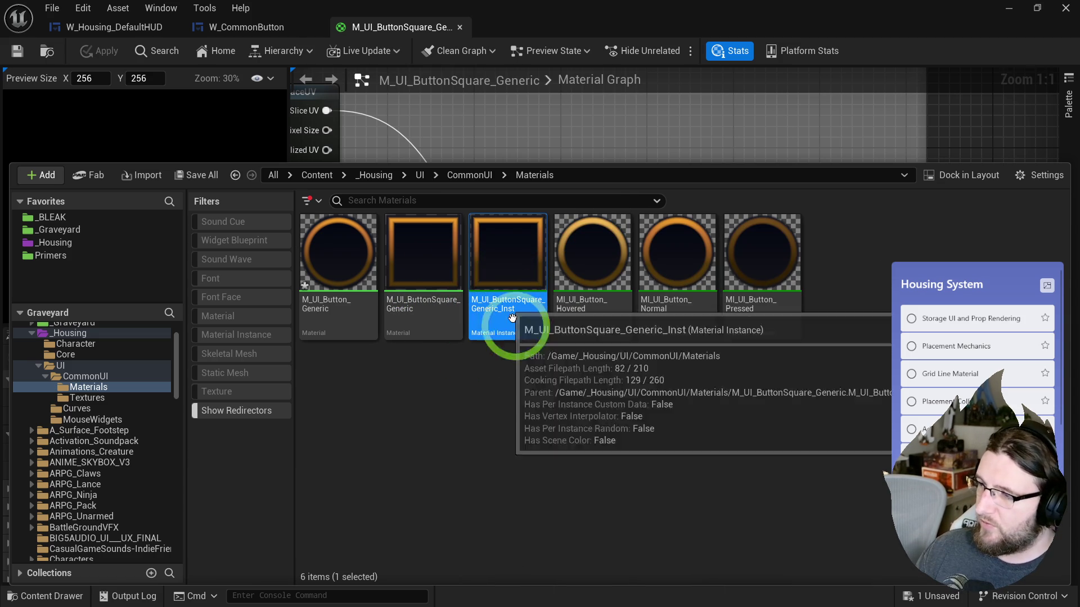
left_click(169, 28)
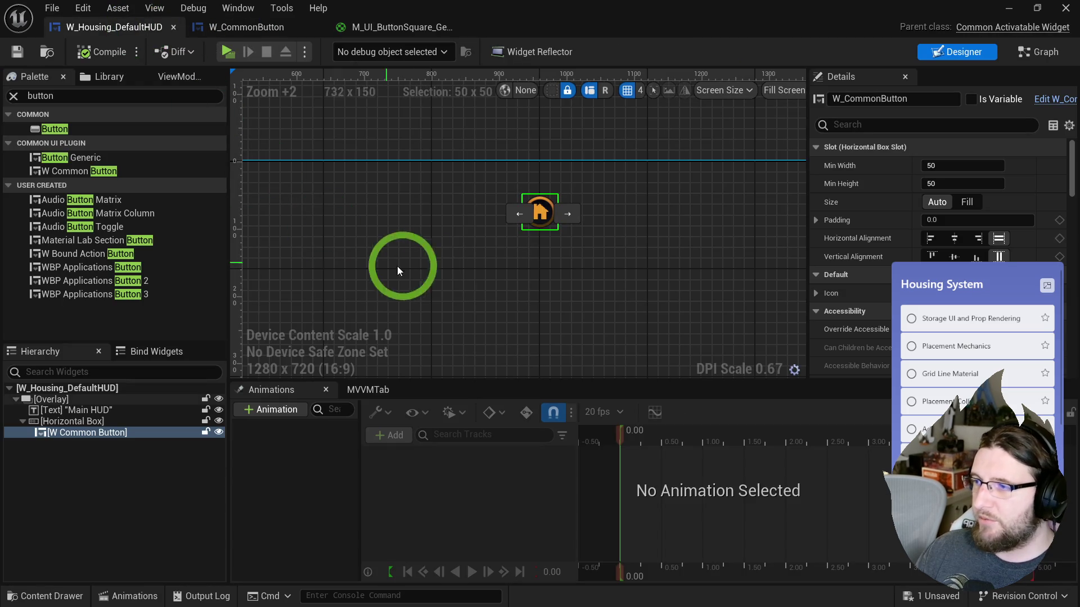
- Zoom out the HUD canvas, select the root Overlay, and open the Content Browser at _Housing/UI
scroll(440, 151, "down", 7)
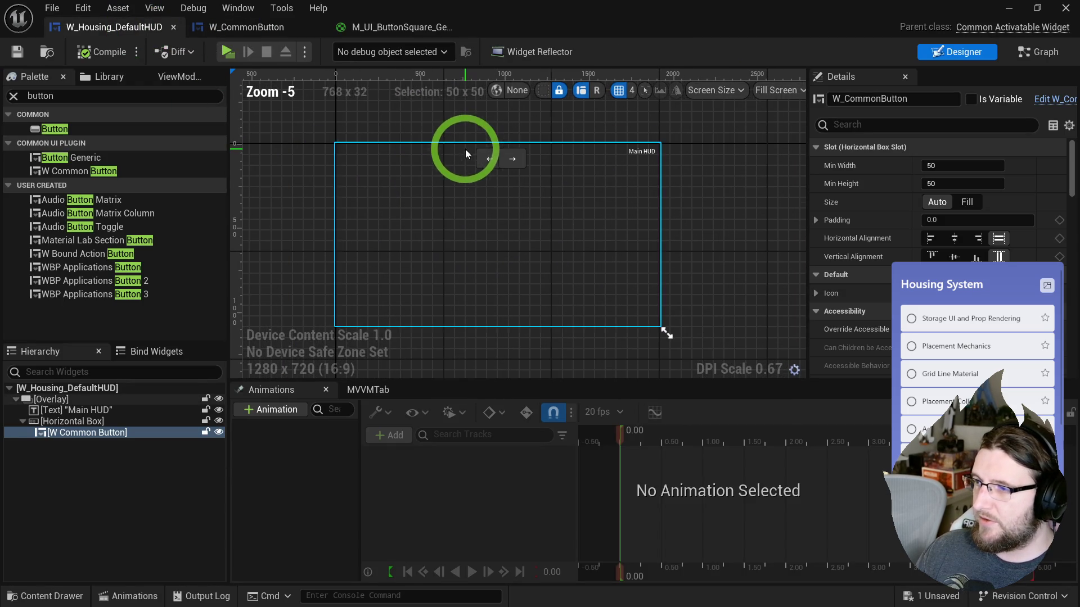
left_click(456, 120)
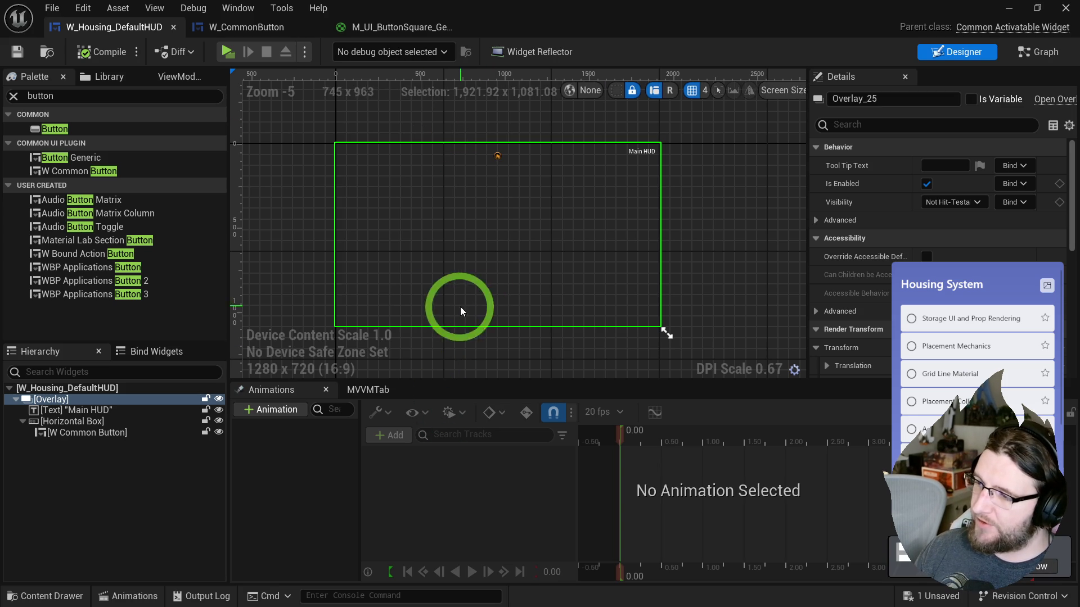
left_click(962, 456)
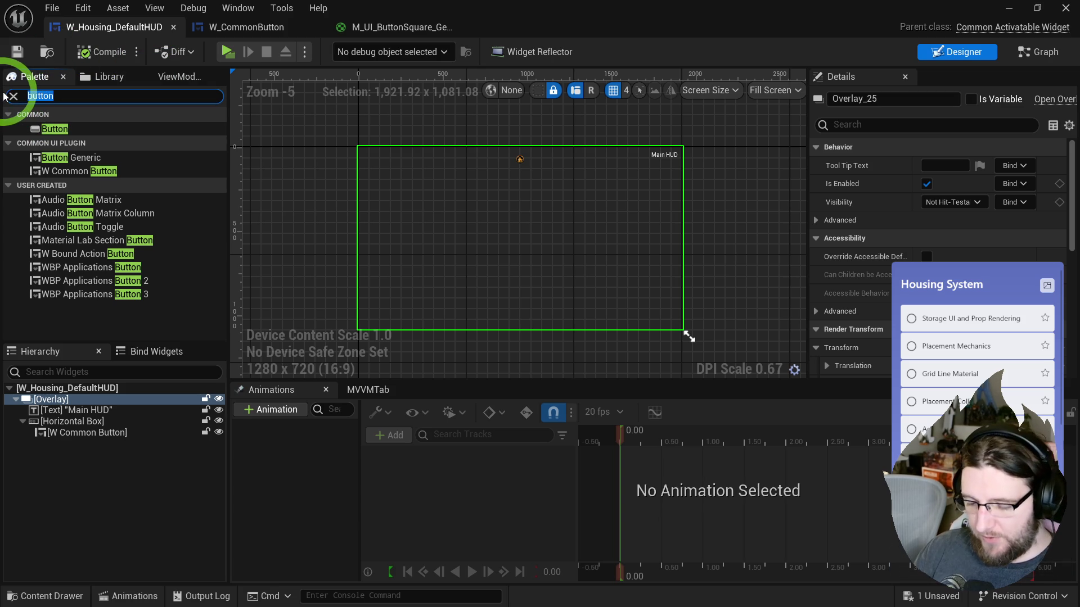
left_click(39, 59)
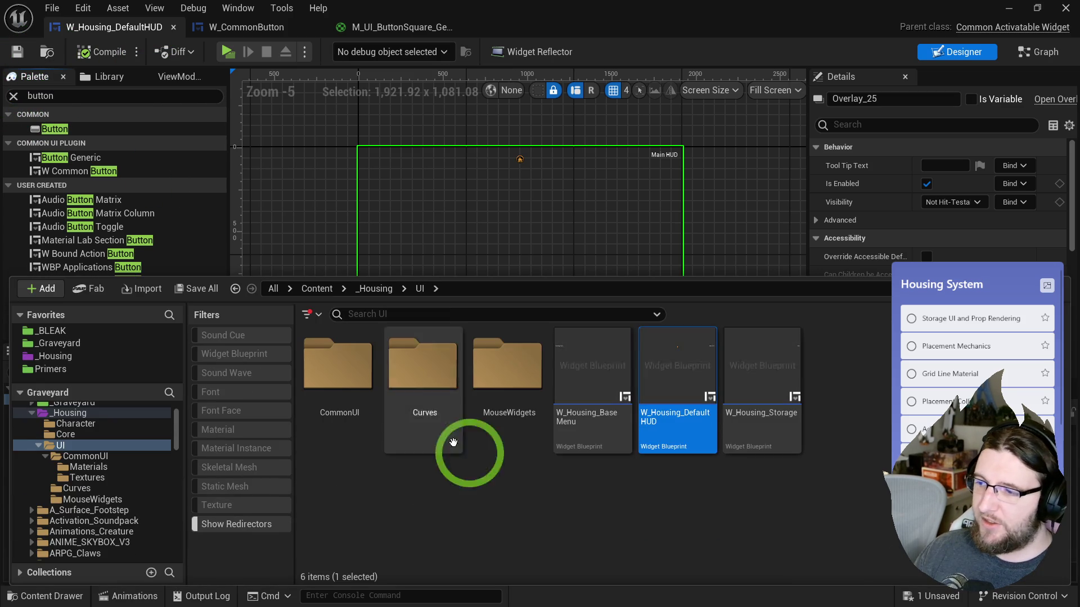
- In the CommonUI folder, create a Blueprint class with CommonBorderStyle as parent
double_click(337, 366)
right_click(448, 507)
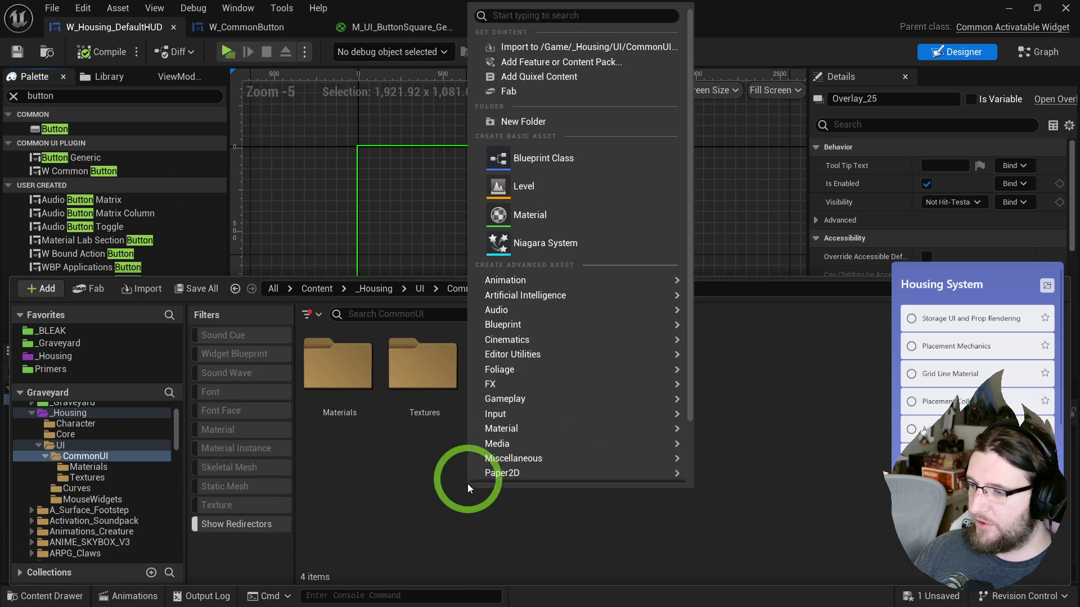
left_click(521, 159)
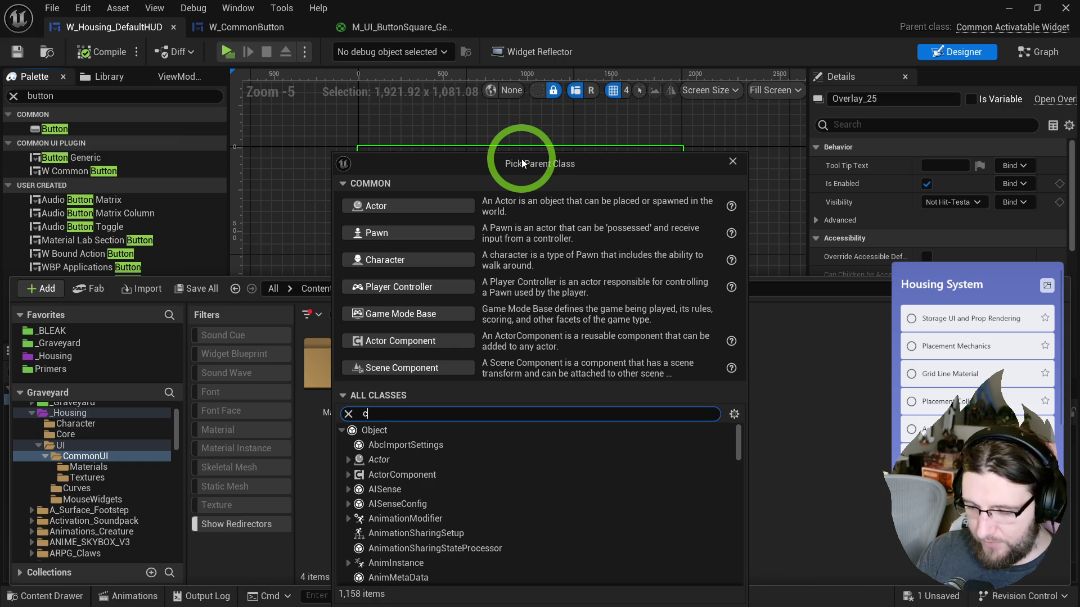
type("omon border")
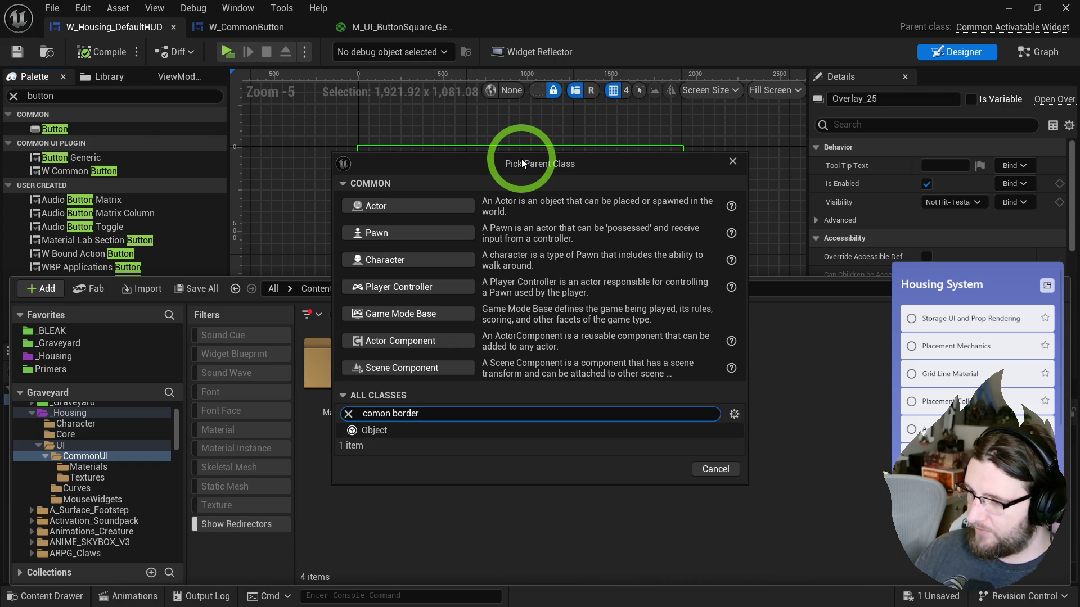
left_click(373, 414)
type("m")
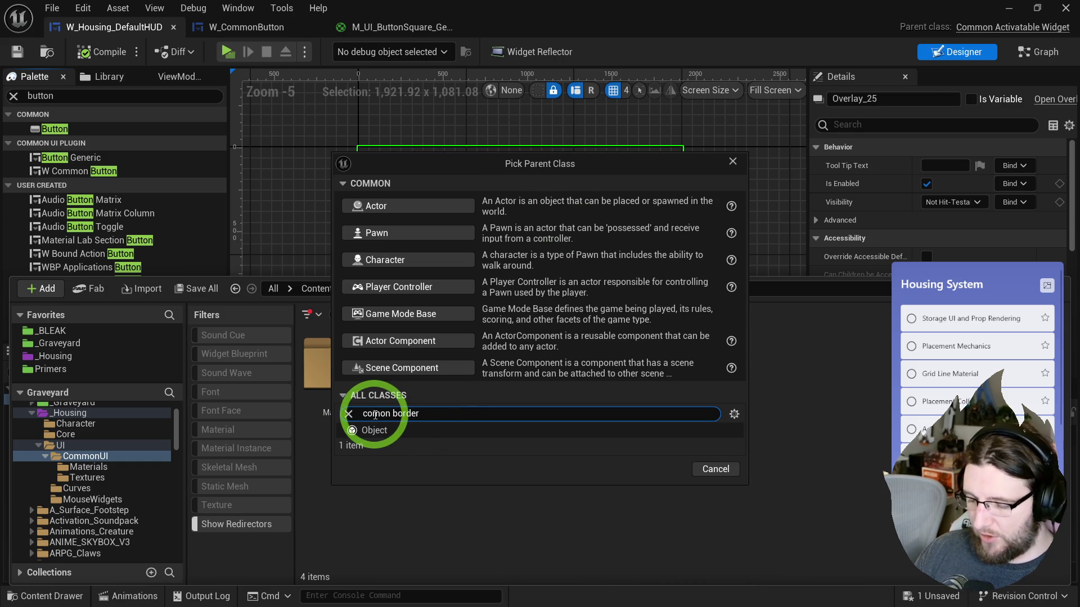
left_click(407, 445)
left_click(660, 587)
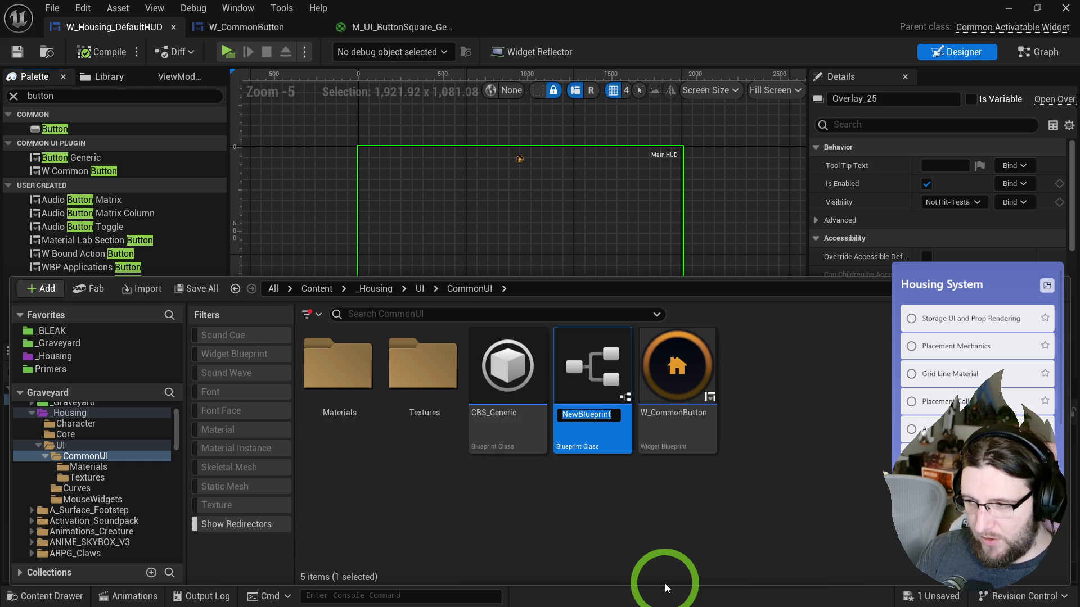
- Name the new blueprint CbrS_Generic and open it in the Blueprint editor
type("CbrS_")
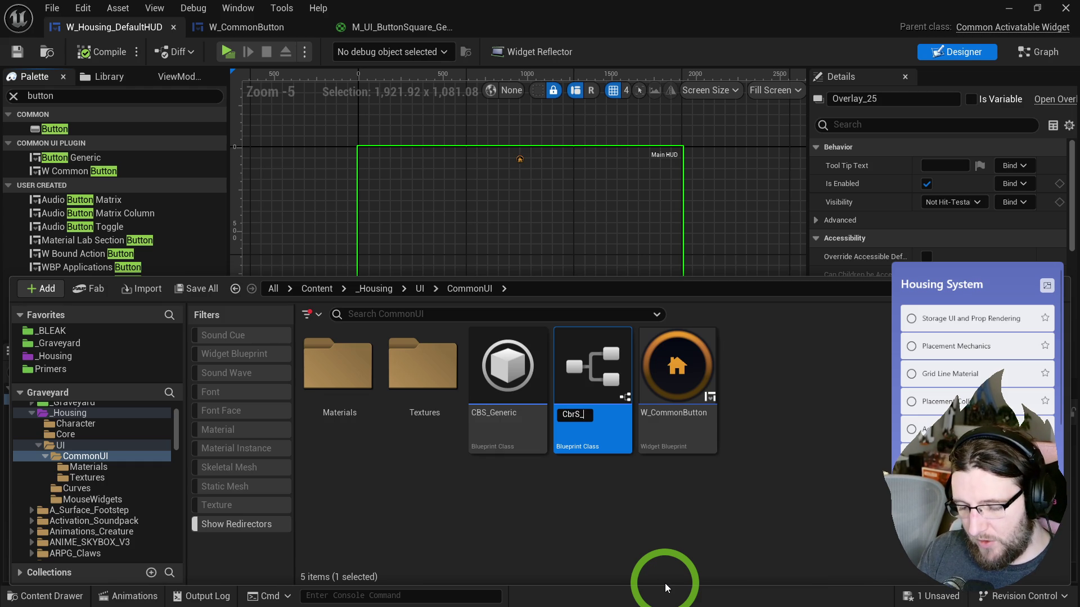
type("Frame")
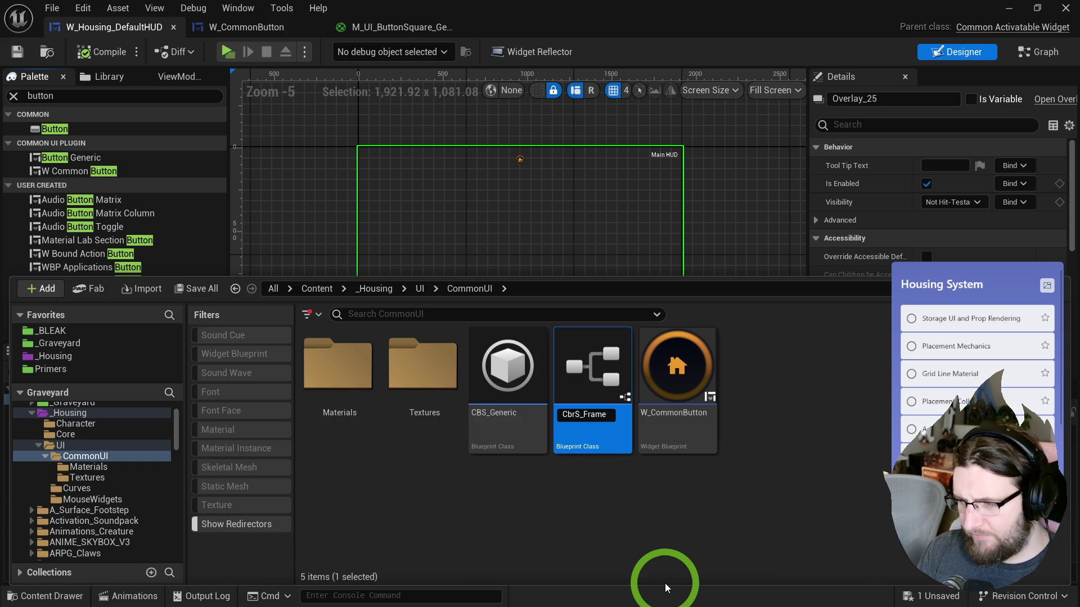
key("BackSpace")
key("BackSpace")
key("BackSpace")
key("BackSpace")
type("Generic")
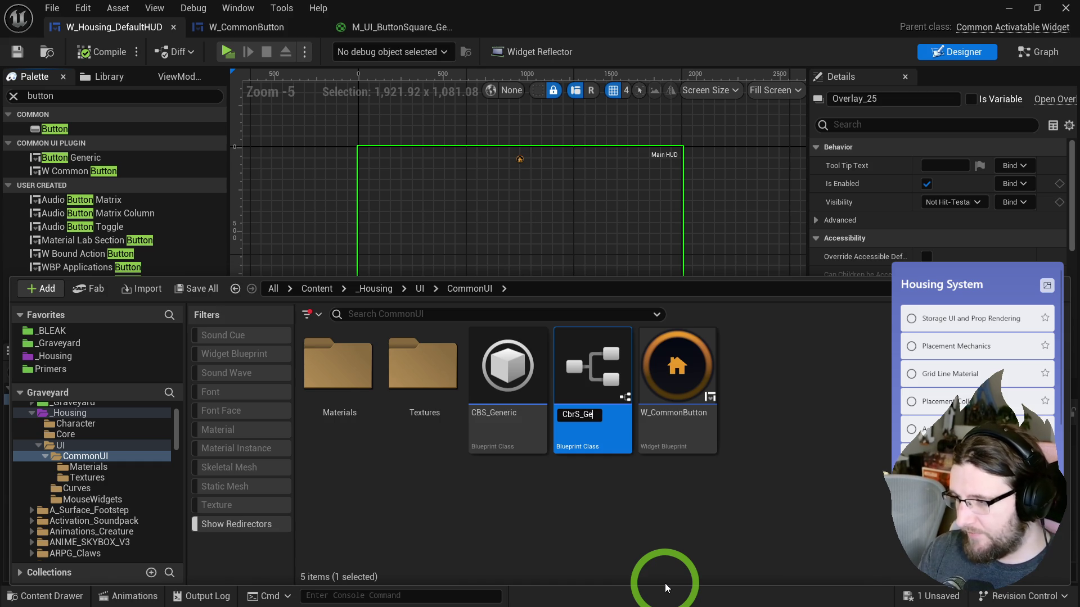
key("Return")
double_click(509, 365)
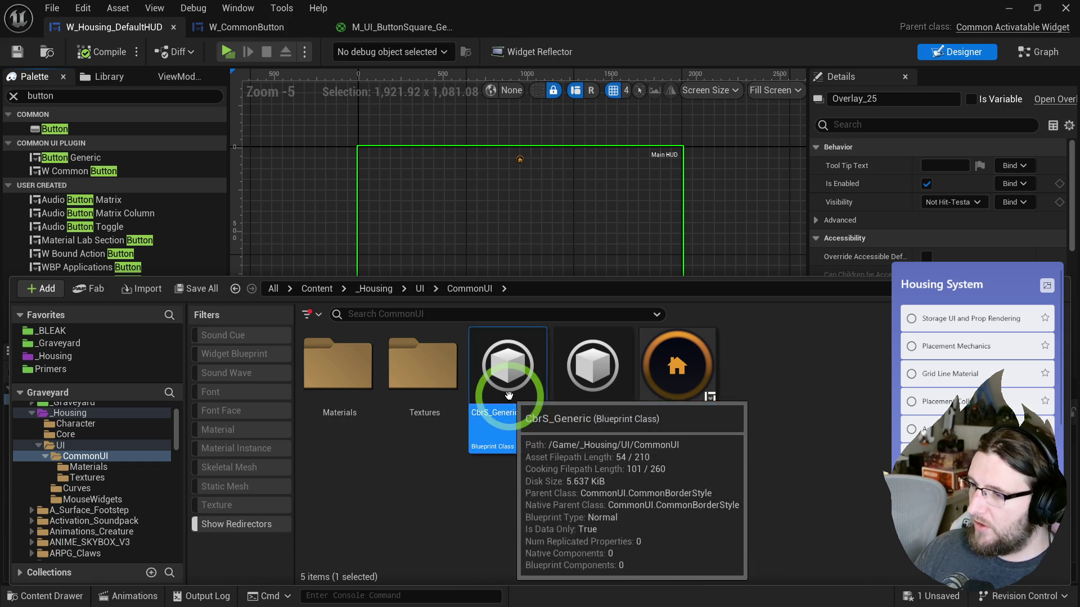
left_click(819, 139)
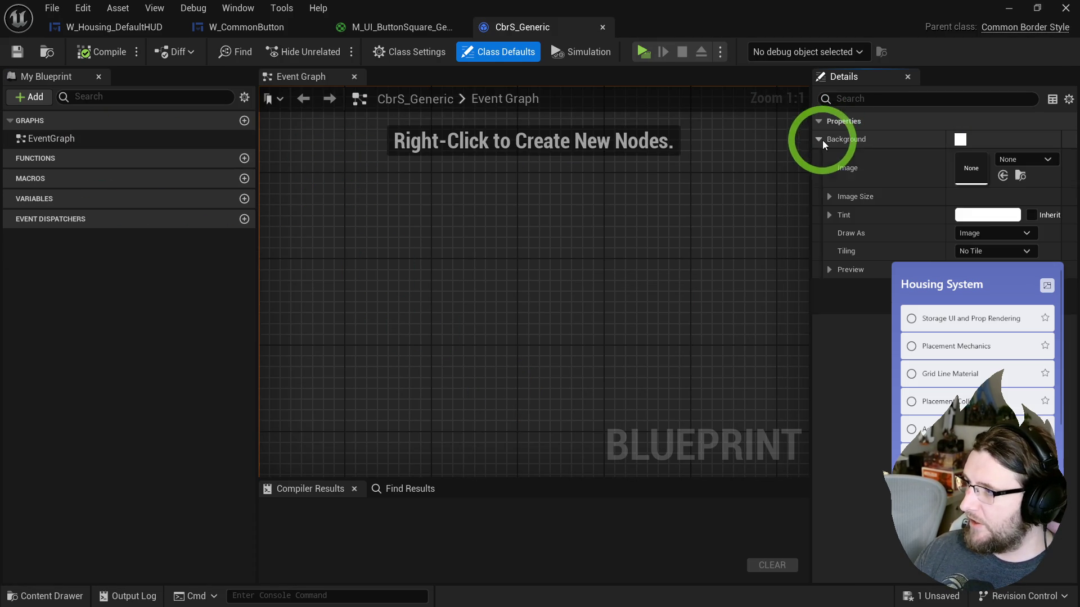
- Set CbrS_Generic's Background Image to M_UI_ButtonSquare_Generic_Inst
key("ctrl+space")
double_click(348, 425)
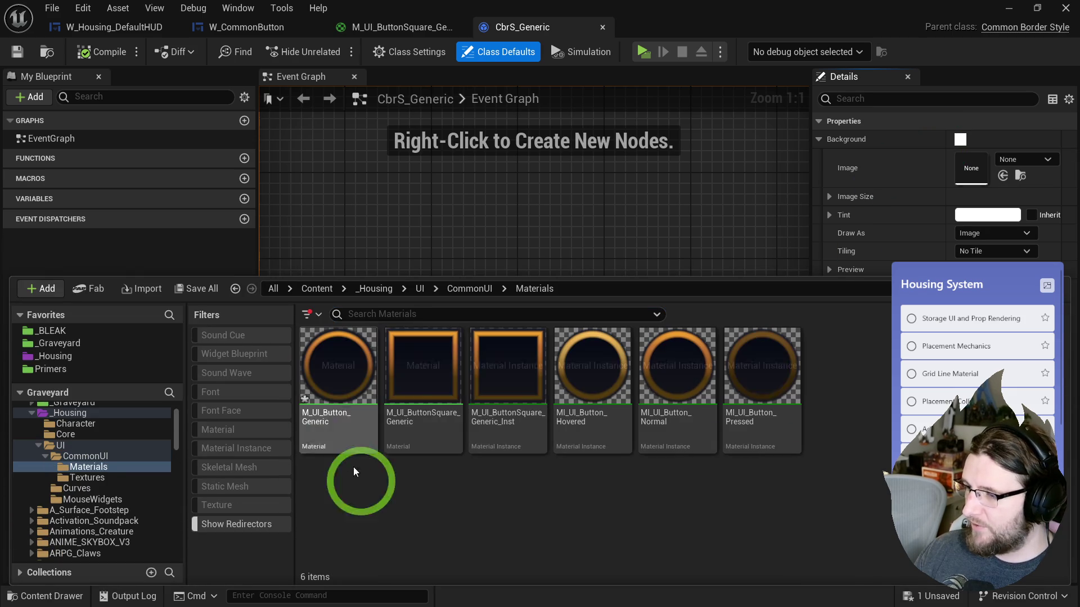
left_click(534, 352)
left_click(898, 215)
left_click(1002, 175)
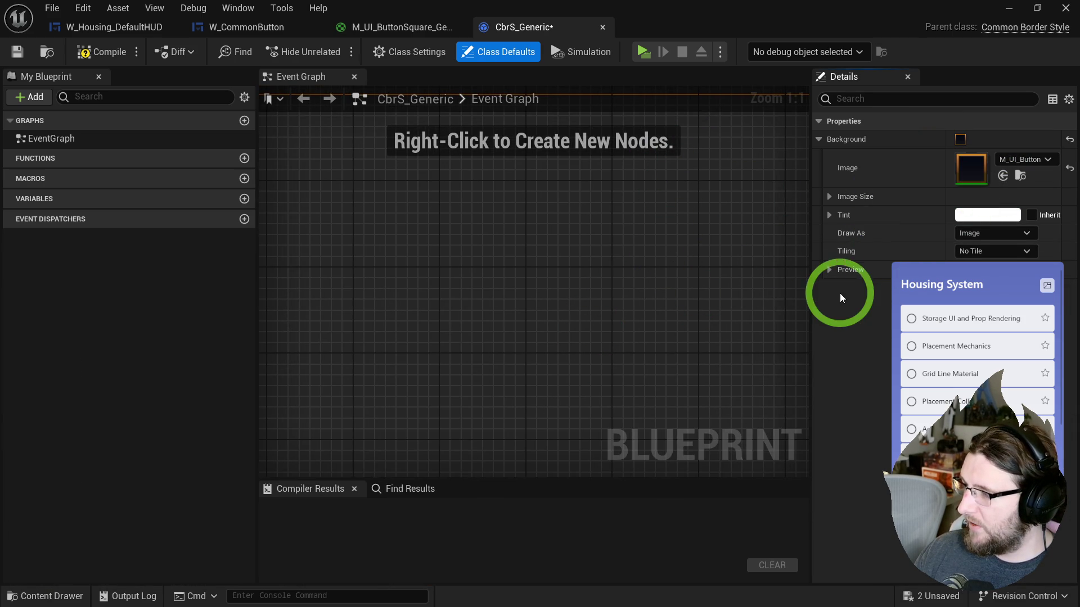
- Draw the background as Box with 0.5 margin, then save and compile
left_click(830, 270)
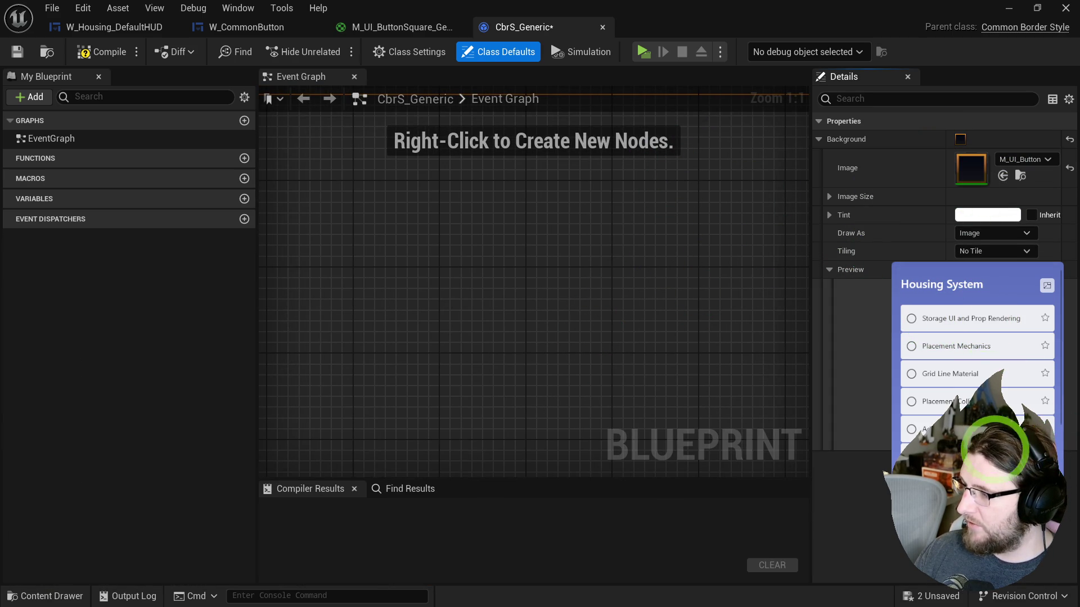
left_click(994, 233)
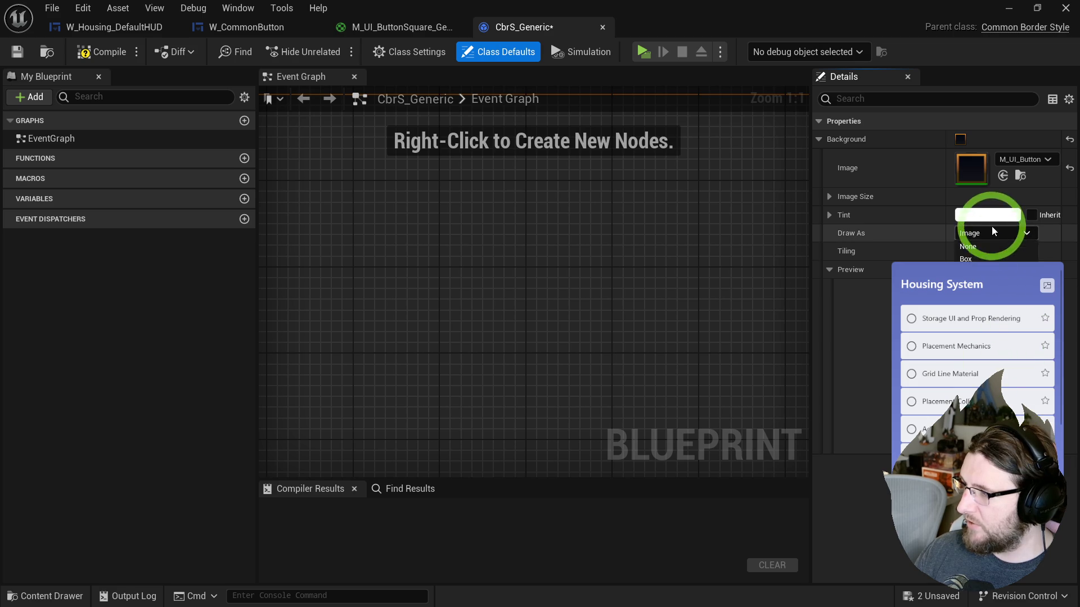
left_click(987, 252)
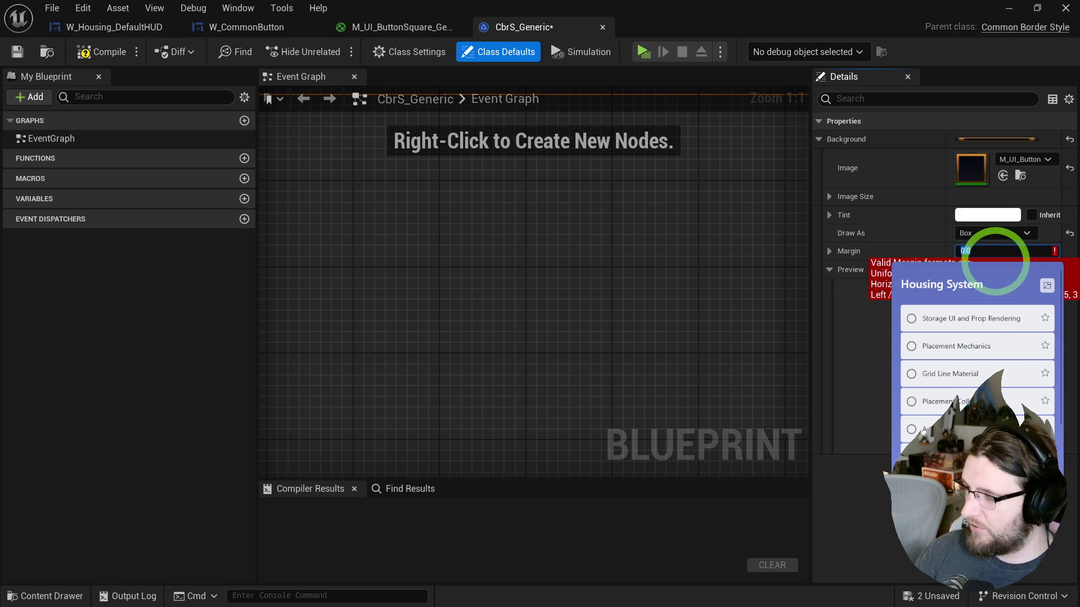
type("0.5")
left_click(963, 447)
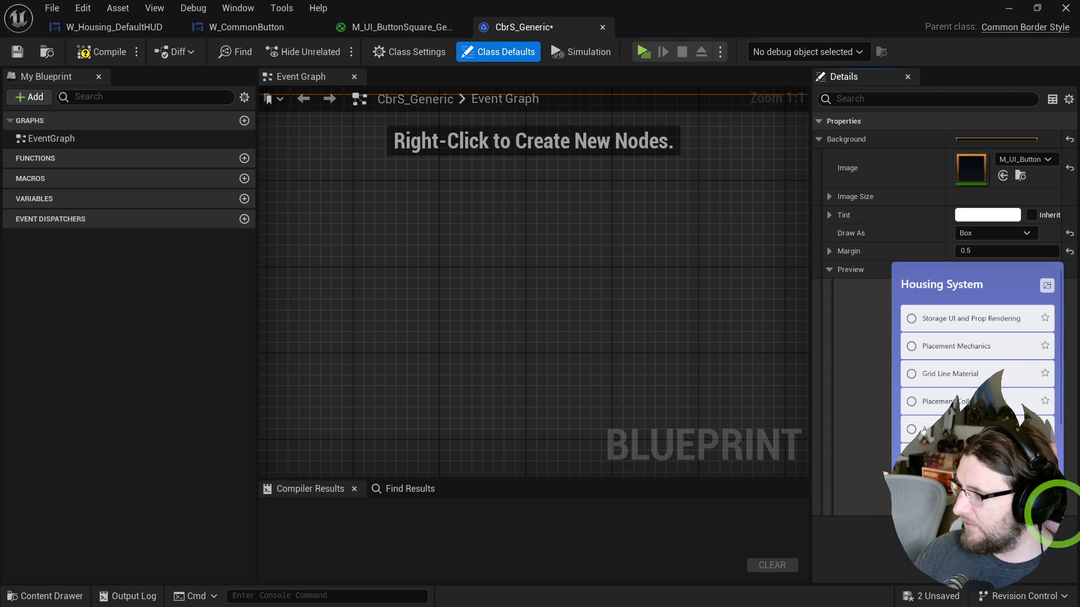
mouse_move(808, 338)
left_mouse_down()
mouse_move(497, 319)
mouse_move(514, 319)
left_mouse_up()
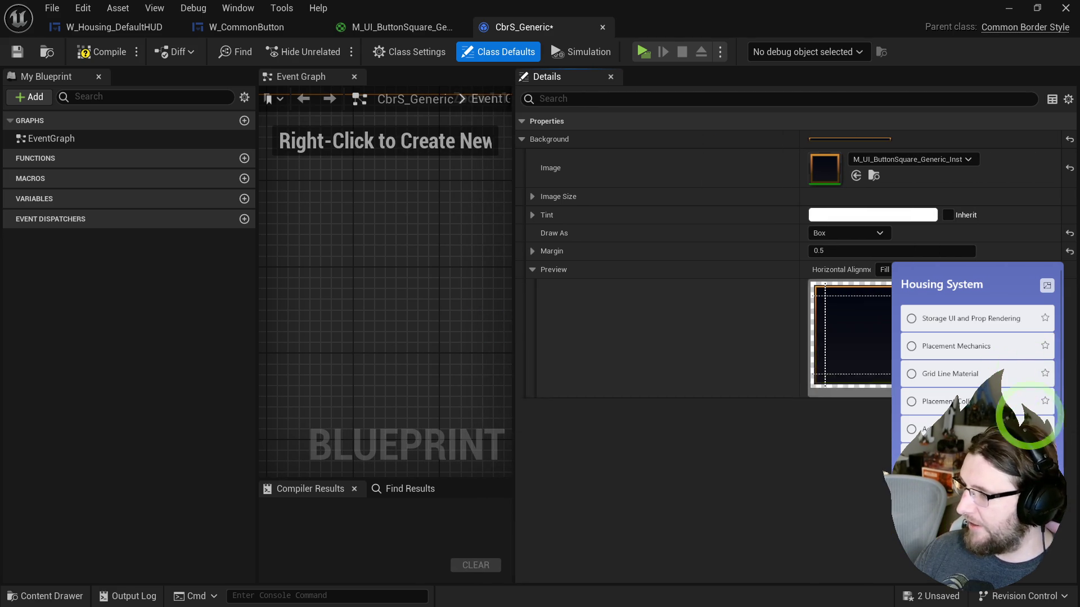
left_click(17, 54)
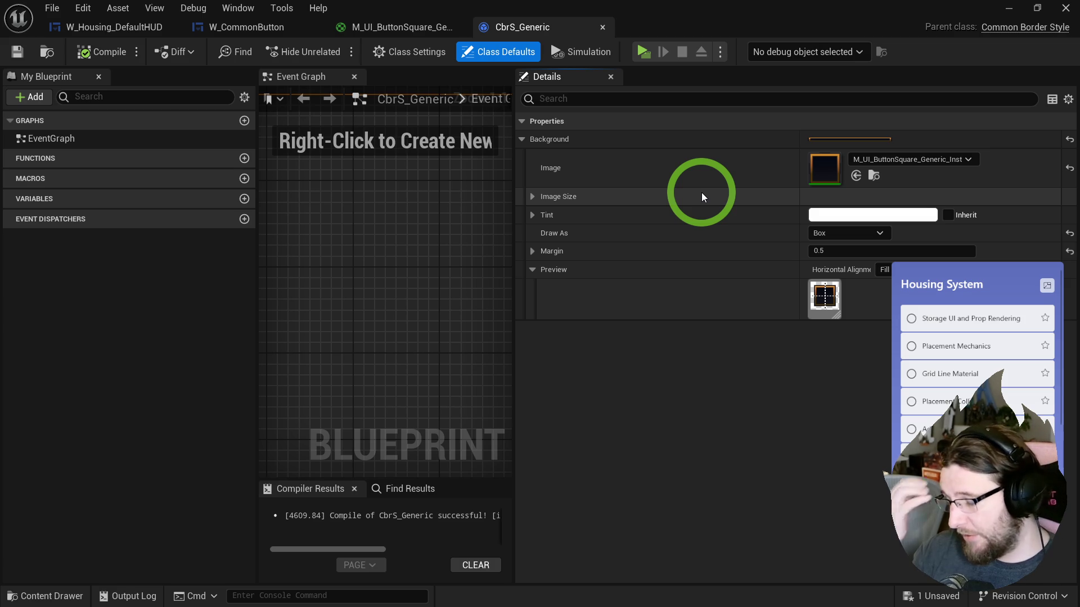
left_click(121, 28)
- Add a Common Border to the HUD overlay, centered vertically
left_click(41, 96)
type("common bo")
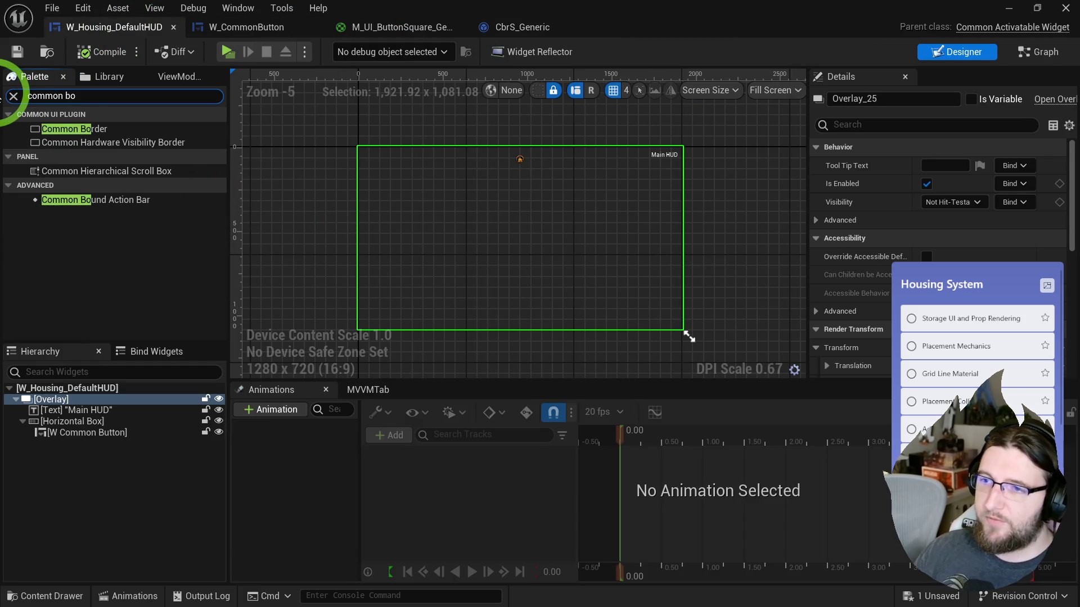
mouse_move(67, 129)
left_mouse_down()
mouse_move(393, 224)
mouse_move(137, 326)
mouse_move(57, 412)
mouse_move(67, 394)
mouse_move(62, 445)
left_mouse_up()
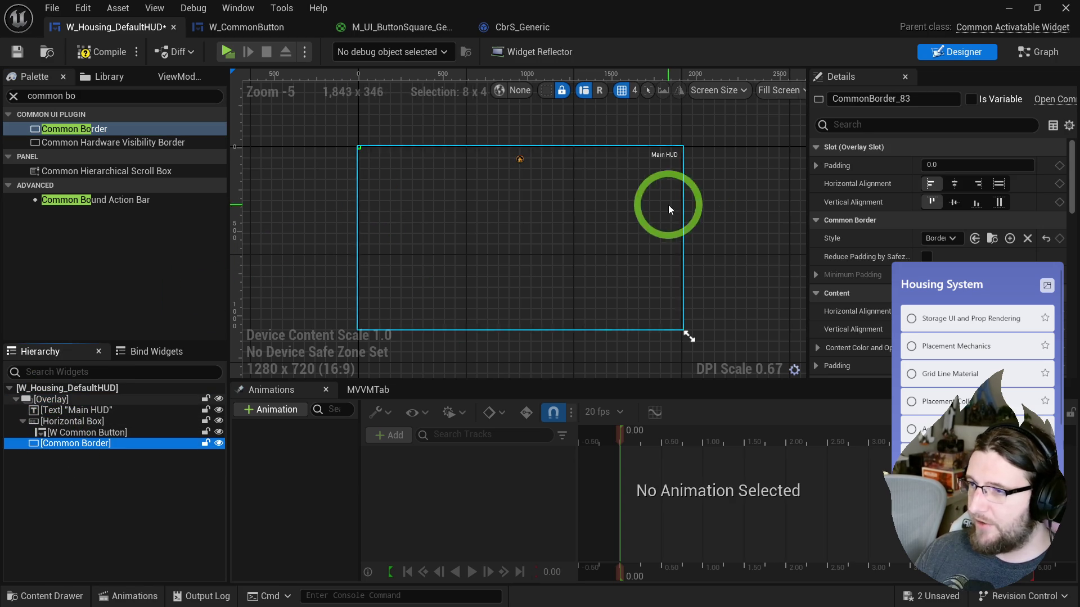
left_click(954, 202)
left_click(349, 253)
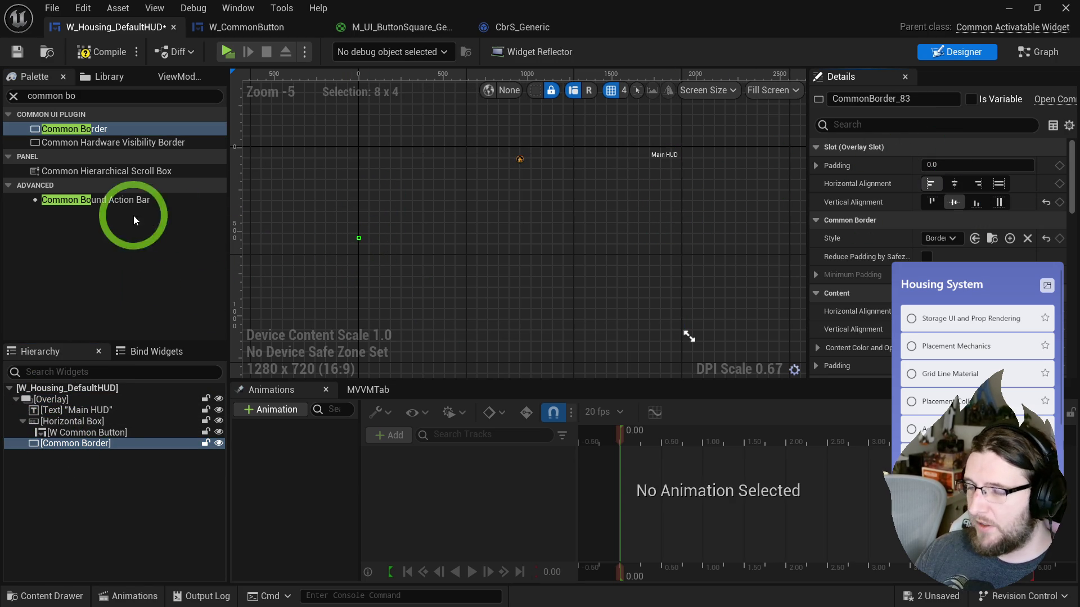
- Wrap the Common Border in a Size Box with width and height overrides of about 527 × 680.67
right_click(61, 444)
mouse_move(113, 383)
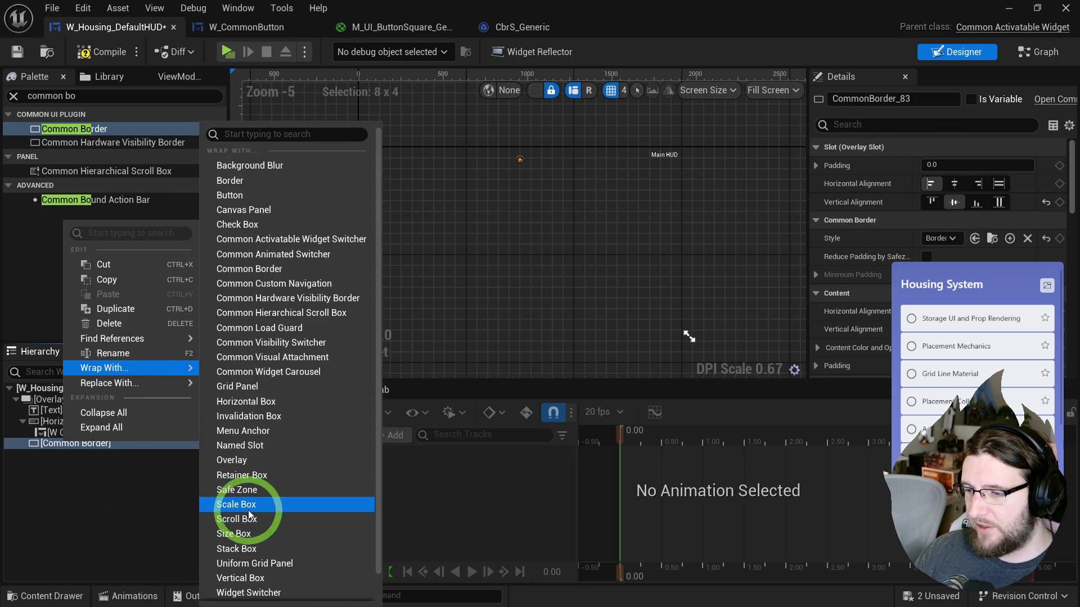
left_click(247, 533)
left_click(828, 237)
left_click(829, 257)
mouse_move(925, 238)
left_mouse_down()
mouse_move(1077, 238)
mouse_move(939, 239)
mouse_move(1063, 248)
mouse_move(1053, 254)
left_mouse_up()
left_click(510, 312)
mouse_move(956, 257)
left_mouse_down()
mouse_move(916, 265)
mouse_move(938, 257)
left_mouse_up()
left_click(670, 186)
left_click(451, 203)
scroll(865, 274, "down", 5)
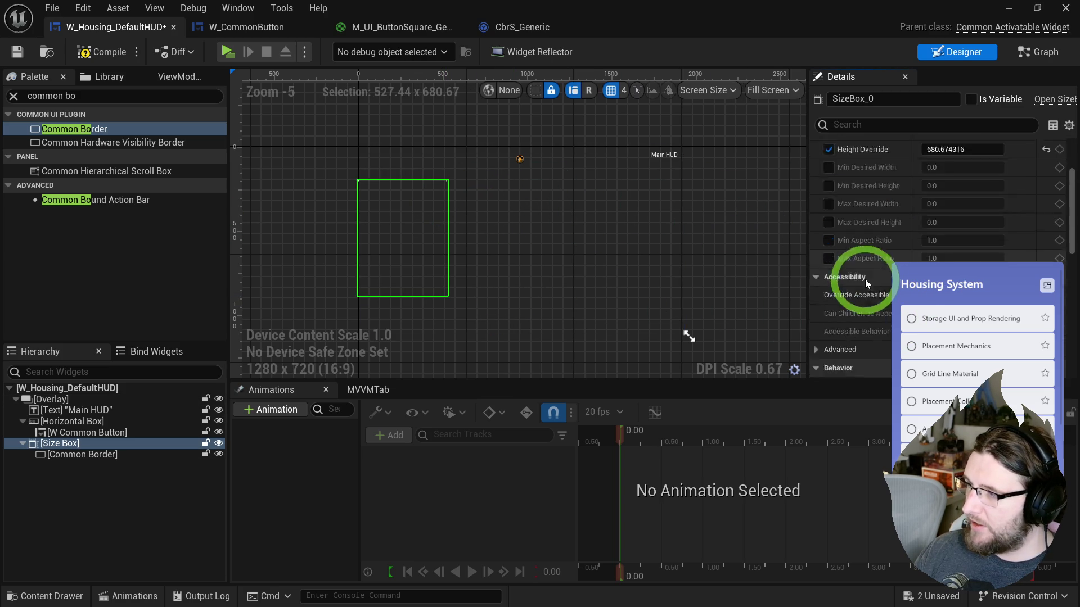
- Apply the dark CbrS border style to the Common Border
left_click(163, 454)
scroll(885, 266, "up", 5)
left_click(939, 238)
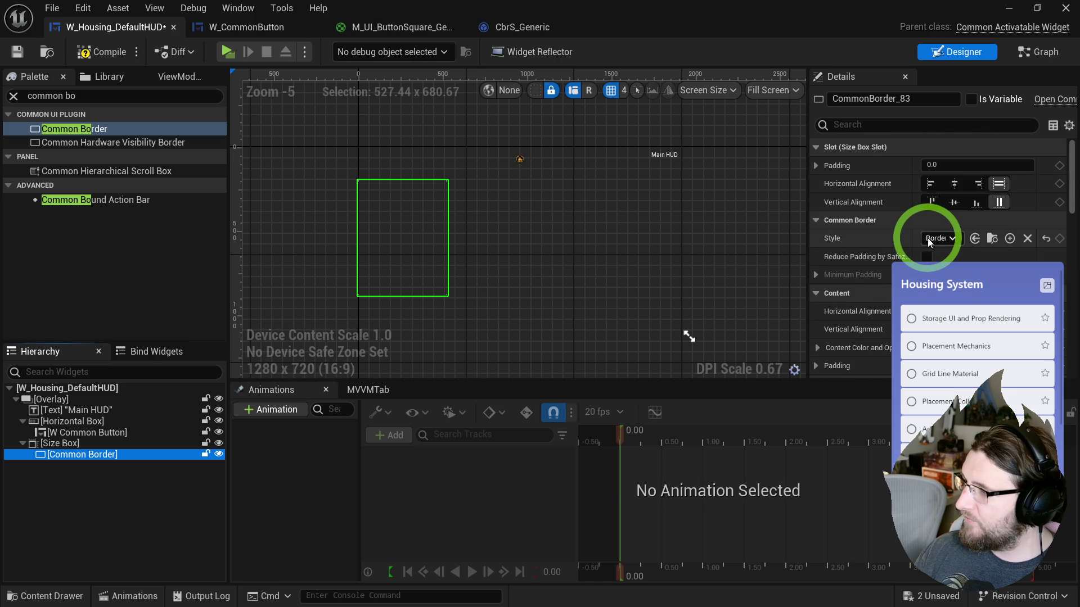
left_click(946, 296)
left_click(328, 163)
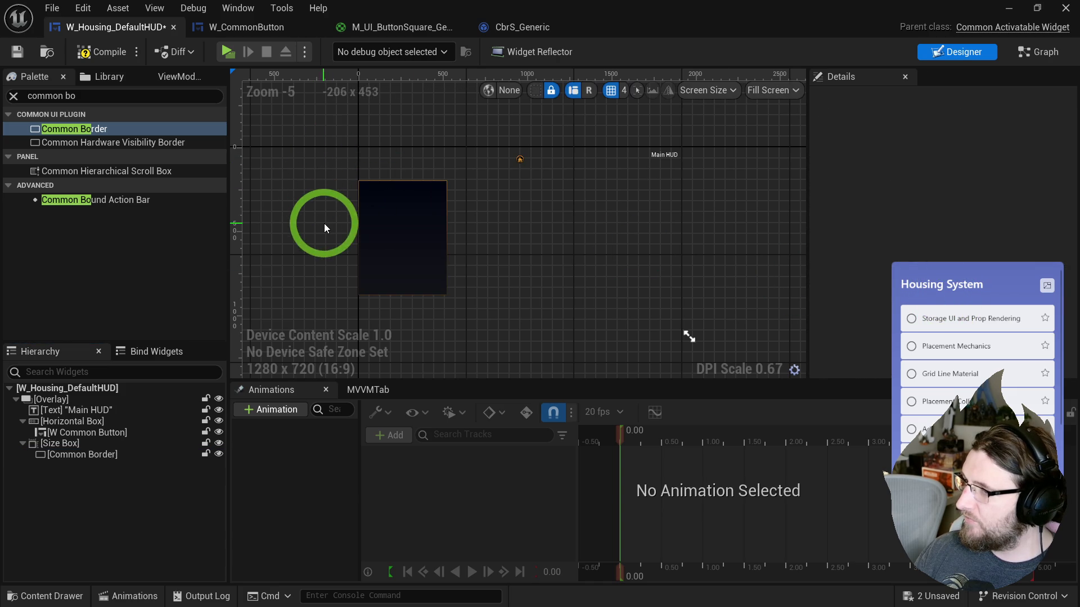
scroll(324, 224, "up", 3)
left_click(482, 113)
scroll(404, 178, "down", 2)
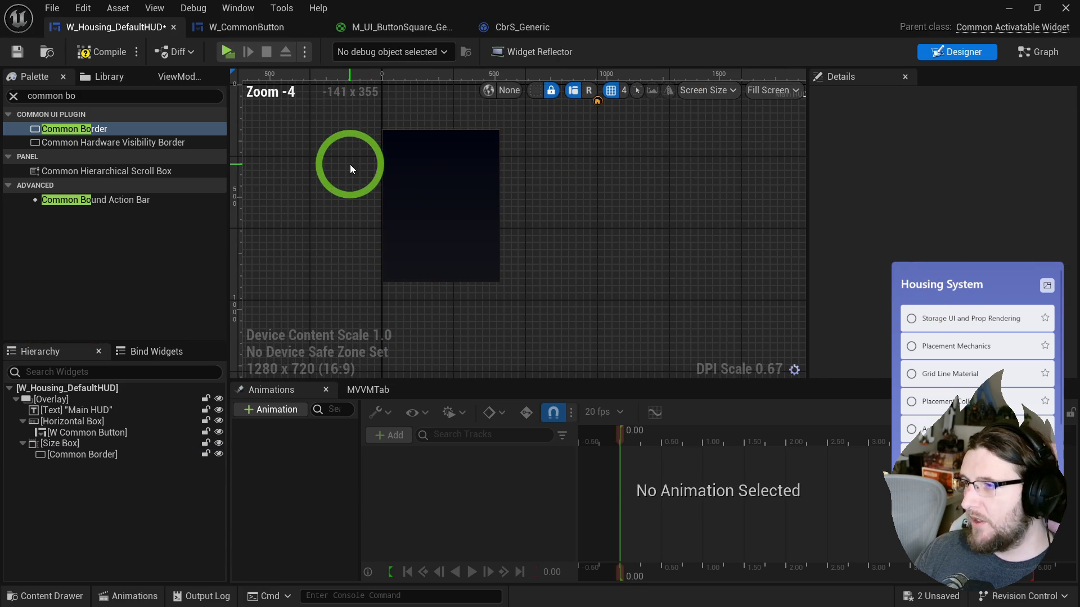
scroll(320, 165, "up", 2)
scroll(328, 159, "down", 1)
scroll(323, 155, "up", 1)
left_click(436, 157)
- Compile and save the HUD widget, then switch to the Level_Demo editor
left_click(102, 52)
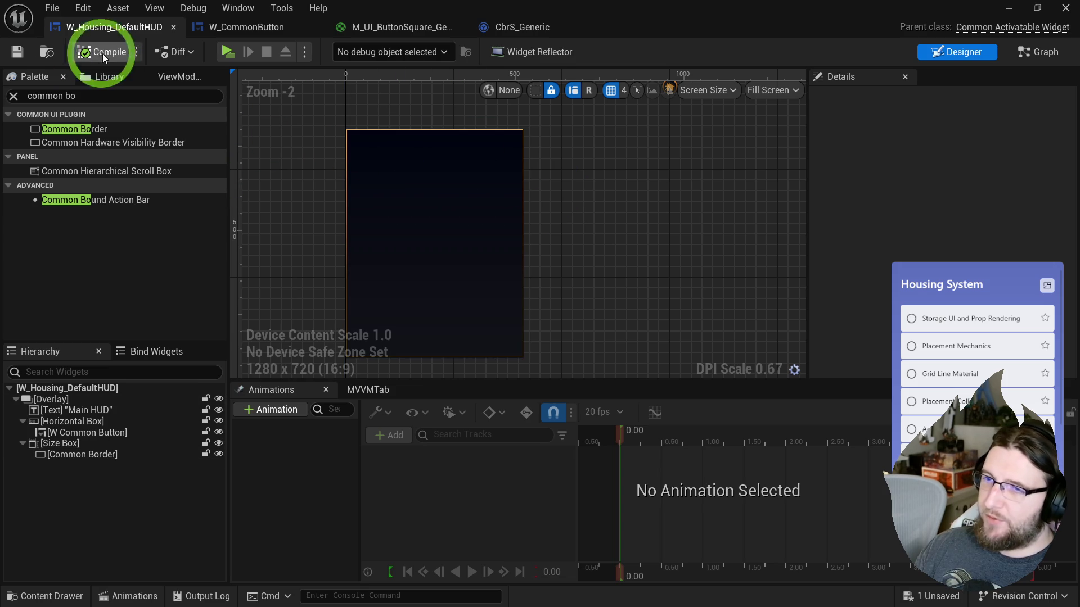
left_click(17, 52)
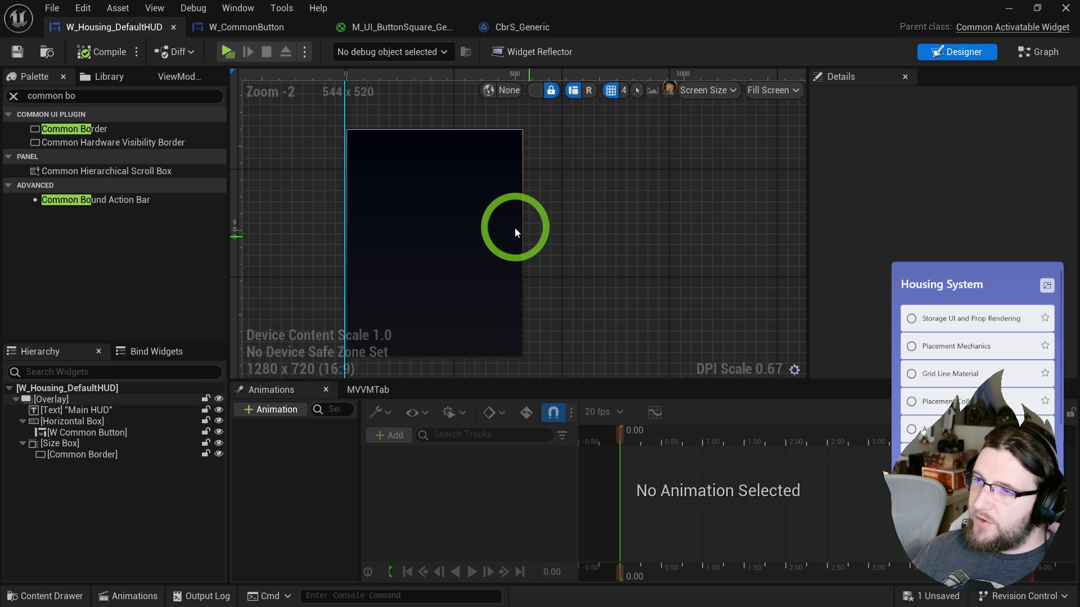
left_click_drag(529, 236, 497, 218)
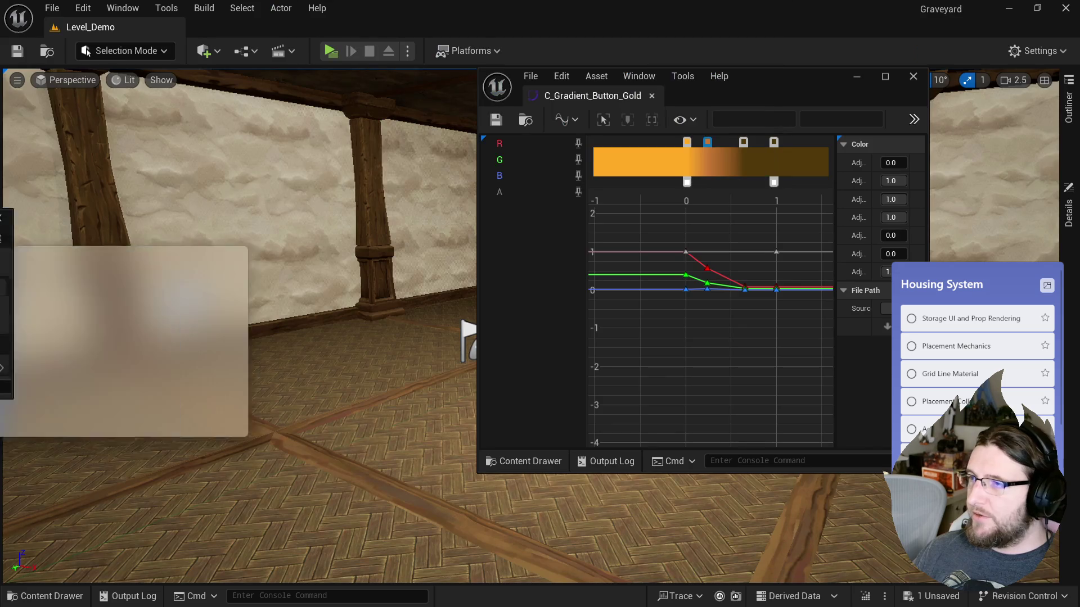
left_click(672, 110)
left_click(574, 95)
left_click_drag(410, 241, 434, 253)
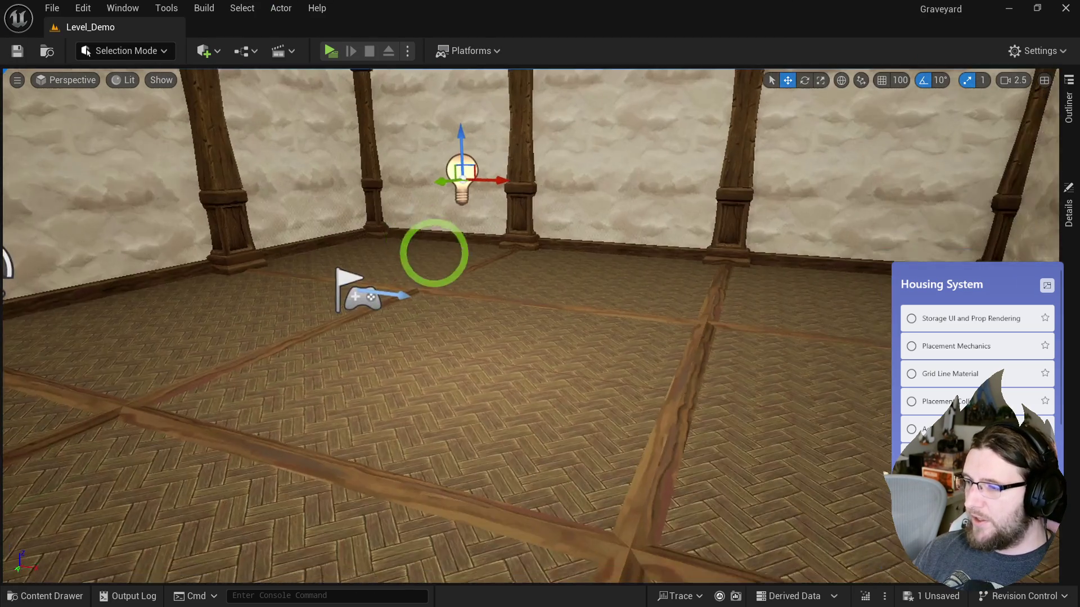
- Bring up the content drawer and collapse the StylizedCharacter folder
key("ctrl+space")
scroll(120, 477, "down", 10)
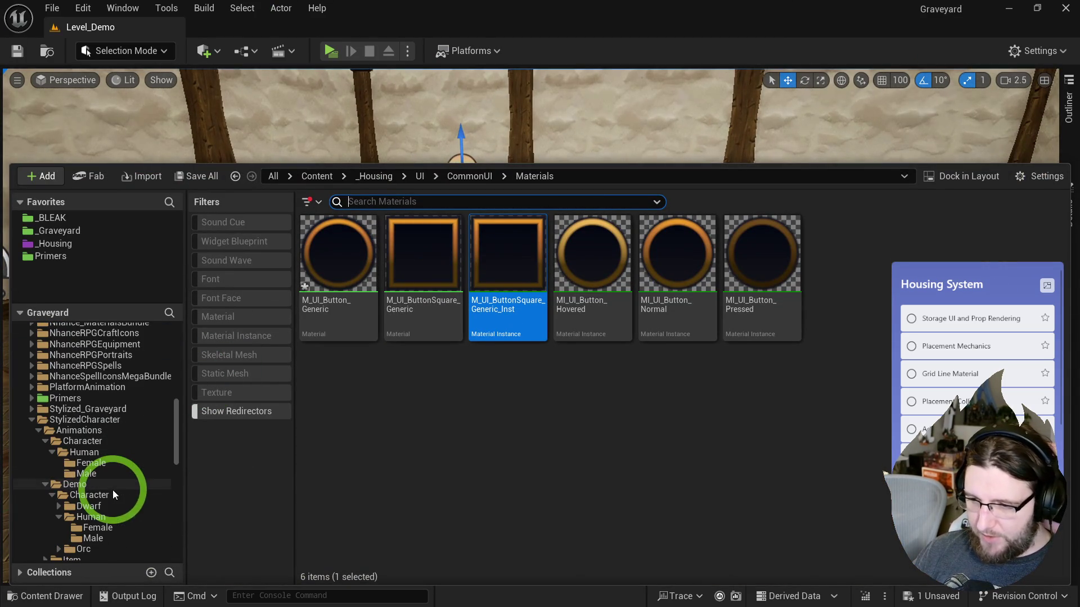
left_click(31, 421)
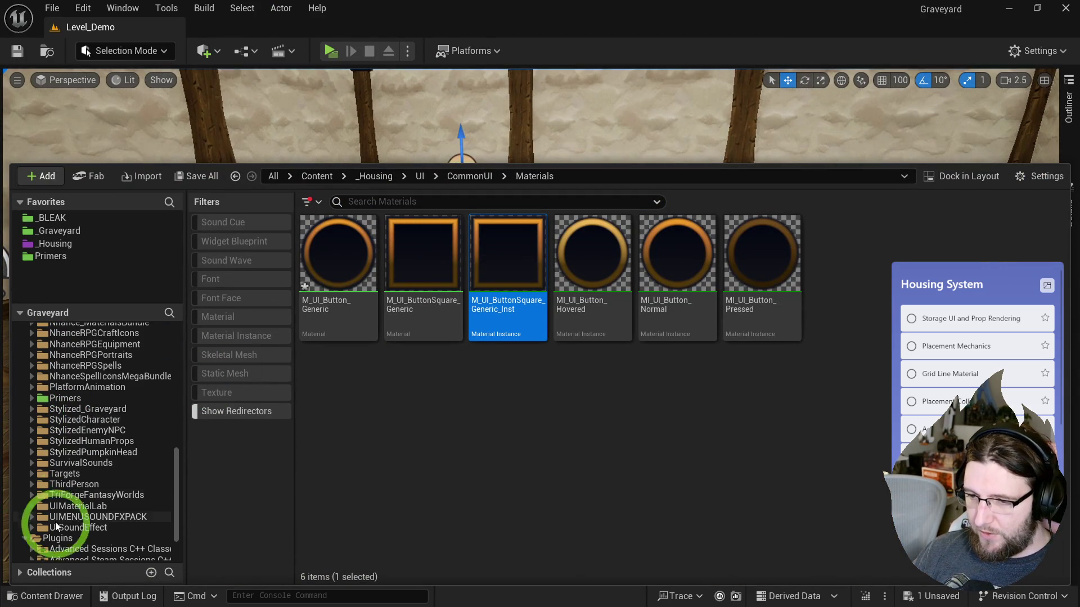
scroll(71, 468, "up", 5)
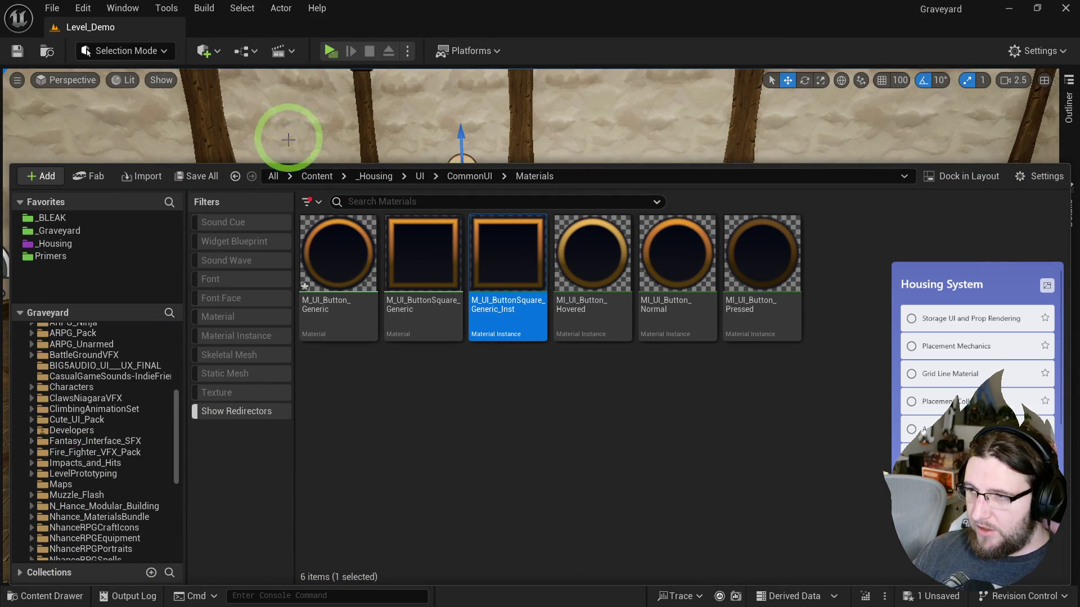
left_click(289, 126)
key("ctrl+b")
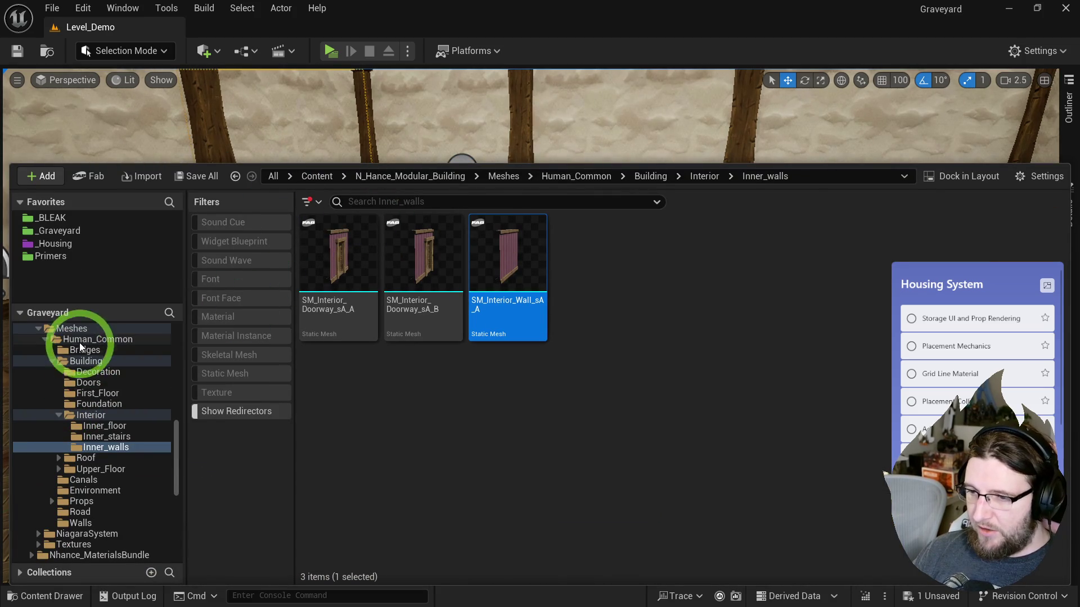
- Browse the Human_Common meshes folder filtered to static mesh assets
left_click(77, 341)
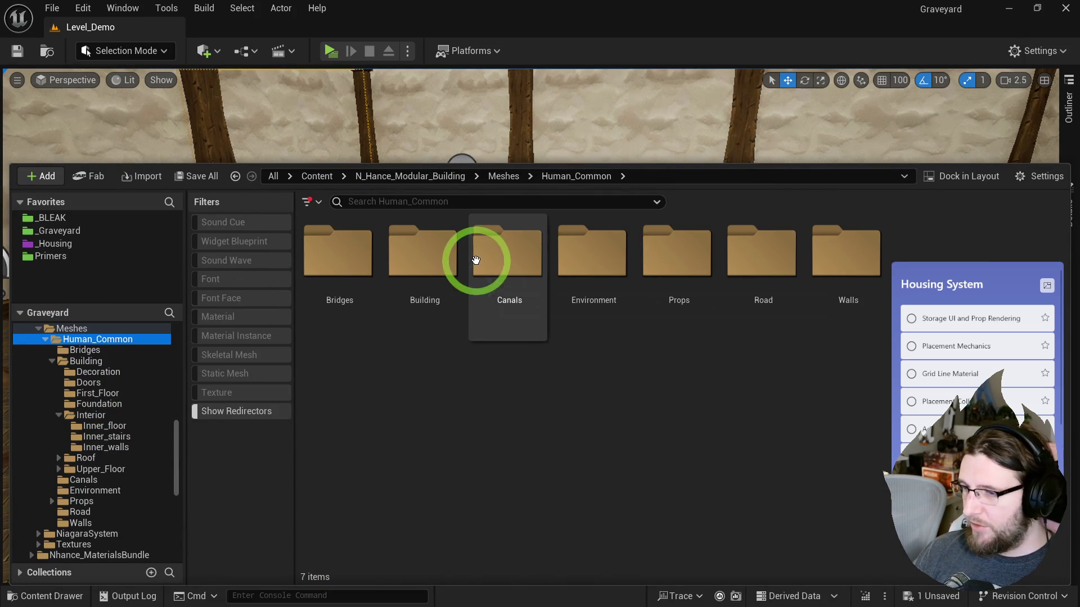
left_click(232, 376)
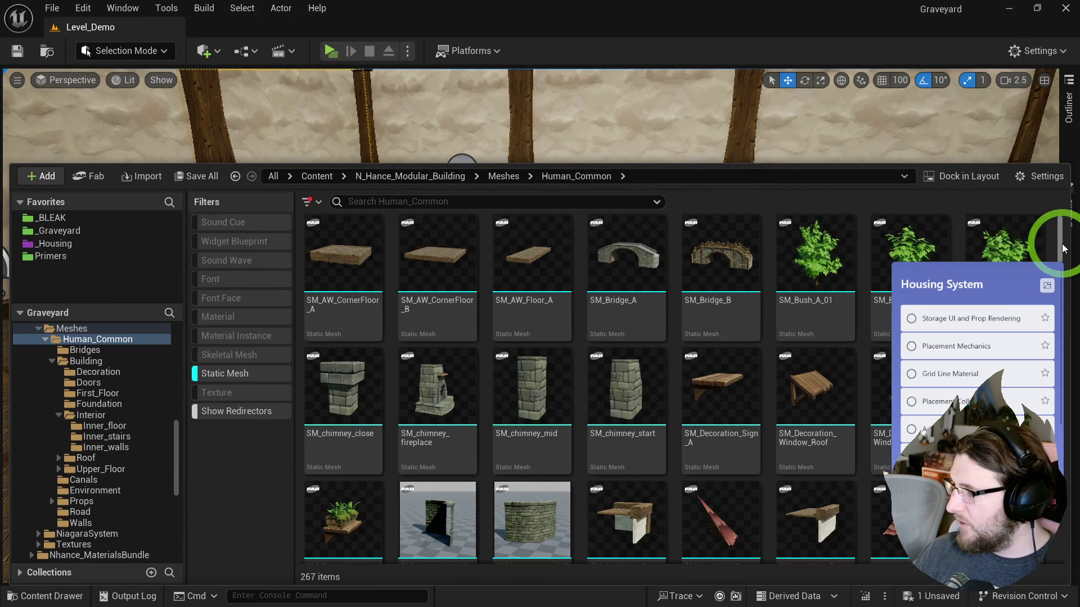
scroll(1055, 242, "down", 5)
left_click_drag(1064, 274, 1063, 329)
scroll(749, 379, "down", 5)
scroll(656, 379, "up", 2)
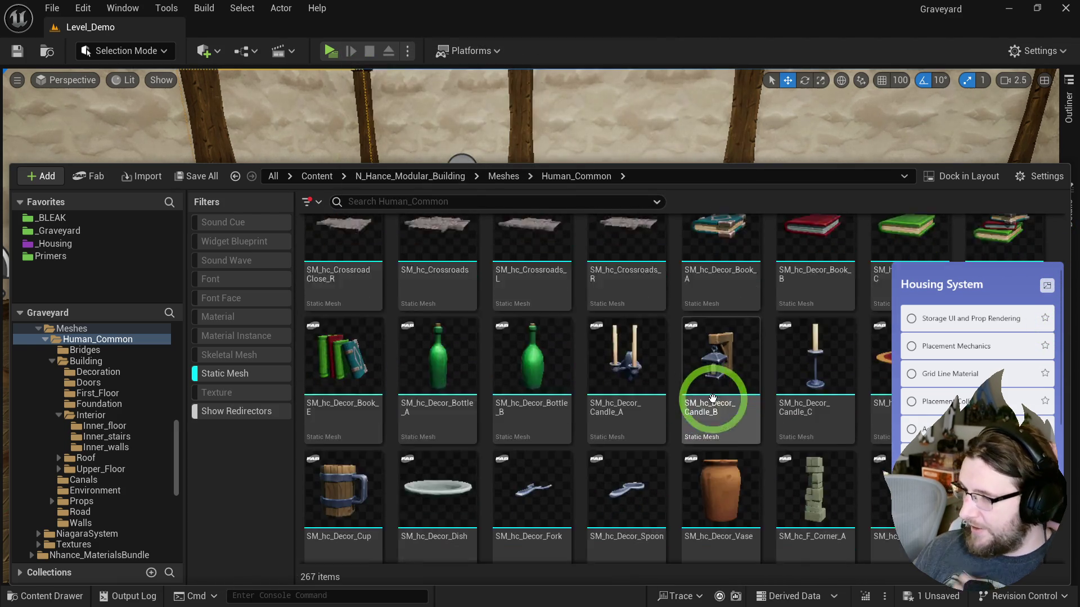
scroll(720, 388, "down", 6)
scroll(647, 523, "down", 2)
scroll(618, 506, "up", 5)
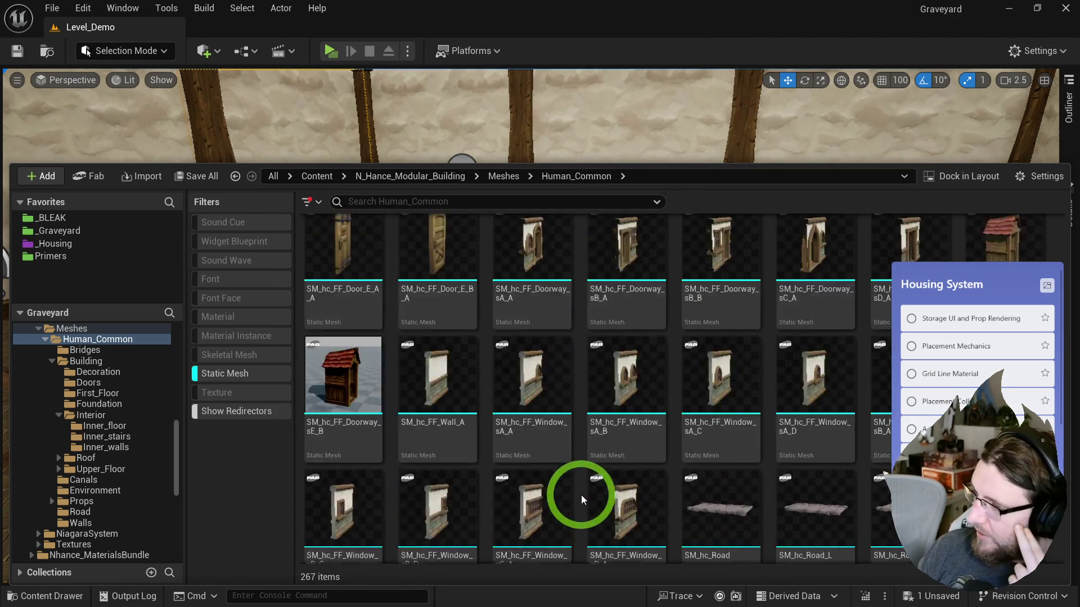
scroll(602, 501, "up", 5)
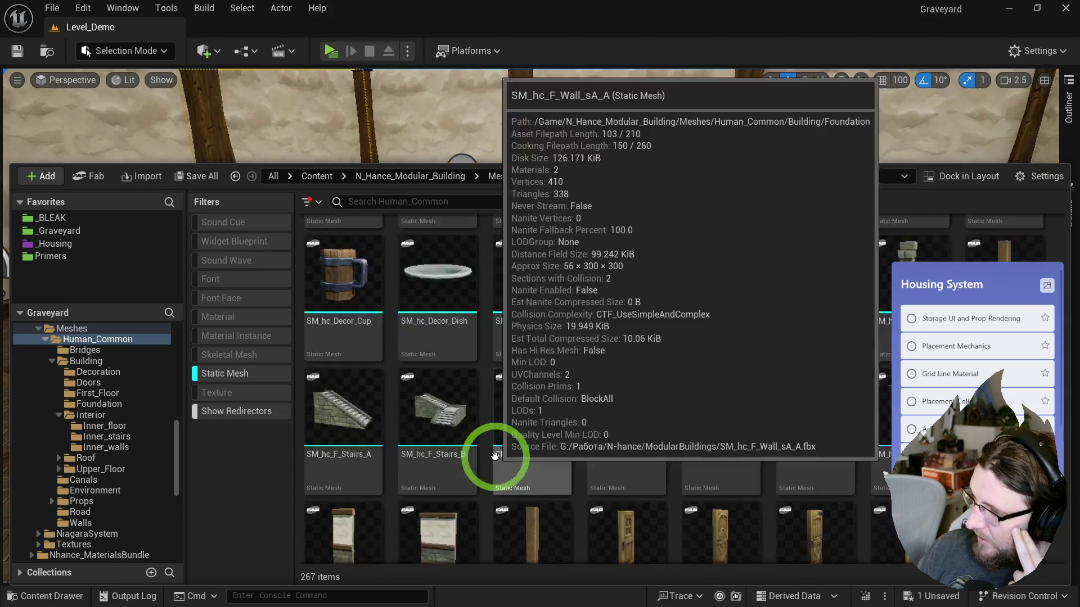
scroll(495, 457, "down", 8)
scroll(498, 459, "down", 10)
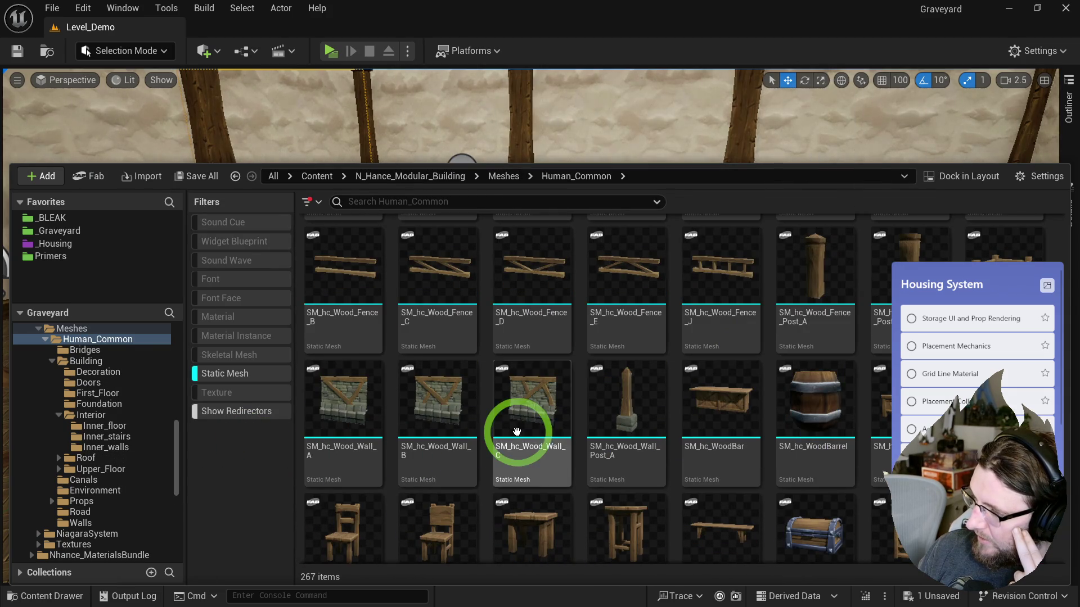
scroll(686, 548, "down", 1)
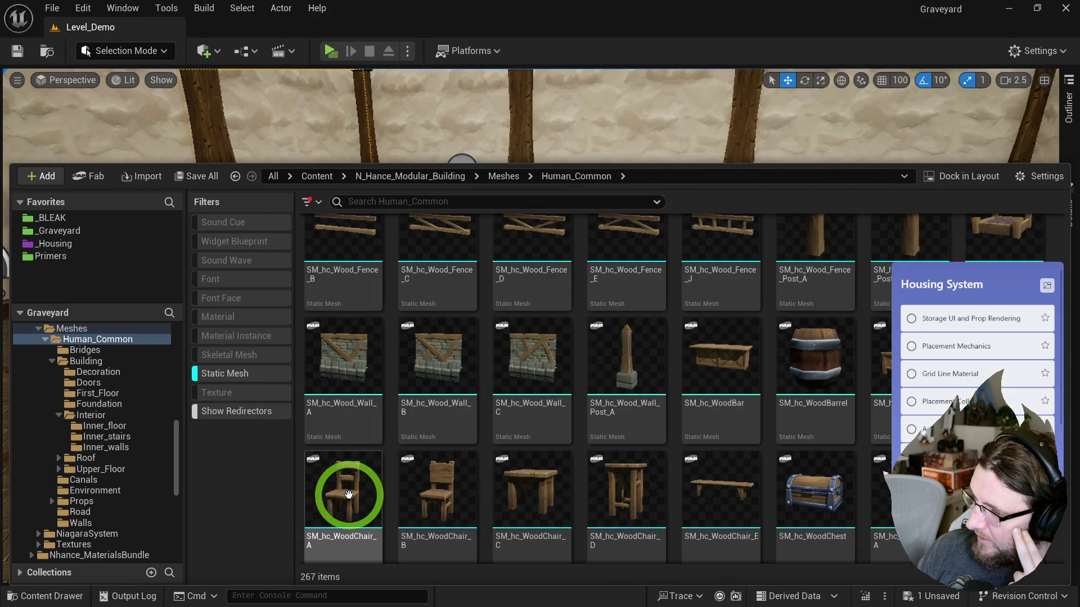
- Select the WoodChair_A through WoodChair_E meshes plus WoodCloset_C
left_click(351, 471)
left_click(408, 482, "ctrl")
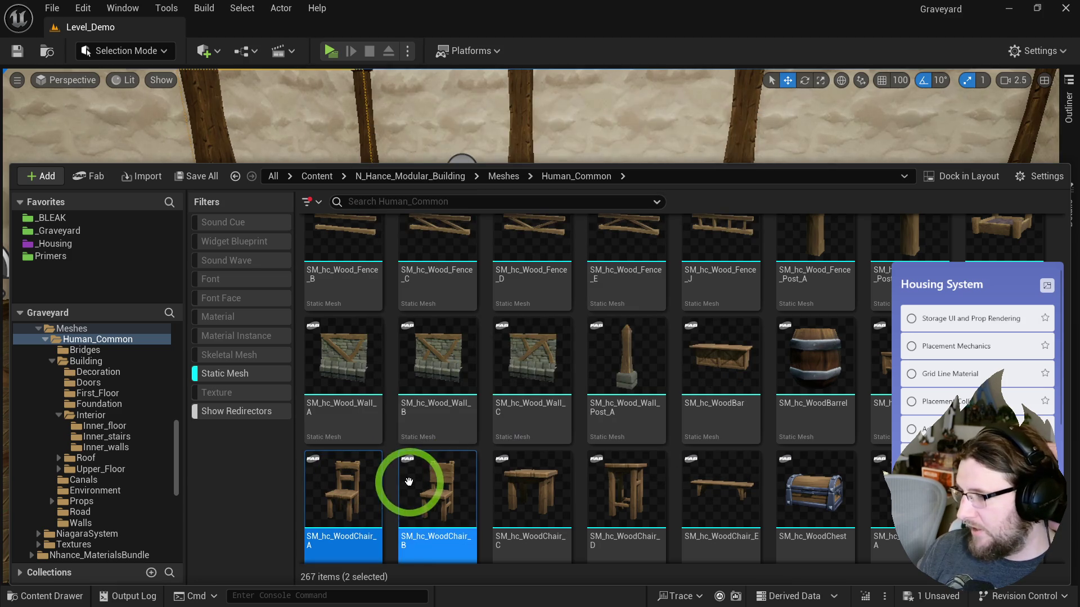
left_click_drag(859, 361, 928, 394)
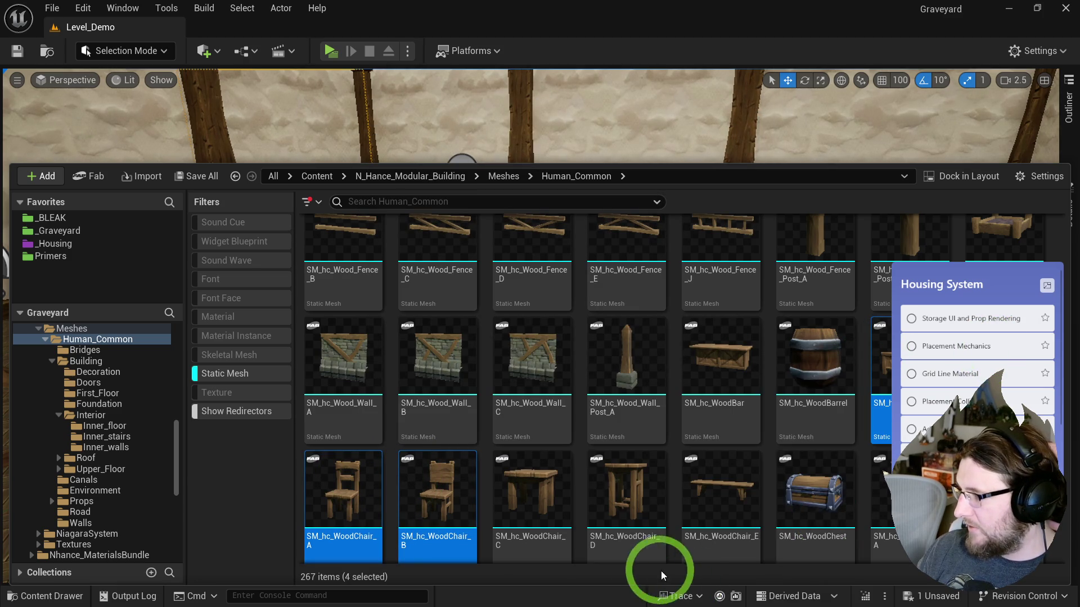
left_click(543, 494, "ctrl")
left_click(603, 560, "ctrl")
left_click(699, 494, "ctrl")
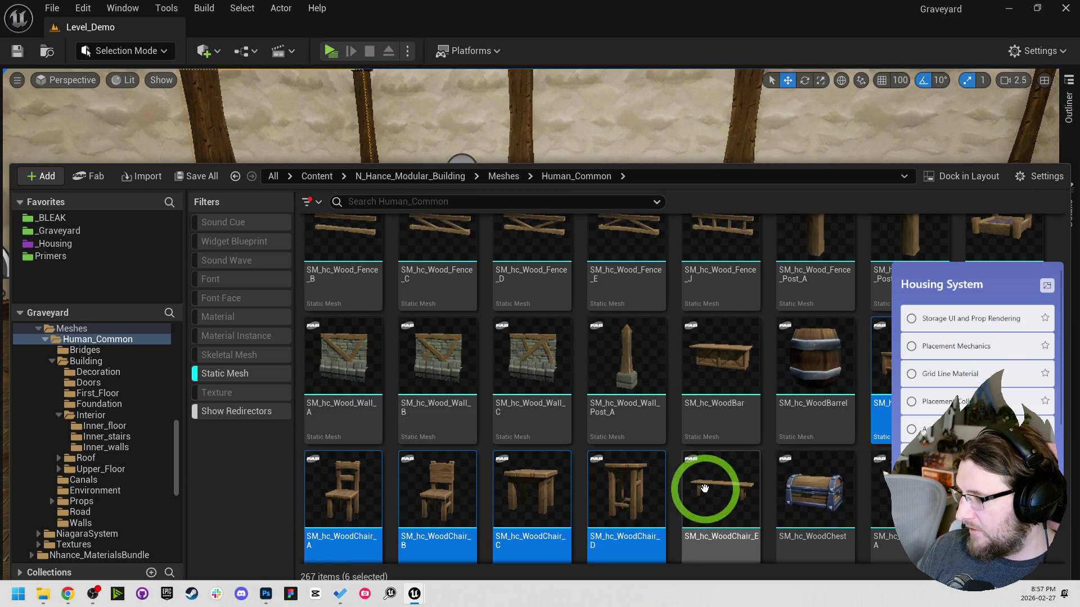
scroll(515, 520, "down", 3)
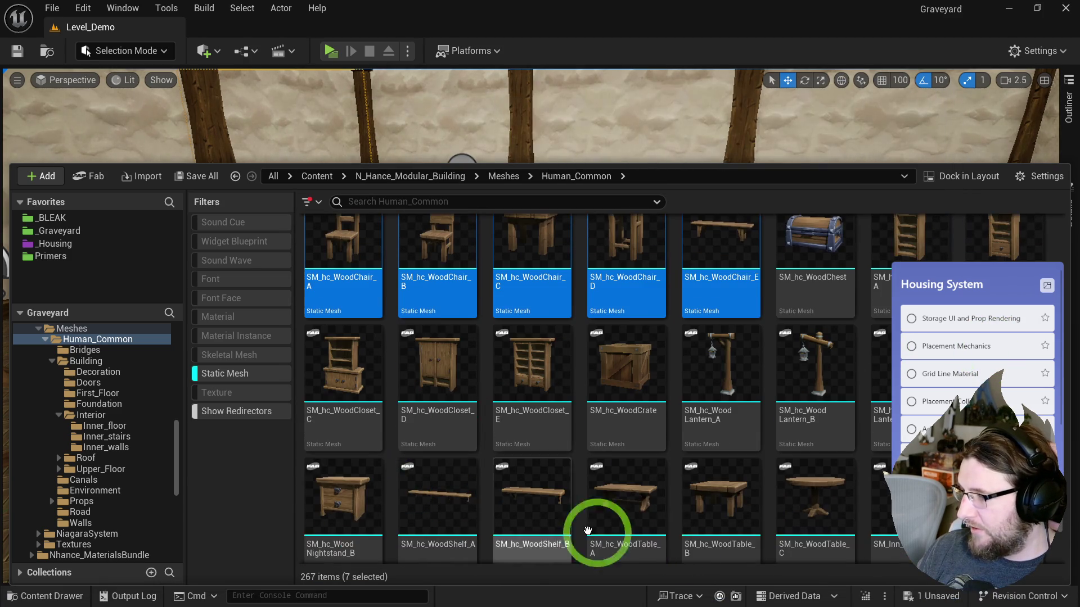
scroll(667, 544, "down", 1)
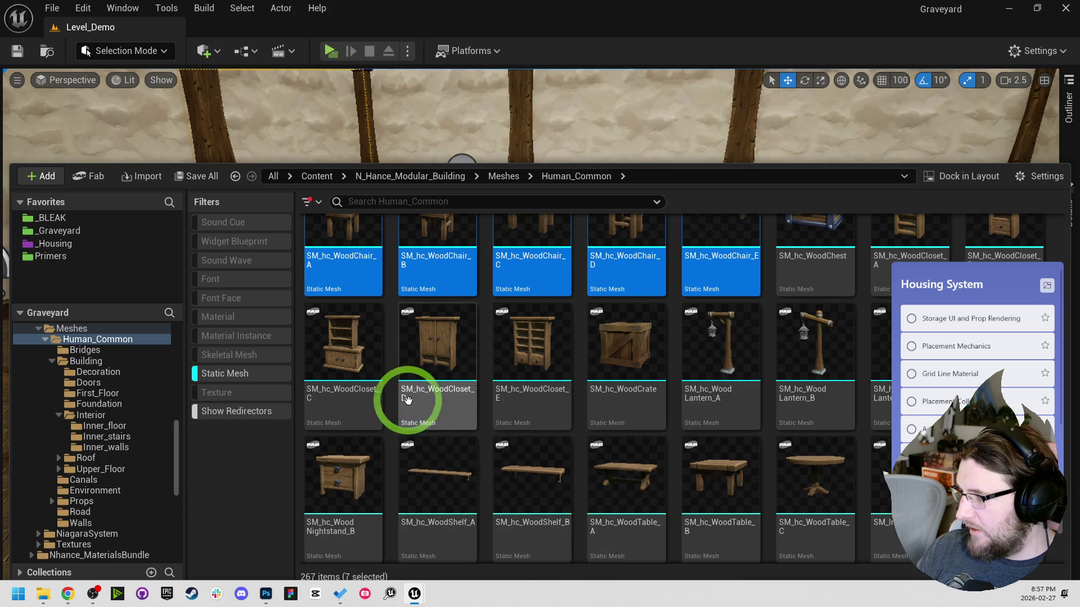
left_click(368, 368, "ctrl")
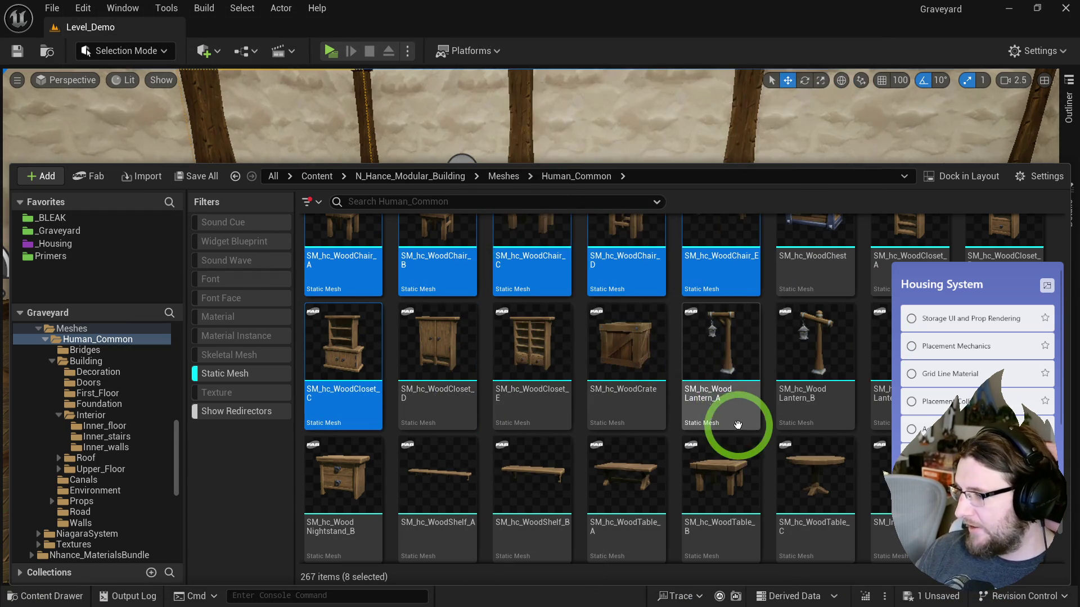
scroll(735, 426, "down", 1)
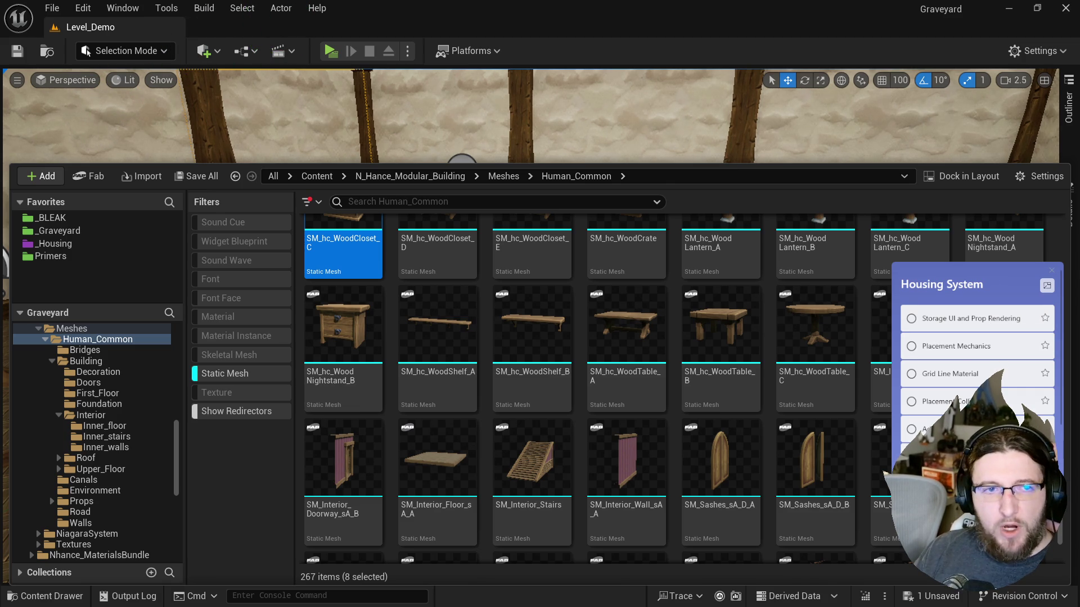
scroll(575, 196, "up", 1)
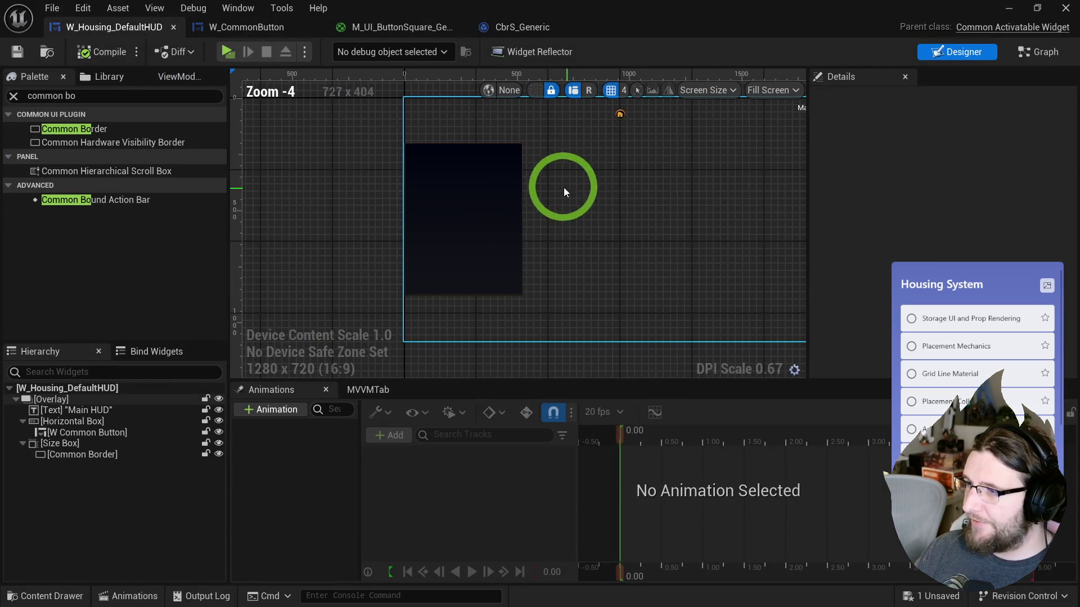
- Set the Size Box width override to 500 and save the HUD widget
left_click(434, 192)
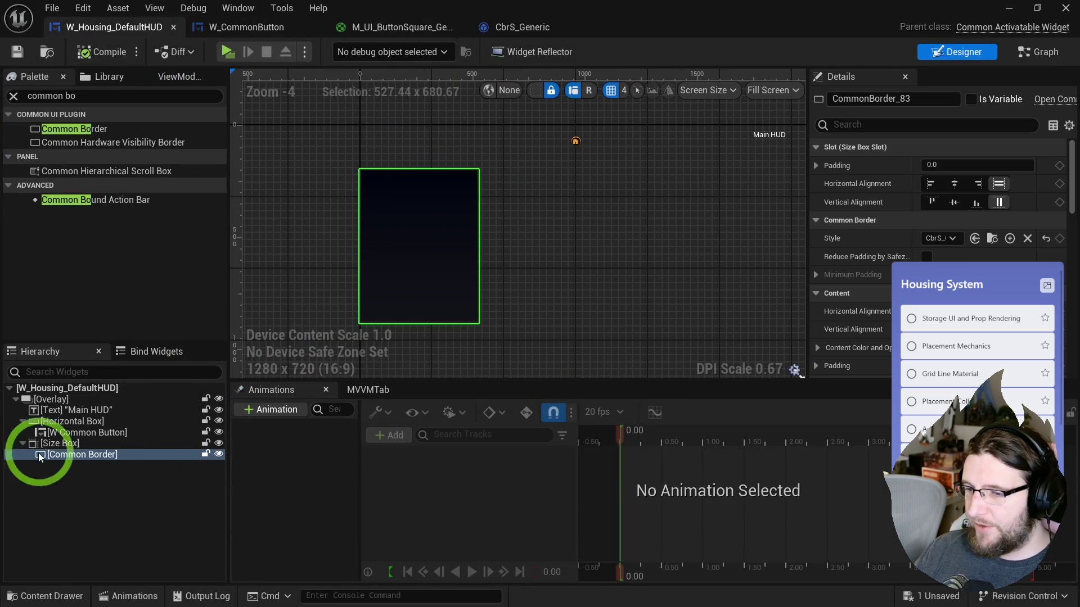
left_click(126, 443)
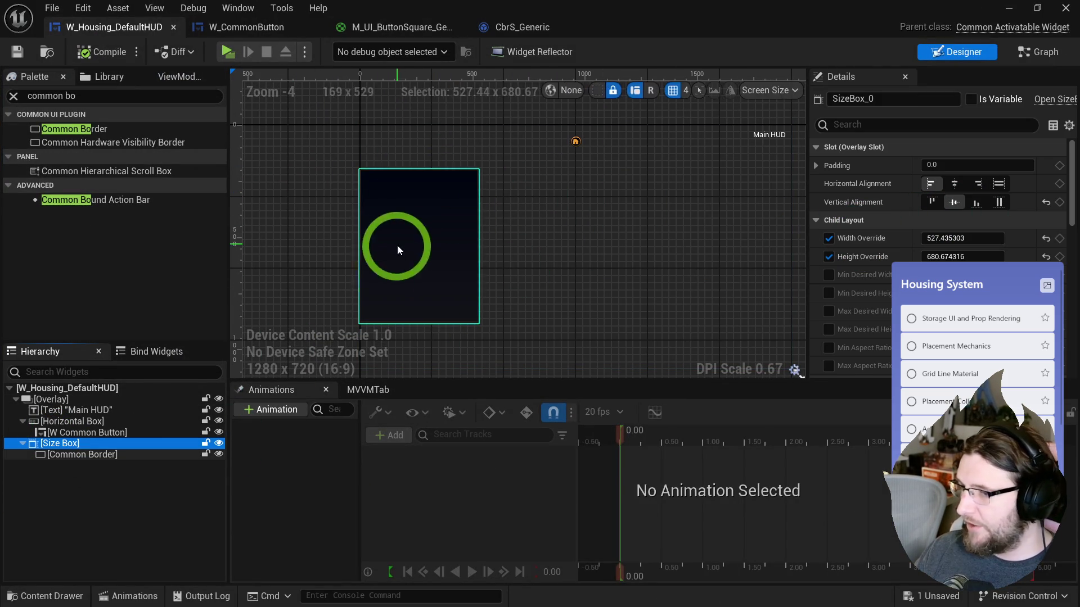
left_click(976, 237)
type("5")
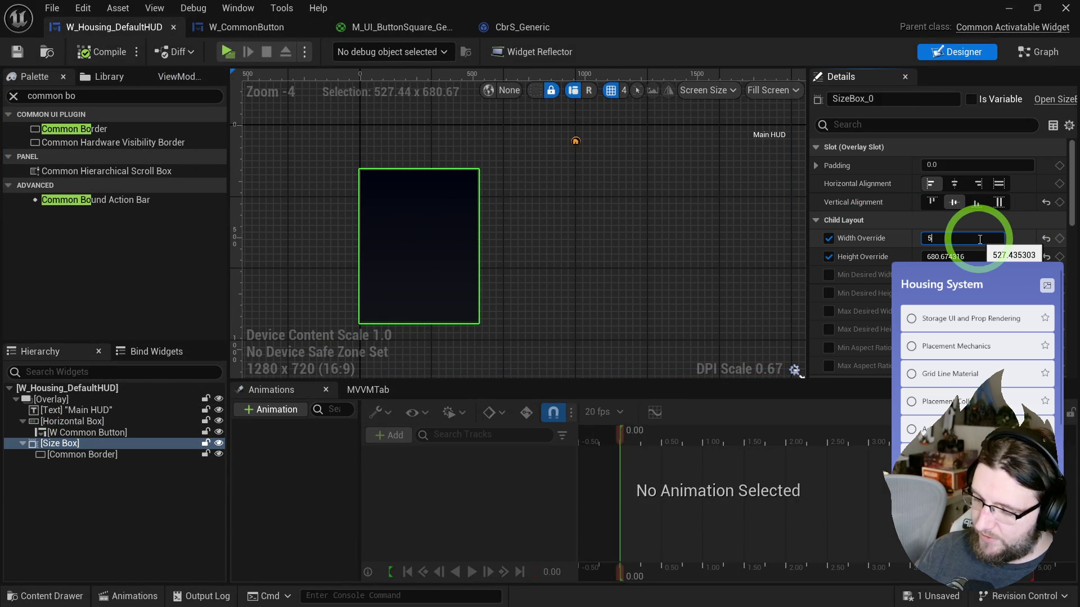
type("500")
key("Return")
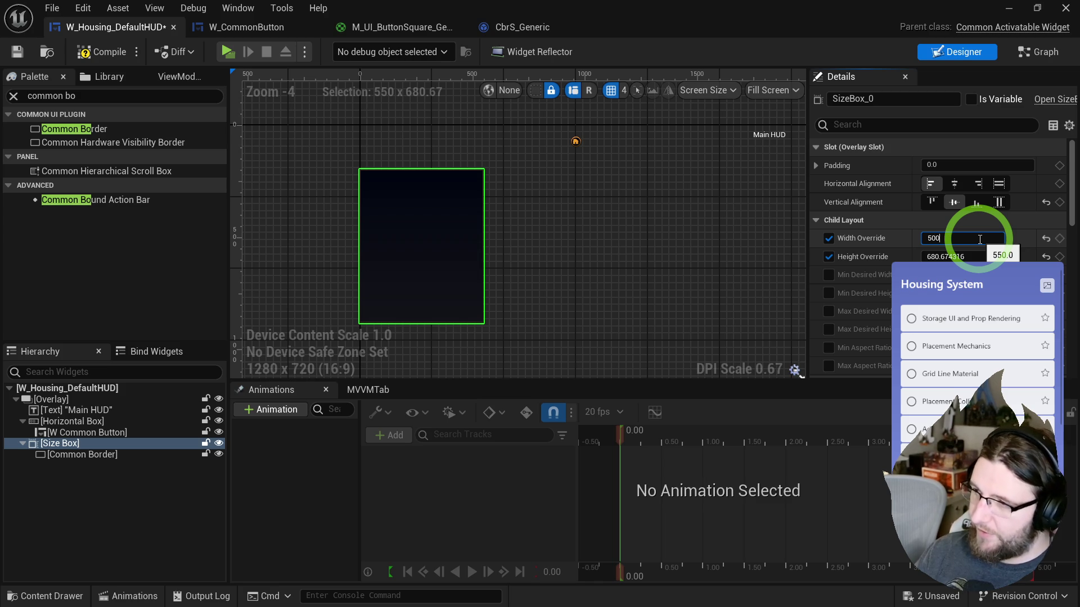
key("Return")
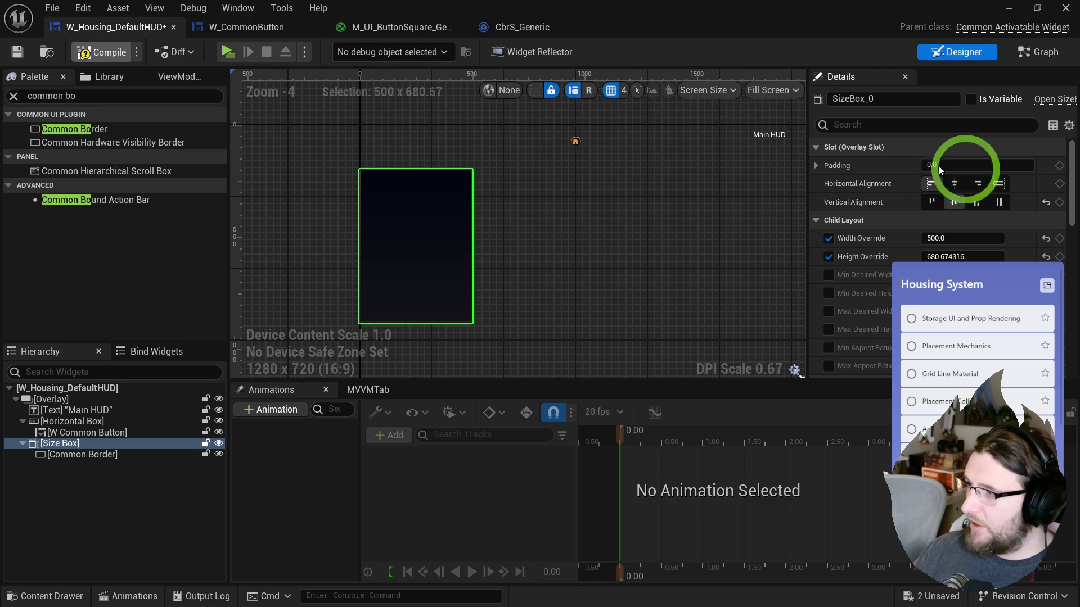
key("ctrl+s")
- Set the Size Box render translation X to -530 so it sits off-screen
left_click(816, 165)
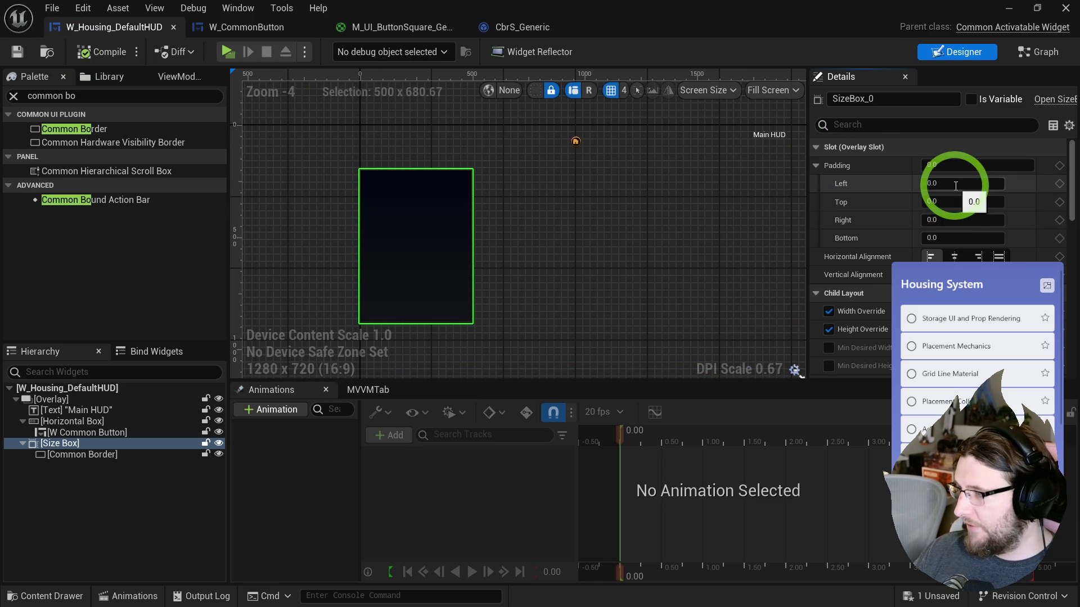
scroll(843, 251, "down", 5)
left_click(938, 223)
left_click_drag(939, 223, 648, 234)
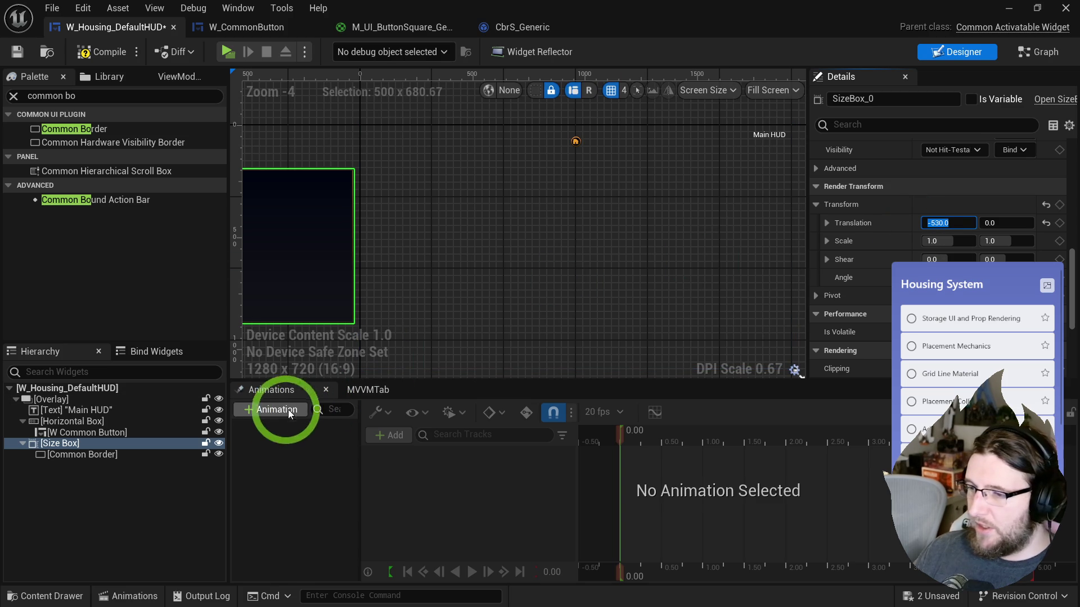
- Create a new widget animation named StorageSlide
left_click(271, 409)
type("Slide")
key("ctrl+a")
type("StorageSlide")
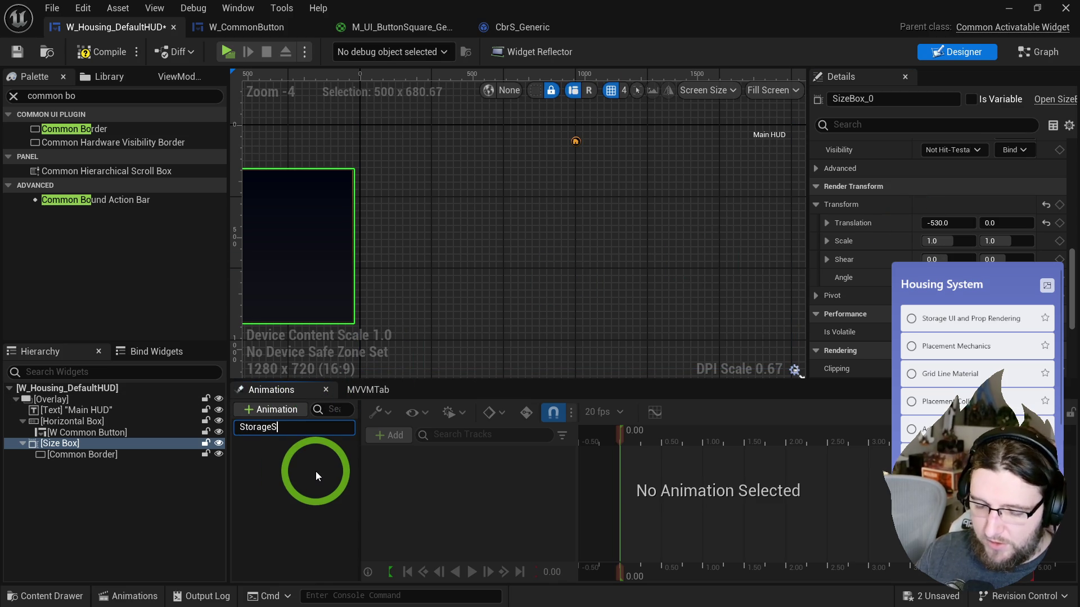
key("Return")
left_click(275, 427)
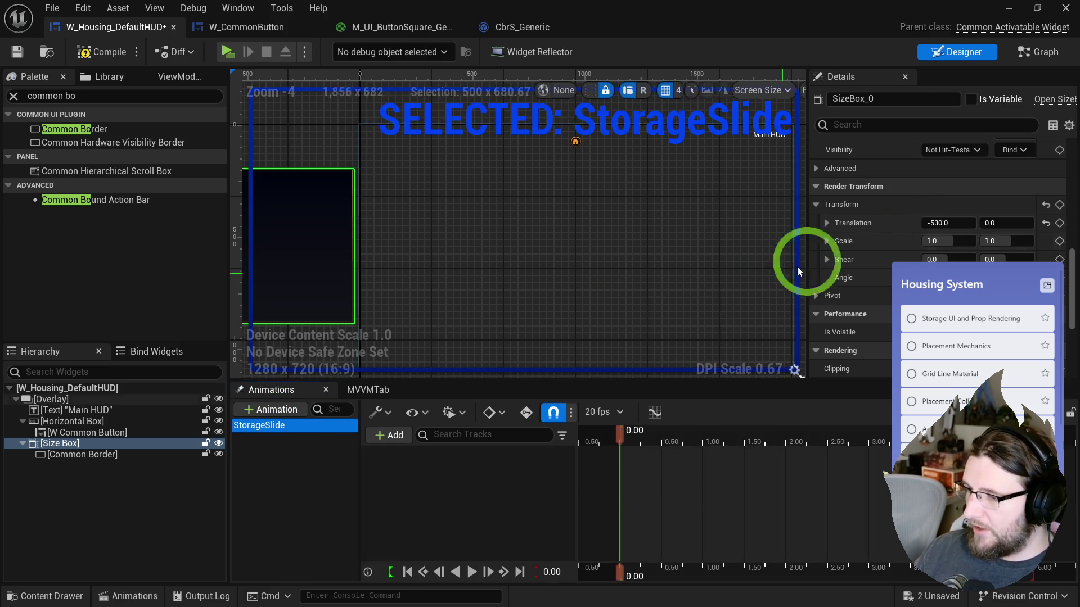
- Key the Size Box translation at X=0 at 1.50 seconds, then return to the start
left_click(1059, 222)
left_click_drag(638, 446, 741, 435)
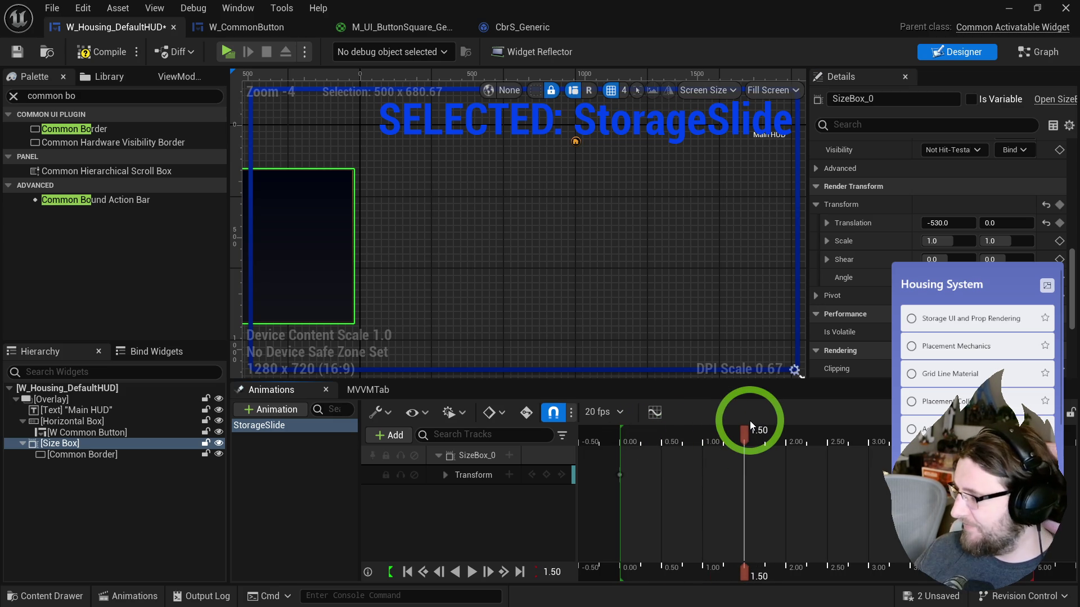
mouse_move(947, 224)
left_mouse_down()
mouse_move(1068, 241)
mouse_move(1066, 226)
left_mouse_up()
left_click(940, 225)
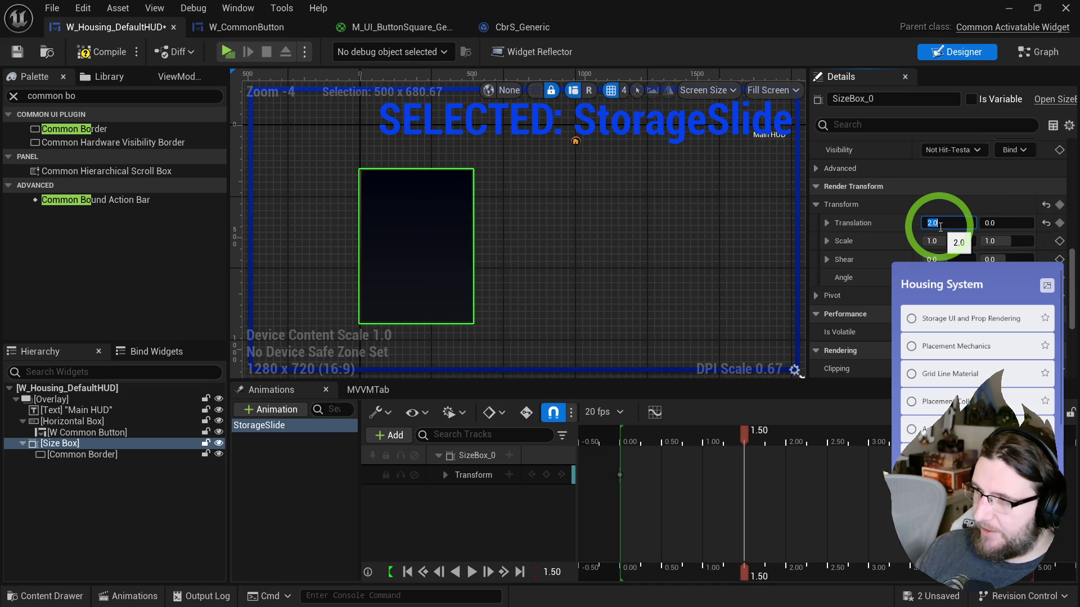
type("0")
left_click(1059, 223)
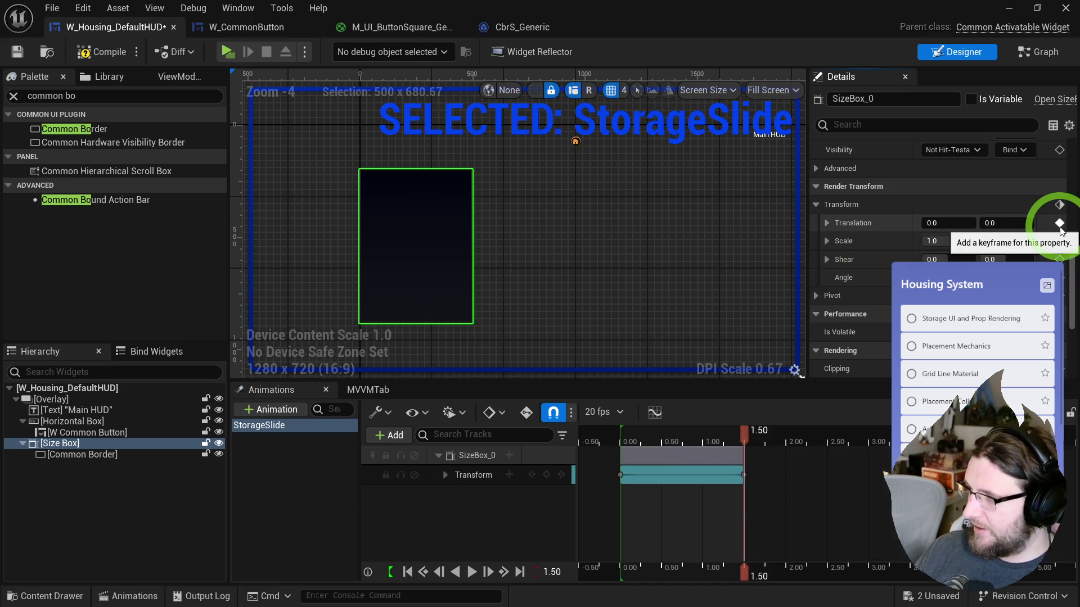
left_click_drag(744, 431, 621, 448)
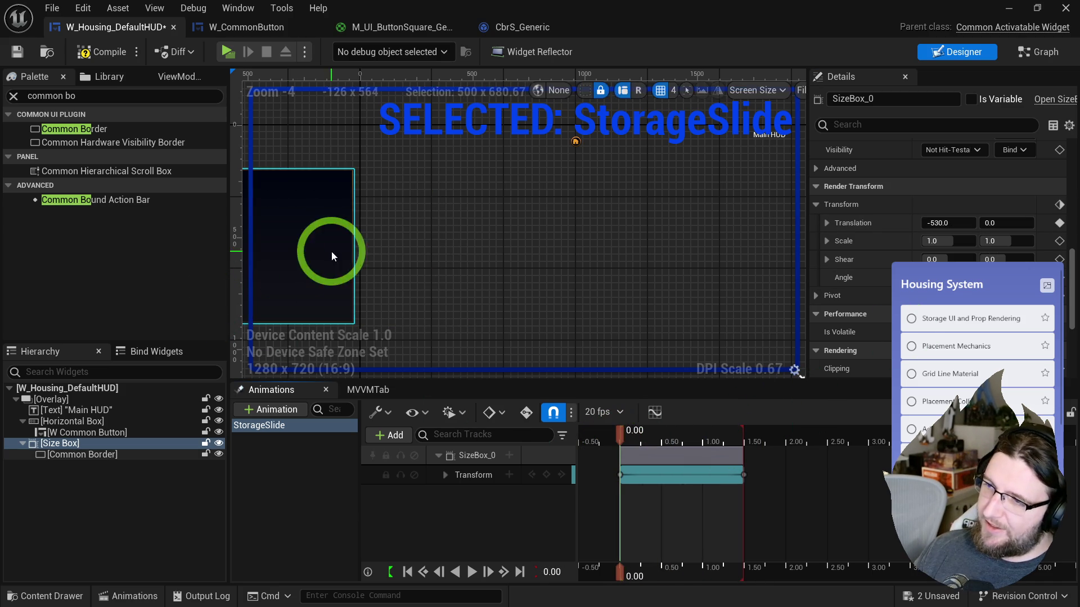
- Preview the slide and move the final key to about 0.75 seconds
left_click_drag(639, 433, 726, 434)
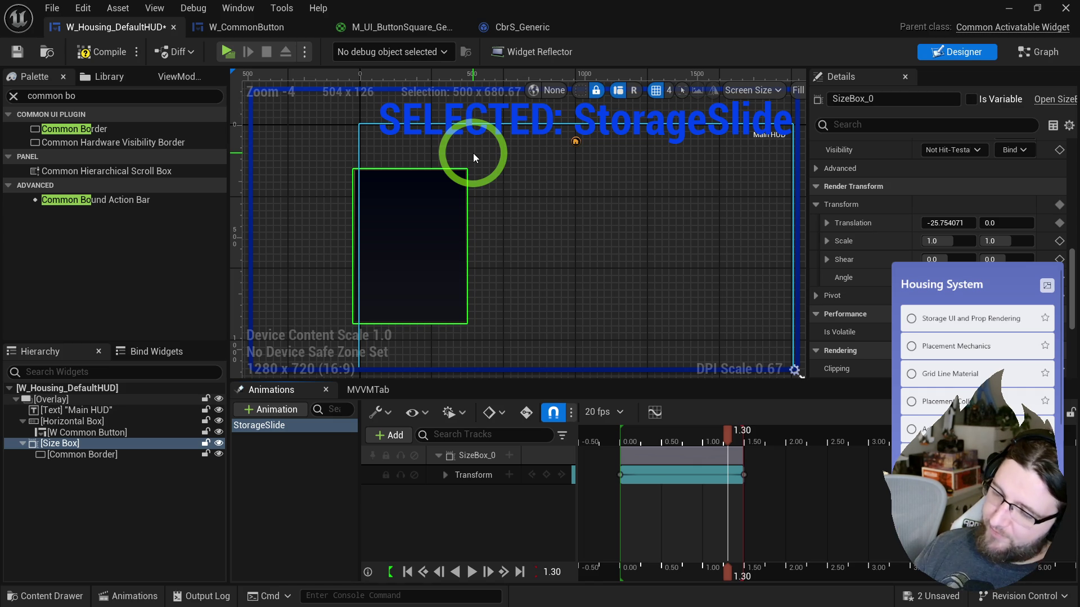
scroll(478, 152, "up", 1)
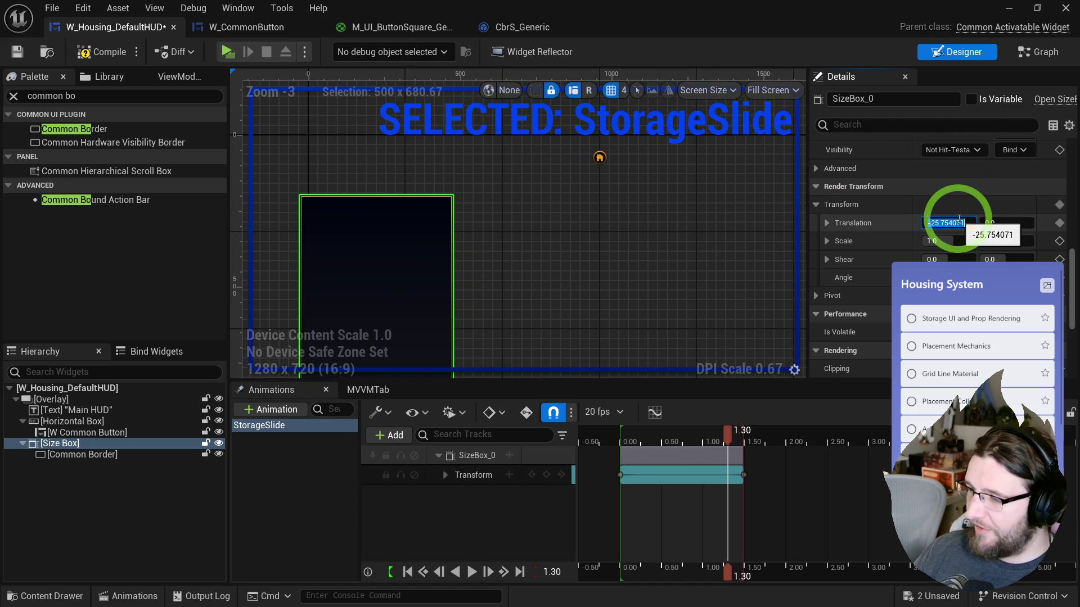
mouse_move(689, 433)
left_mouse_down()
mouse_move(737, 434)
mouse_move(607, 450)
left_mouse_up()
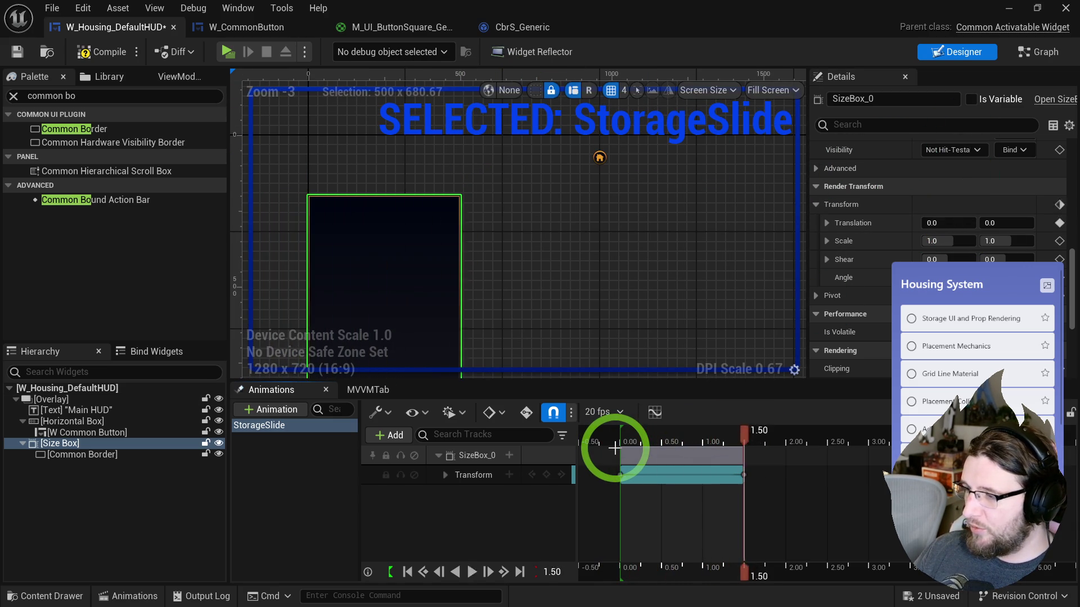
mouse_move(754, 470)
left_mouse_down()
mouse_move(740, 453)
mouse_move(687, 456)
left_mouse_up()
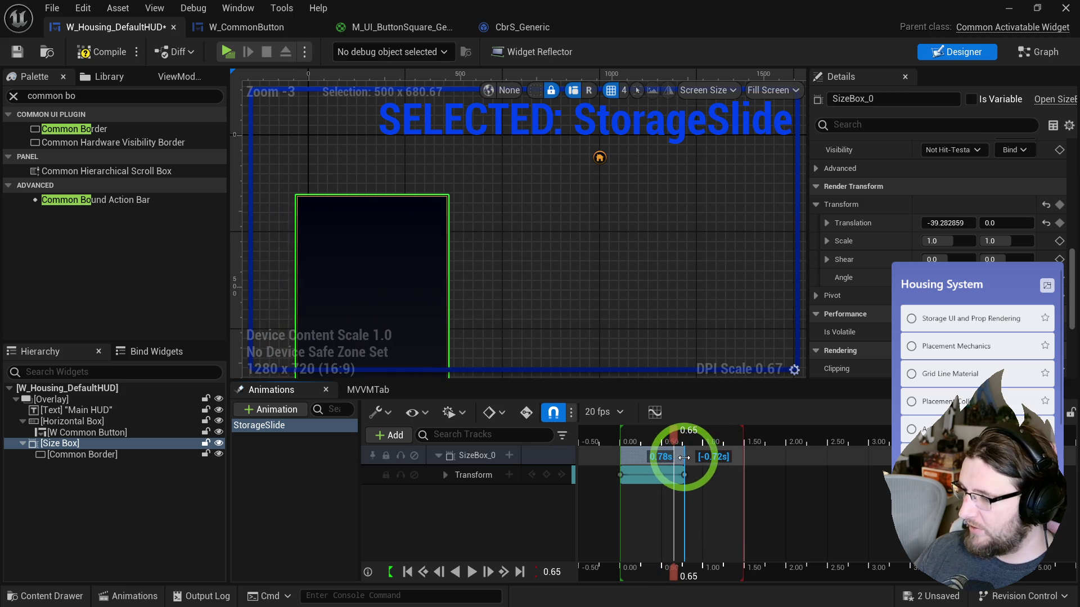
left_click(617, 439)
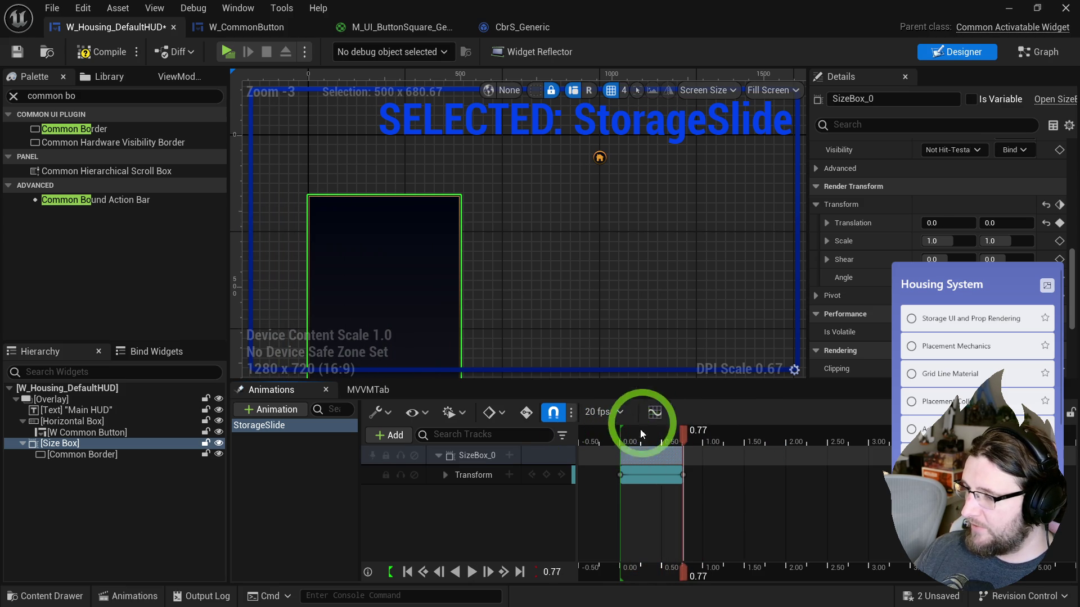
- Reshape the Translation curve's easing in the animation curve editor
left_click(654, 413)
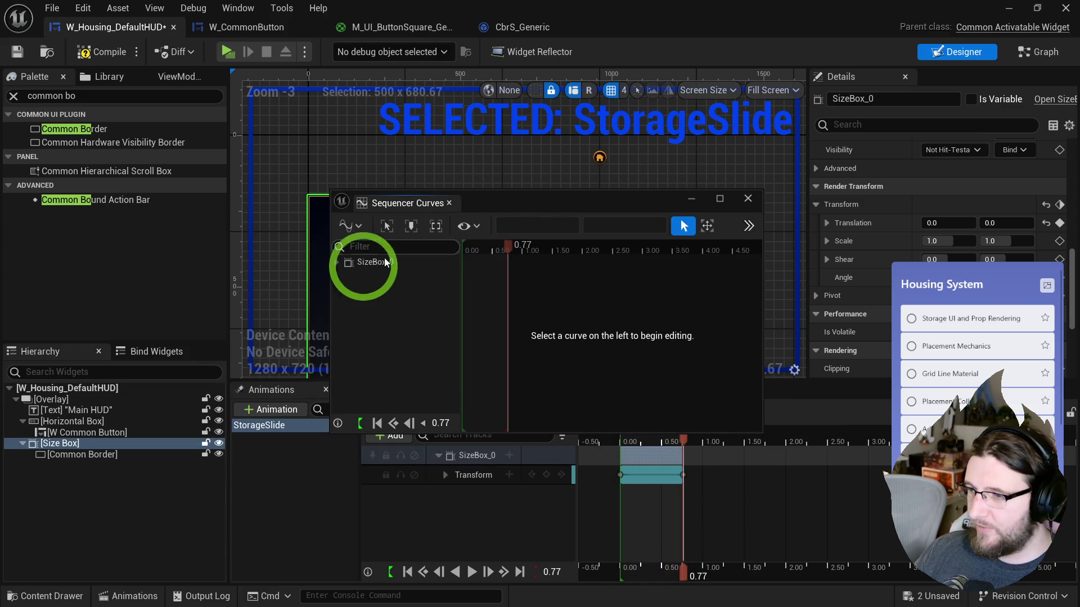
left_click(367, 292)
left_click(607, 354)
left_click_drag(553, 400, 554, 319)
left_click(449, 203)
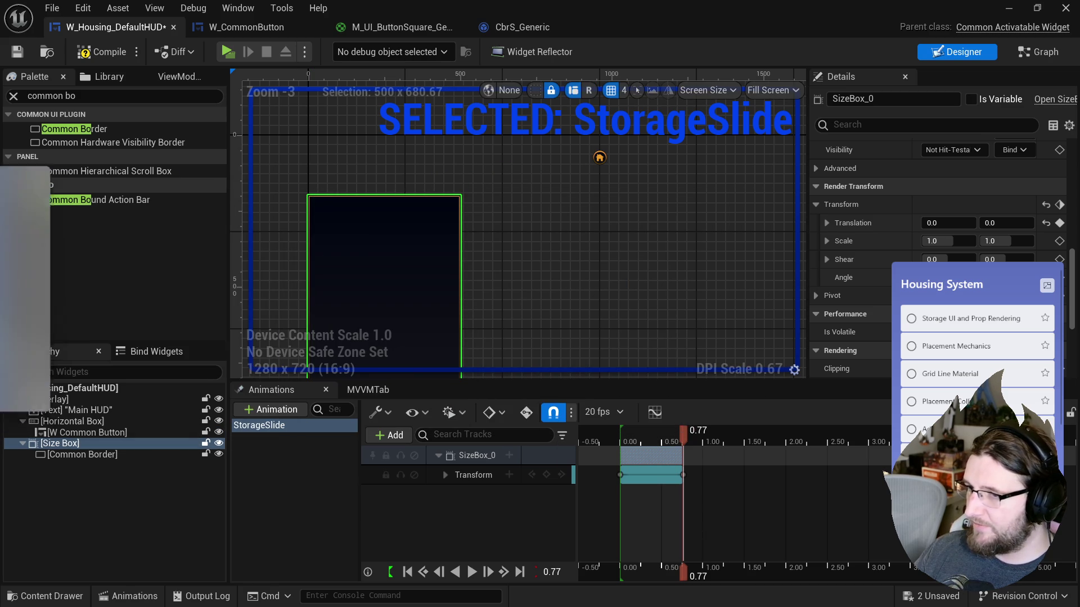
- Rewind StorageSlide to 0.00 and play the panel slide preview
left_click_drag(682, 436, 621, 440)
key("space")
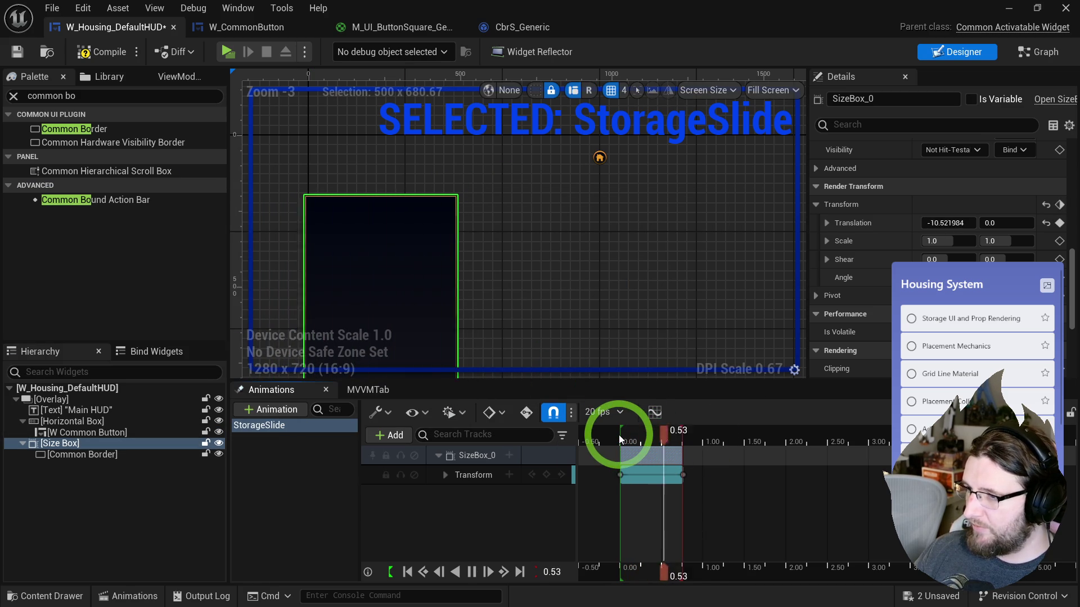
key("space")
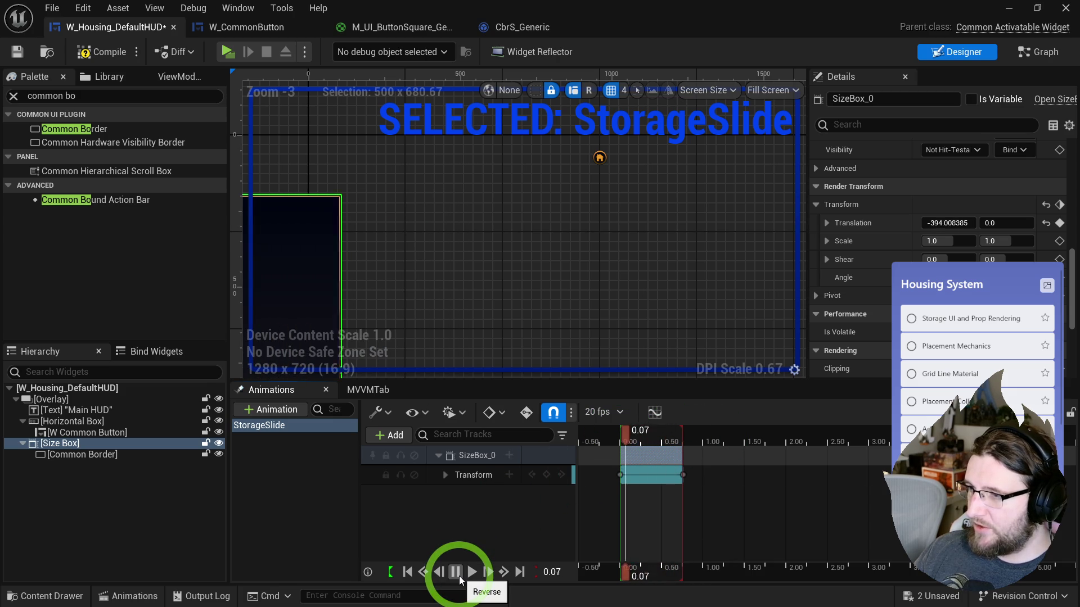
left_click(477, 573)
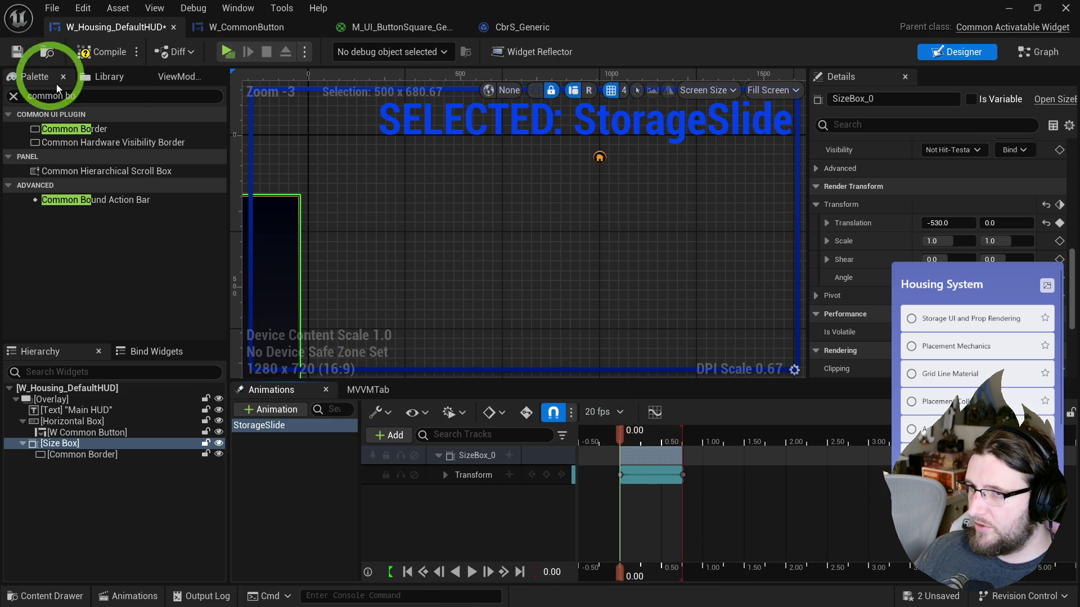
- Compile the HUD widget and check the Event Graph before returning to the Designer
left_click(85, 59)
left_click(14, 56)
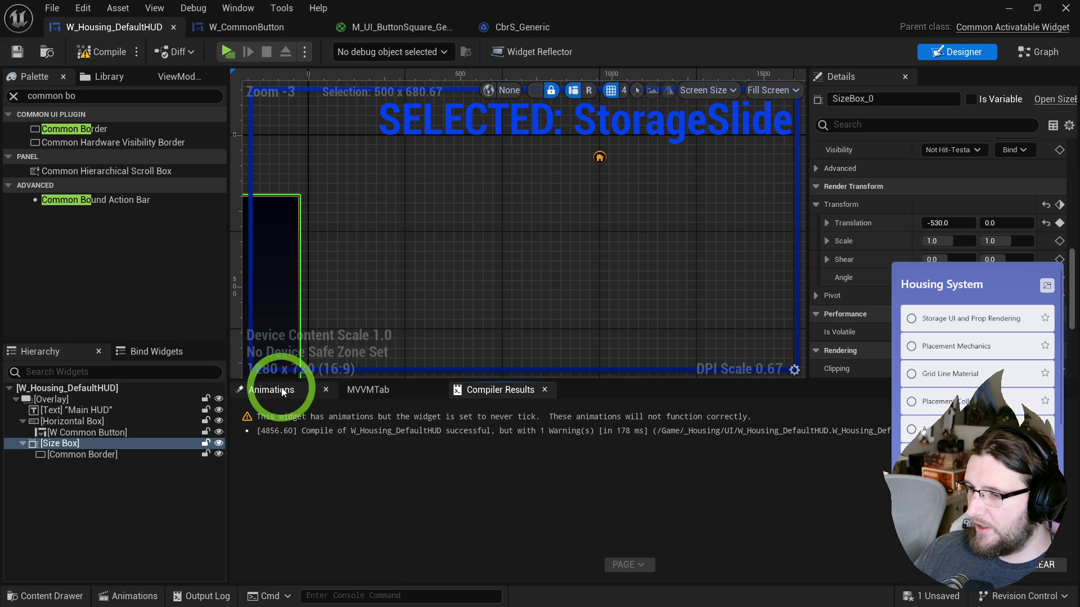
left_click(281, 392)
left_click(636, 447)
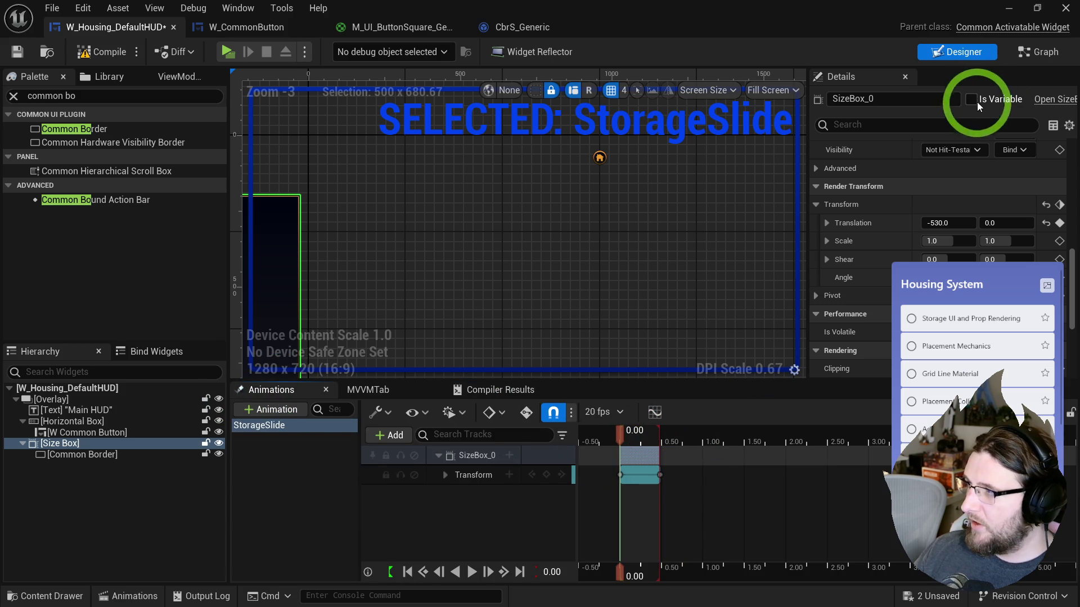
left_click(1013, 59)
left_click(511, 254)
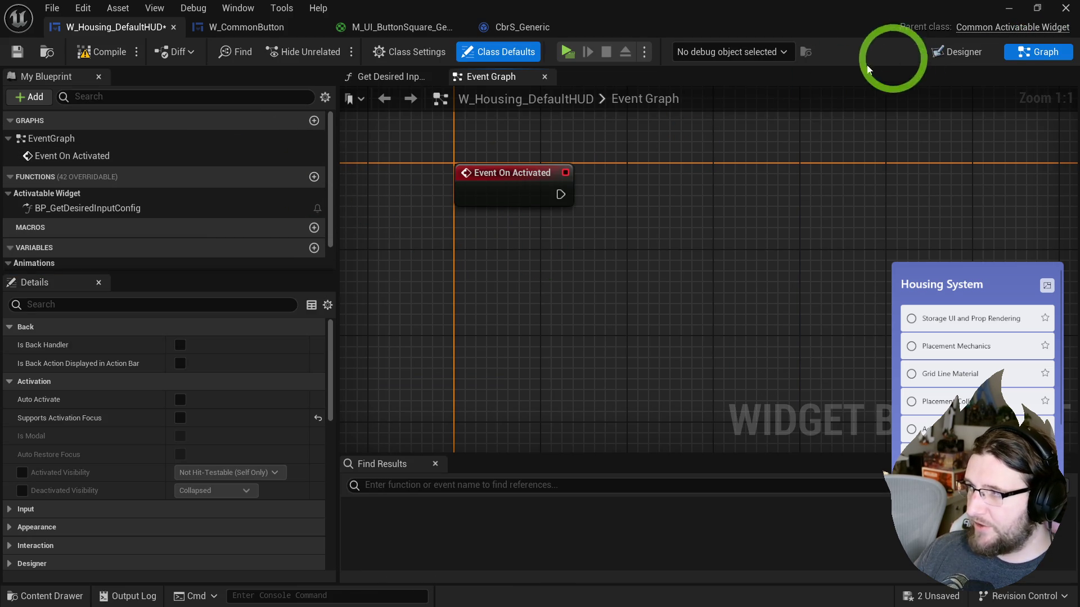
left_click(957, 52)
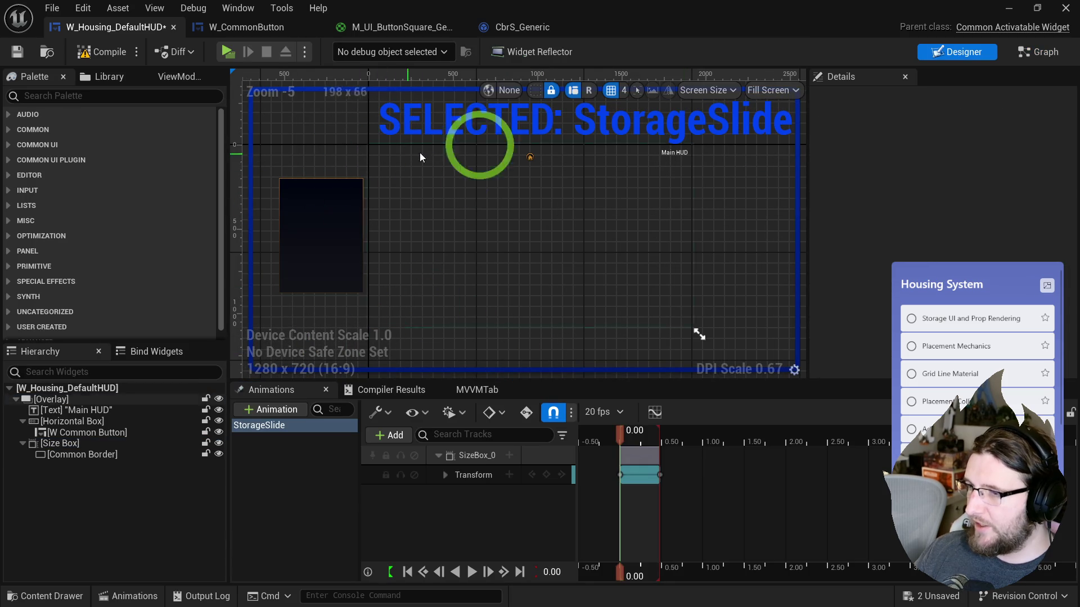
left_click(1039, 52)
left_click(582, 236)
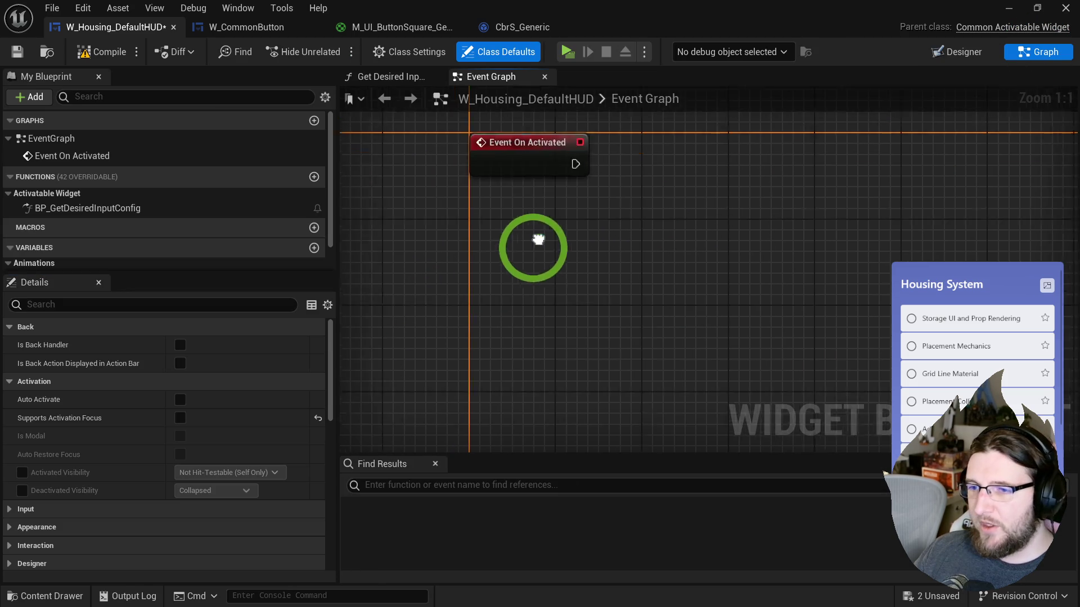
scroll(67, 229, "down", 2)
left_click(958, 52)
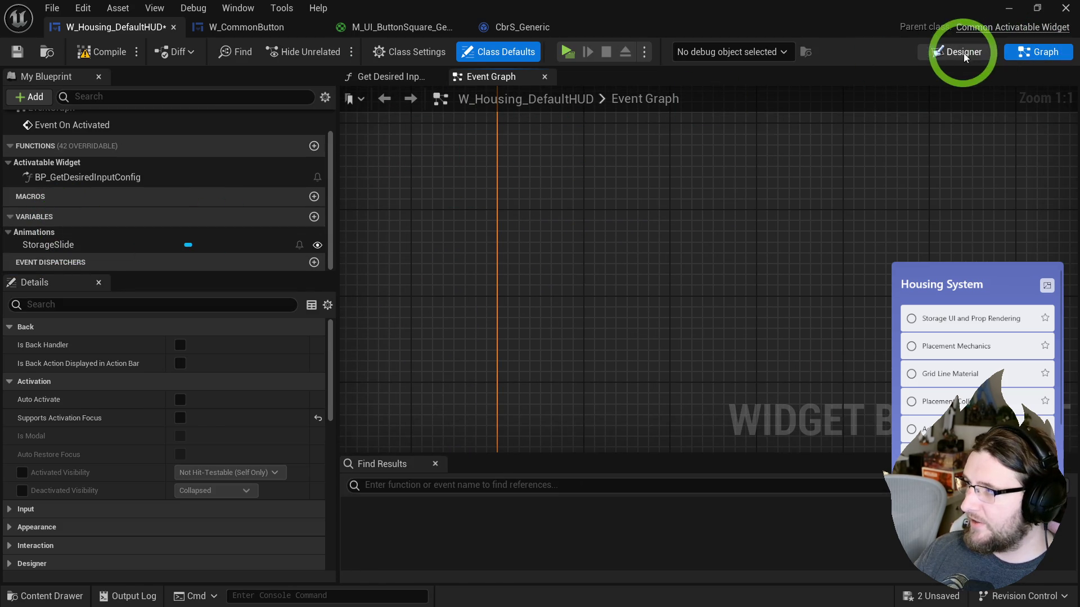
- Rename the arrow button W_CommonButton_OpenStorage and add its On Clicked event
left_click(538, 162)
left_click(944, 106)
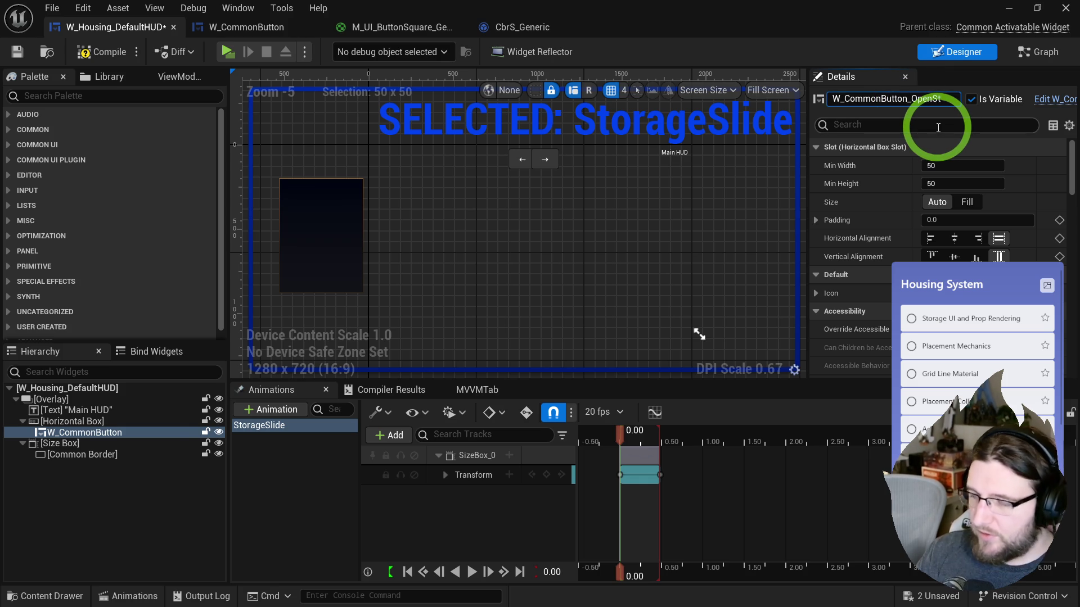
scroll(924, 187, "down", 10)
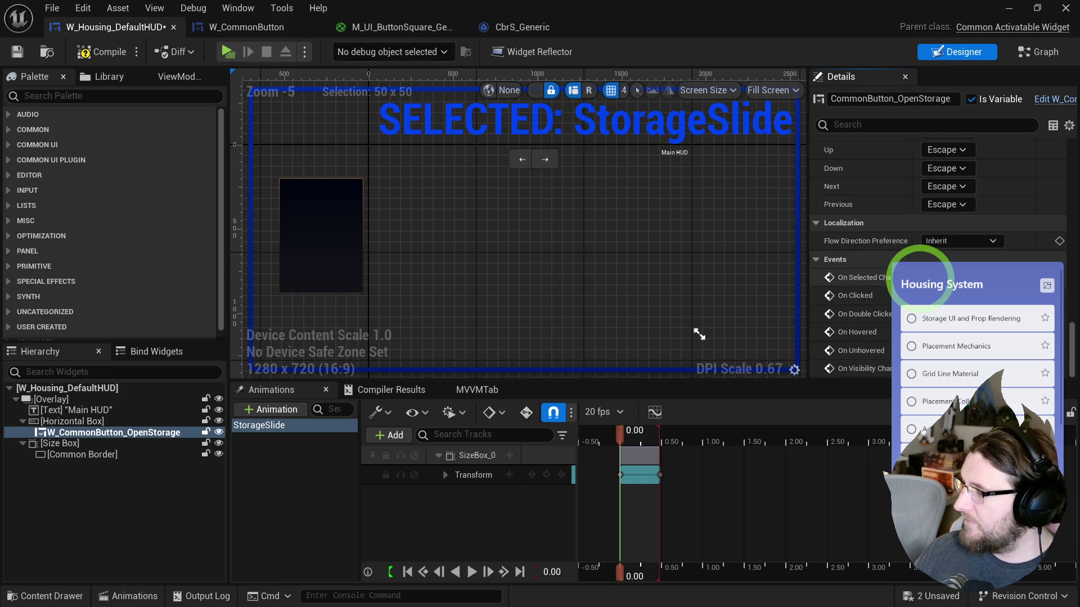
left_click(952, 293)
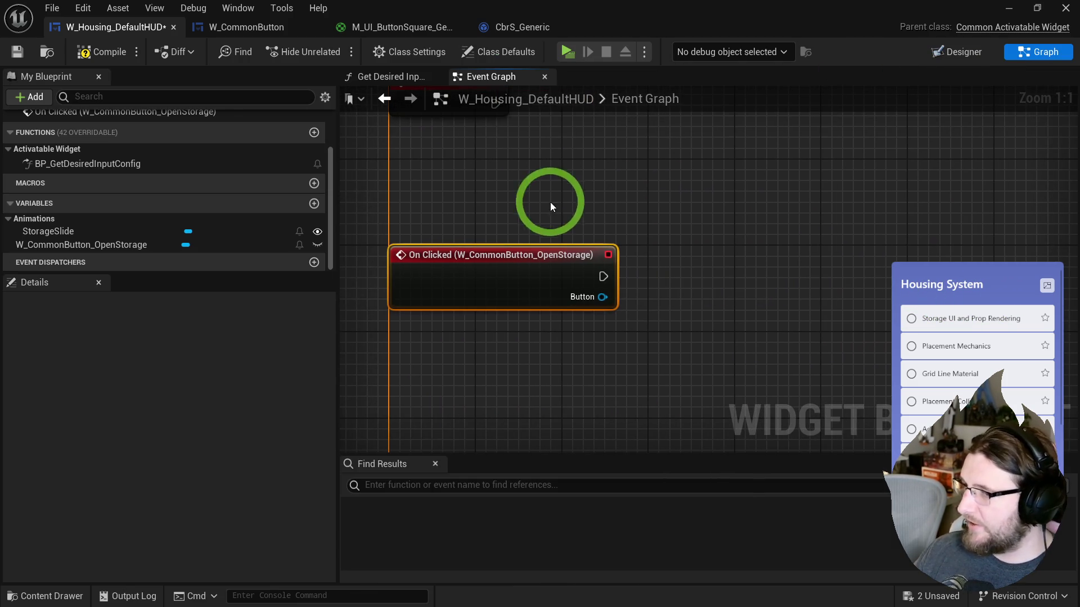
- Place a StorageSlide reference in the graph and remove an unwanted plain Play Animation node
mouse_move(45, 234)
left_mouse_down()
mouse_move(563, 360)
mouse_move(625, 348)
mouse_move(658, 234)
left_mouse_up()
type("play animat")
key("Return")
mouse_move(603, 277)
left_mouse_down()
mouse_move(677, 284)
mouse_move(662, 275)
left_mouse_up()
left_click_drag(647, 228, 709, 171)
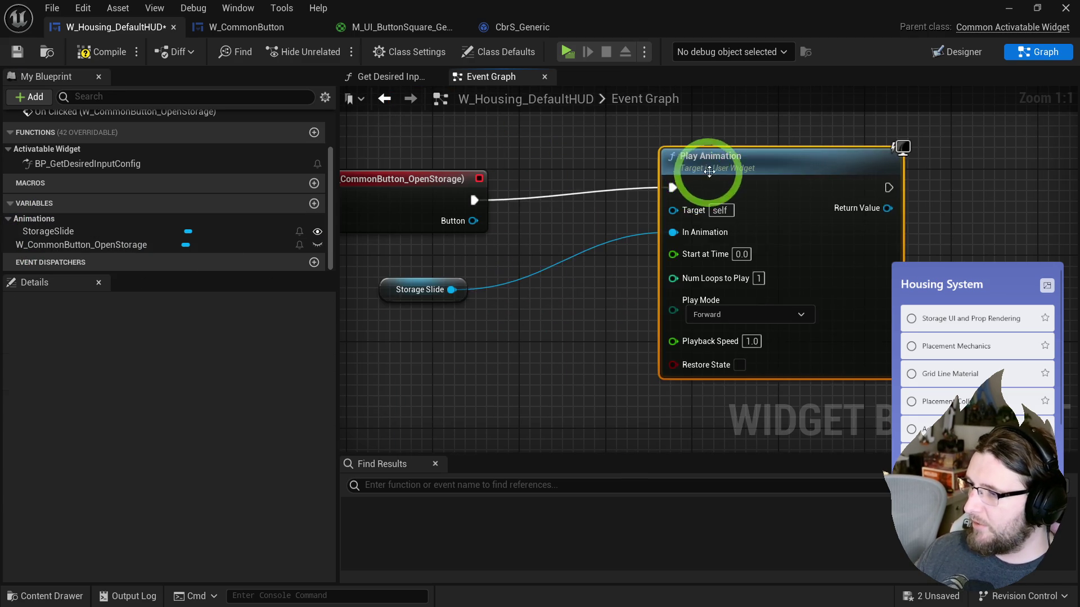
key("Delete")
- Add Play Animation Forward and Play Animation Reverse nodes using StorageSlide
left_click_drag(503, 280, 503, 281)
type("play anim for")
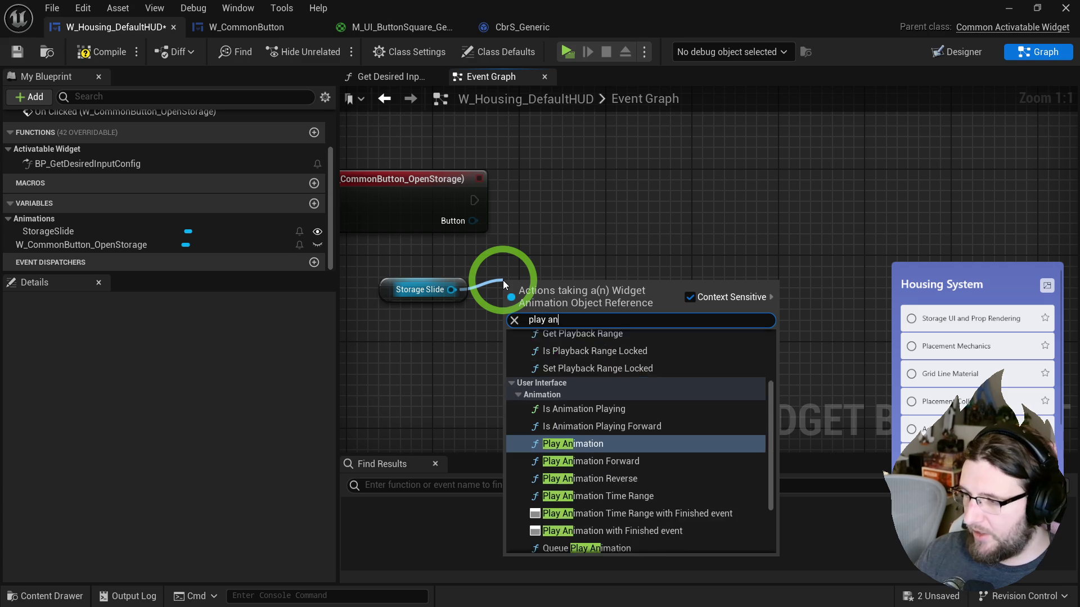
key("Return")
mouse_move(416, 338)
left_mouse_down()
mouse_move(656, 236)
mouse_move(592, 338)
left_mouse_up()
left_click_drag(689, 254, 748, 335)
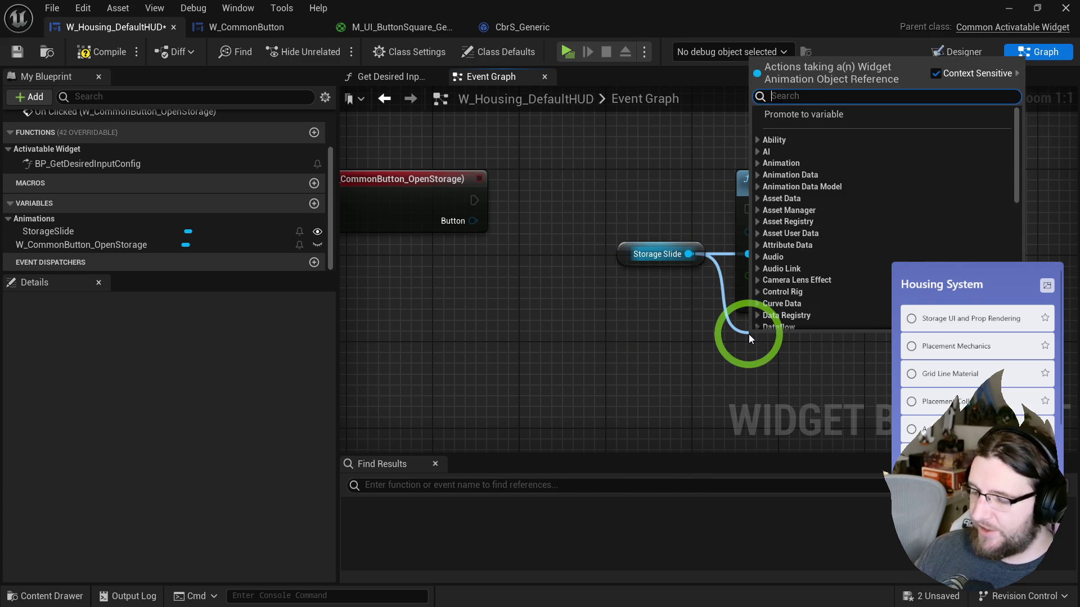
type("play anim rev")
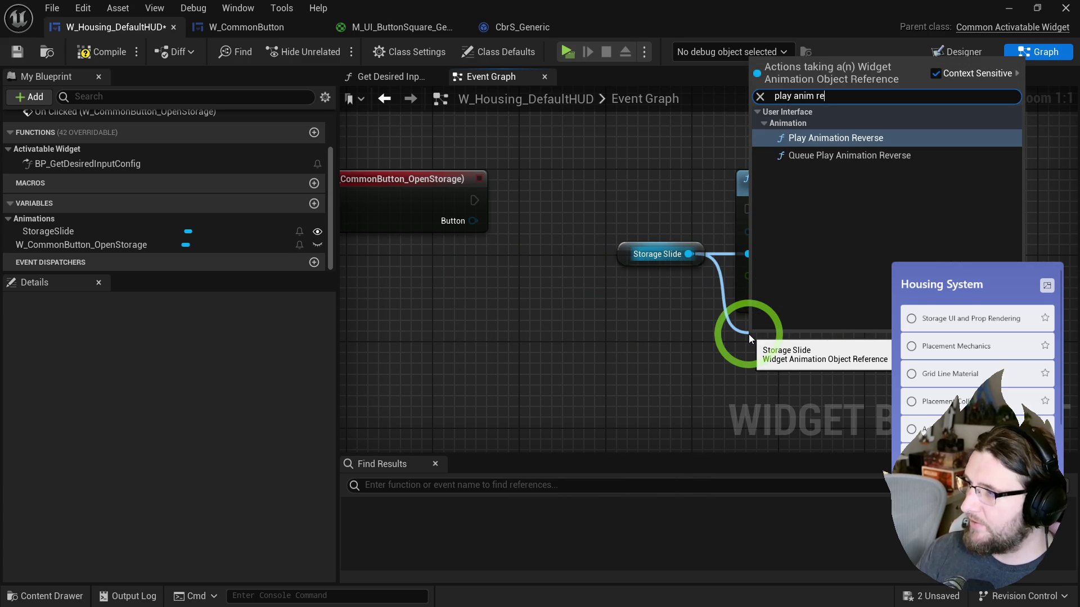
key("Return")
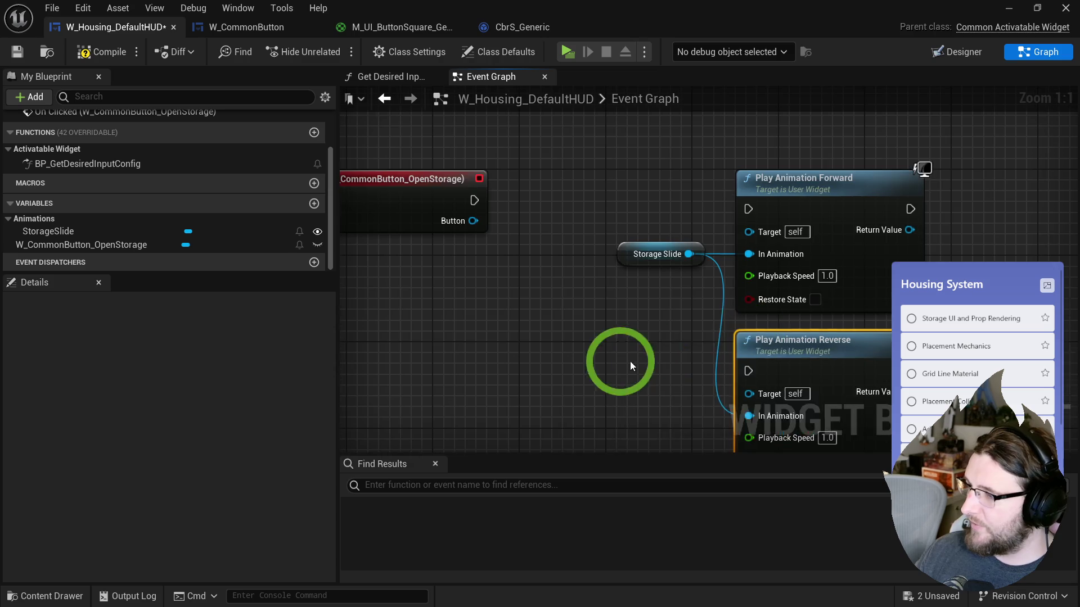
right_click(569, 296)
type("cus")
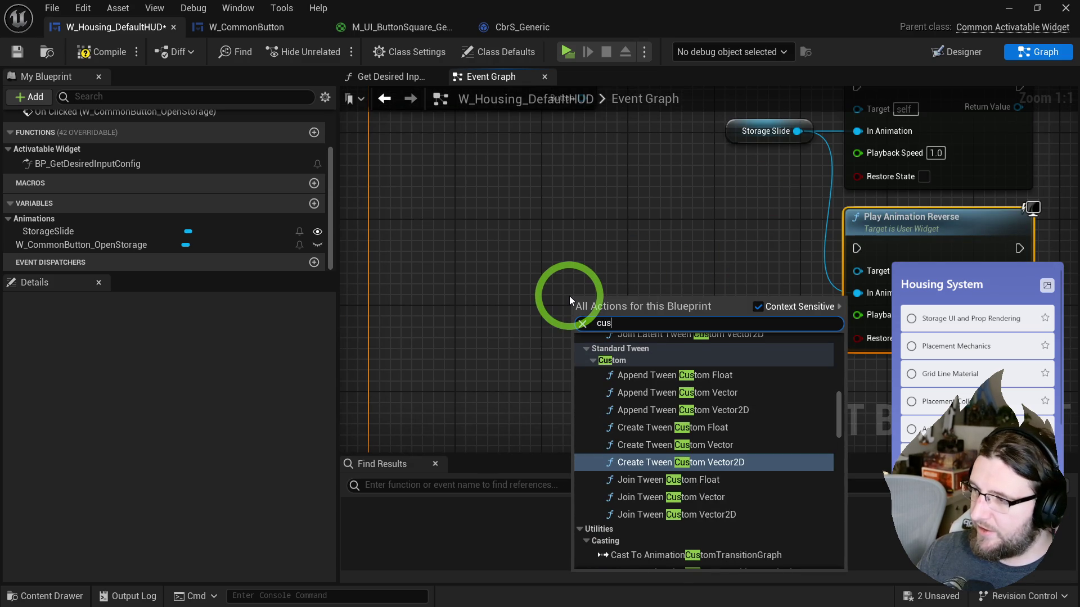
type("tom ev")
- Add a Set Storage Open custom event with a Boolean Open input driving a Branch condition
key("Return")
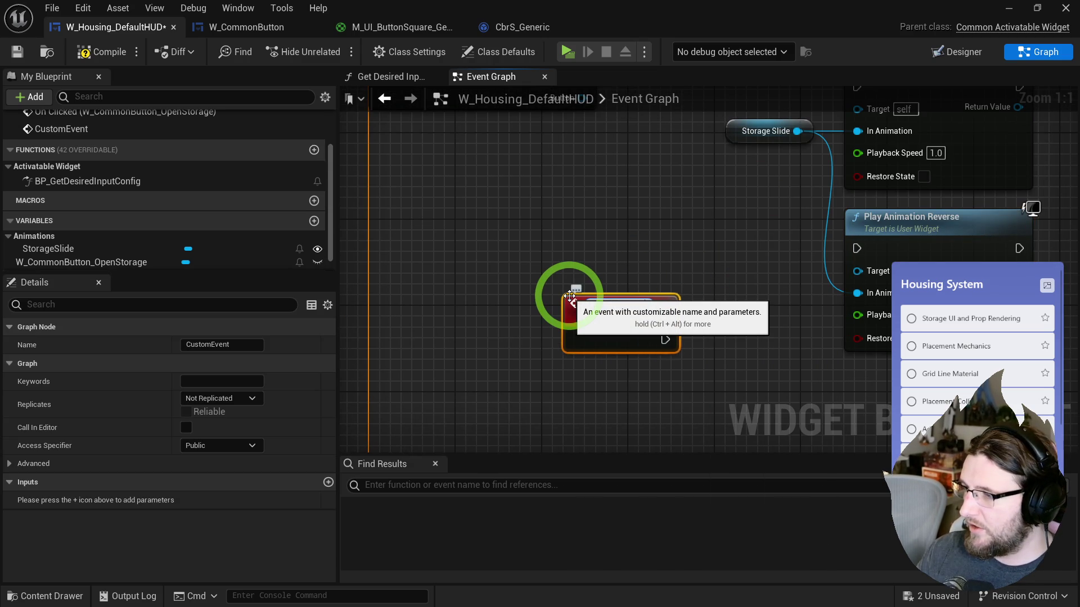
type("Set Sotrage Open")
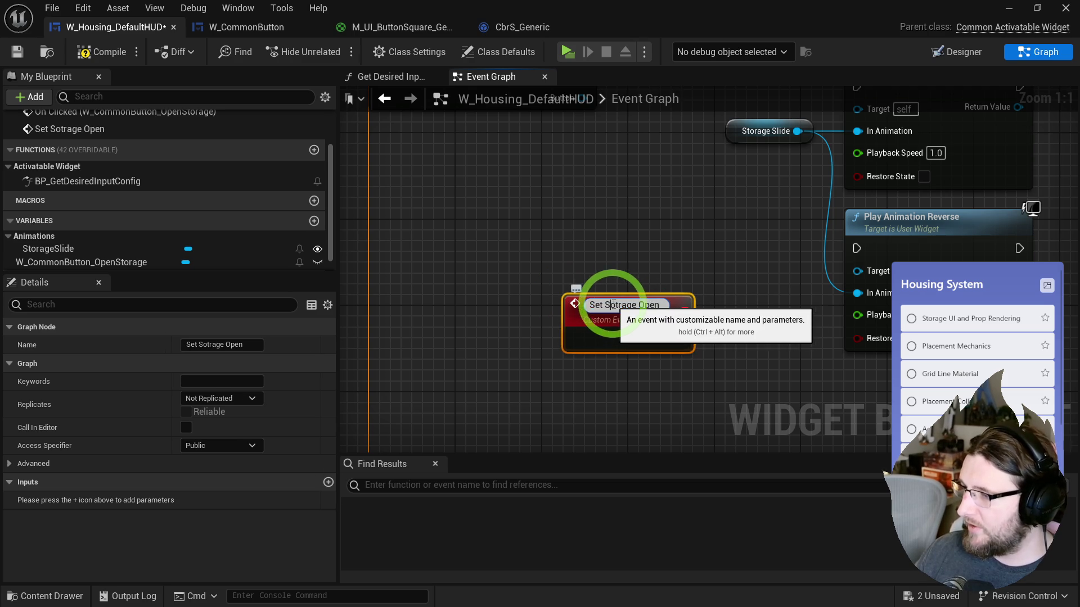
left_click(622, 314)
mouse_move(508, 382)
left_mouse_down()
mouse_move(456, 317)
mouse_move(514, 339)
mouse_move(533, 311)
left_mouse_up()
left_click(512, 309)
left_click_drag(522, 354, 465, 359)
left_click(111, 500)
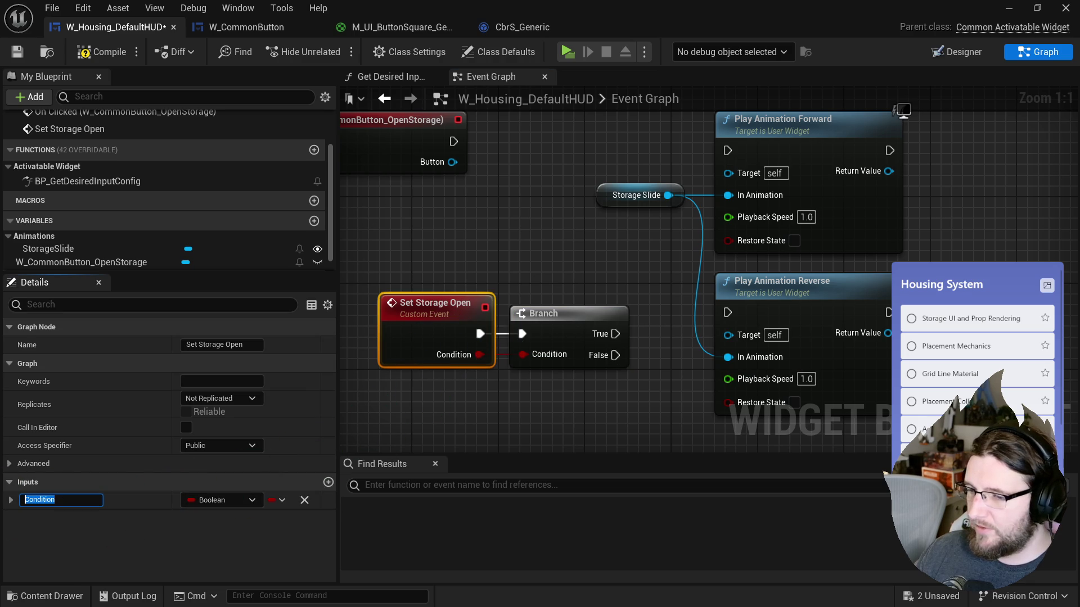
- Wire Branch True to StorageSlide Forward and False to Reverse, then tidy the nodes leftward
left_click_drag(616, 334, 728, 150)
left_click_drag(616, 356, 728, 312)
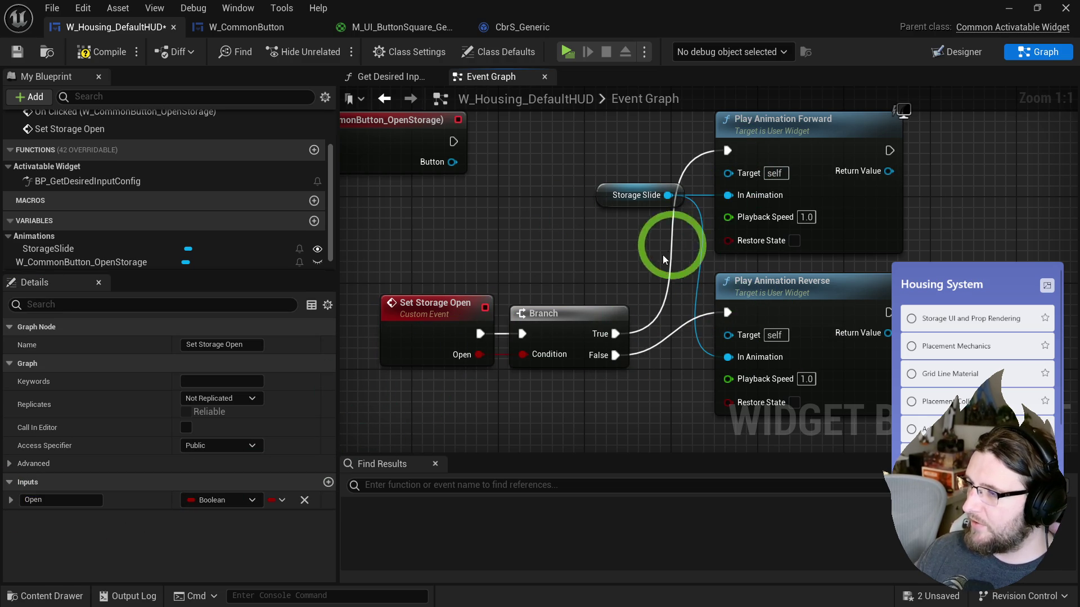
left_click_drag(660, 262, 797, 188)
left_click_drag(782, 143, 819, 299)
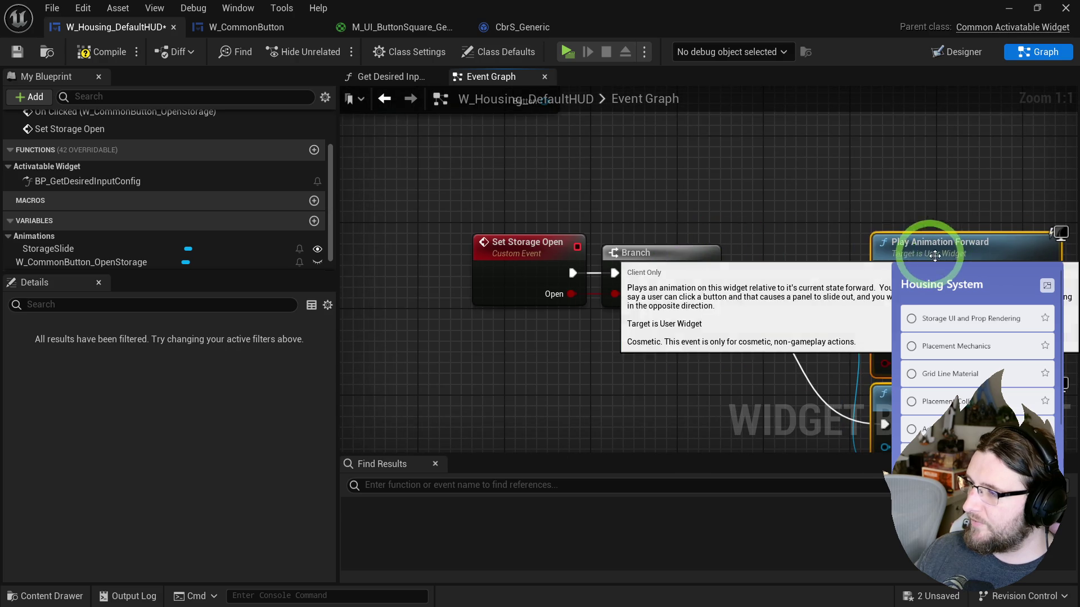
left_click_drag(656, 304, 526, 270)
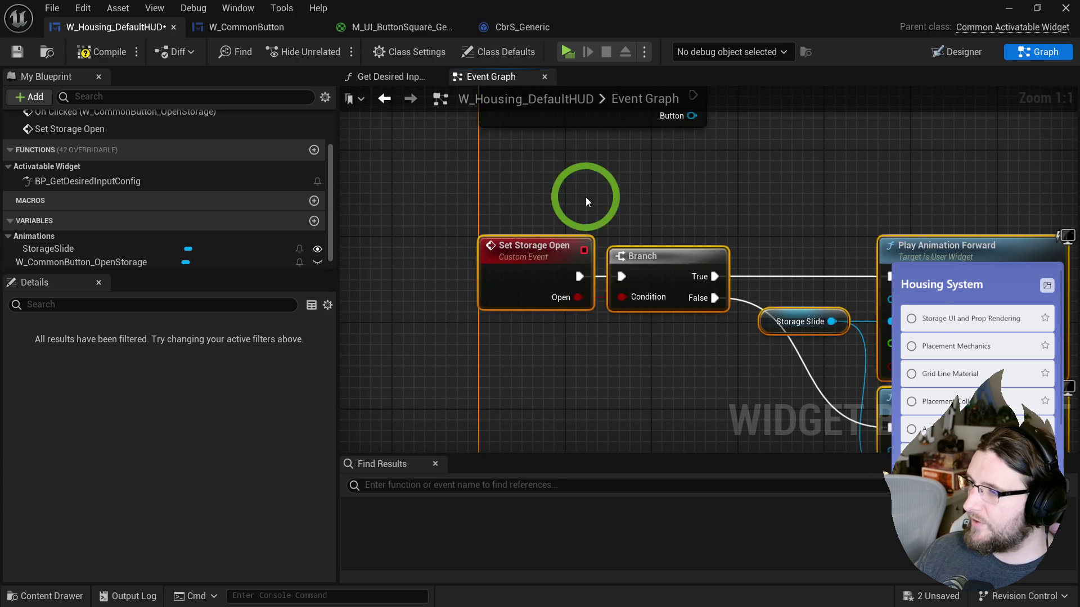
- Search for a Flip Flop node after the click event, cancel it, and shift the storage-open nodes right
left_click(585, 204)
left_click_drag(609, 232, 653, 224)
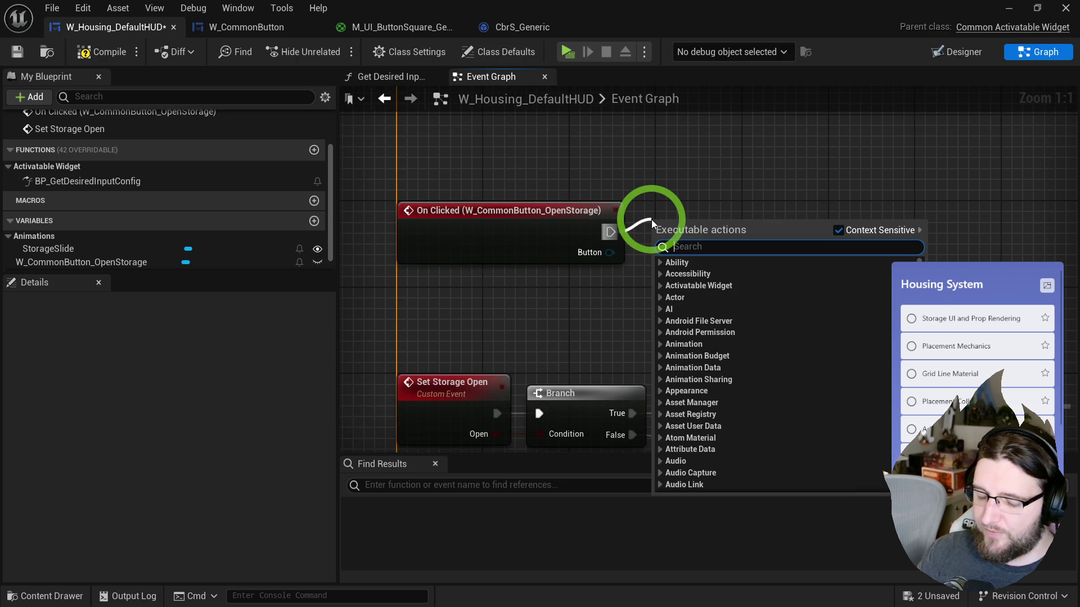
type("flip flop")
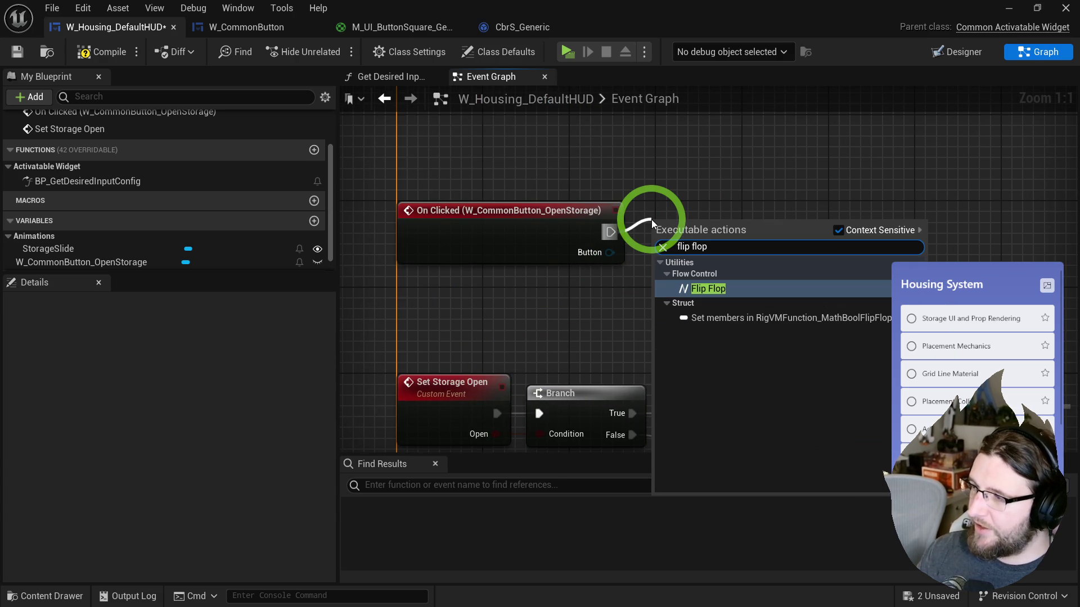
key("Escape")
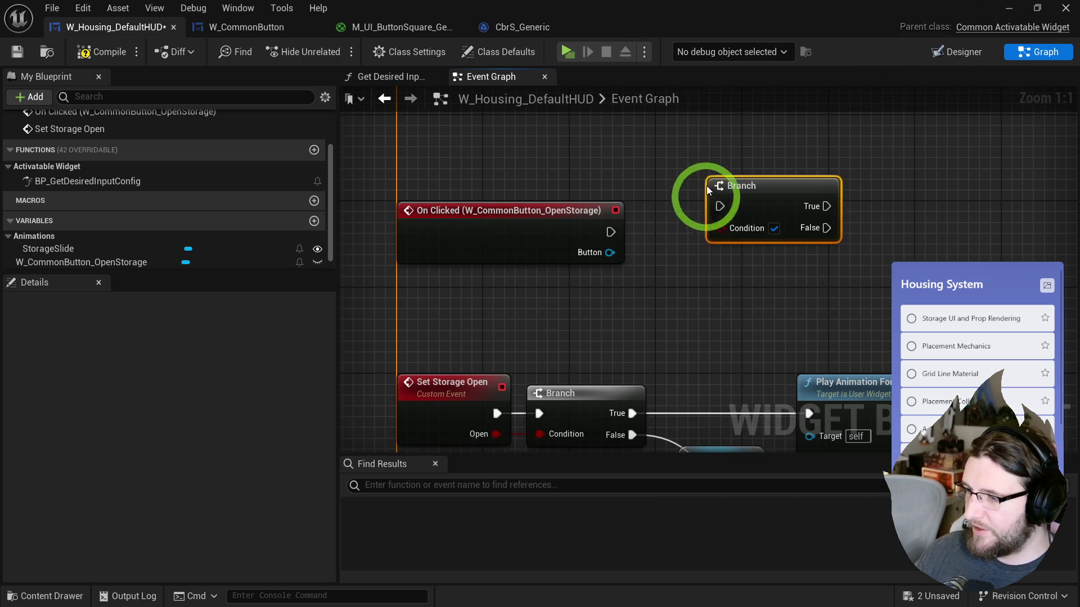
left_click_drag(531, 258, 650, 258)
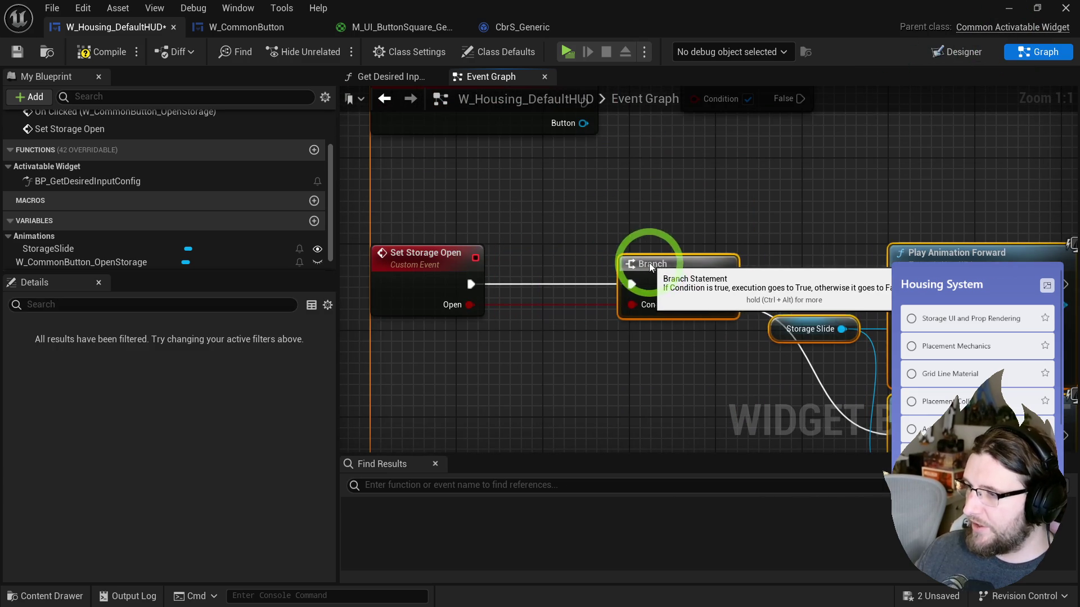
- Promote the Open input to a StorageOpen variable and set it before the Branch
right_click(470, 305)
left_click(523, 409)
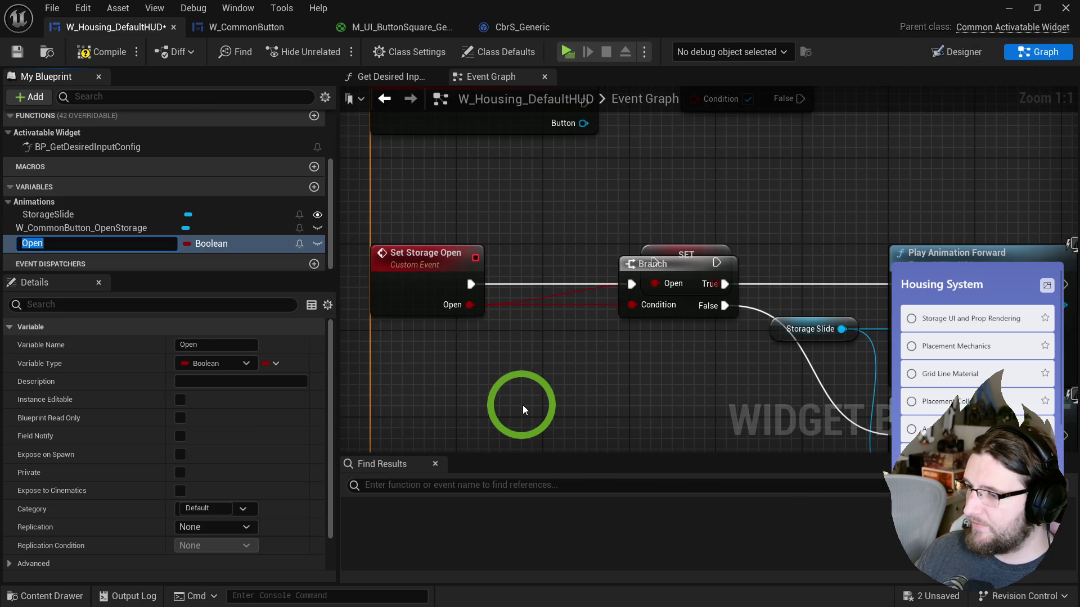
key("Return")
left_click_drag(699, 255, 513, 284)
left_click_drag(606, 284, 661, 277)
mouse_move(778, 174)
left_mouse_down()
mouse_move(626, 300)
mouse_move(693, 319)
left_mouse_up()
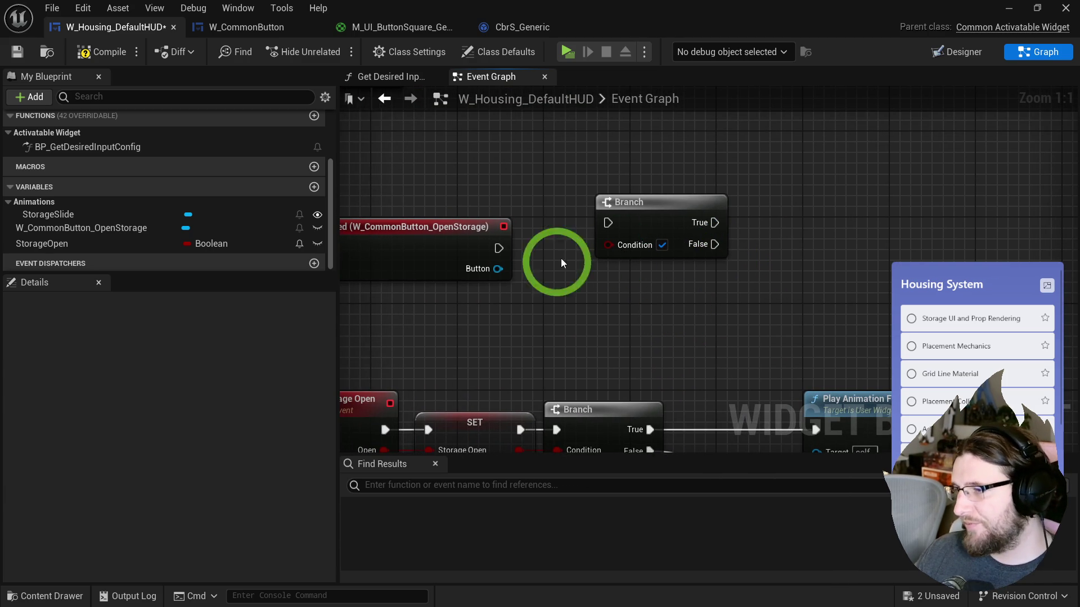
left_click_drag(643, 201, 688, 213)
- Delete the upper Branch and wire On Clicked into Set Storage Open fed by NOT StorageOpen
mouse_move(68, 246)
left_mouse_down()
mouse_move(422, 313)
mouse_move(523, 310)
left_mouse_up()
type("!")
left_click(587, 406)
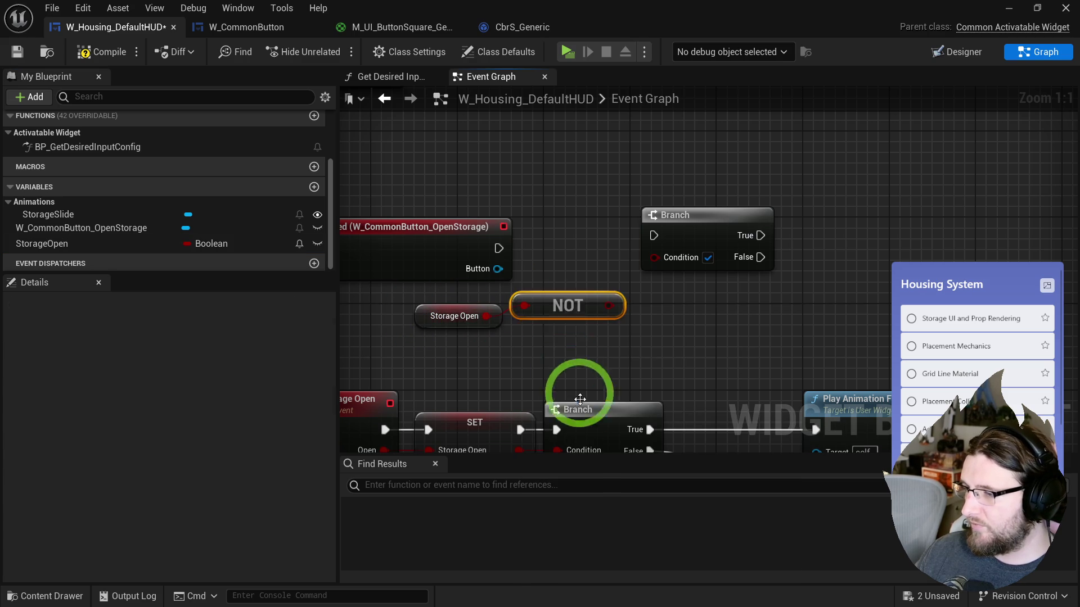
mouse_move(628, 307)
left_mouse_down()
mouse_move(617, 318)
mouse_move(666, 308)
left_mouse_up()
type("Stora")
key("Return")
left_click(691, 224)
key("Delete")
mouse_move(499, 248)
left_mouse_down()
mouse_move(686, 347)
mouse_move(690, 220)
left_mouse_up()
left_click_drag(469, 201, 724, 270)
- Centre the view on the toggle nodes and compile the HUD widget blueprint
key("f")
left_click(525, 240)
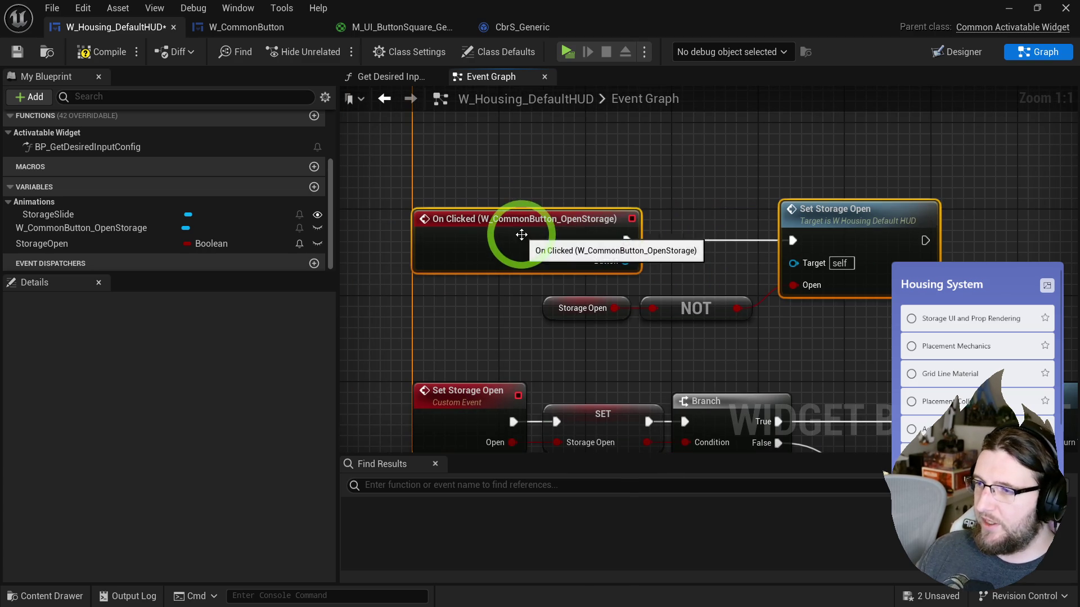
left_click(538, 171)
left_click(79, 52)
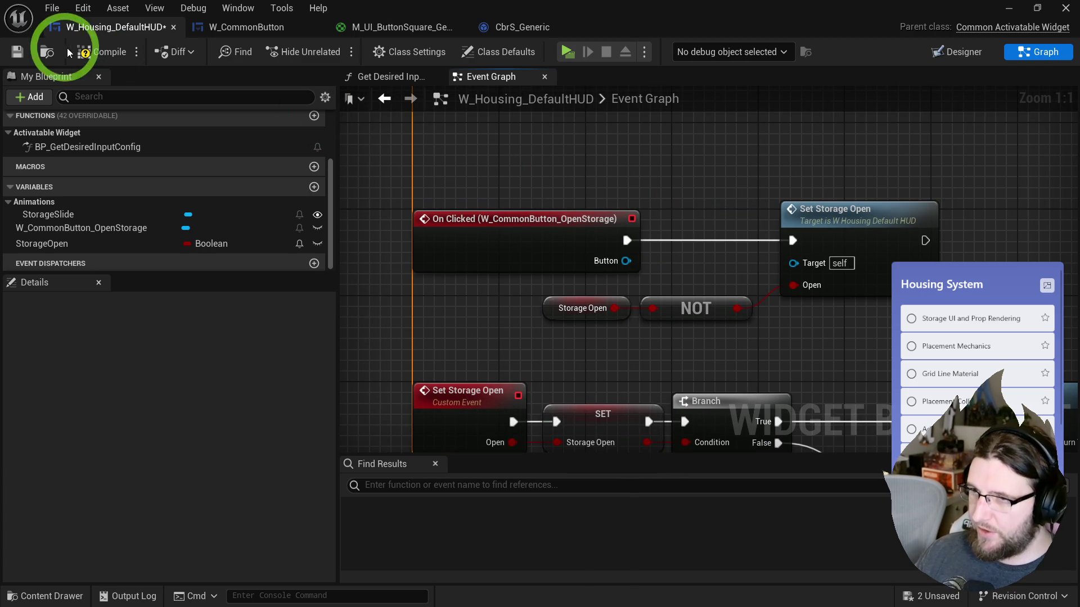
- Save and recompile the HUD widget, then check Class Defaults showing StorageOpen defaults to false
left_click(17, 52)
scroll(631, 188, "down", 2)
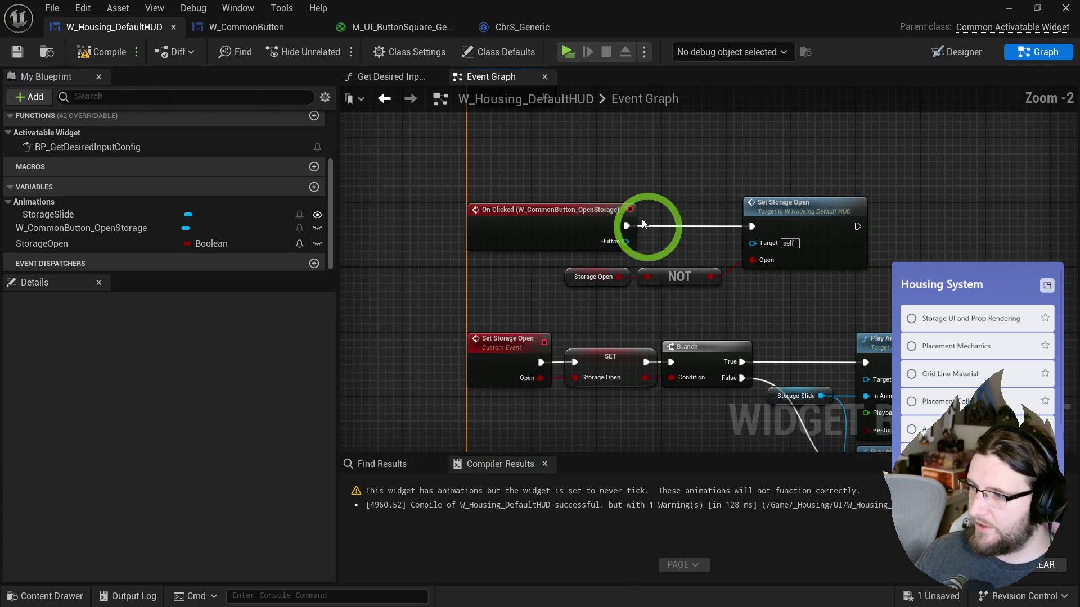
left_click_drag(583, 219, 610, 254)
left_click(95, 52)
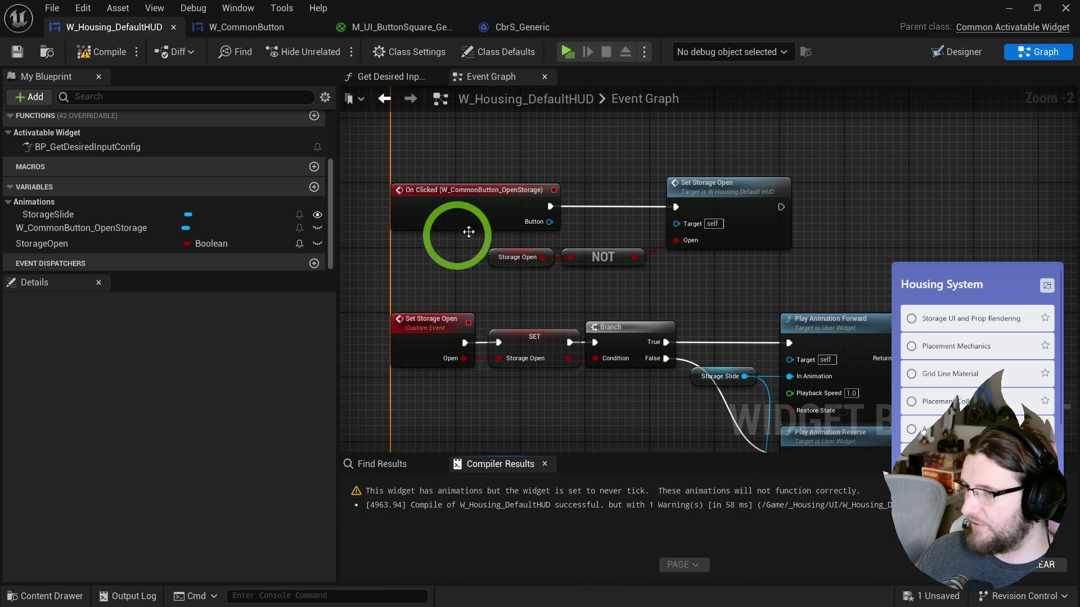
left_click(476, 57)
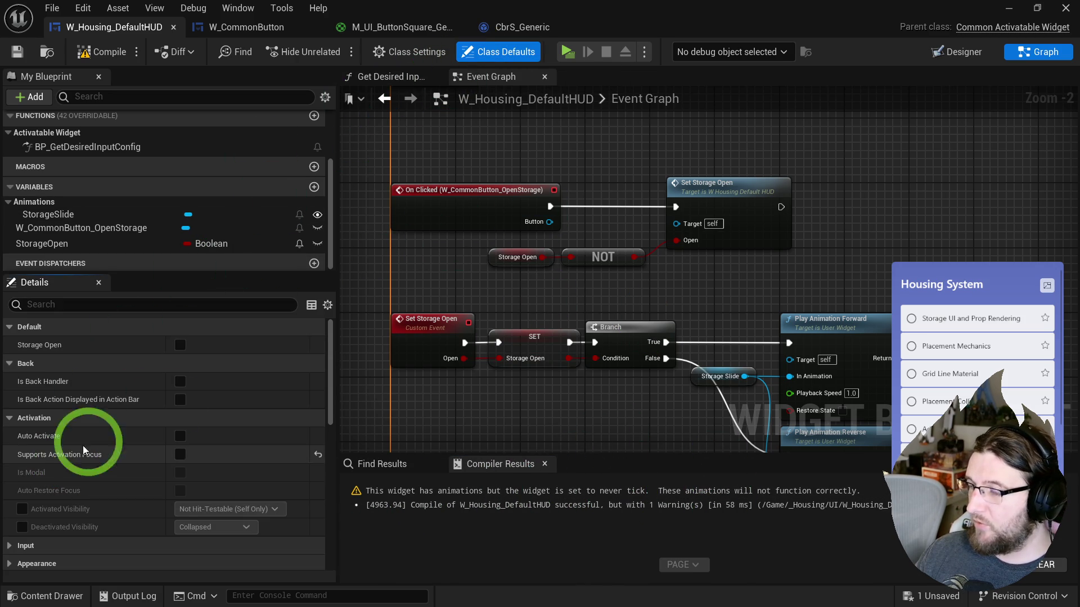
- Pack the Storage Open, NOT and Set Storage Open nodes compactly beside On Clicked
mouse_move(562, 278)
left_mouse_down()
mouse_move(554, 253)
mouse_move(506, 252)
left_mouse_up()
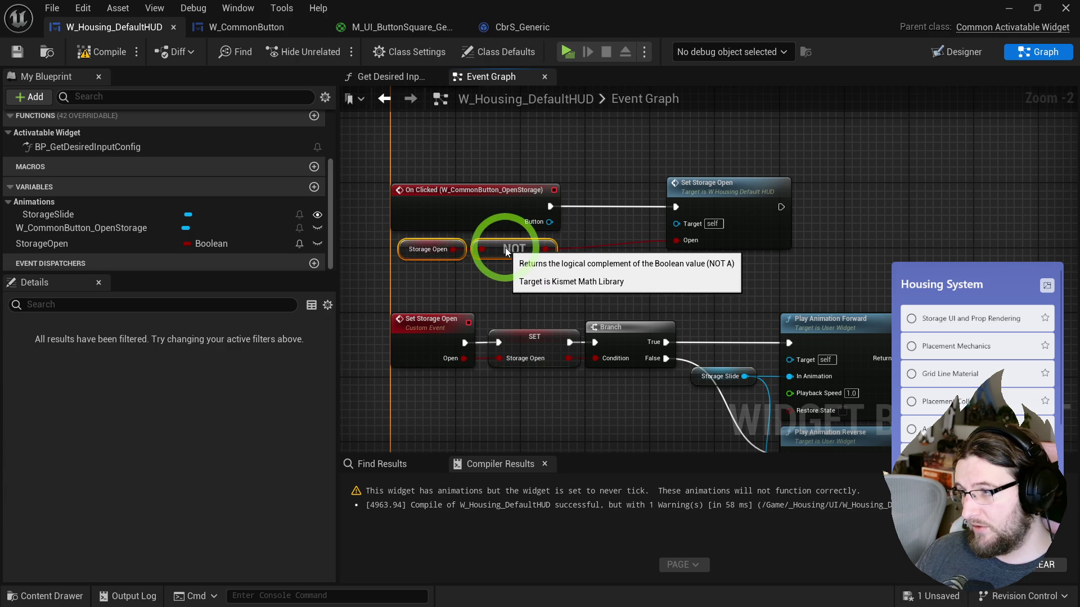
left_click_drag(717, 188, 639, 193)
left_click_drag(421, 163, 622, 290)
mouse_move(398, 272)
left_mouse_down()
mouse_move(509, 243)
mouse_move(509, 253)
left_mouse_up()
left_click(470, 169)
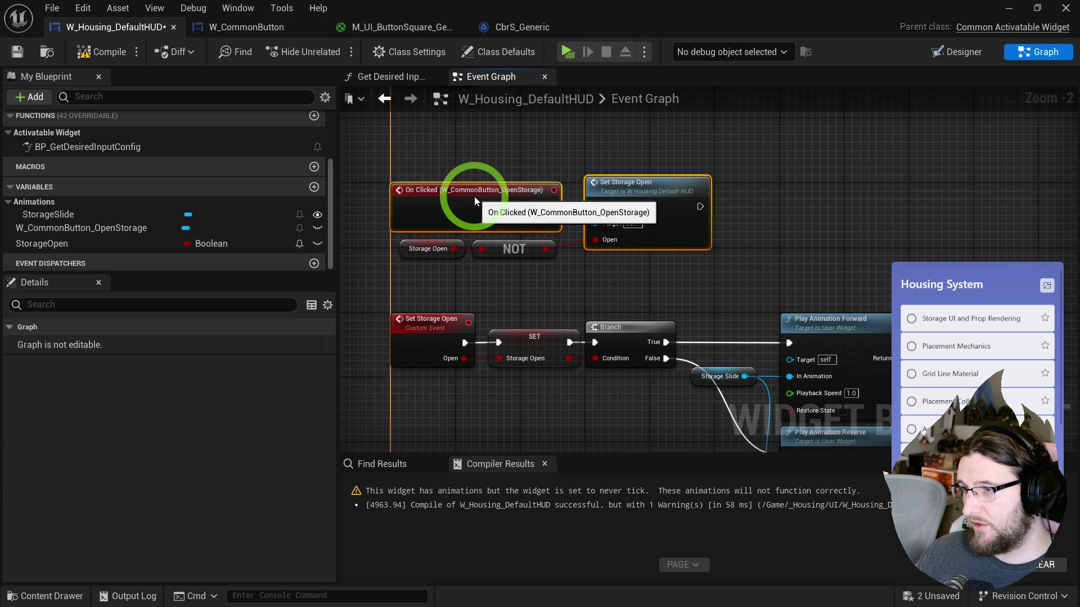
right_click(574, 332)
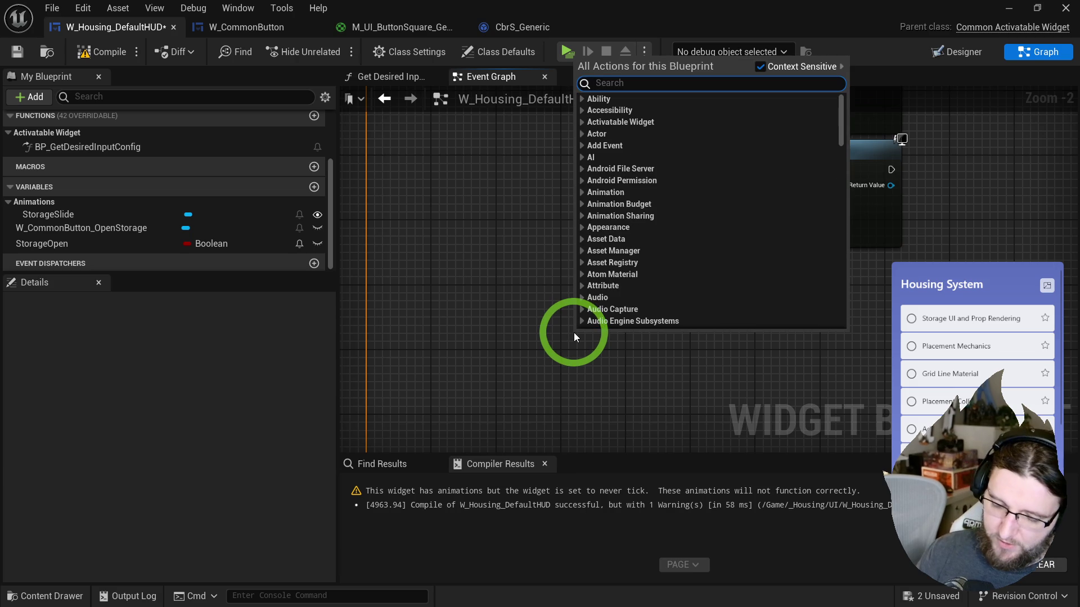
- Try a Create Tween Custom Float node, inspect its Tween Target and ease types, then delete it
type("create")
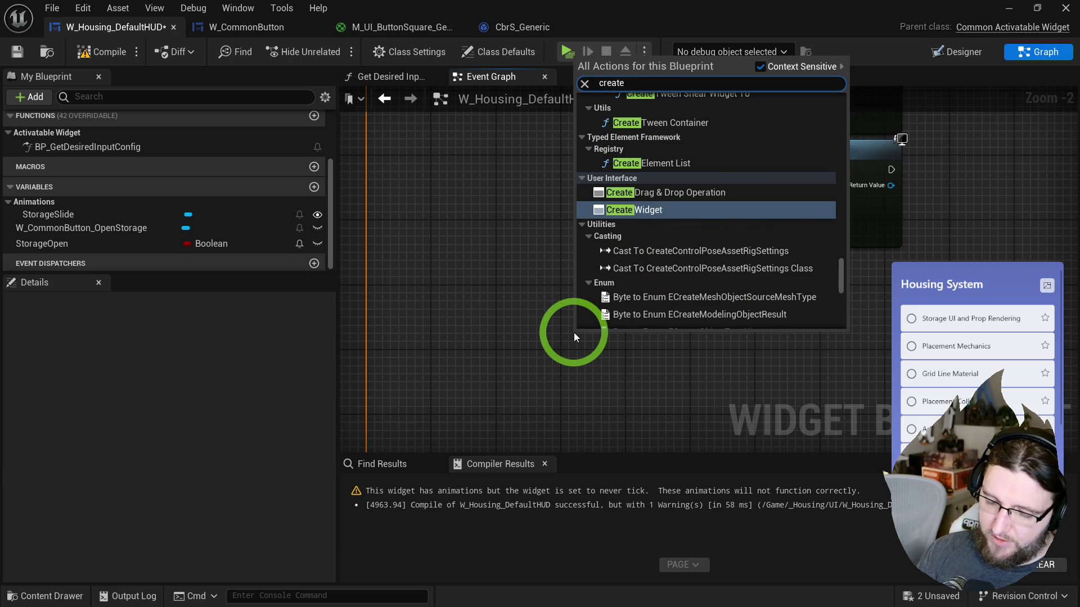
type(" twee")
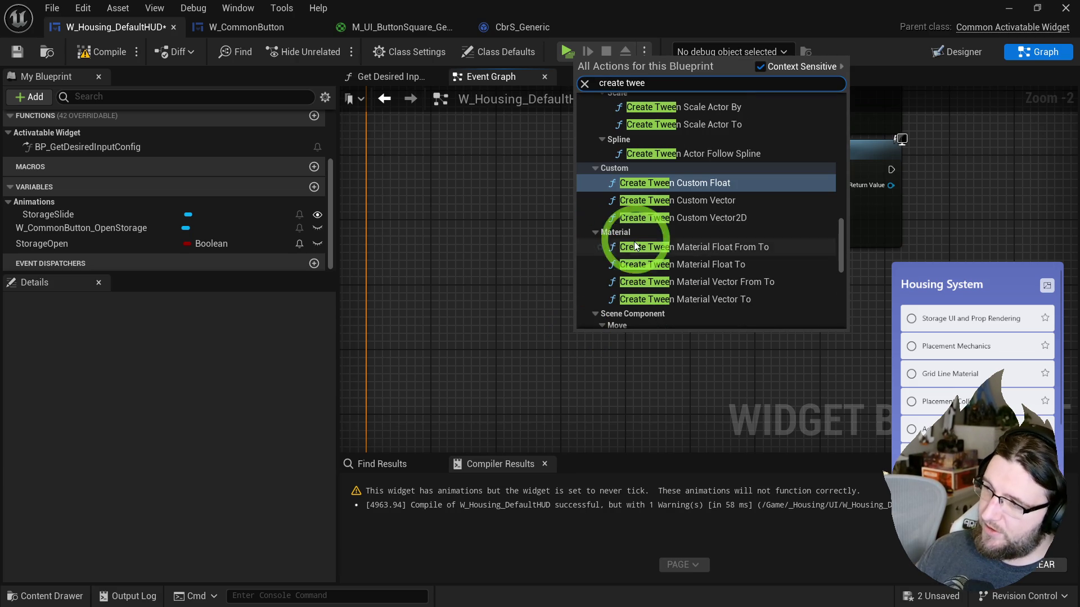
scroll(710, 257, "up", 5)
scroll(707, 260, "down", 5)
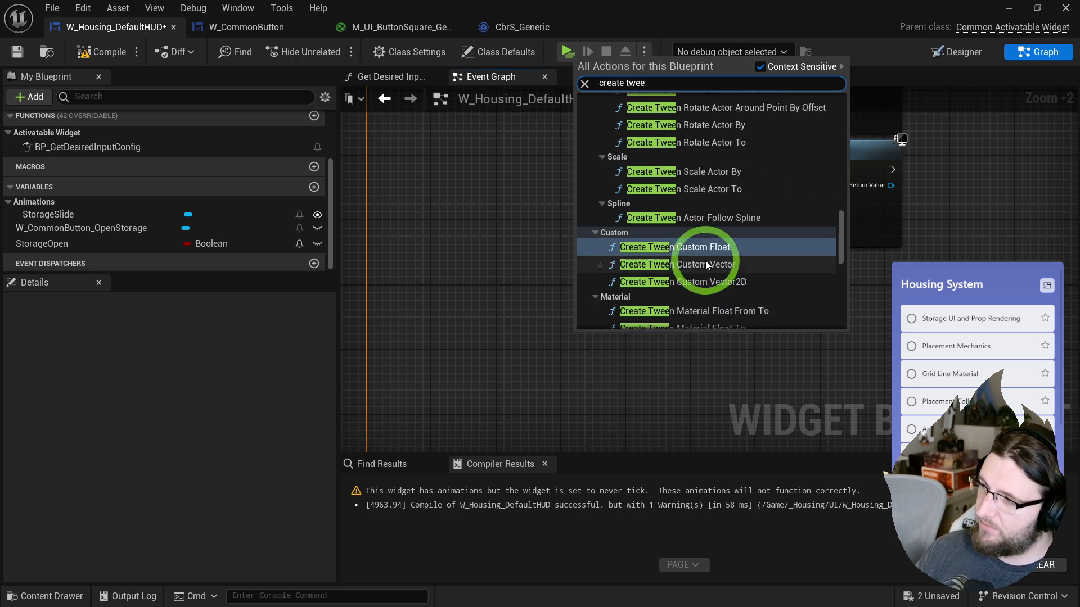
left_click(699, 209)
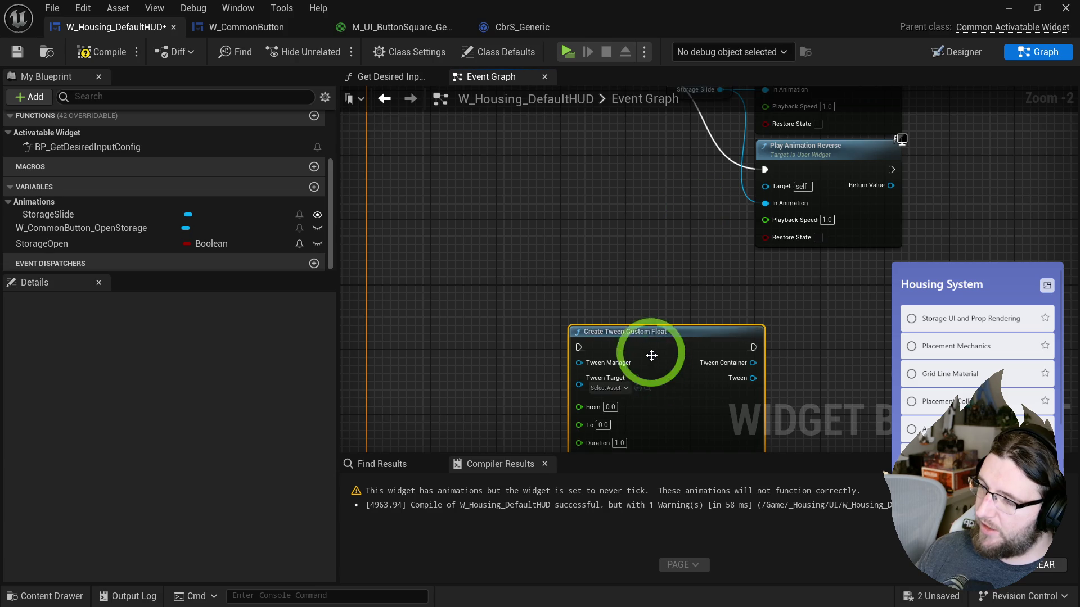
left_click_drag(650, 367, 634, 185)
scroll(635, 186, "up", 2)
left_click(613, 242)
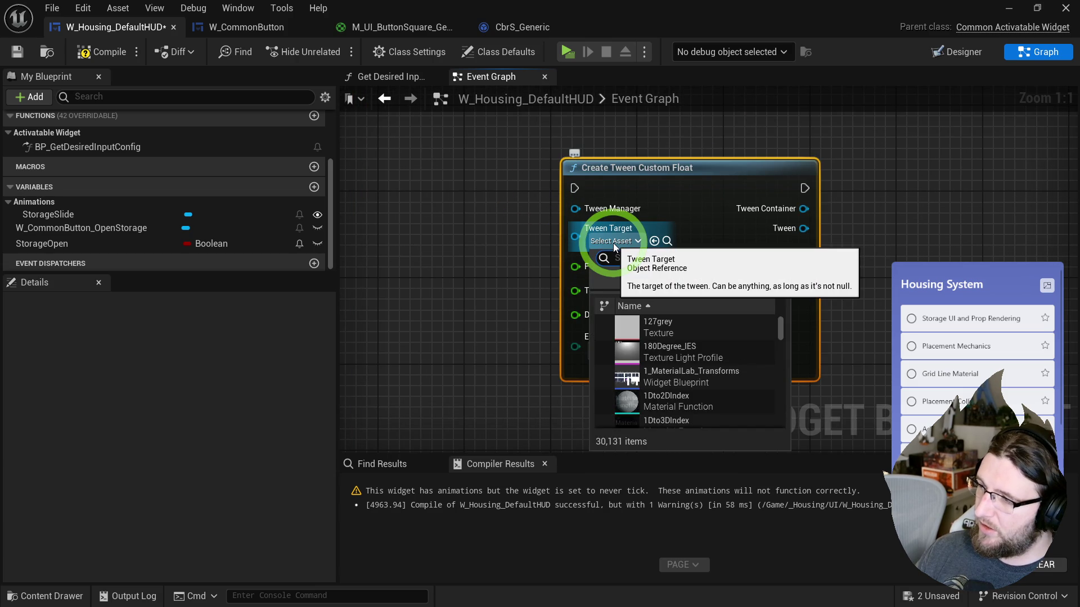
left_click(615, 248)
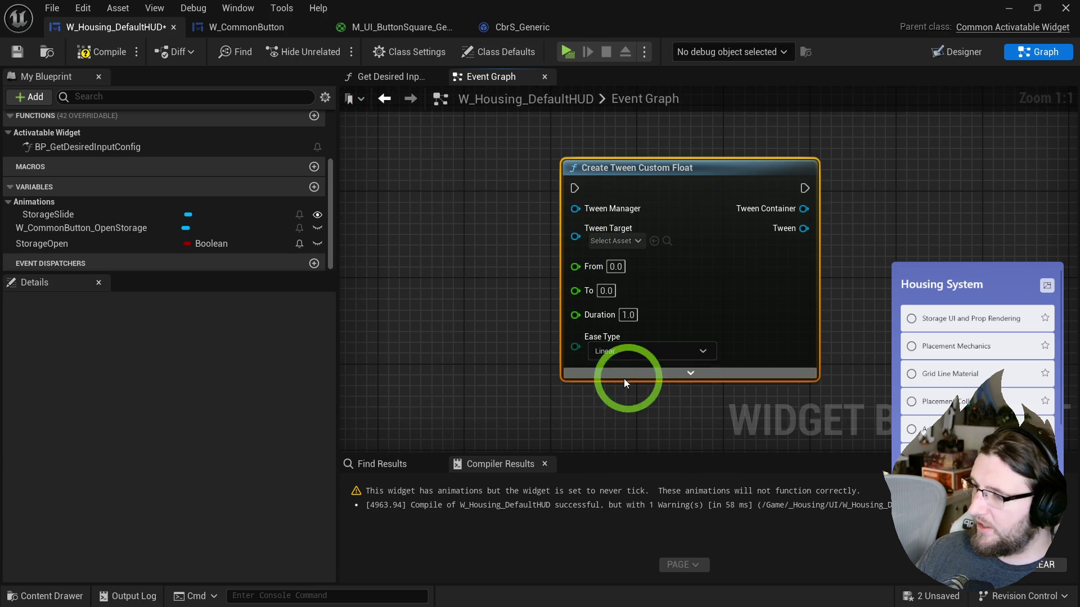
left_click(628, 352)
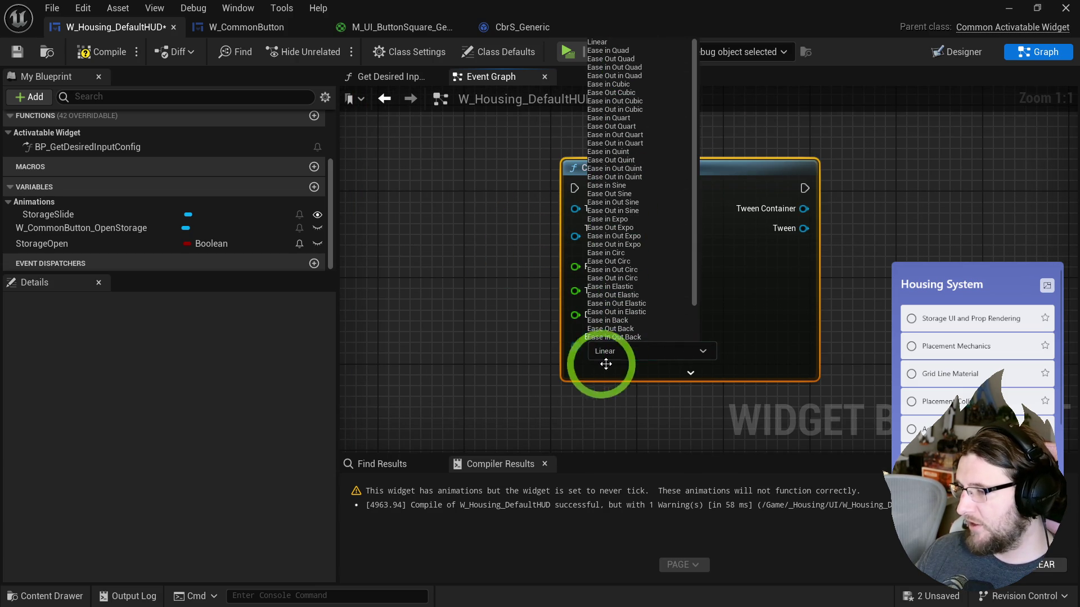
left_click(524, 351)
scroll(523, 350, "down", 5)
key("Delete")
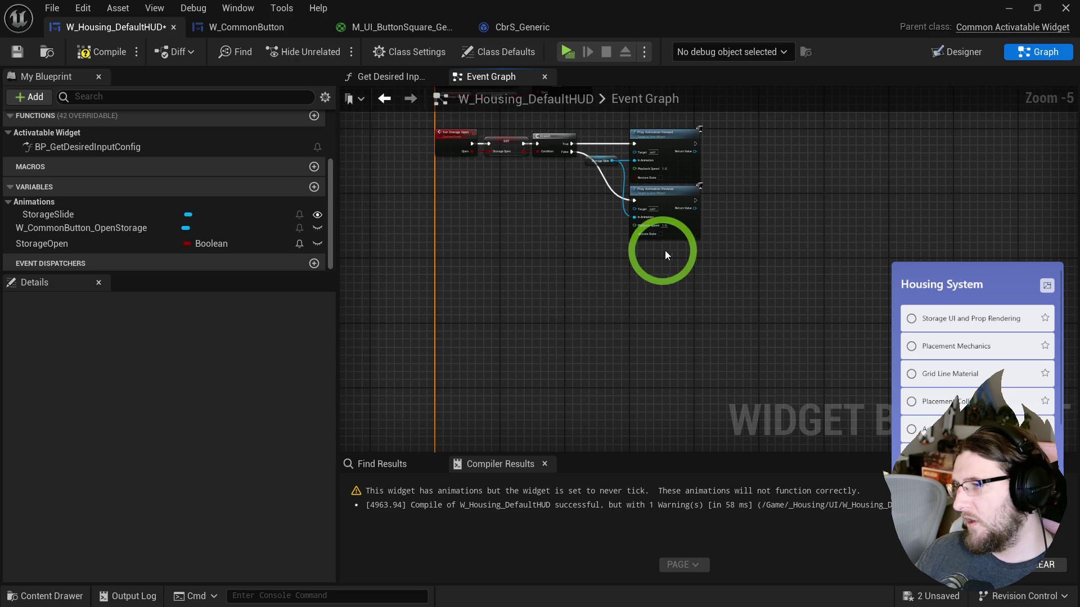
left_click_drag(670, 250, 632, 454)
- Change the widget's Tick Frequency from Never to Auto in Class Defaults and save
left_click(517, 51)
scroll(139, 471, "down", 5)
left_click(213, 376)
left_click(214, 401)
key("ctrl+s")
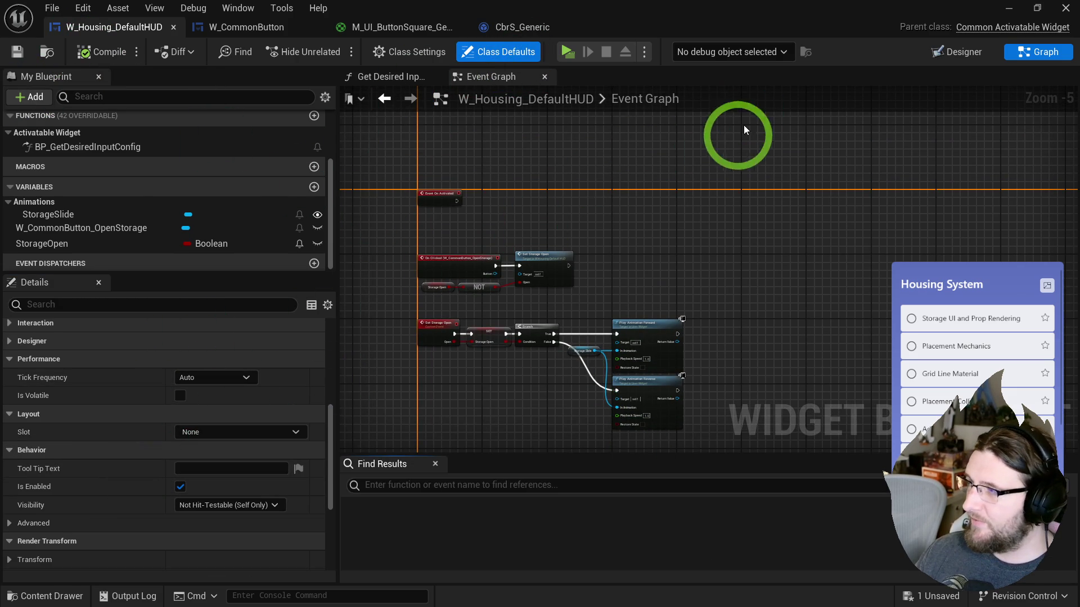
- Switch to the Designer and briefly preview the HUD in play mode
left_click(956, 52)
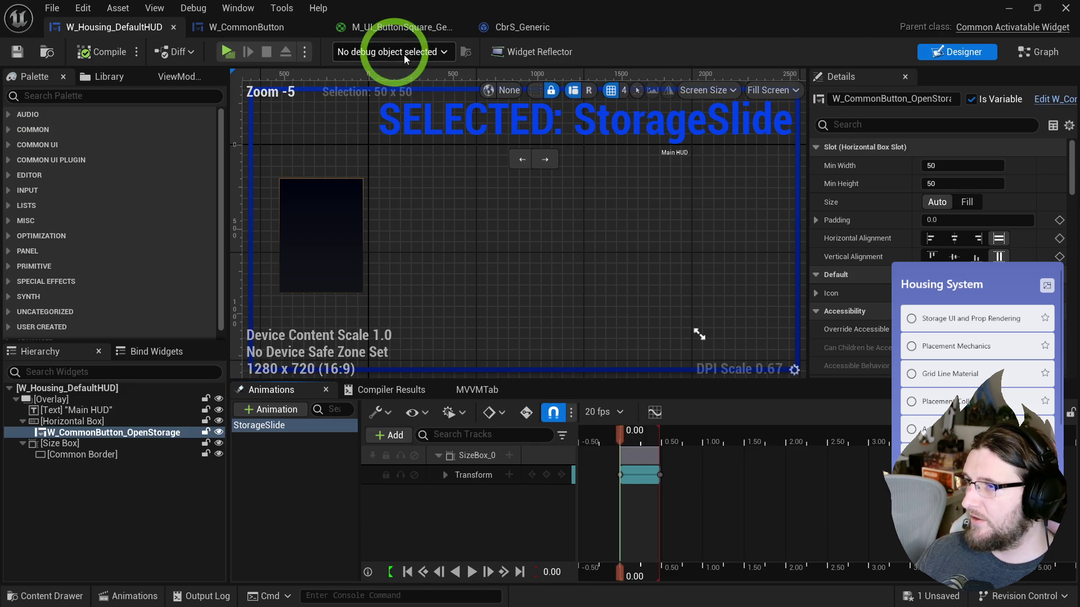
left_click(232, 51)
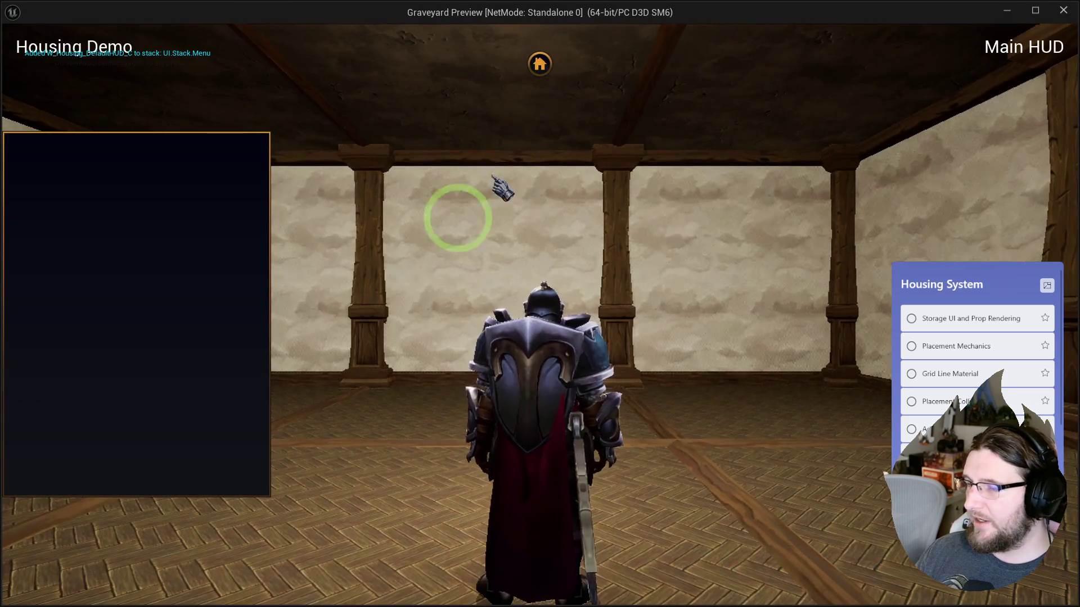
key("Escape")
- Set the storage Size Box's Render Transform Translation X to -530 and compile
left_click(301, 440)
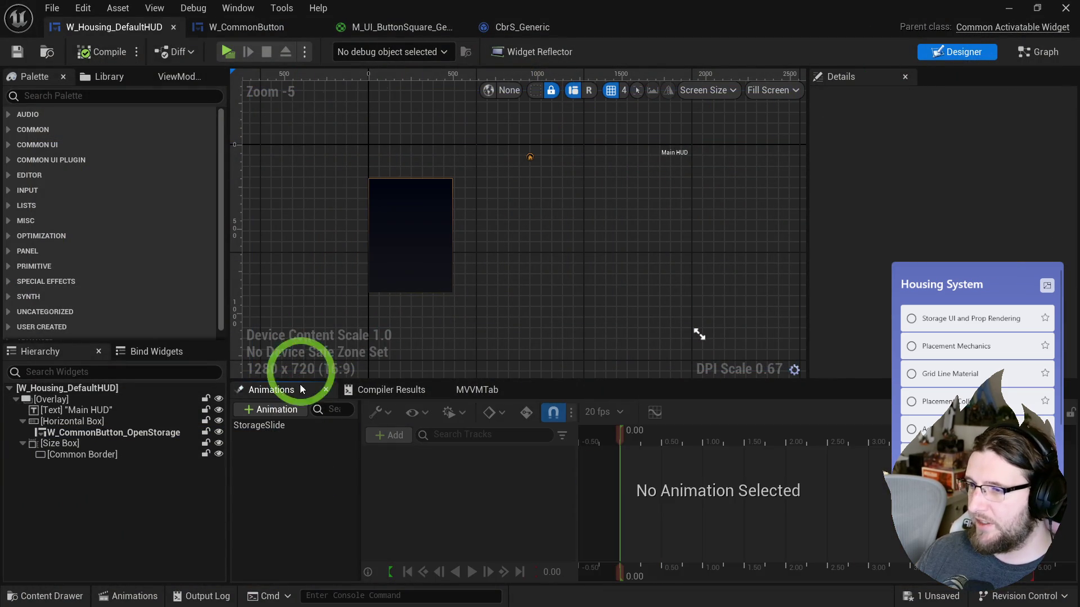
left_click(60, 443)
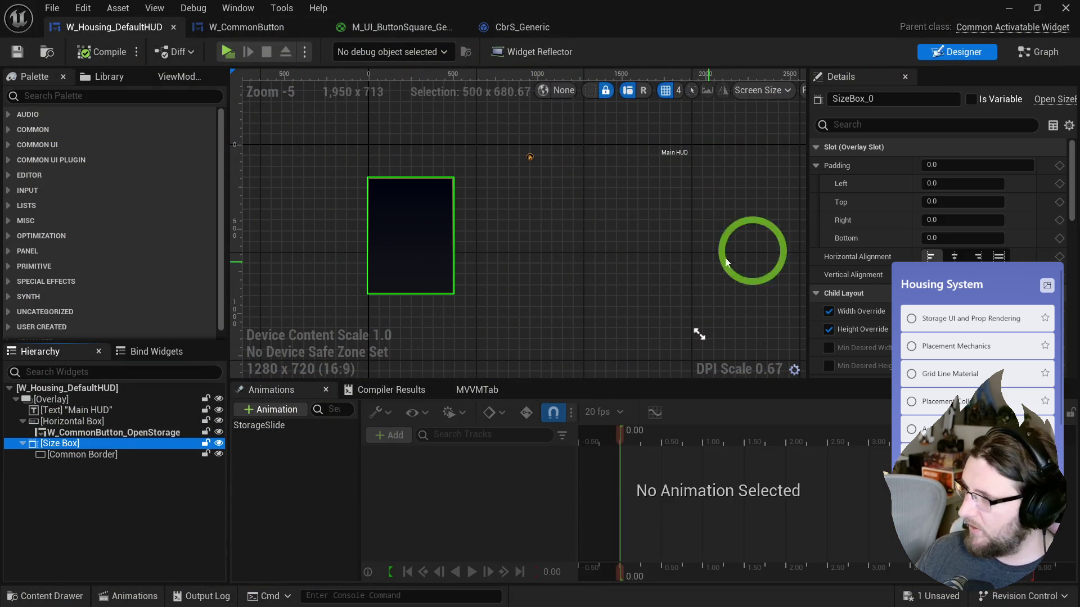
scroll(897, 298, "down", 5)
scroll(900, 292, "up", 5)
left_click(950, 244)
type("30")
key("Return")
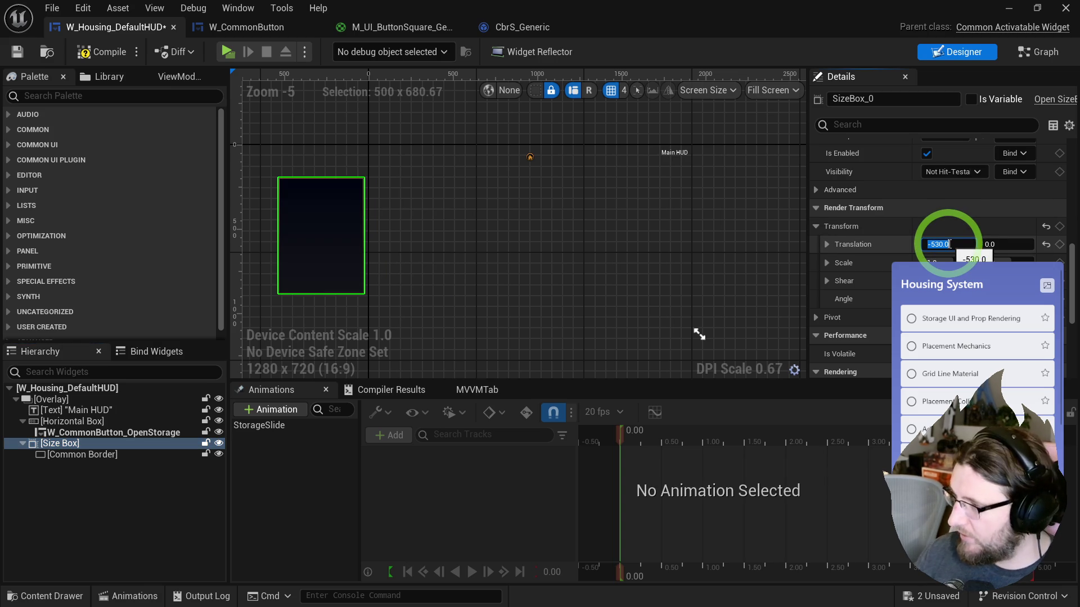
left_click(101, 51)
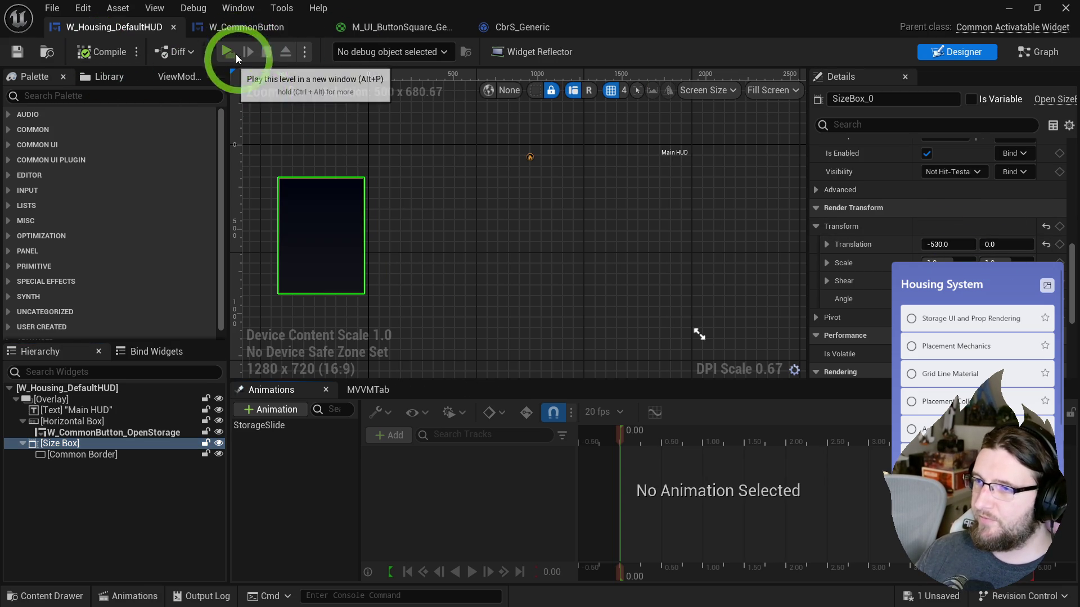
- Play the level, walk the character with W and S, and toggle OpenStorage to close and reopen the panel
left_click(240, 52)
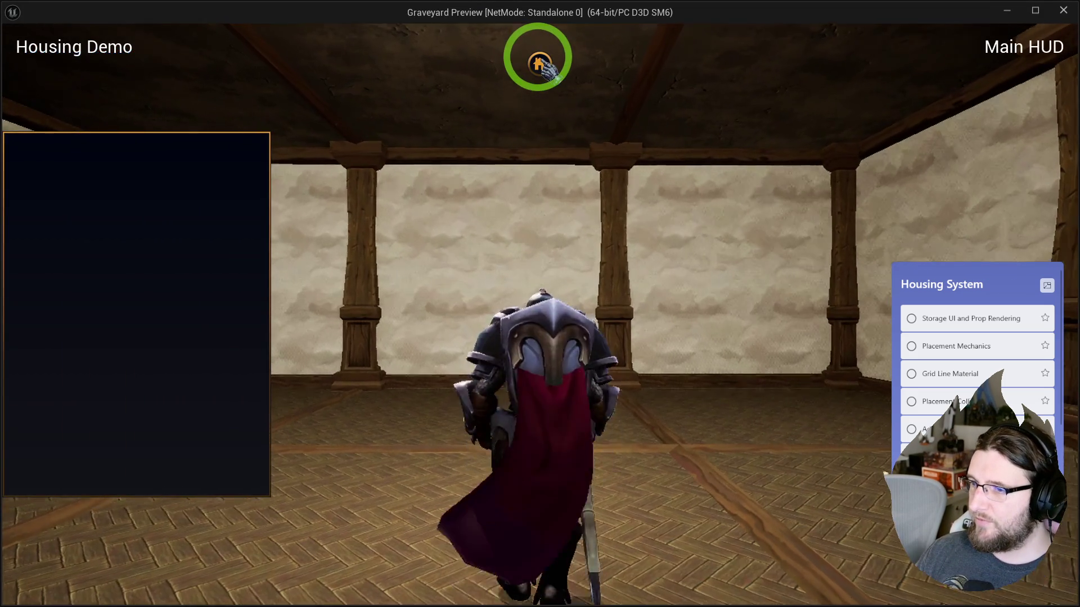
key("w")
key("s")
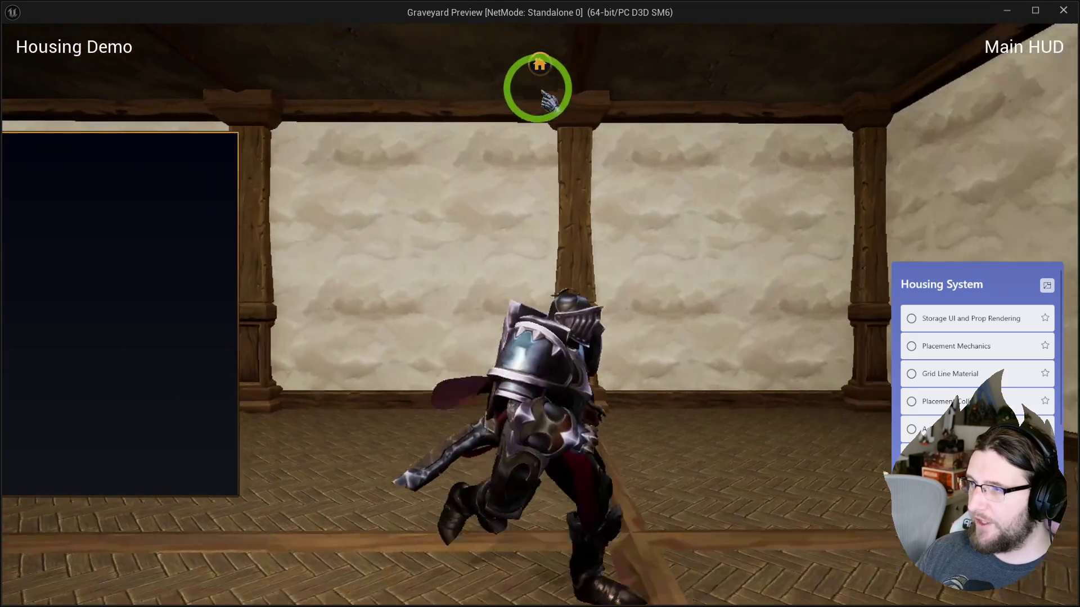
key("w")
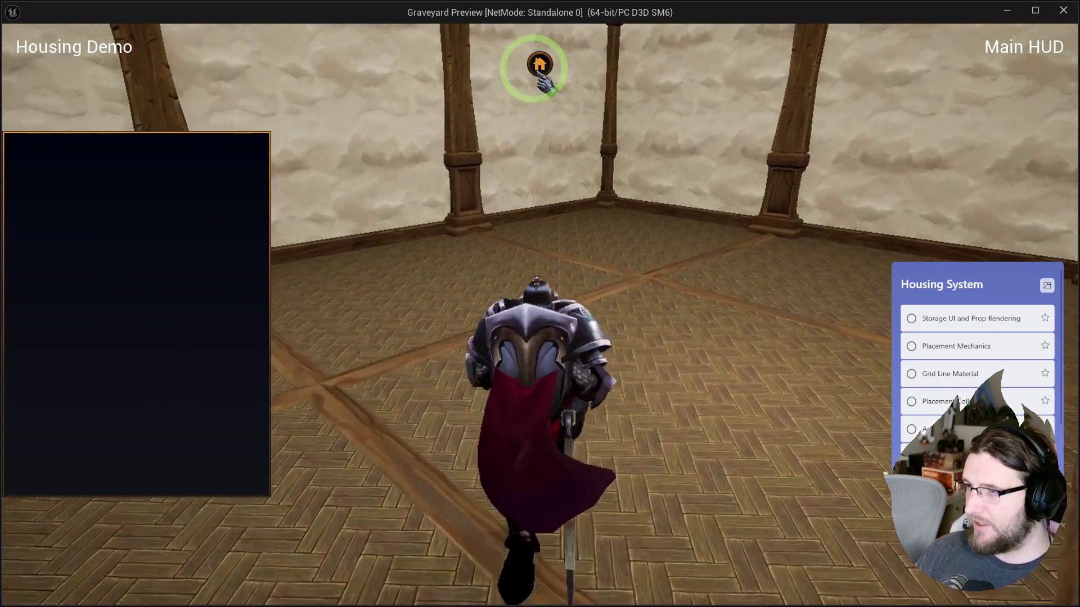
left_click(540, 64)
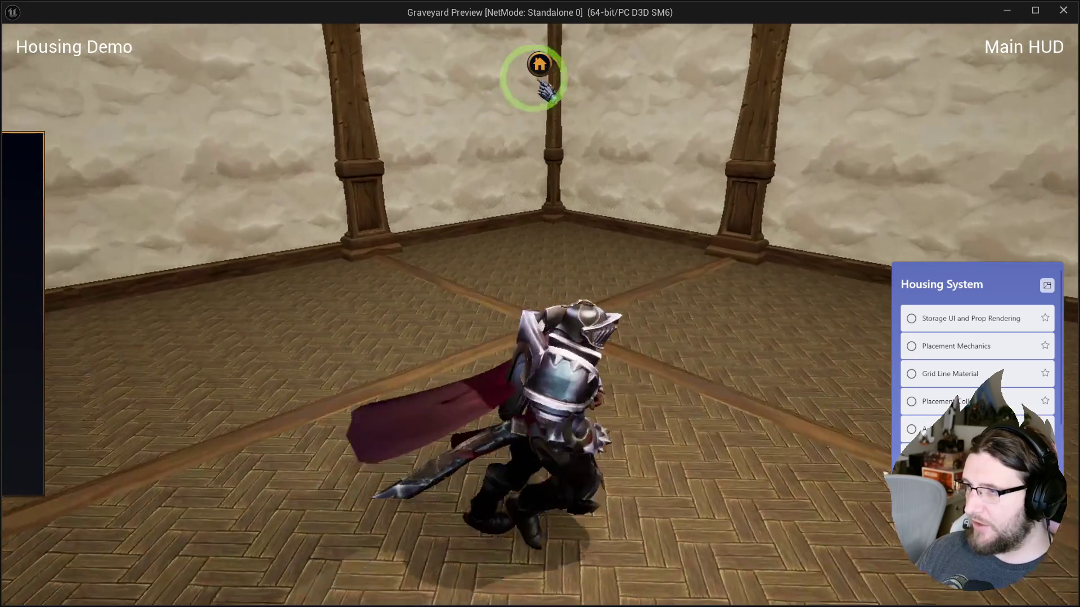
left_click(541, 64)
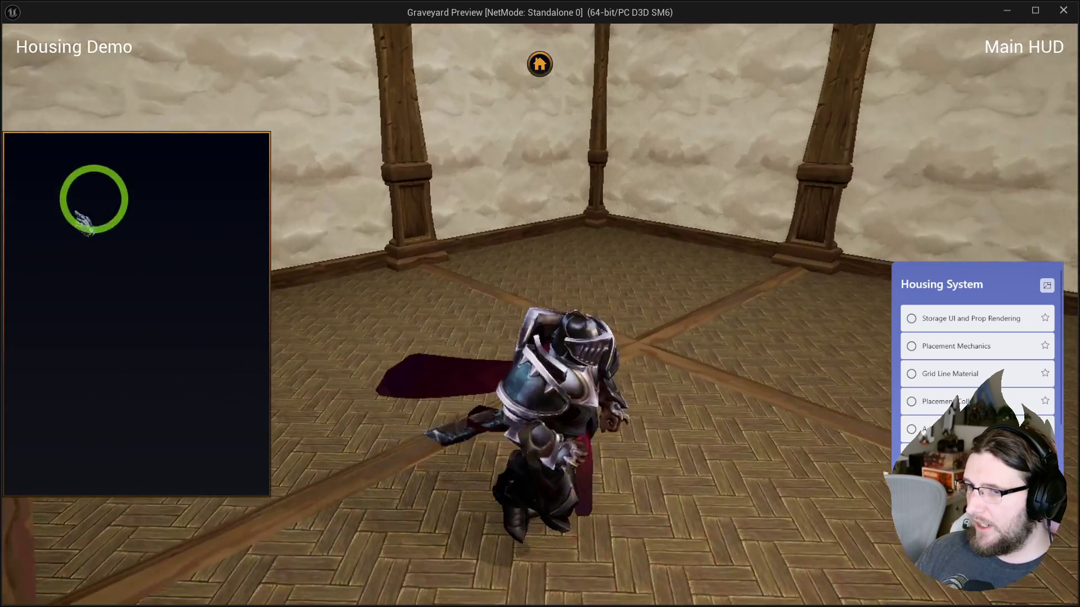
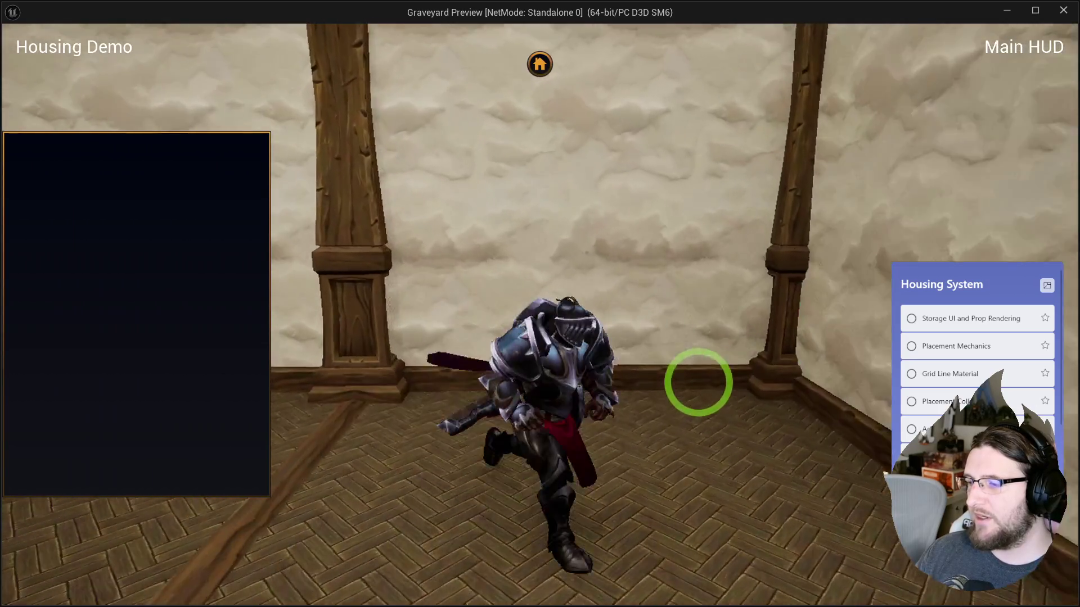
- Toggle the storage panel open and closed from the HUD home button, then stop the game preview
left_click_drag(658, 308, 658, 308)
left_click(538, 64)
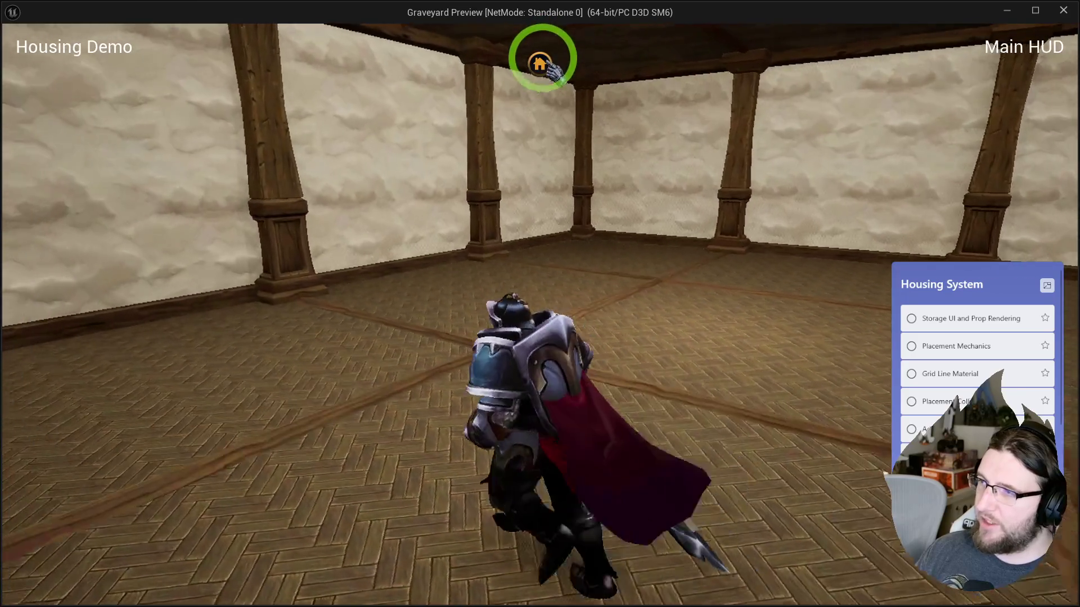
left_click(541, 63)
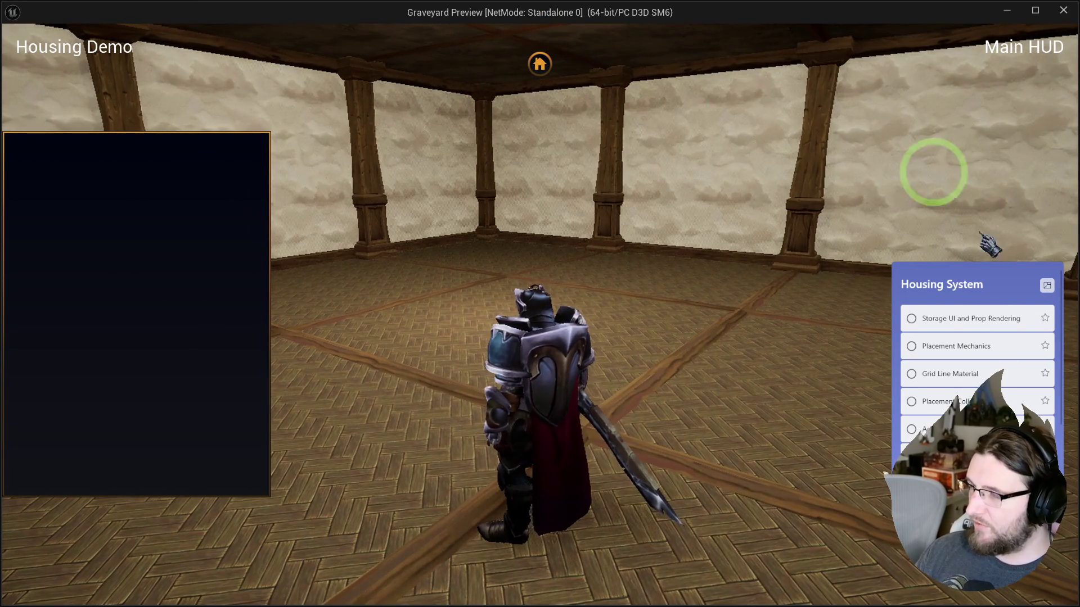
left_click(538, 63)
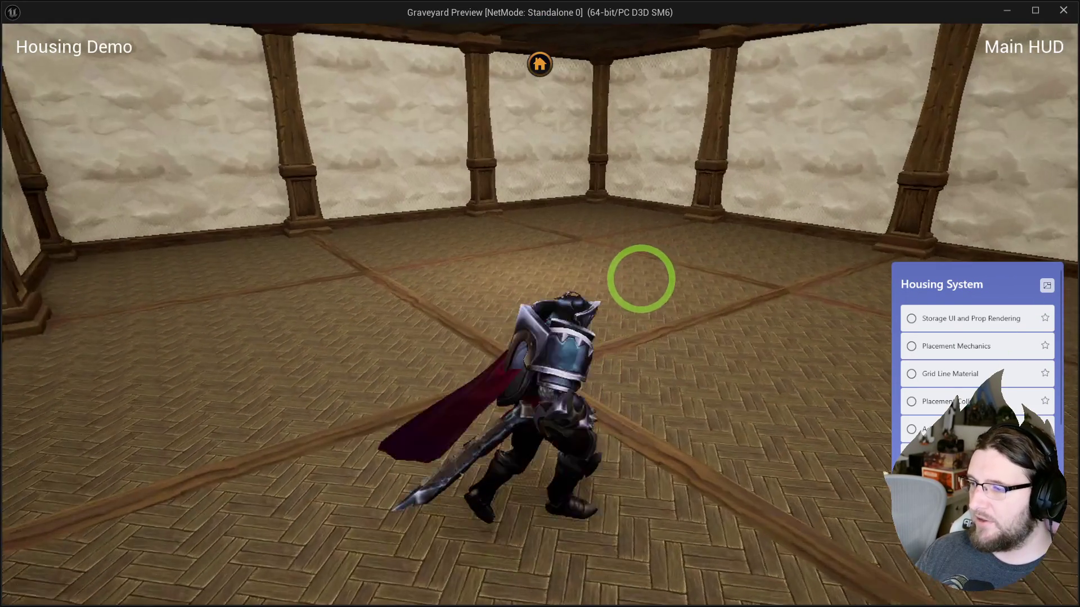
key("Escape")
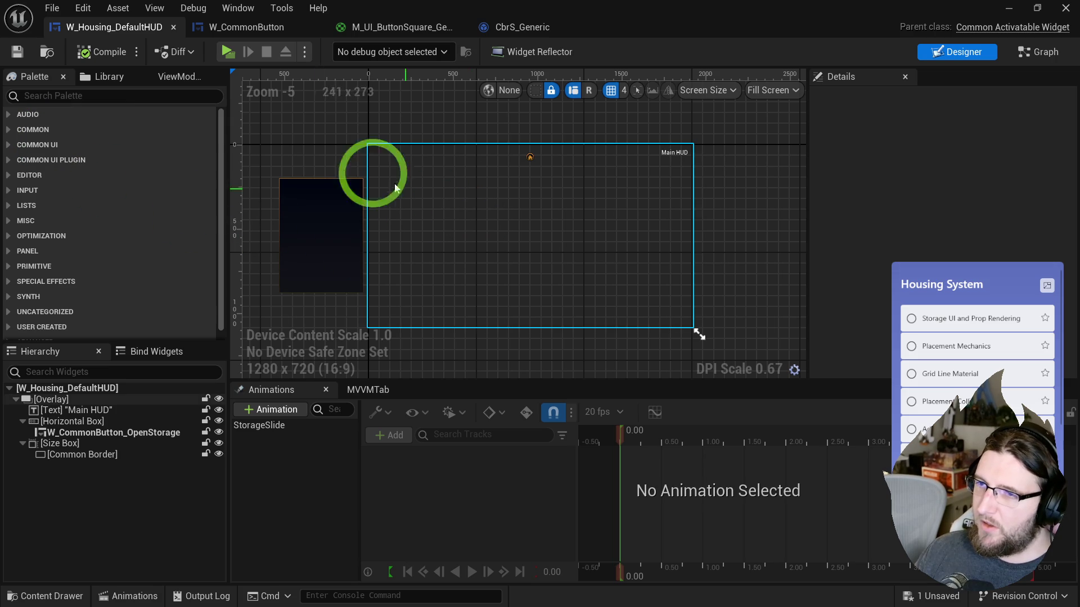
- Browse the content drawer to the CommonUI Materials folder
scroll(300, 193, "up", 5)
left_click_drag(300, 193, 395, 170)
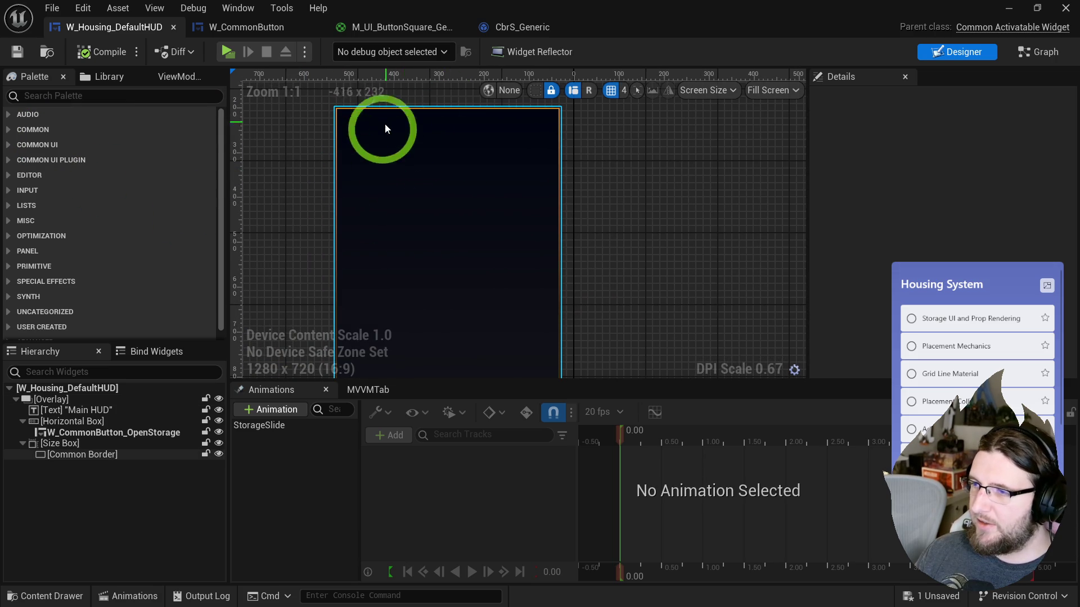
left_click(52, 52)
left_click(510, 515)
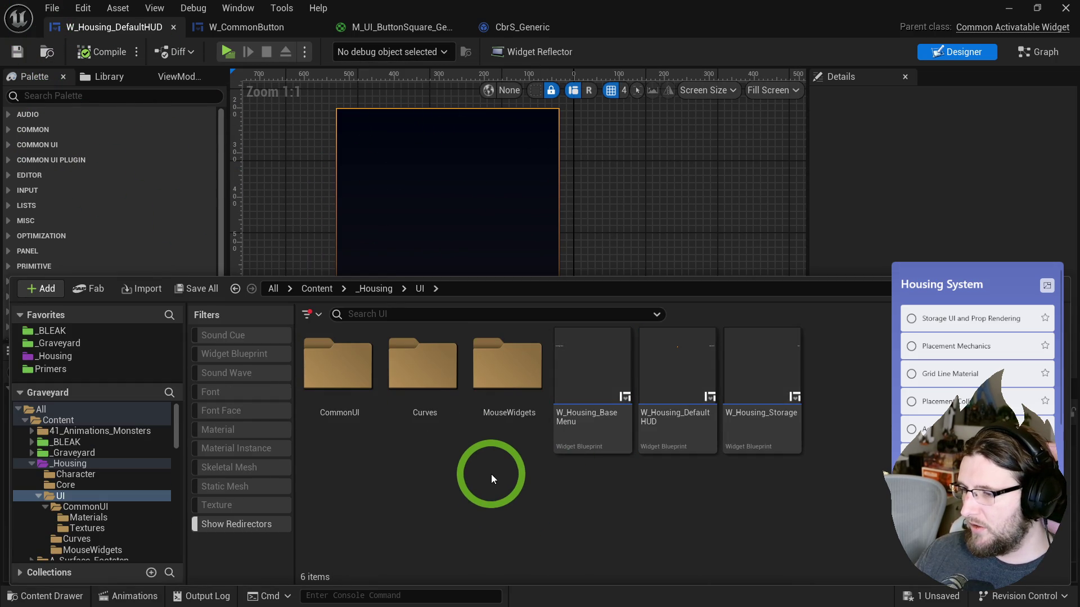
double_click(356, 382)
double_click(355, 382)
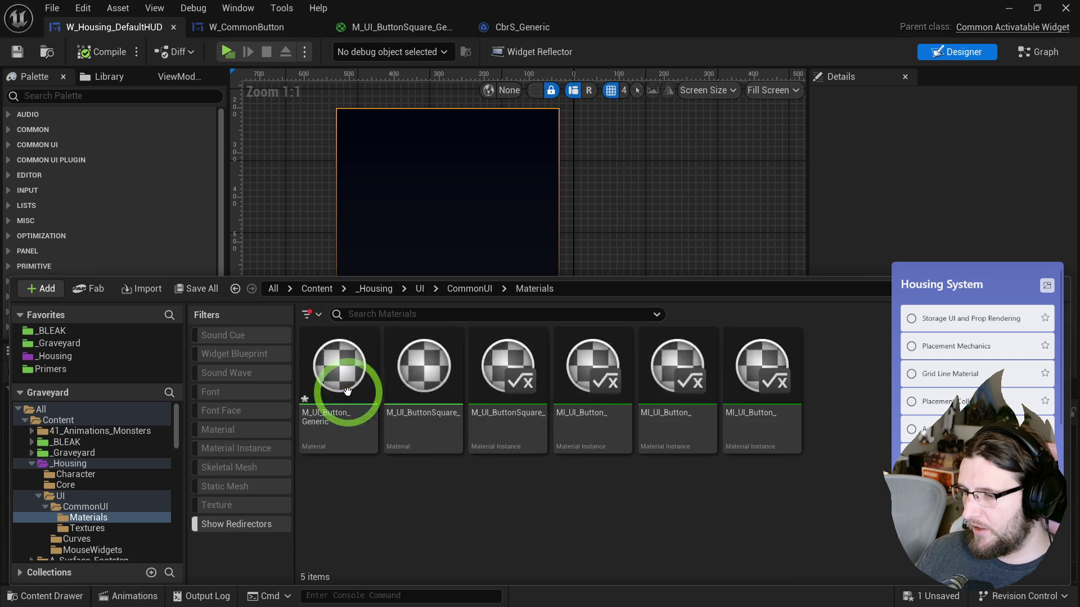
- Create a material instance from the square button material, then abandon its naming
left_click(502, 376)
right_click(503, 368)
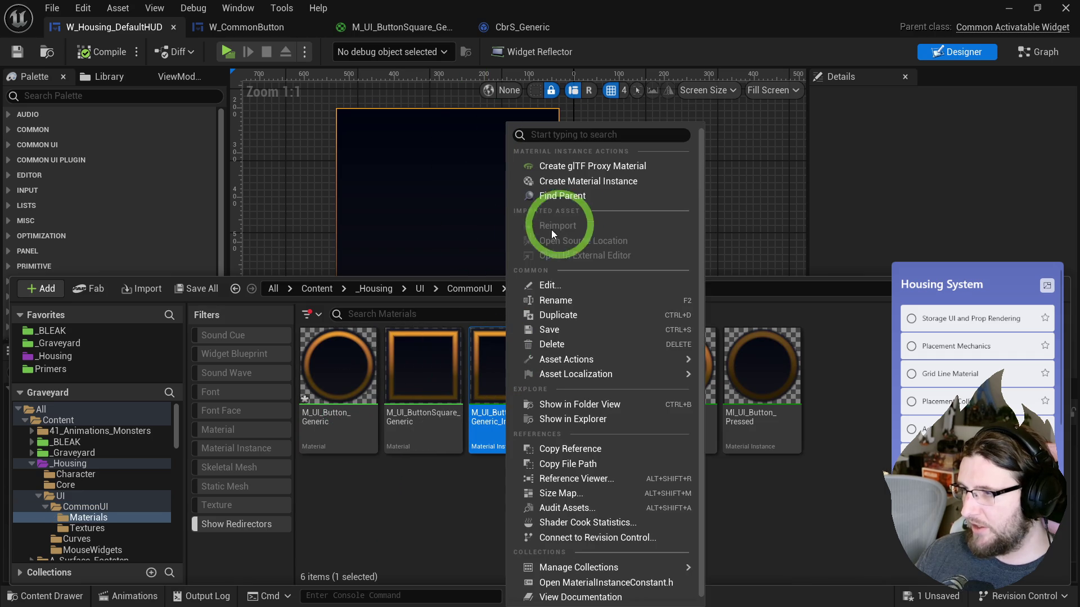
left_click(572, 181)
key("End")
key("shift+Left")
key("shift+Left")
key("shift+Left")
key("BackSpace")
key("Escape")
- Duplicate the square Generic_Inst material as M_UI_ButtonSquare_Item
left_click(509, 421)
key("ctrl+d")
key("End")
key("shift+Left")
key("shift+Left")
key("shift+Left")
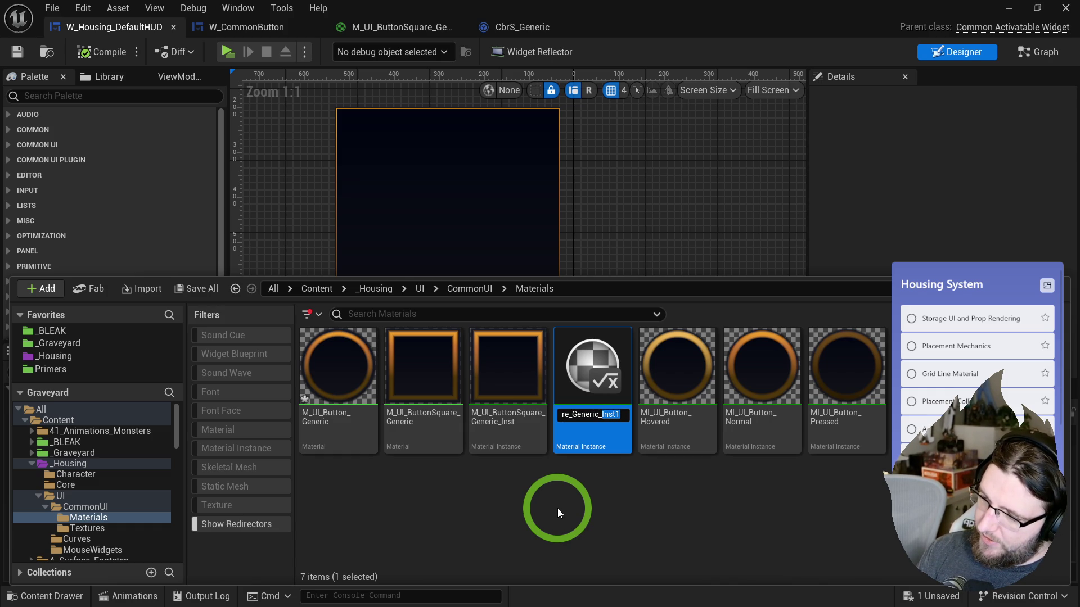
key("BackSpace")
key("BackSpace")
key("BackSpace")
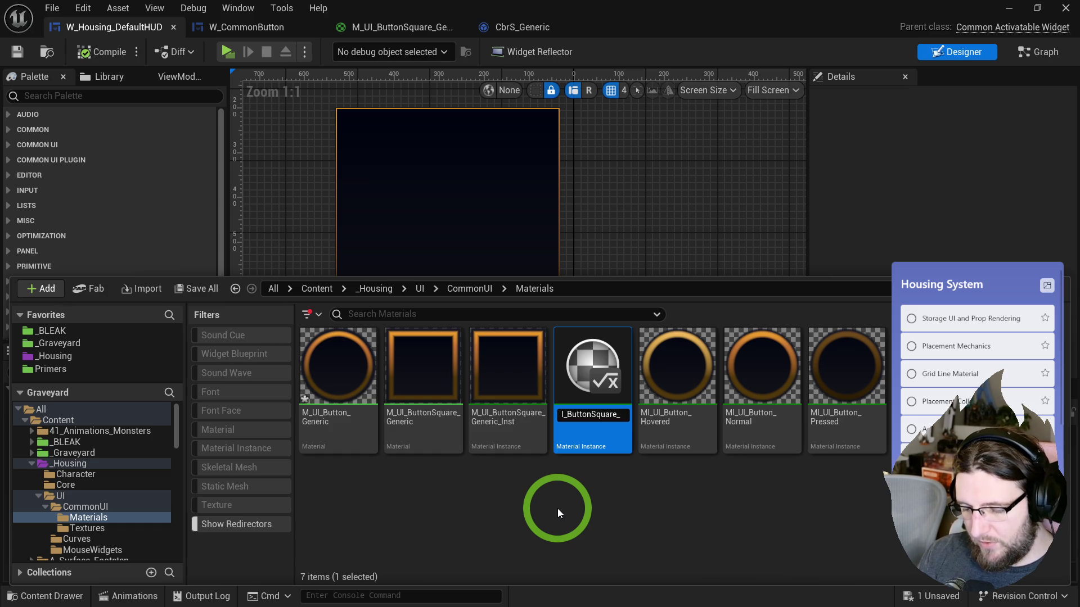
type("Item")
key("Return")
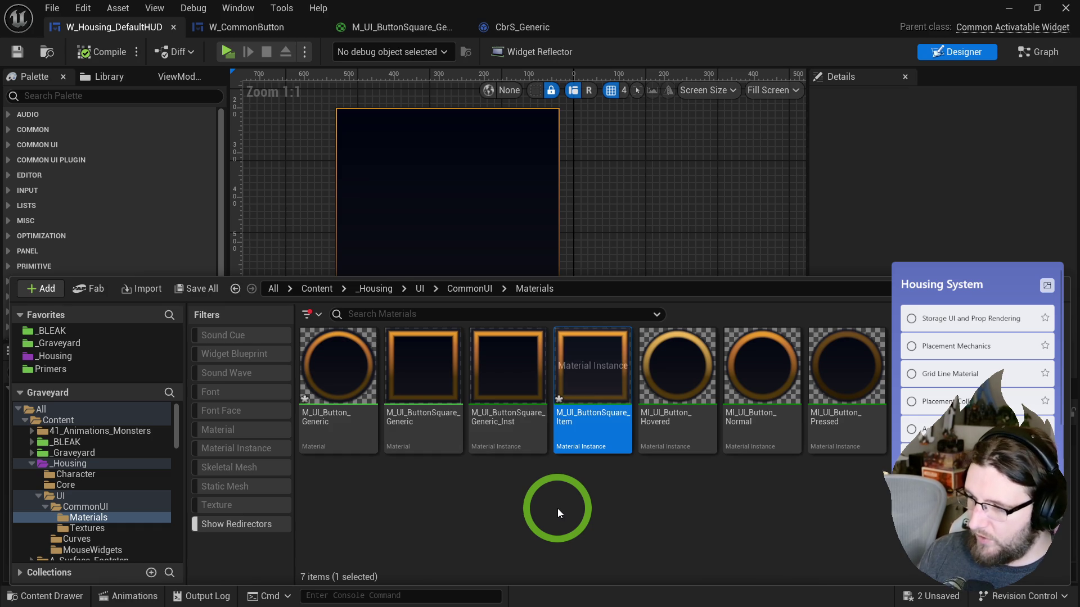
- Rename the square Generic_Inst material to M_UI_Frame, then select M_UI_ButtonSquare_Generic
key("Left")
key("F2")
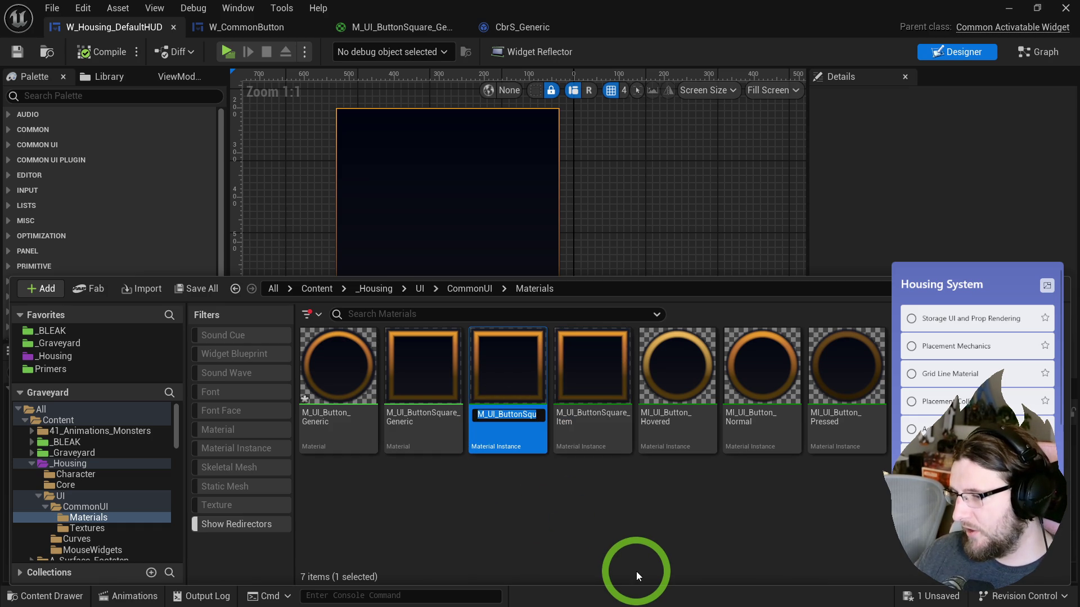
key("shift+Left")
key("shift+Left")
key("shift+Left")
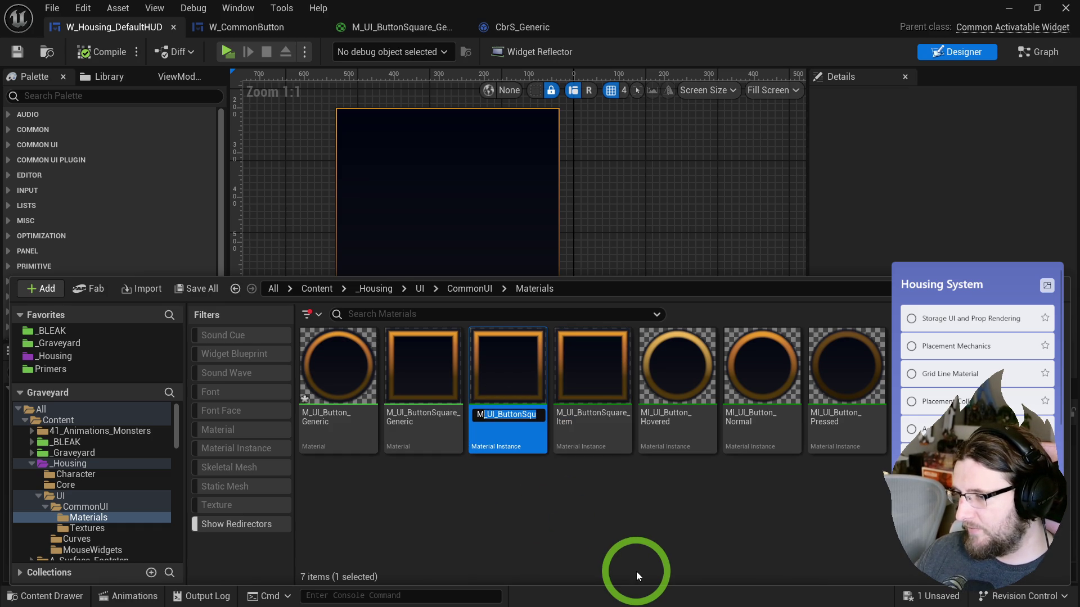
key("shift+Right")
key("shift+Right")
key("shift+Right")
type("Frame")
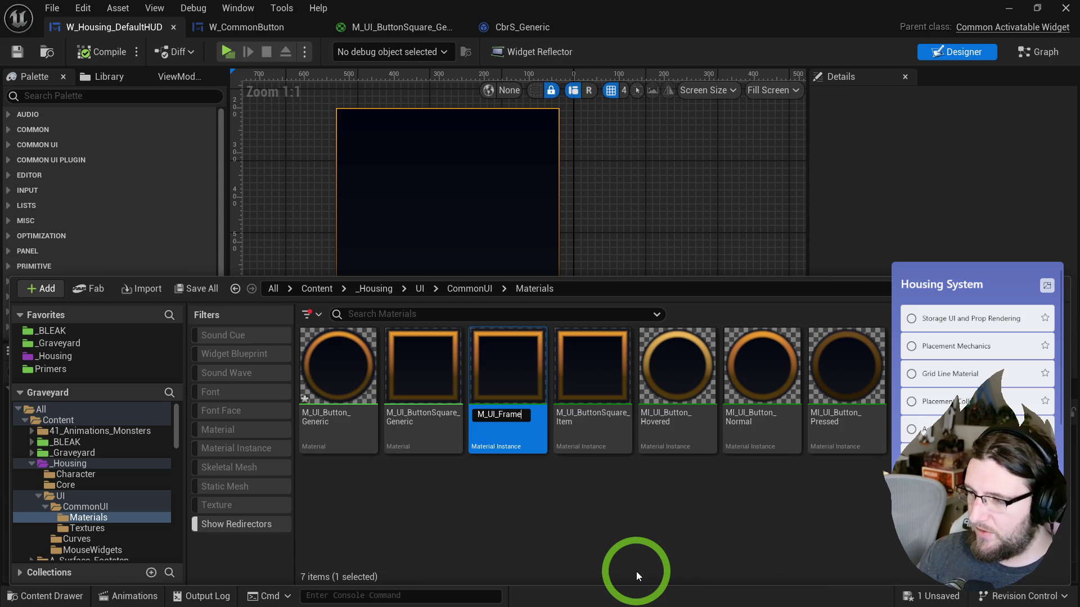
key("Return")
left_click(524, 534)
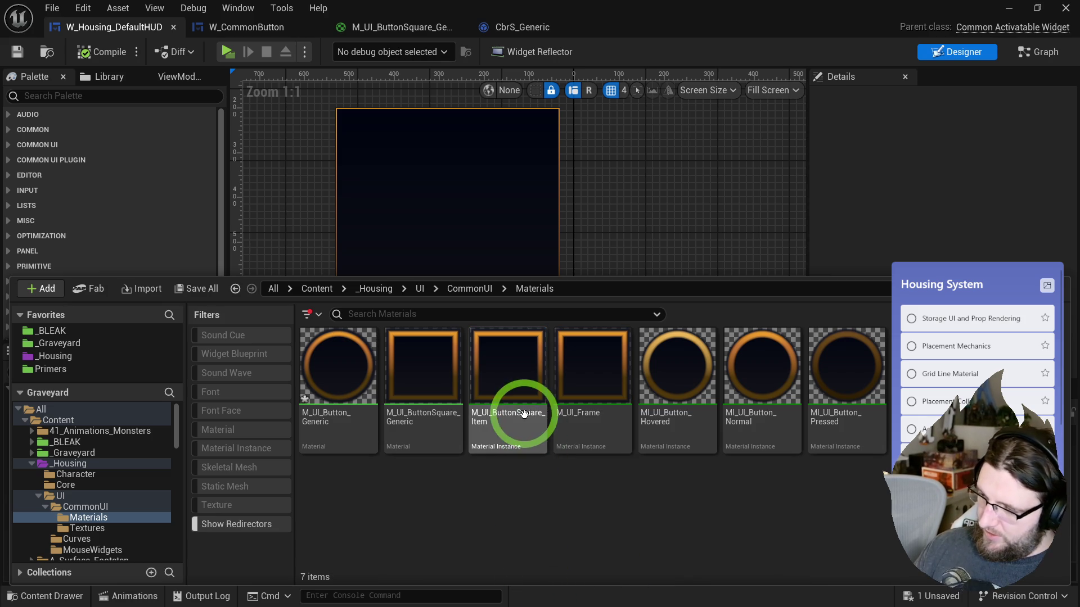
mouse_move(433, 414)
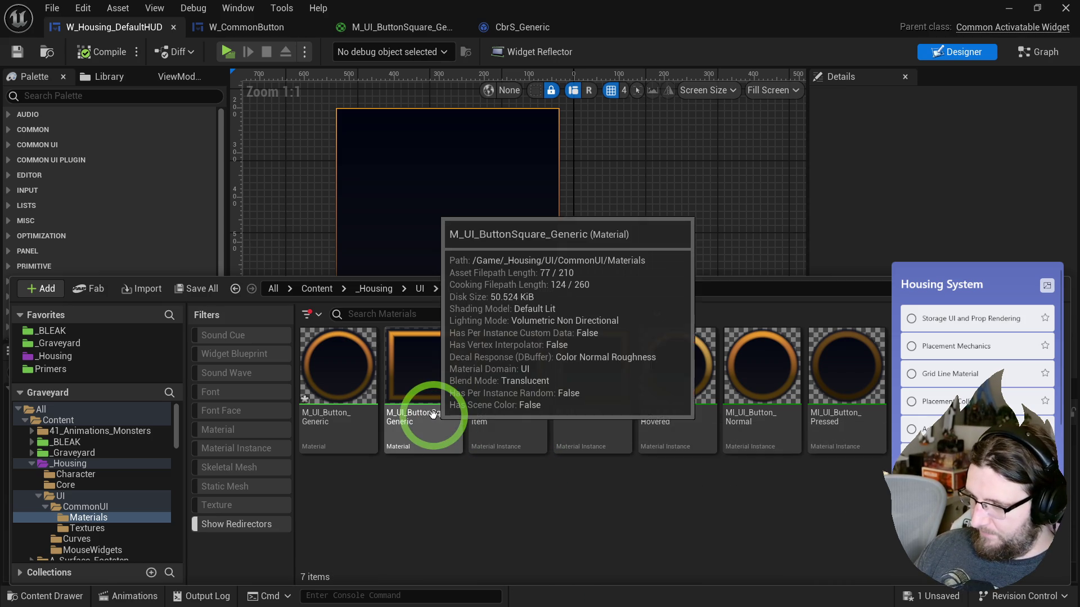
left_click(427, 413)
- Rename M_UI_ButtonSquare_Generic to M_UI_GradientSquare_Generic
key("F2")
key("Home")
key("shift+Right")
key("shift+Right")
key("shift+Right")
type("FG")
key("shift+End")
type("Gradient")
key("Return")
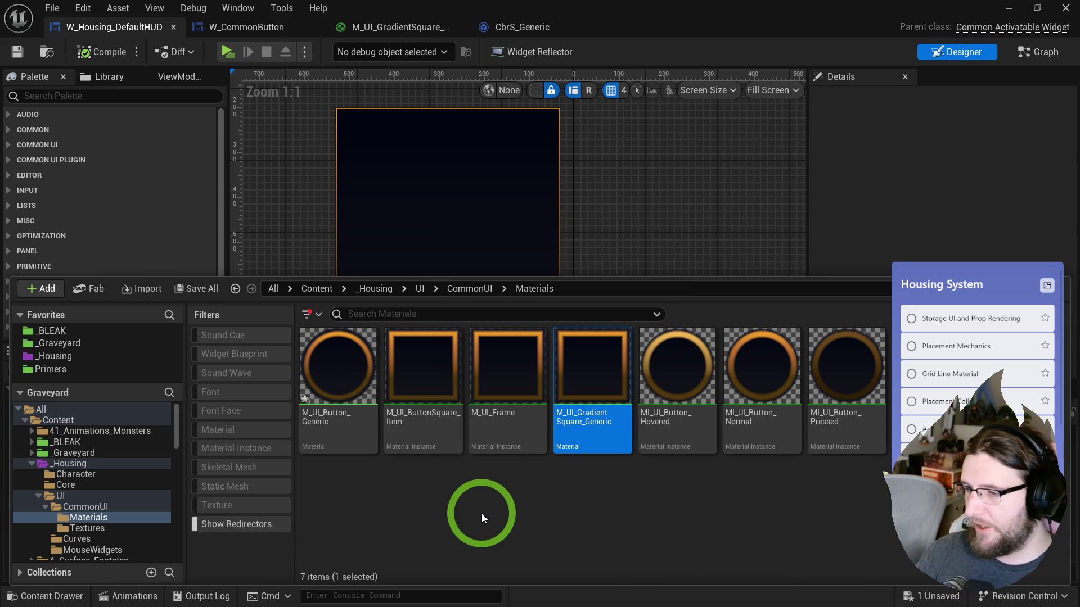
- Rename M_UI_Button_Generic to M_UI_GradientRound_Generic
left_click(321, 380)
key("F2")
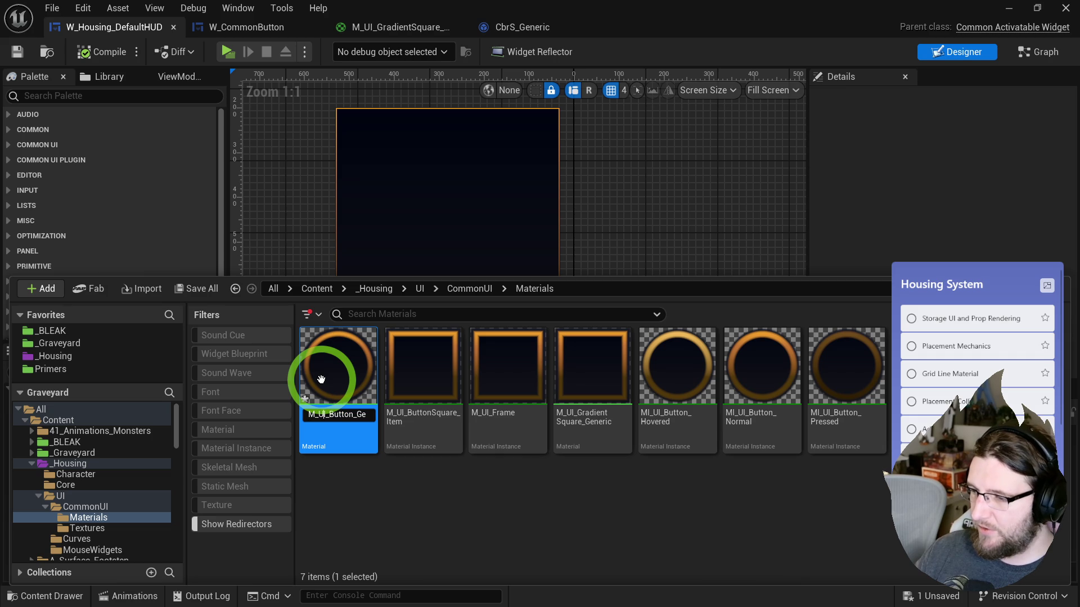
type("GradientCircle_Gen")
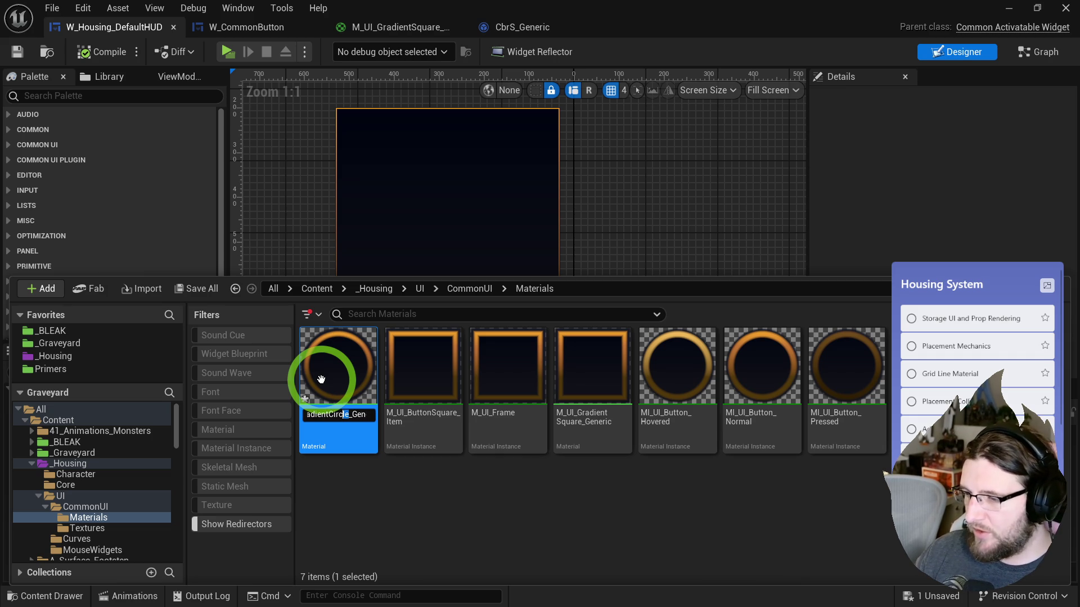
key("shift+Left")
type("Round_Ge")
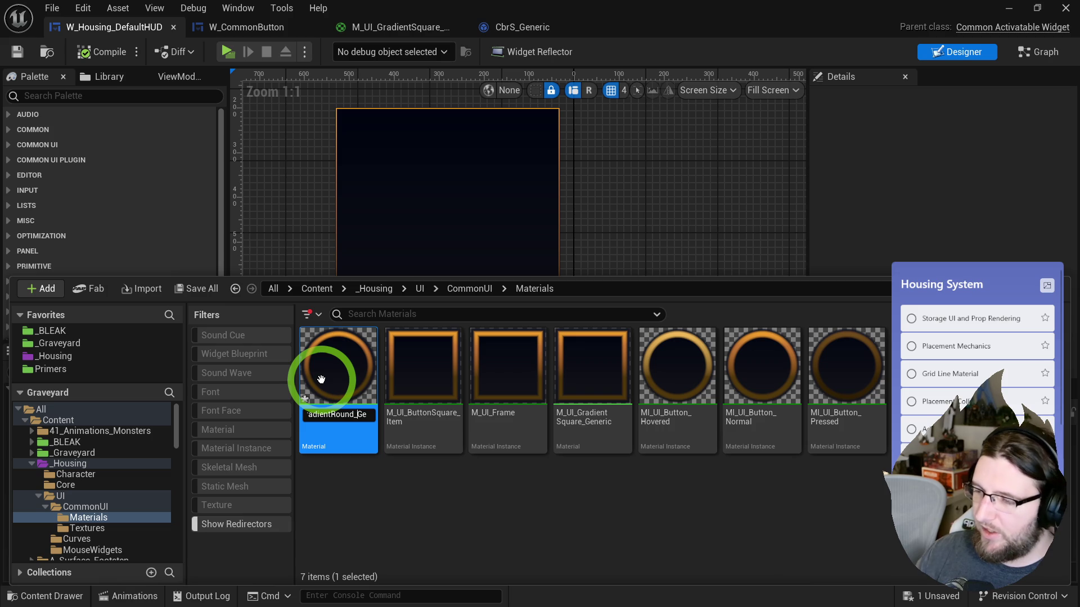
type("neri")
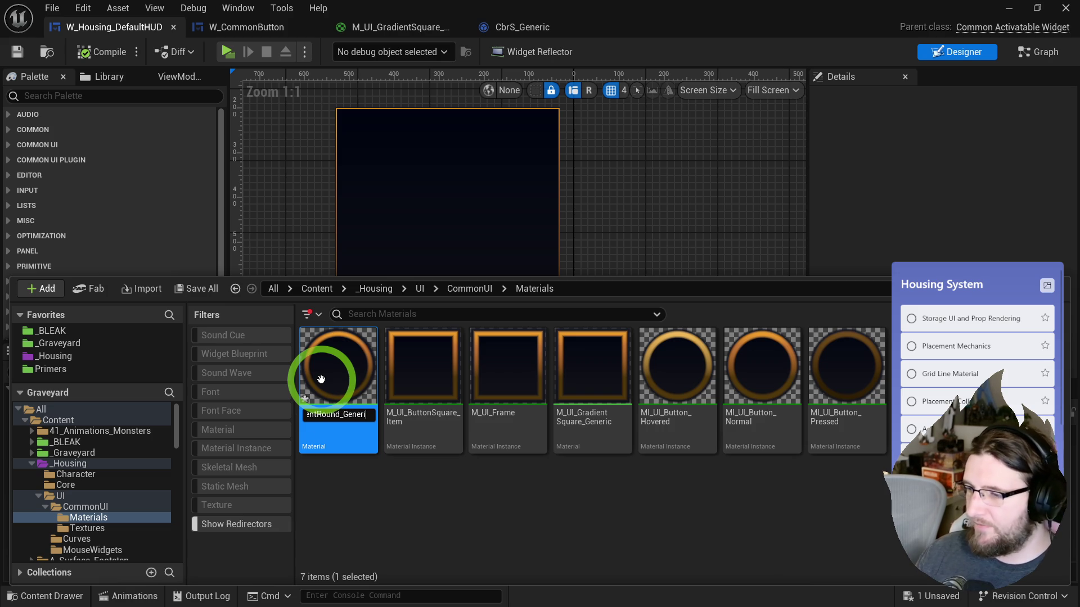
key("Return")
- Rename M_UI_ButtonSquare_Item to M_UI_Button_Item and open it for editing
left_click(524, 499)
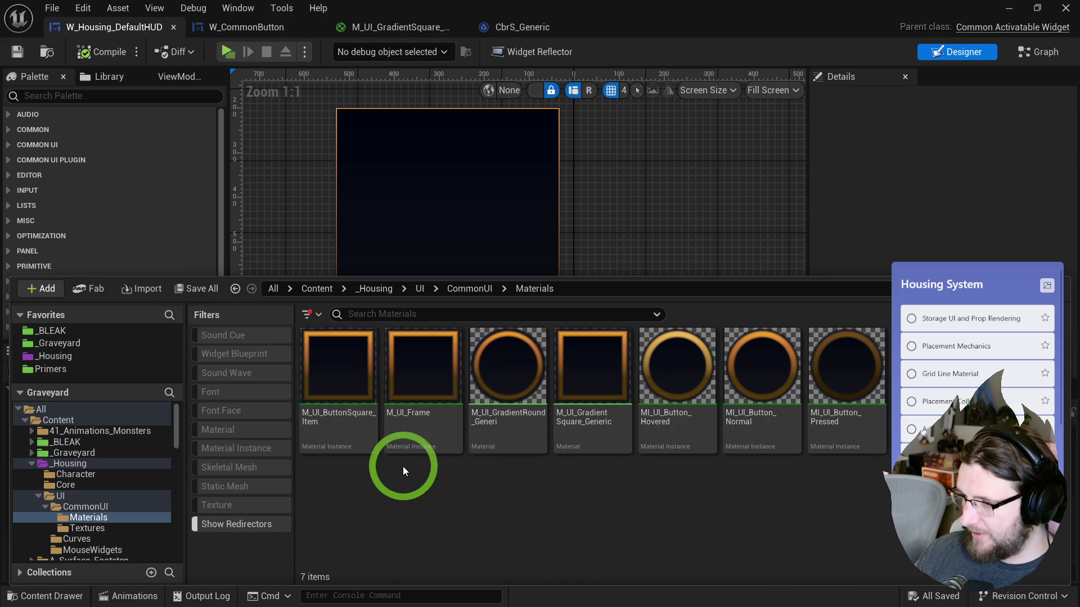
left_click(347, 417)
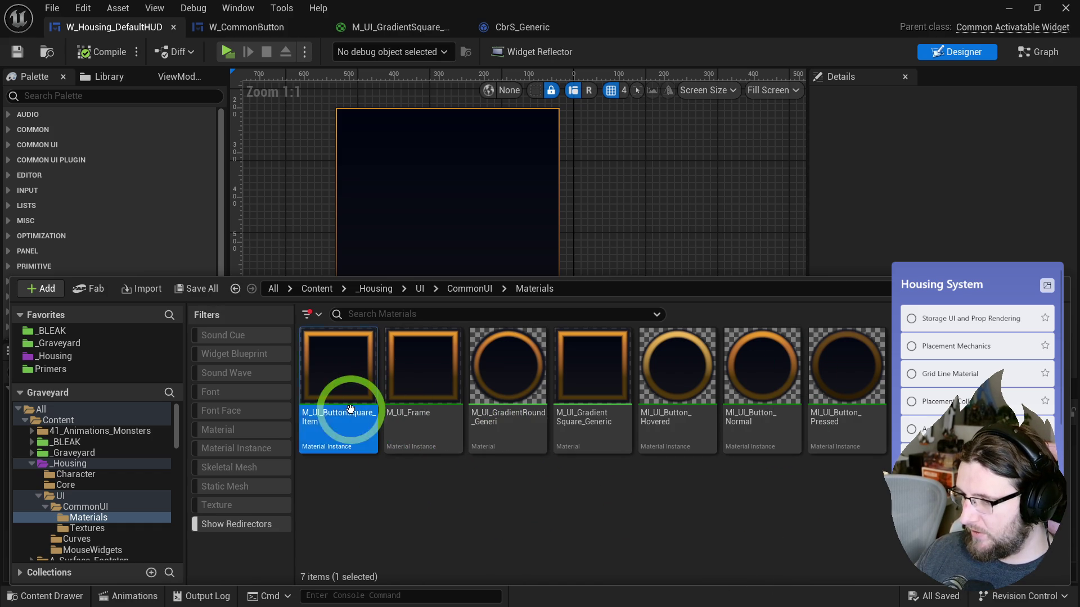
key("F2")
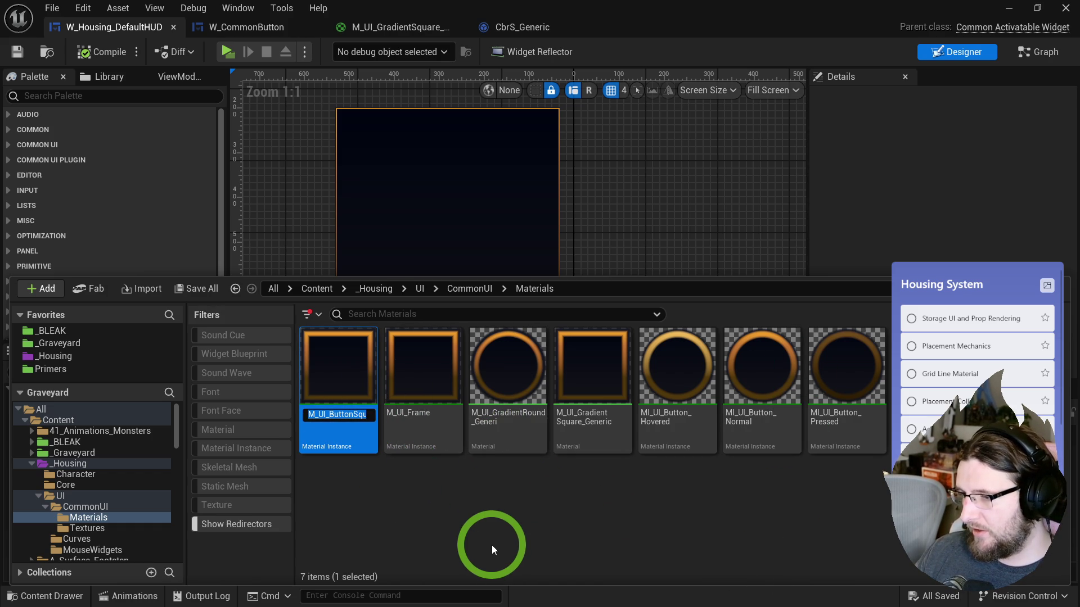
key("Escape")
key("F2")
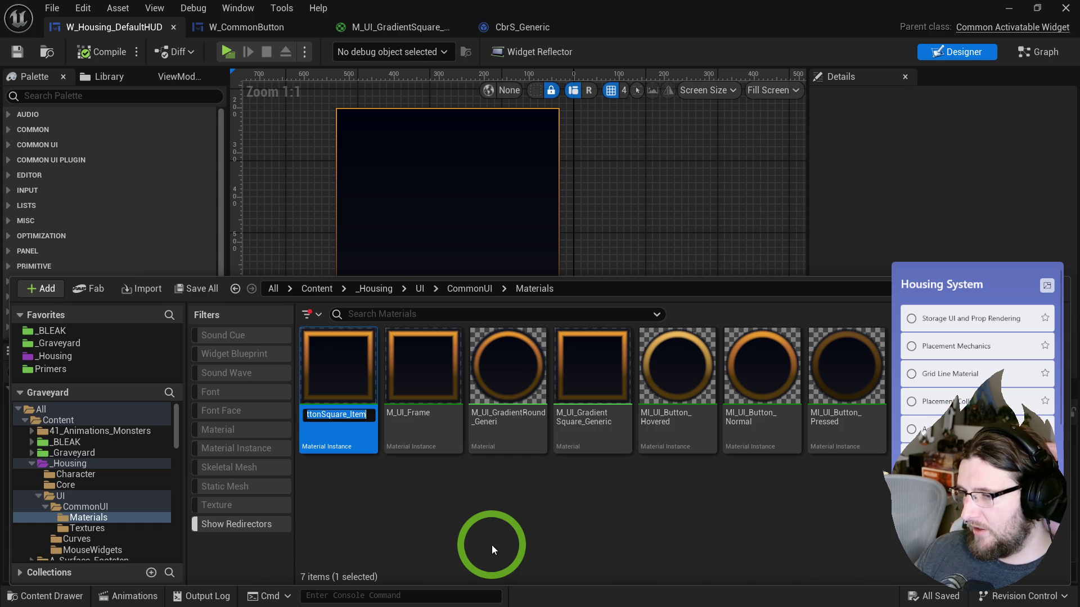
type("M_UI_Button_Item")
key("Return")
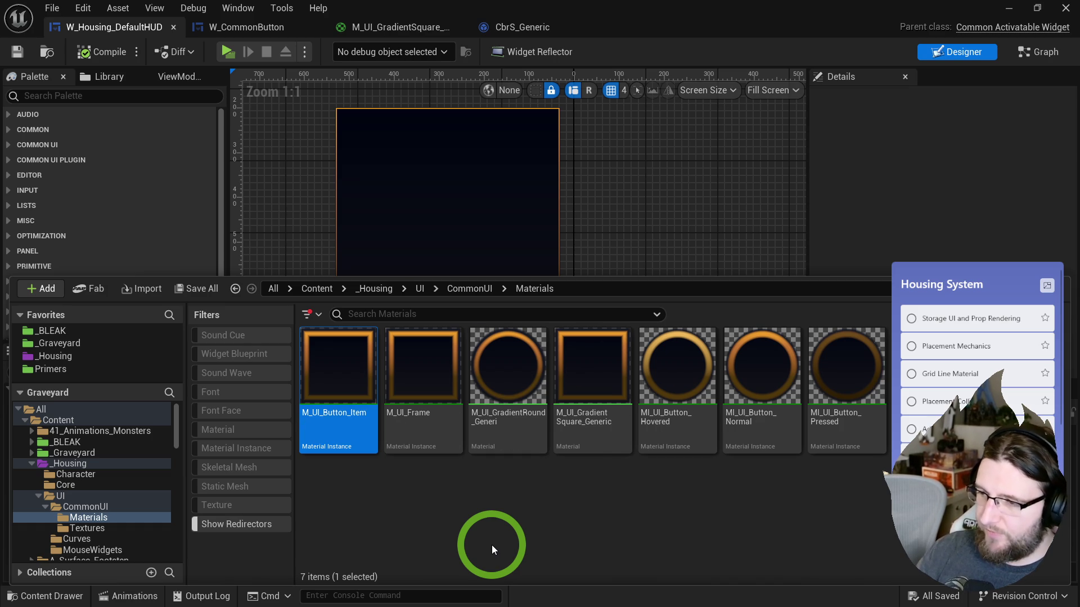
double_click(333, 369)
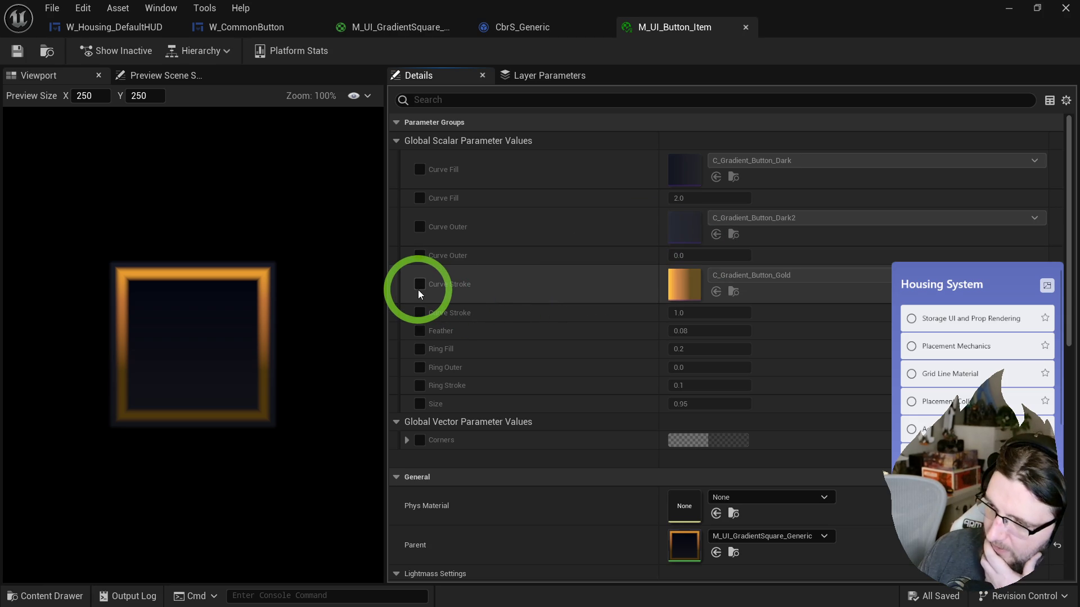
- Rename the instance M_UI_Button_Item to M_UI_Button_Item_Normal
left_click(47, 54)
left_click(347, 340)
type("_Normal")
key("Return")
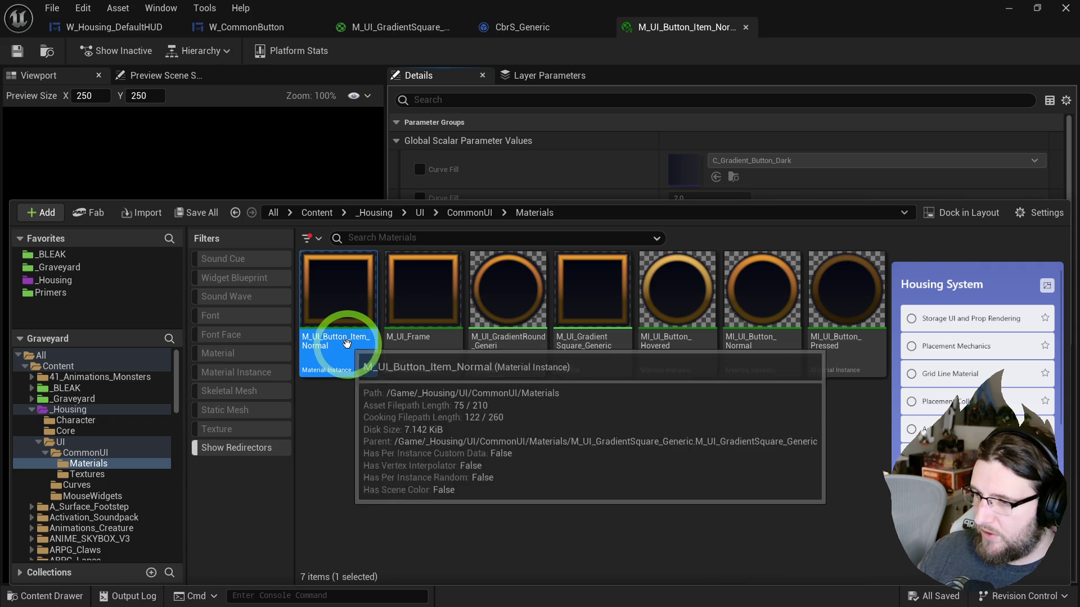
left_click(386, 415)
- Duplicate C_Gradient_Button_Dark in Curves as C_Gradient_Button_Dark3 and open it
left_click(76, 485)
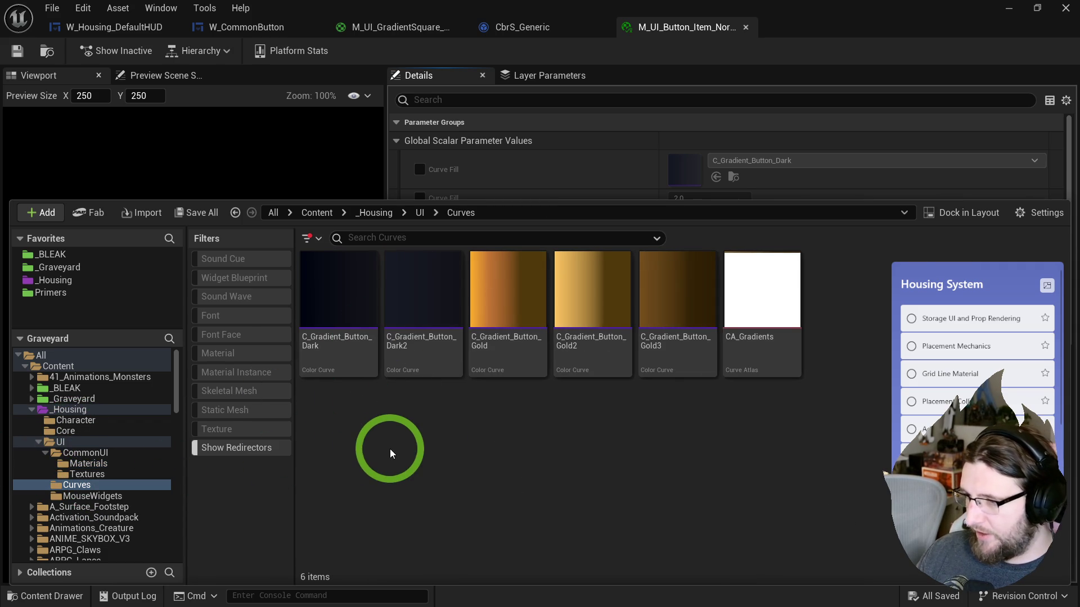
left_click(323, 282)
key("ctrl+d")
key("End")
key("BackSpace")
type("3")
key("Return")
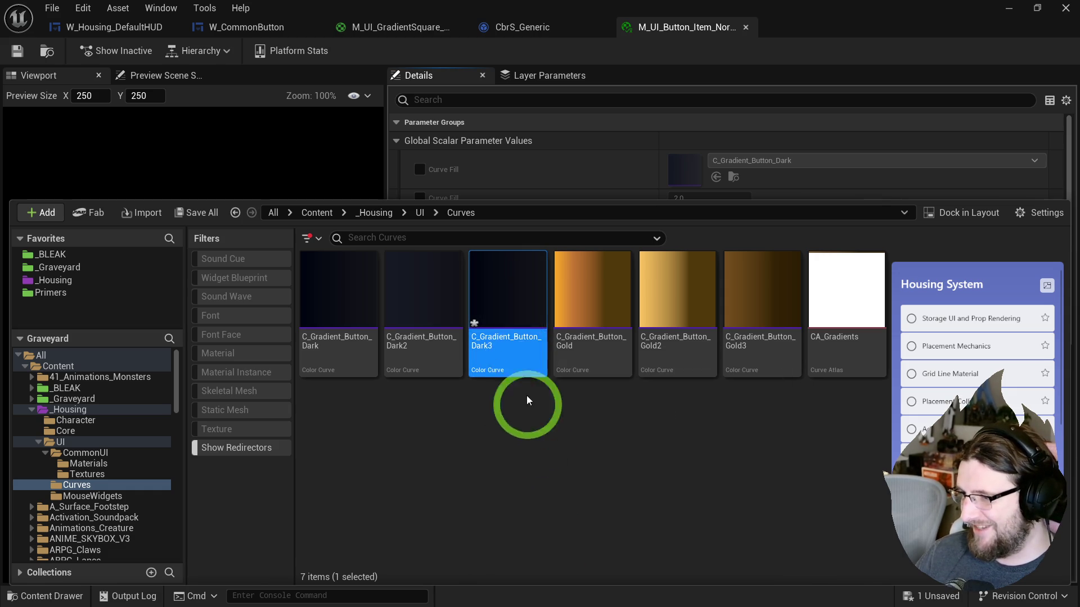
double_click(510, 302)
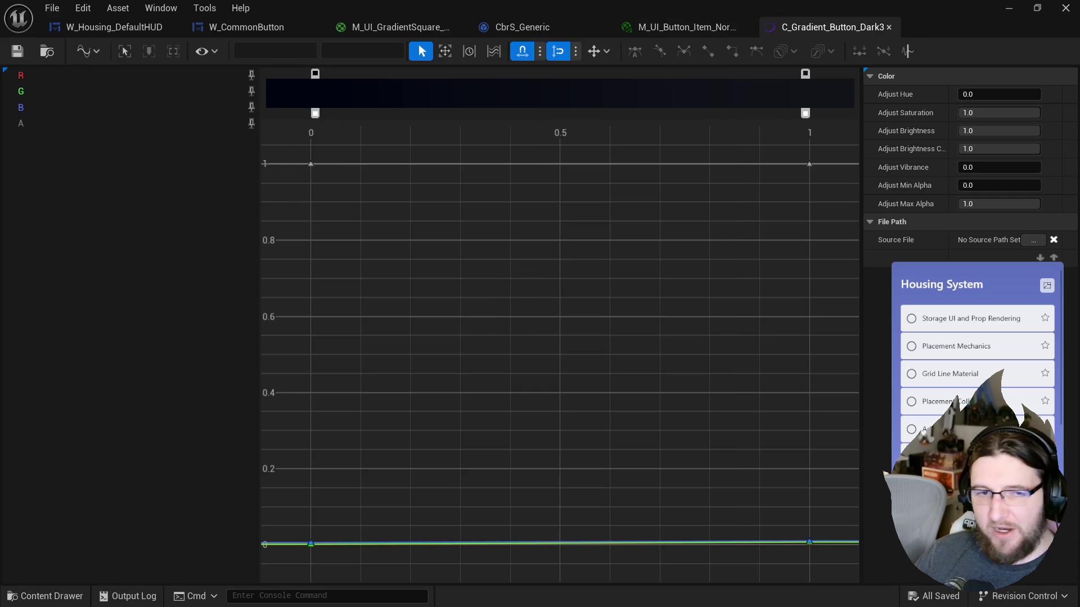
- Darken the left gradient stop's colour to a deeper blue
left_click(125, 108)
double_click(315, 74)
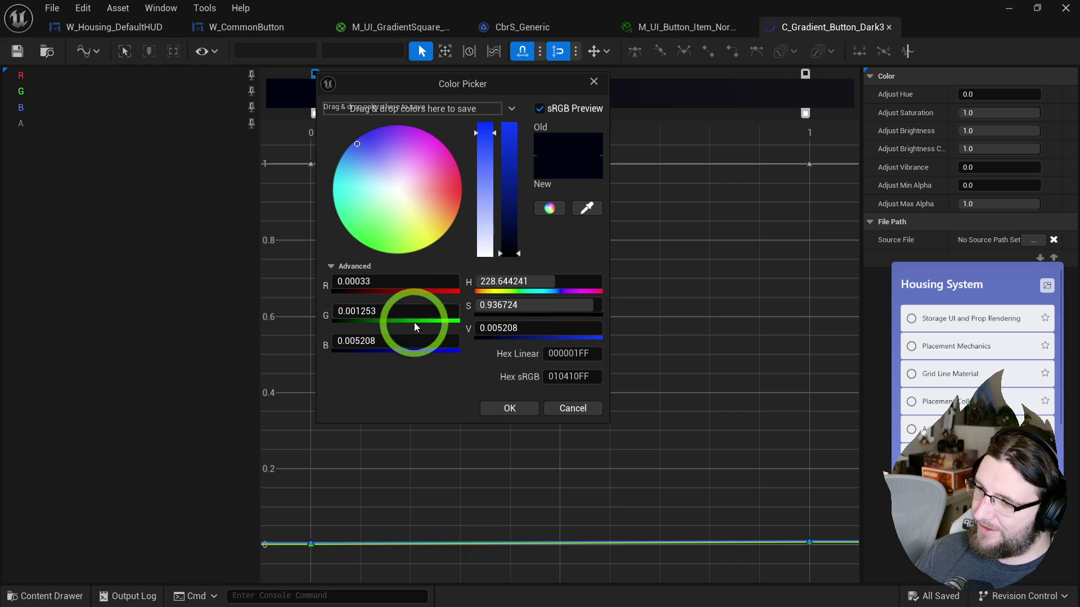
left_click_drag(399, 341, 397, 341)
left_click(497, 409)
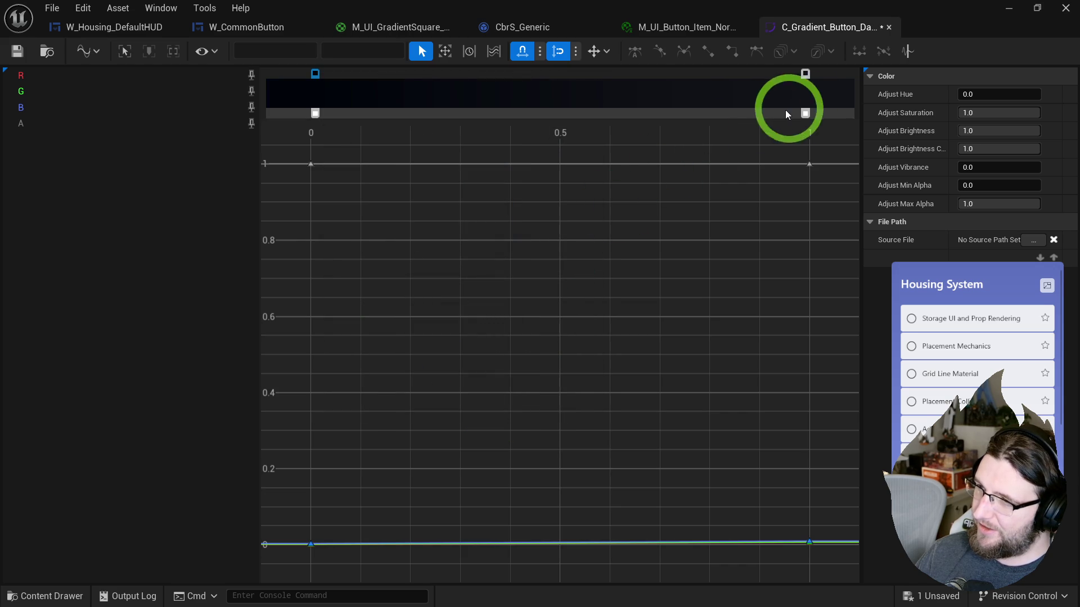
- Recolour the right gradient stop to a dark blue sampled from the gradient
double_click(806, 75)
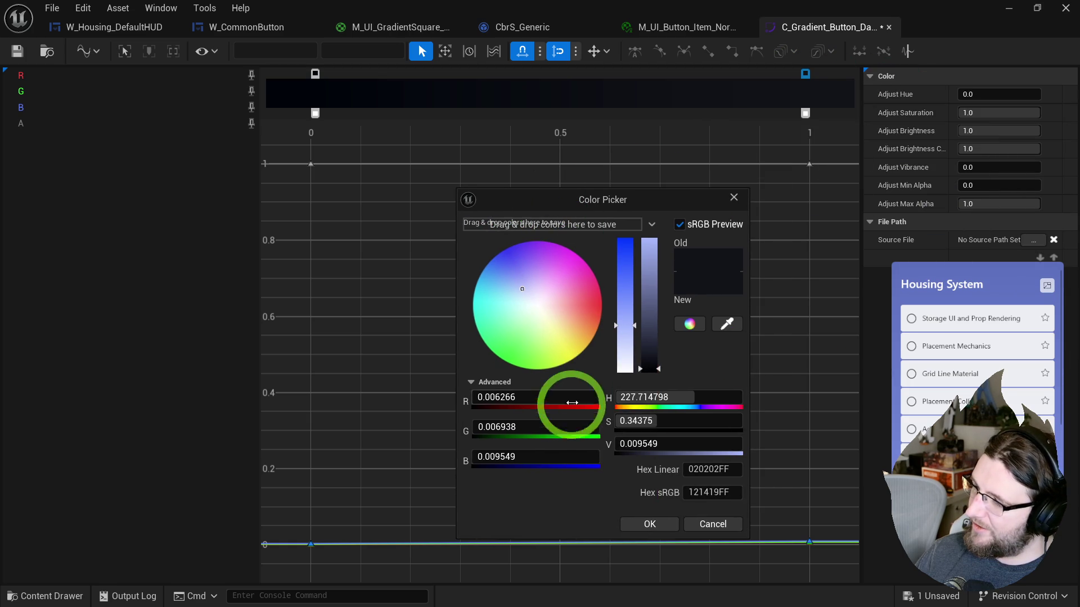
left_click_drag(569, 339, 558, 332)
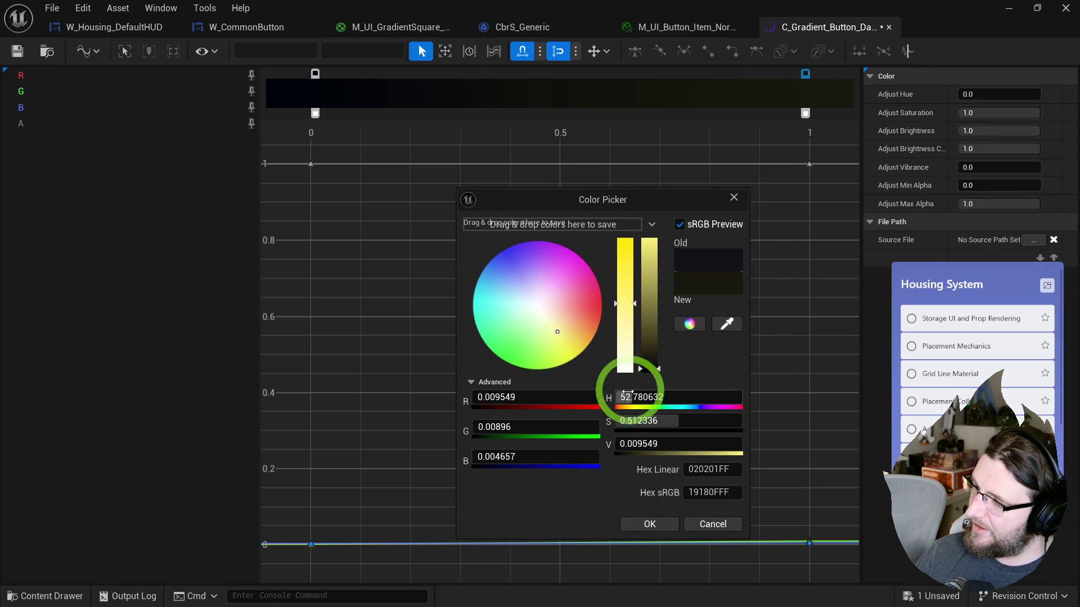
left_click_drag(649, 374, 648, 376)
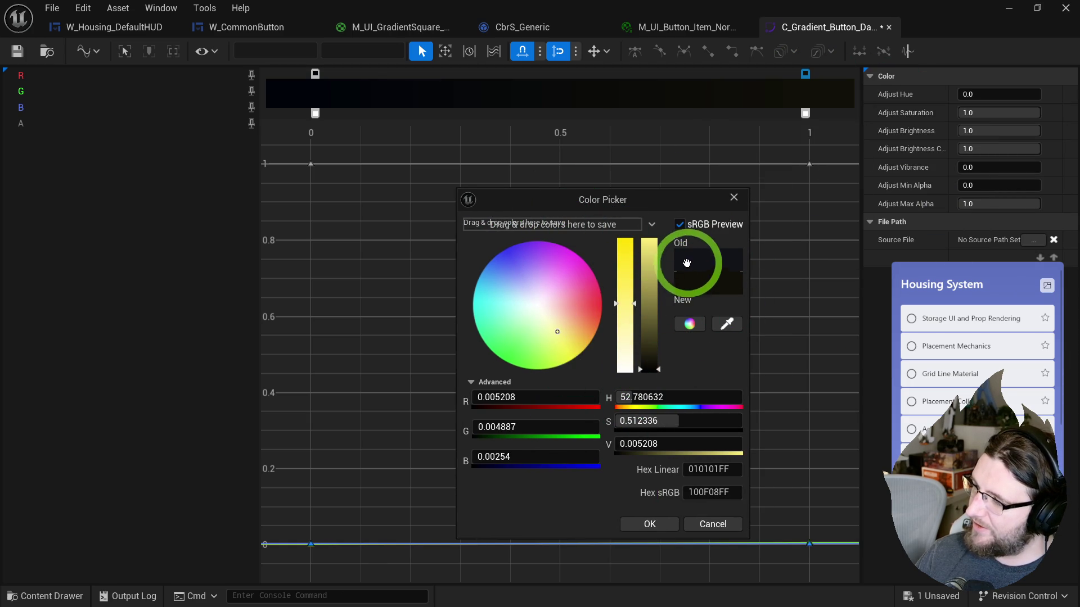
left_click(727, 324)
left_click(321, 92)
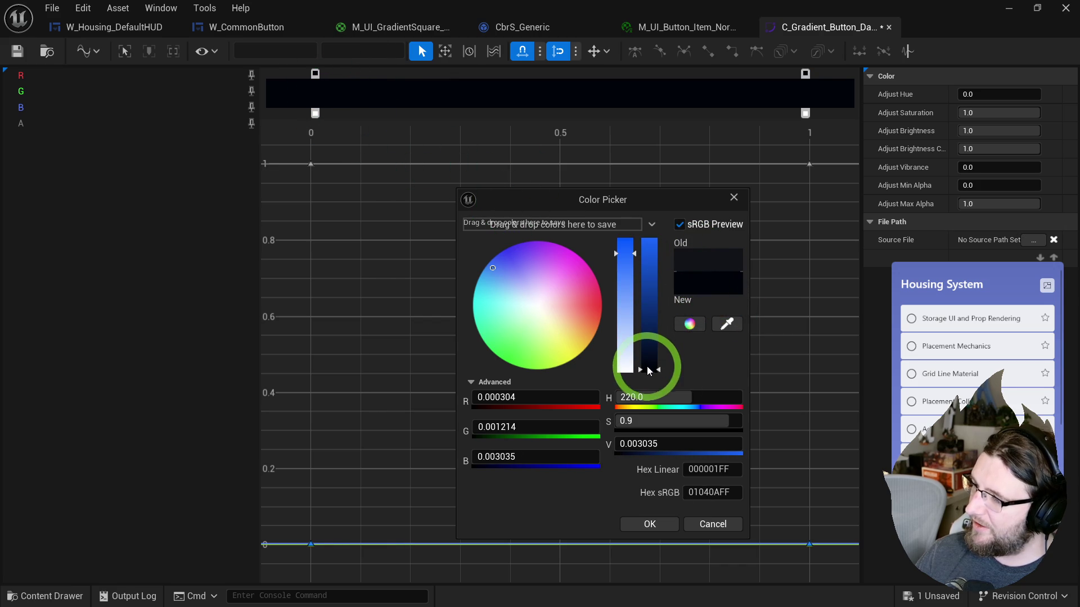
left_click_drag(647, 371, 650, 370)
left_click(666, 524)
- Desaturate the right stop to a greyer blue and save the curve
double_click(805, 73)
left_click_drag(993, 254, 993, 250)
mouse_move(1003, 90)
left_mouse_down()
mouse_move(623, 228)
mouse_move(648, 193)
left_mouse_up()
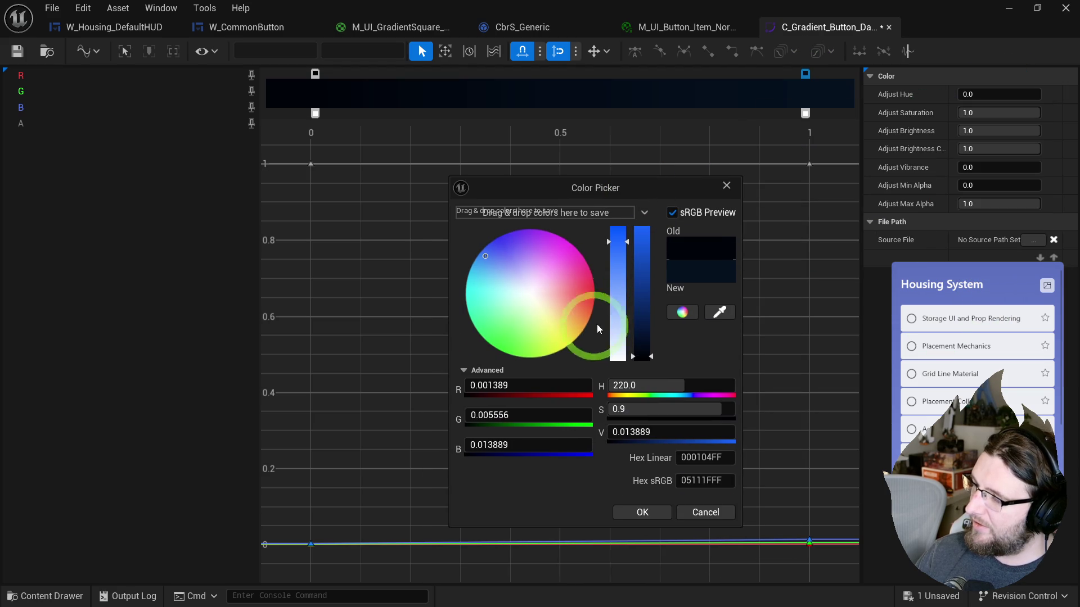
left_click_drag(612, 306, 614, 331)
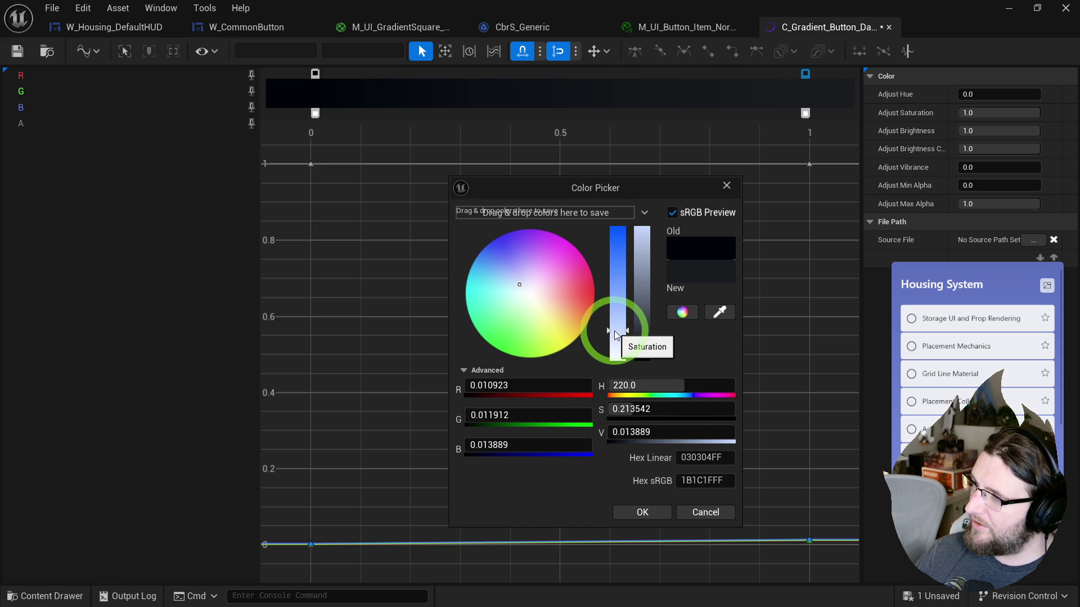
left_click(641, 512)
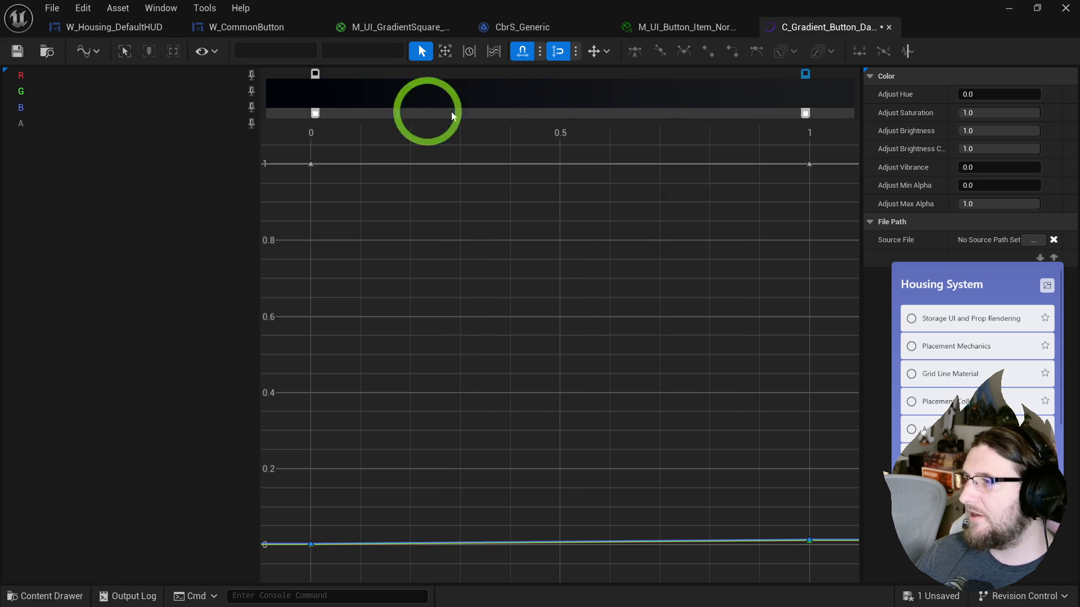
left_click(18, 51)
left_click(697, 27)
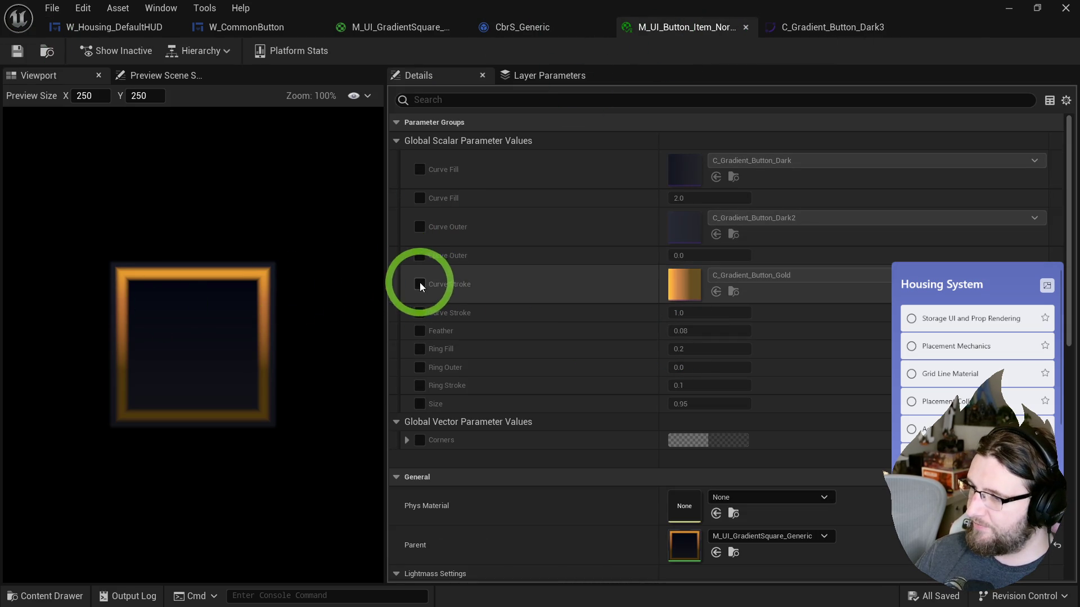
- Enable the Curve Fill override and add C_Gradient_Button_Dark3 to CA_Gradients slot Index [5], saving the atlas
left_click(419, 200)
left_click(735, 162)
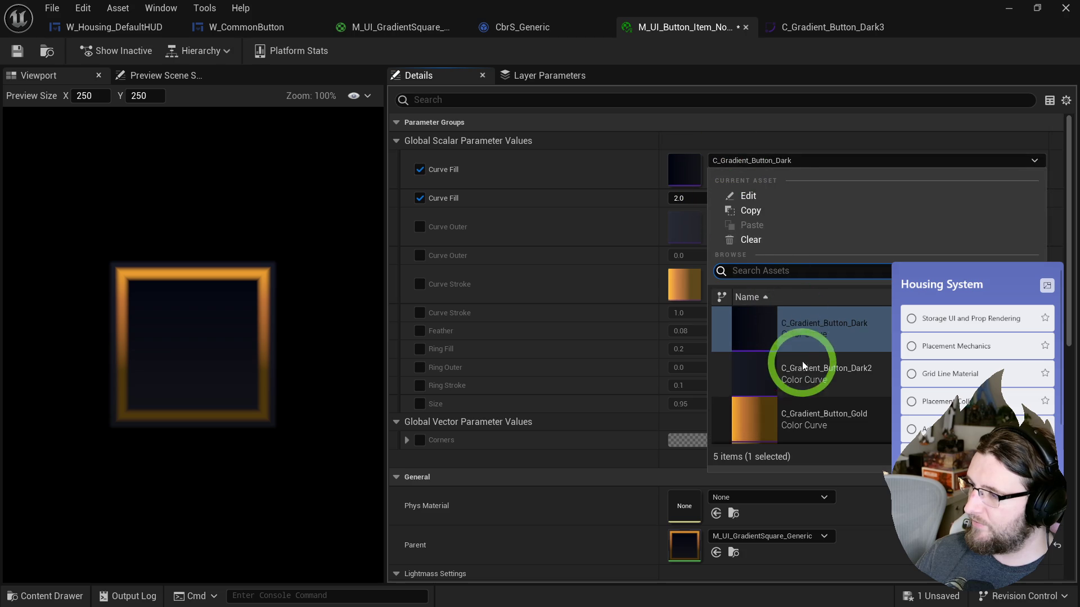
scroll(803, 373, "down", 2)
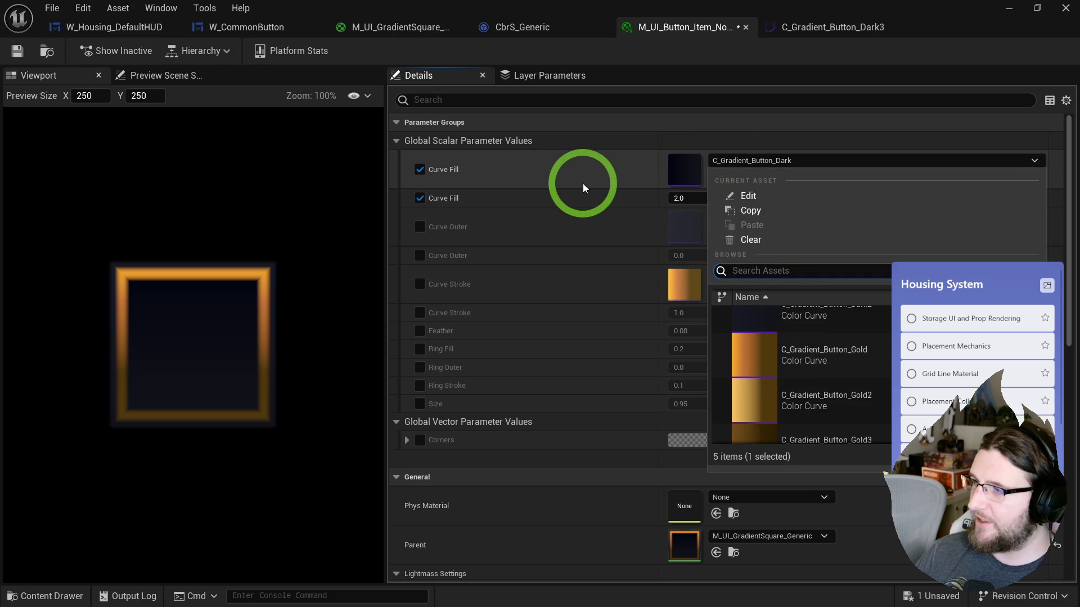
left_click(583, 184)
left_click(733, 177)
double_click(865, 335)
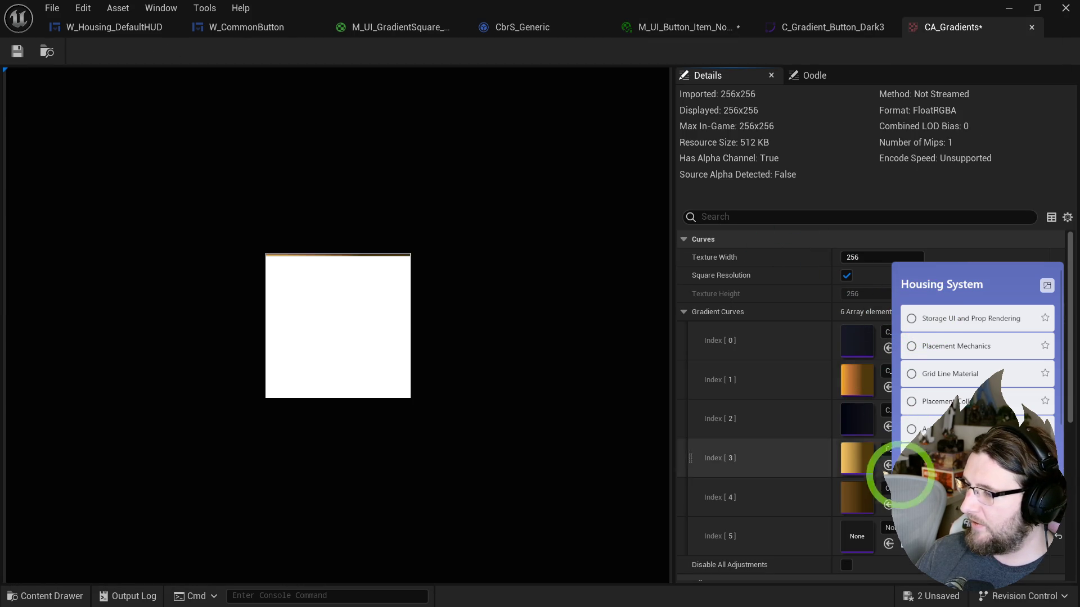
left_click(891, 528)
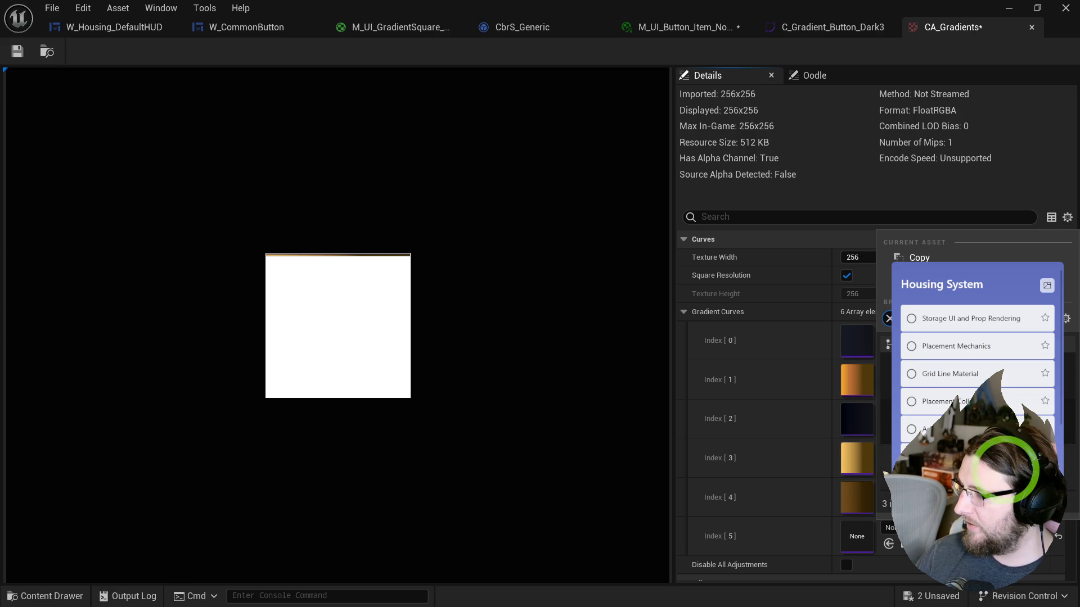
left_click(1004, 473)
left_click(17, 51)
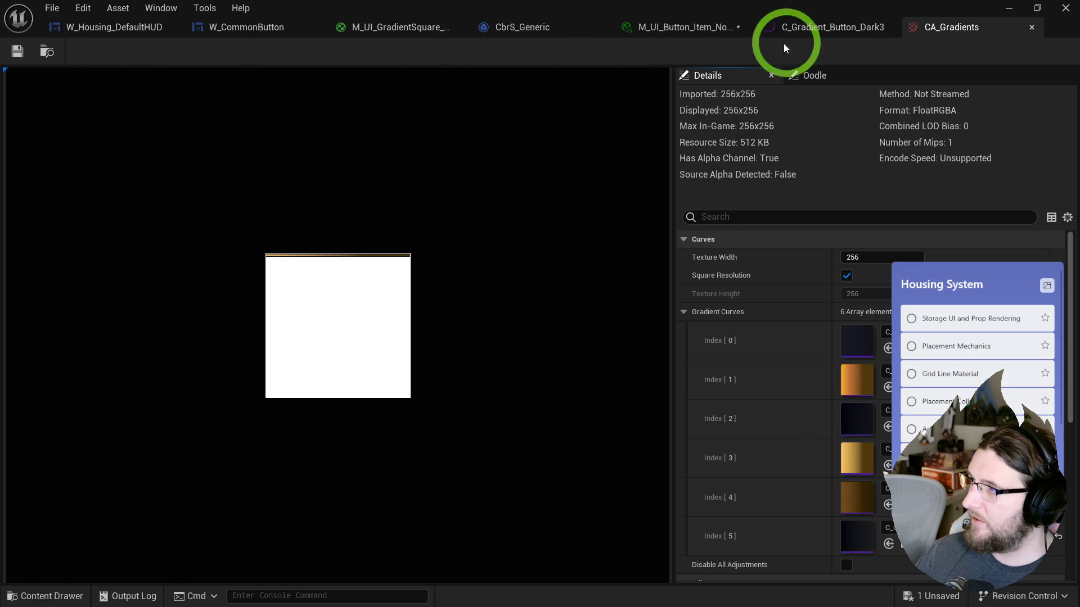
- Set the material instance's Curve Fill to C_Gradient_Button_Dark3
left_click(832, 28)
left_click(680, 28)
left_click(755, 162)
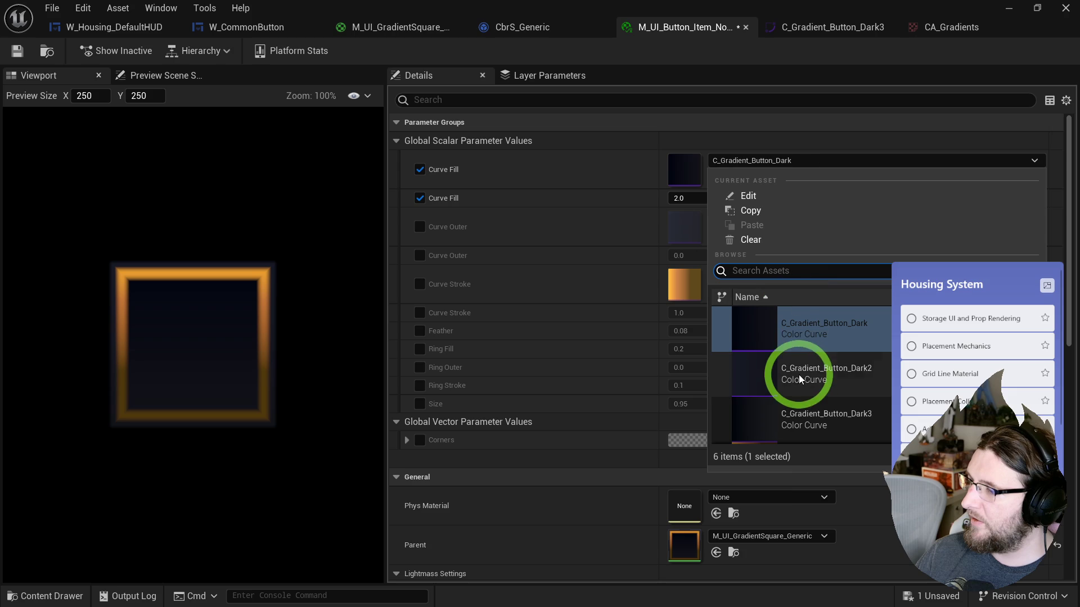
left_click(829, 414)
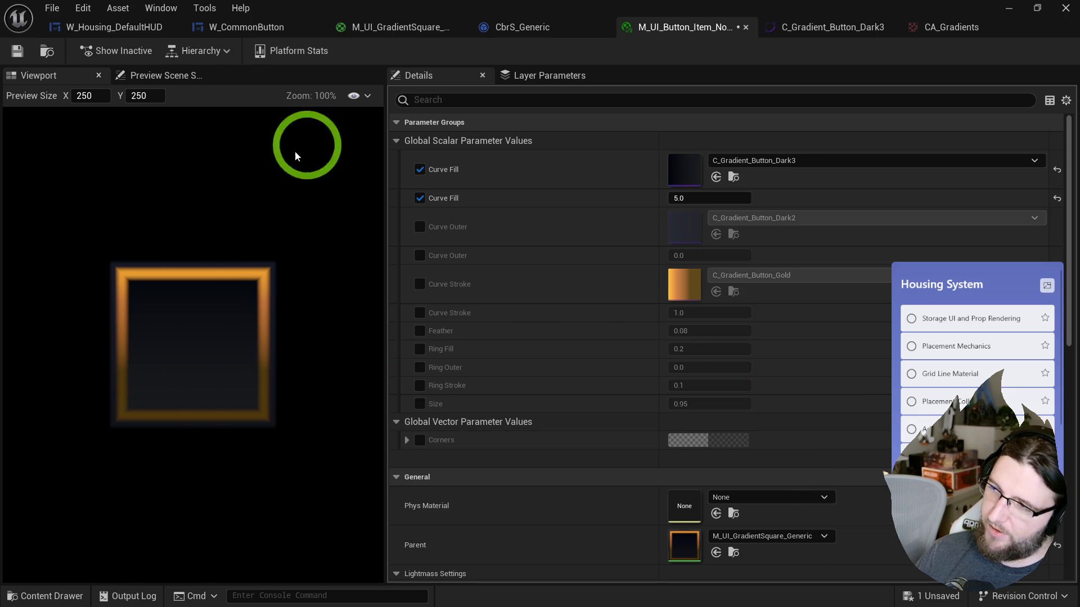
left_click(918, 28)
left_click(656, 31)
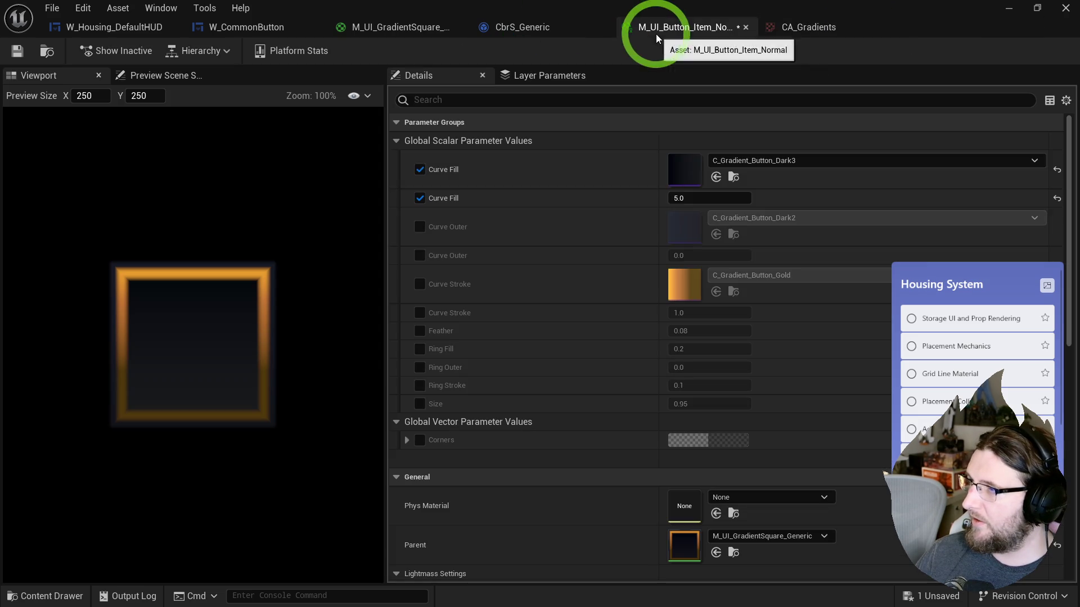
- In the C_Gradient_Button_Dark3 curve editor, delete the extra and stray gradient stops
double_click(694, 164)
mouse_move(691, 228)
left_mouse_down()
mouse_move(694, 244)
mouse_move(719, 241)
mouse_move(683, 287)
mouse_move(682, 246)
mouse_move(661, 241)
mouse_move(660, 208)
mouse_move(757, 208)
mouse_move(685, 288)
mouse_move(719, 275)
mouse_move(745, 201)
left_mouse_up()
double_click(755, 202)
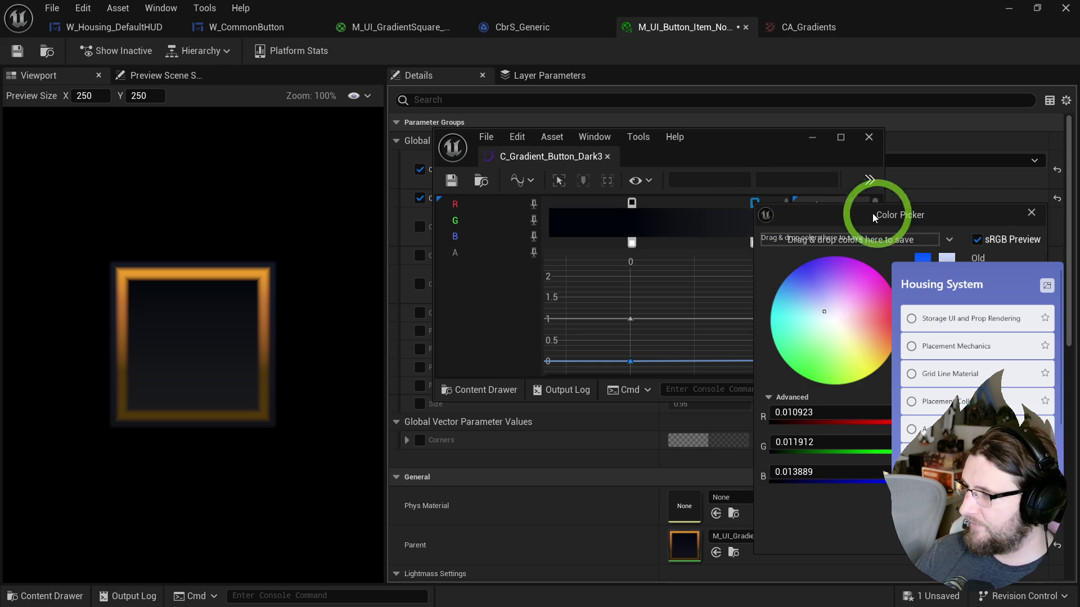
left_click(1032, 213)
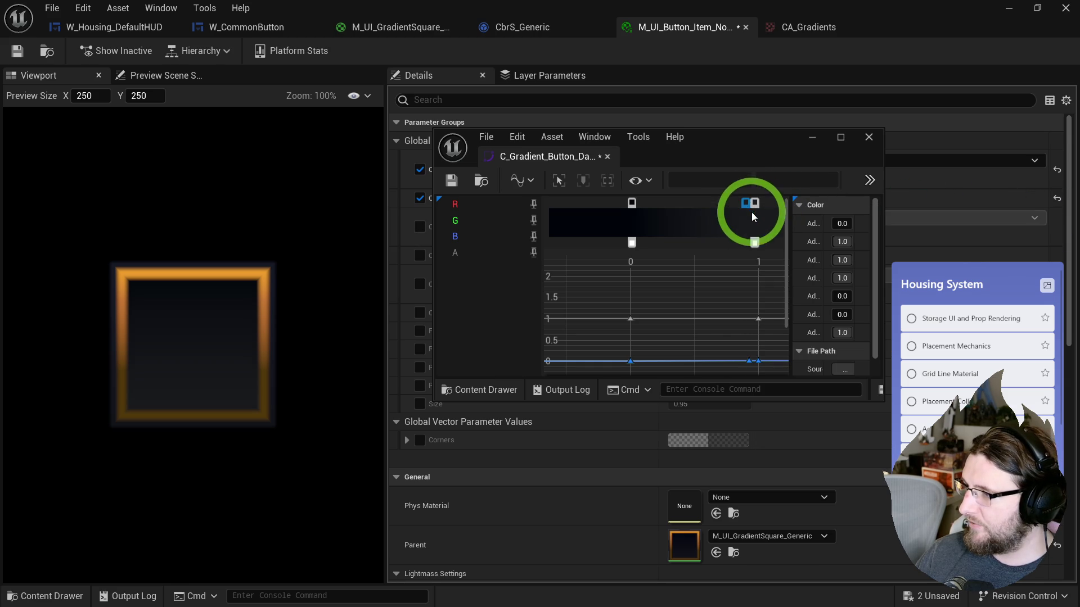
mouse_move(735, 207)
left_mouse_down()
mouse_move(675, 205)
mouse_move(729, 209)
left_mouse_up()
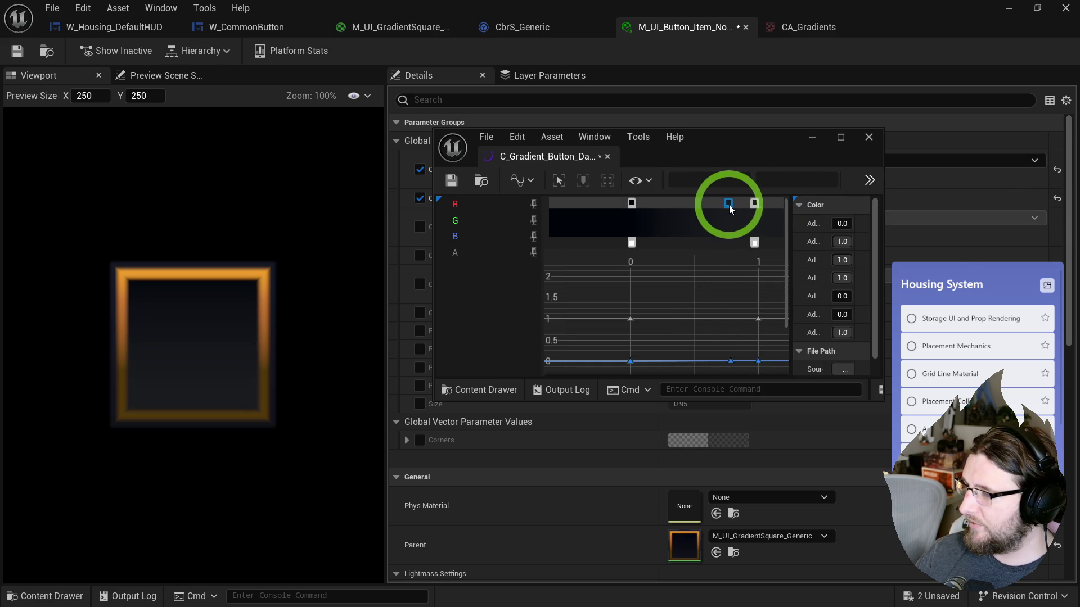
right_click(741, 204)
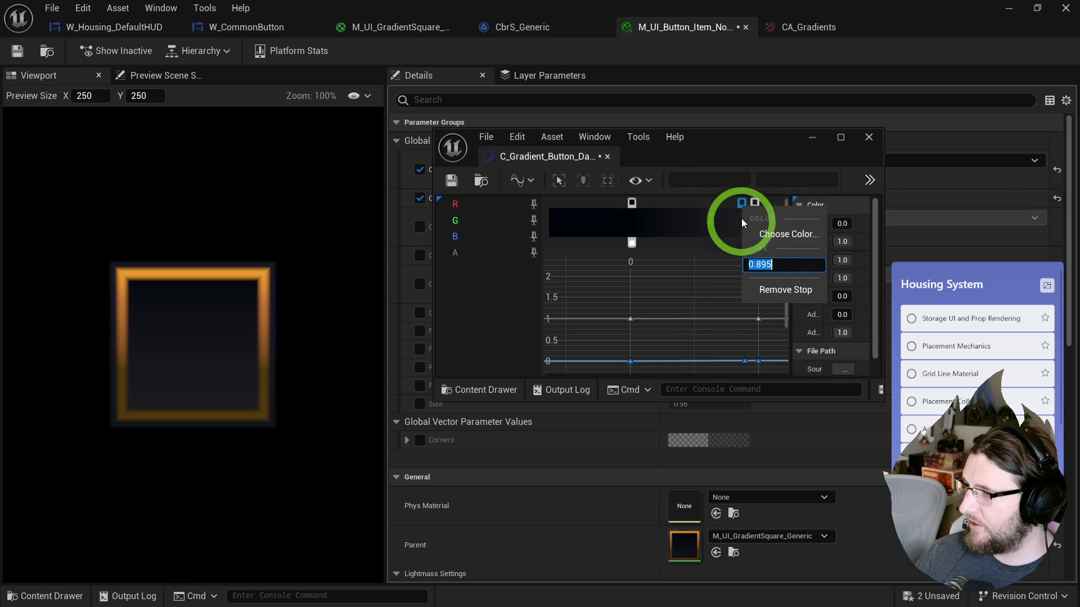
left_click(767, 291)
left_click(622, 205)
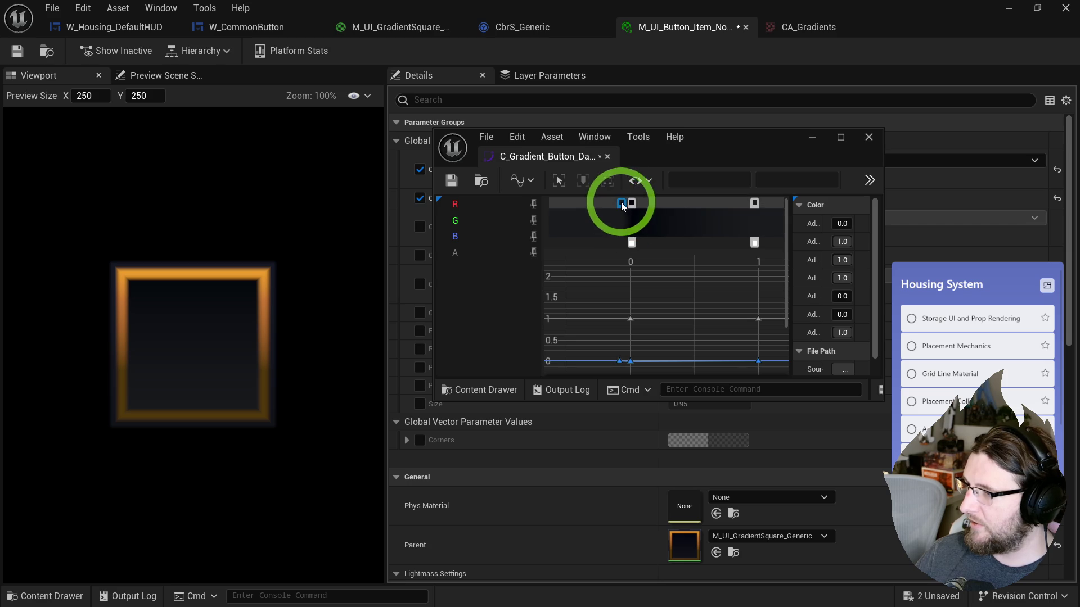
right_click(622, 206)
left_click(664, 287)
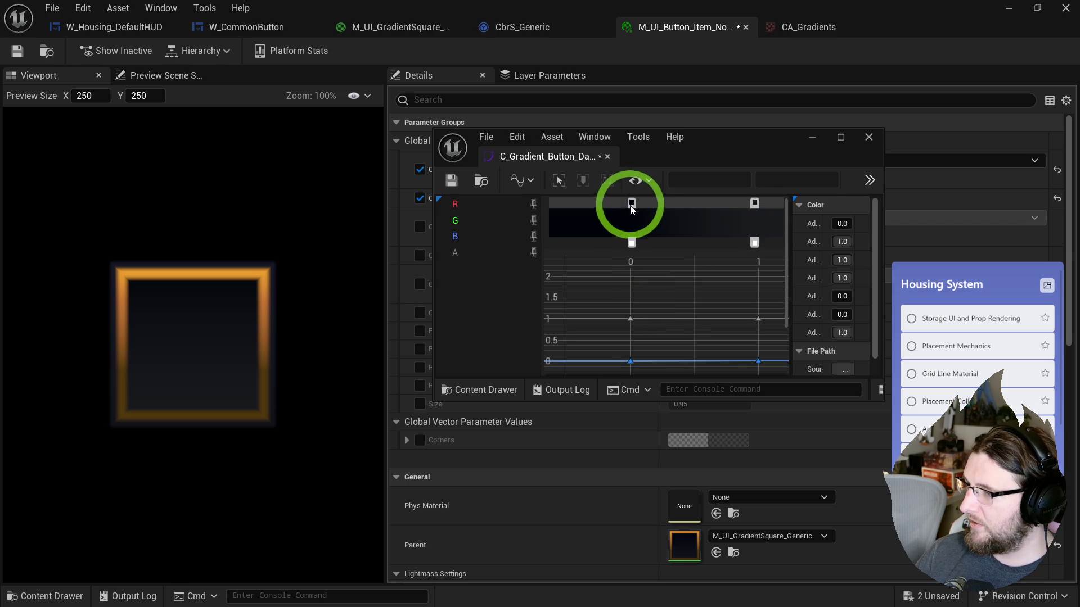
- Give the new gradient stop a sampled near-black blue colour
double_click(631, 203)
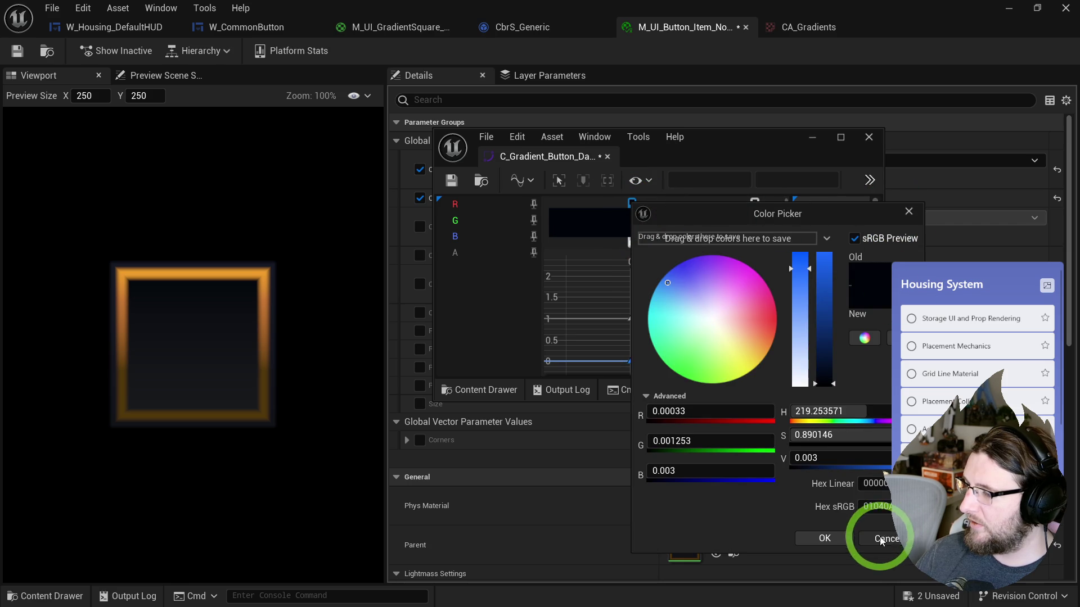
left_click(884, 537)
double_click(639, 203)
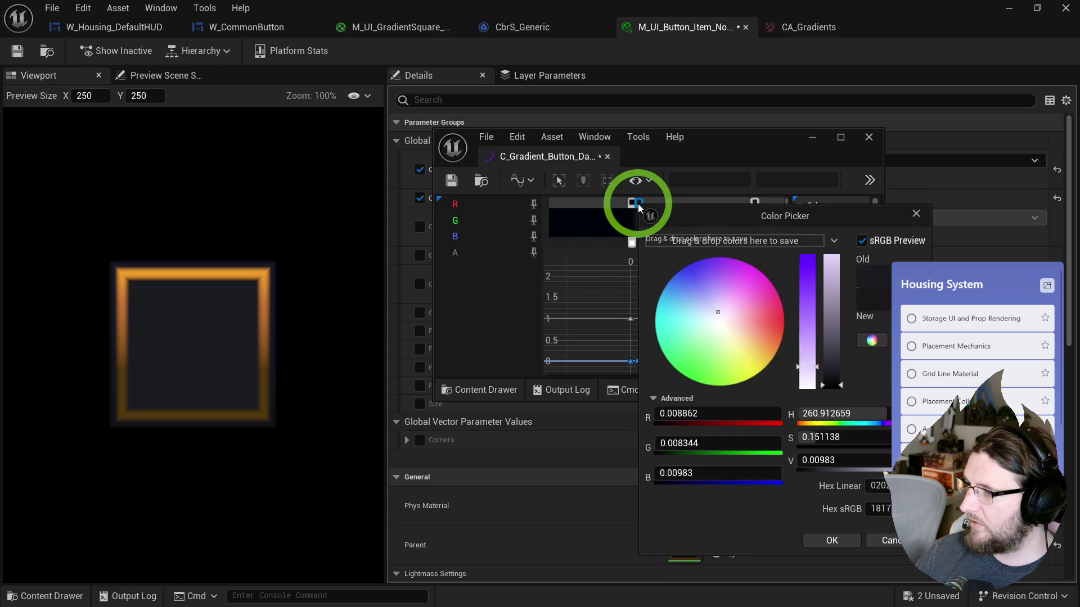
left_click(568, 218)
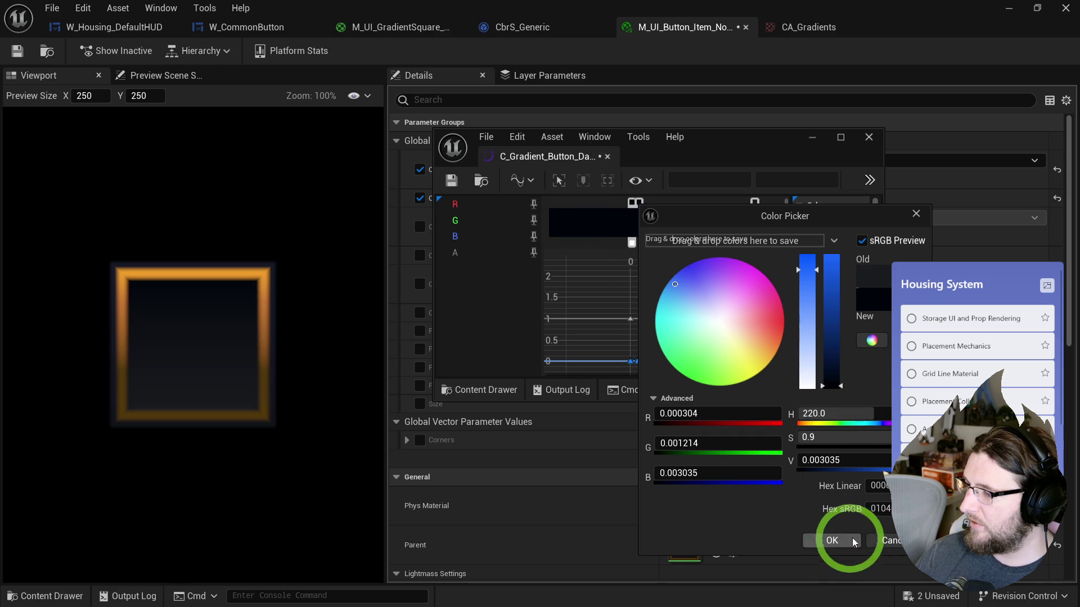
left_click(862, 534)
left_click(631, 282)
- Move the dark stop to the middle, nudge the blue stop right, and save the curve
mouse_move(639, 212)
left_mouse_down()
mouse_move(680, 202)
mouse_move(716, 209)
mouse_move(696, 206)
left_mouse_up()
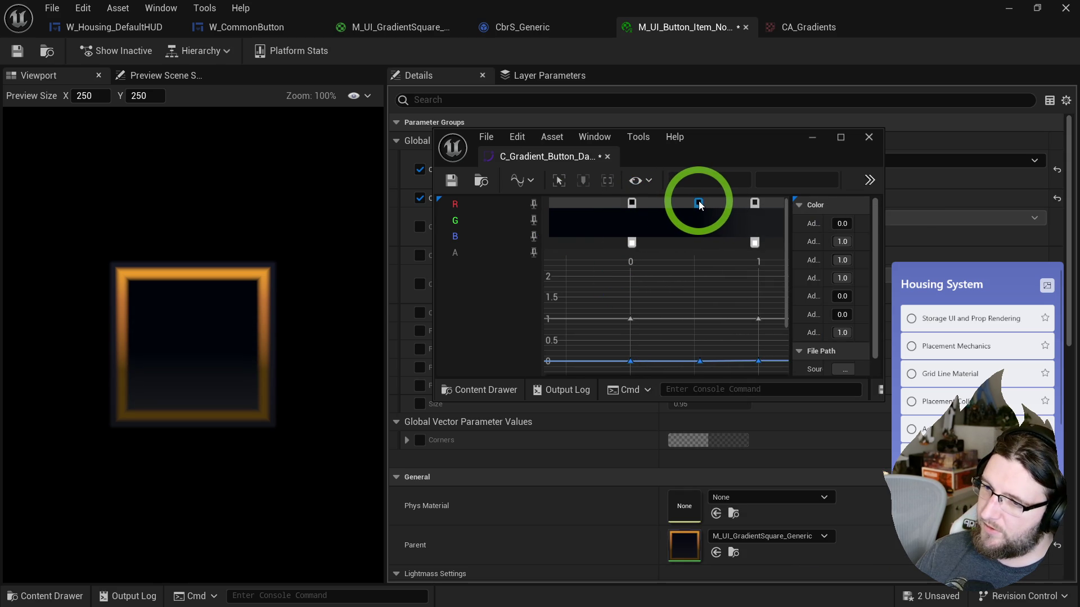
left_click(469, 160)
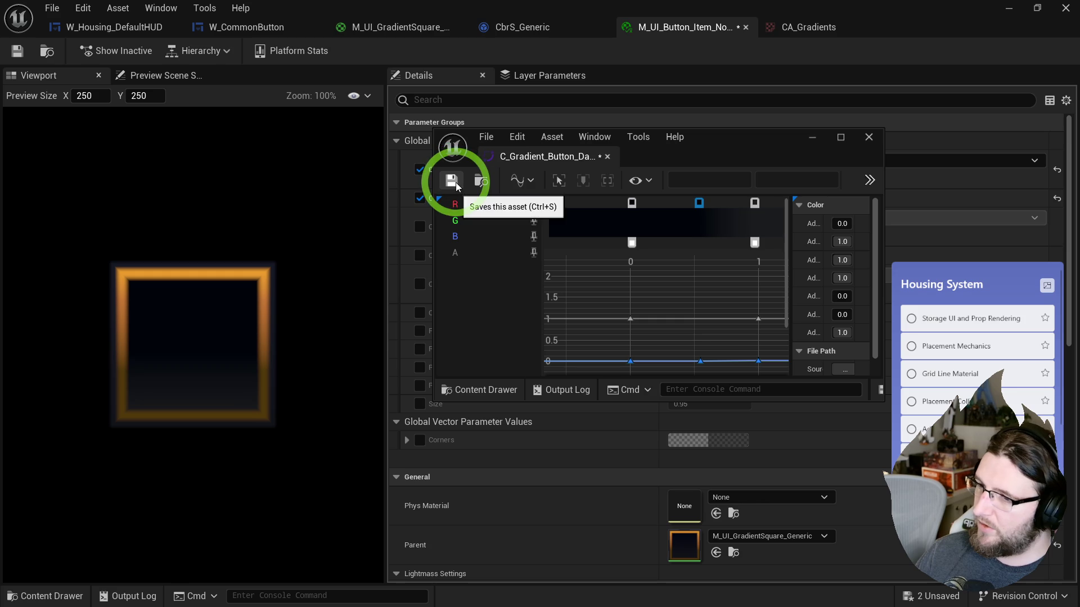
left_click_drag(702, 202, 705, 203)
left_click(457, 184)
left_click(708, 34)
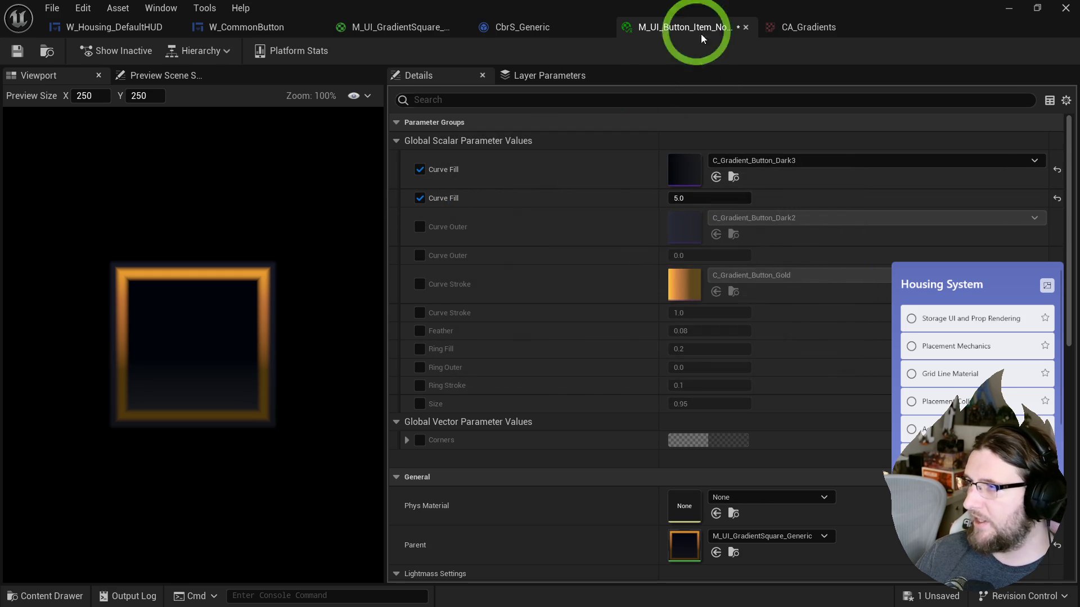
- In M_UI_GradientSquare_Generic, route 9-Slice UV through a new CustomRotator into MF_UI_SDF_Box's UVs
double_click(680, 553)
left_click_drag(437, 227, 653, 262)
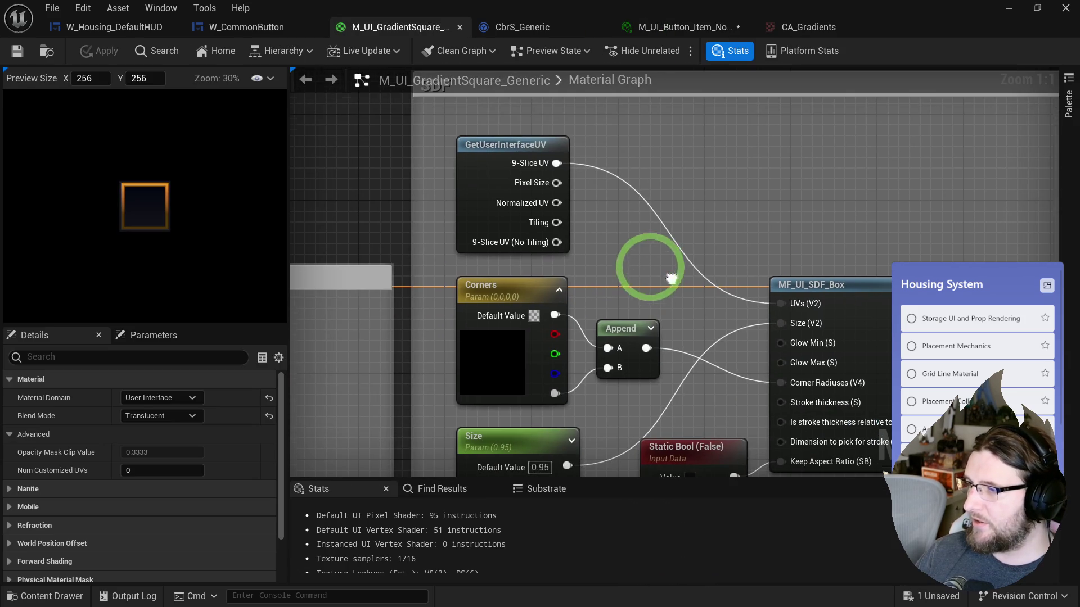
left_click_drag(556, 163, 582, 160)
type("rotate")
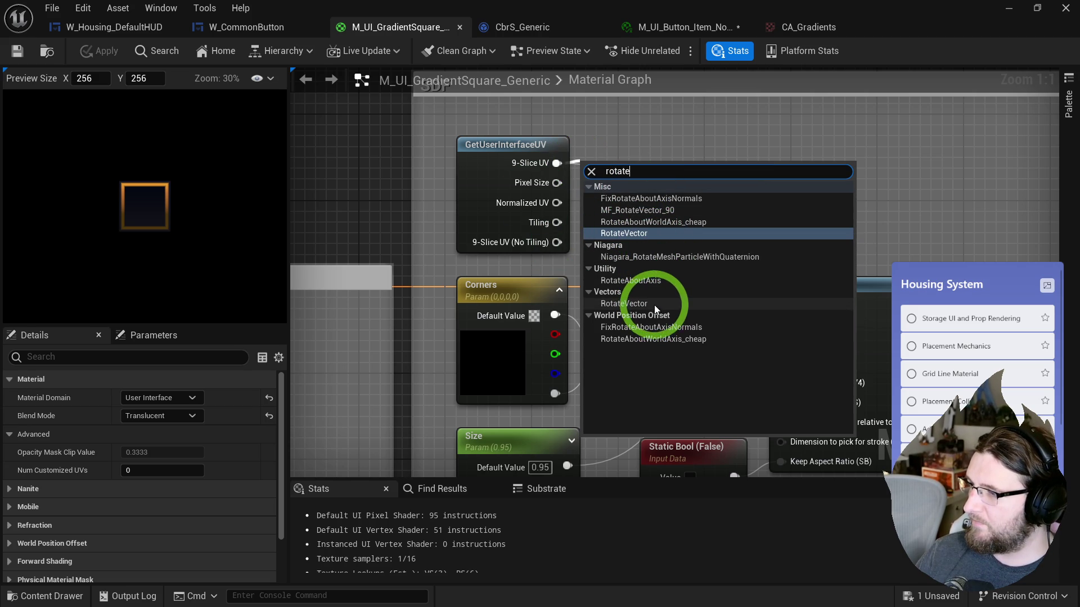
key("BackSpace")
type("or")
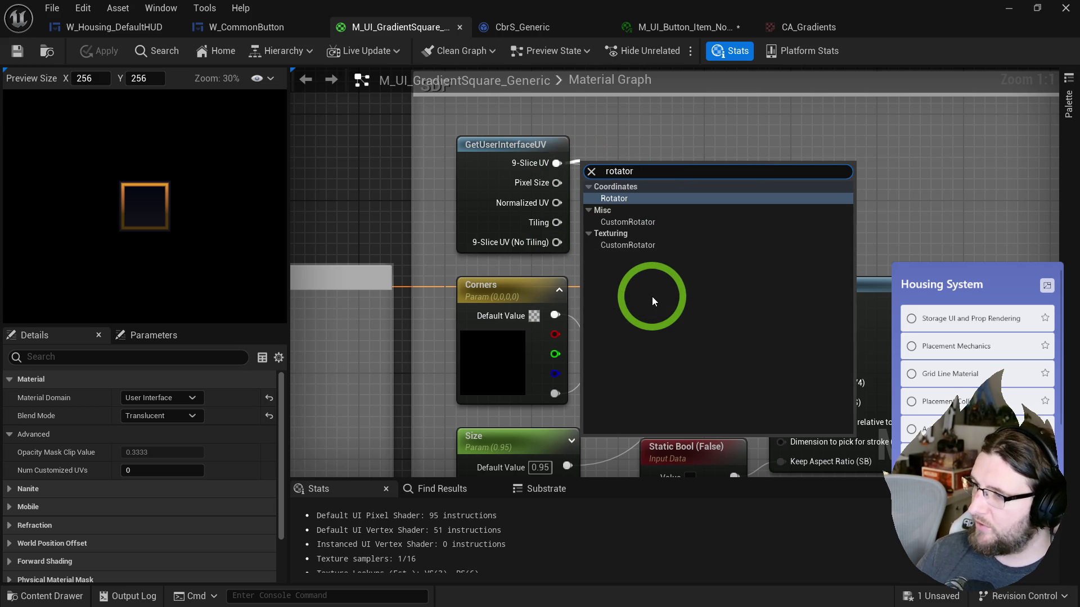
key("Down")
key("Return")
left_click_drag(659, 176, 718, 151)
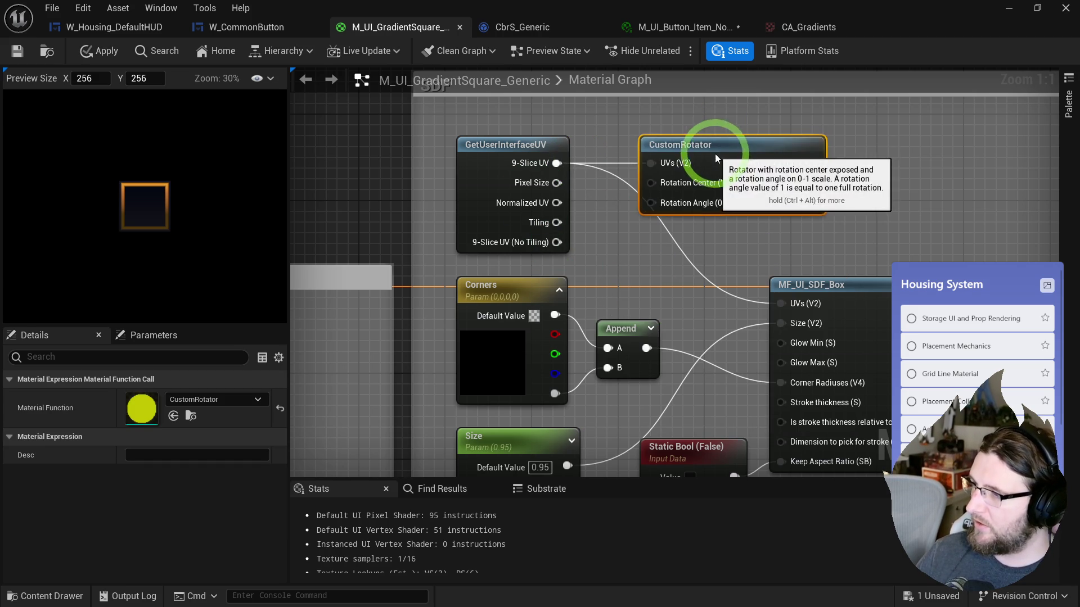
mouse_move(813, 163)
left_mouse_down()
mouse_move(793, 302)
mouse_move(781, 301)
left_mouse_up()
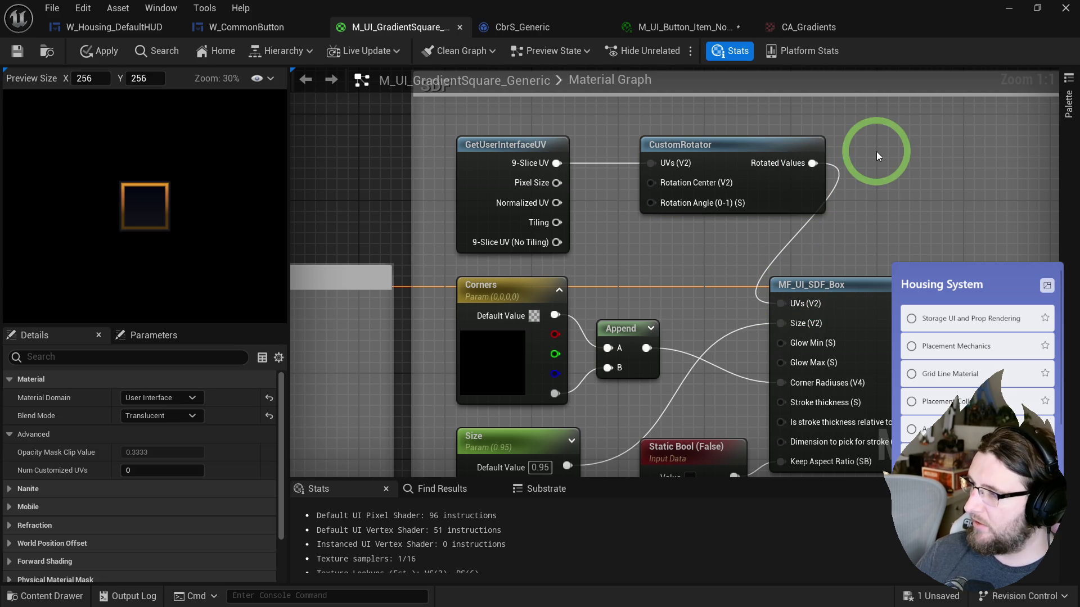
- Add a scalar parameter named Angle for the rotation
left_click(877, 151)
type("FGi")
key("BackSpace")
key("BackSpace")
type("illAngle")
key("ctrl+a")
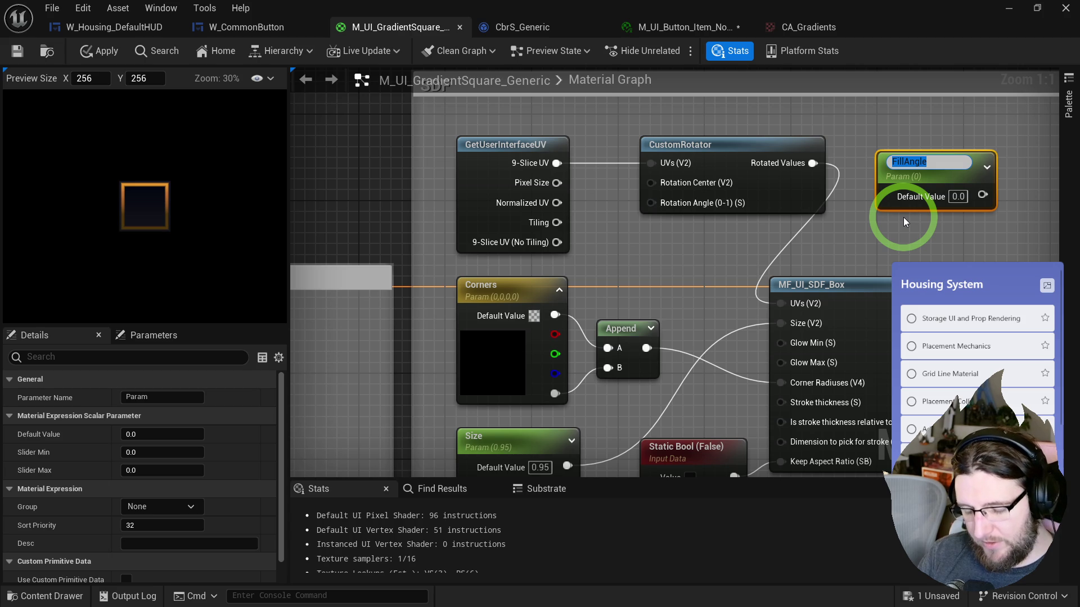
type("Angle")
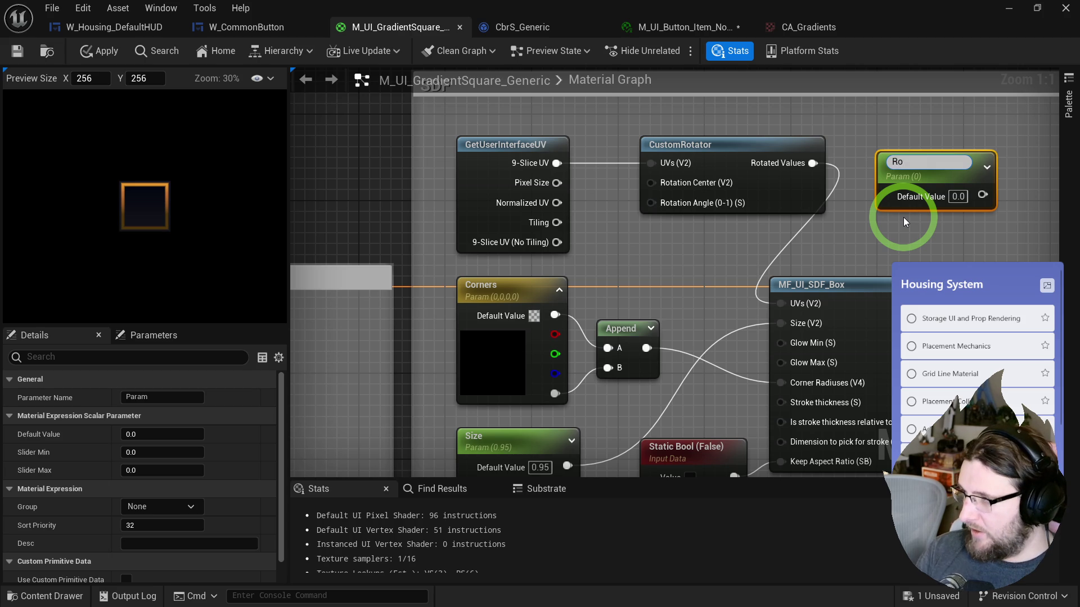
key("Return")
- Divide Angle by 360 with a Divide node and move both beside the CustomRotator
left_click_drag(903, 217, 748, 258)
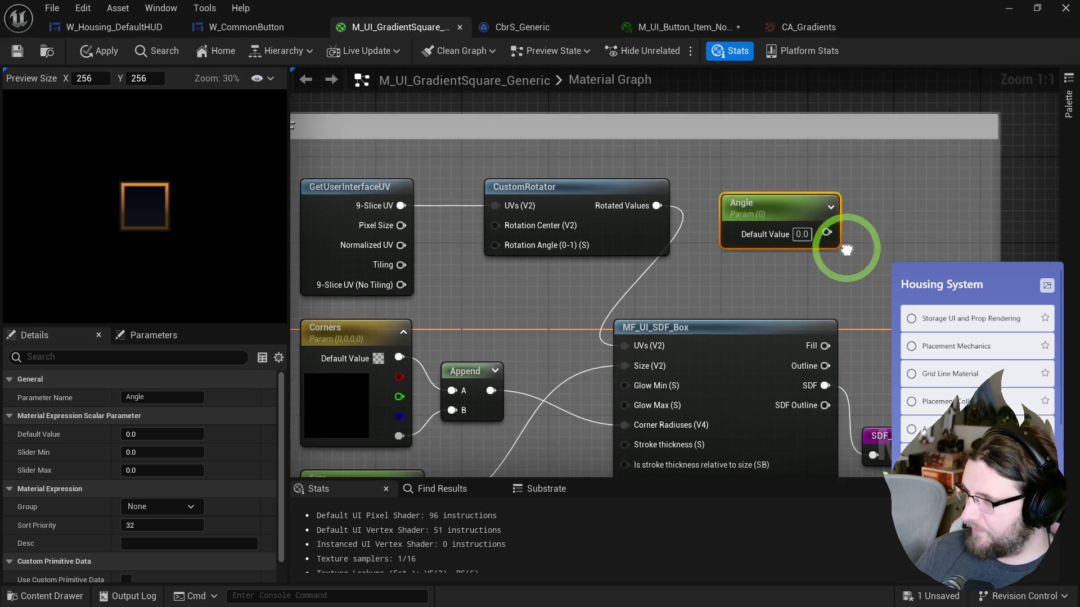
left_click(852, 214)
left_click(851, 214)
left_click_drag(827, 231, 864, 242)
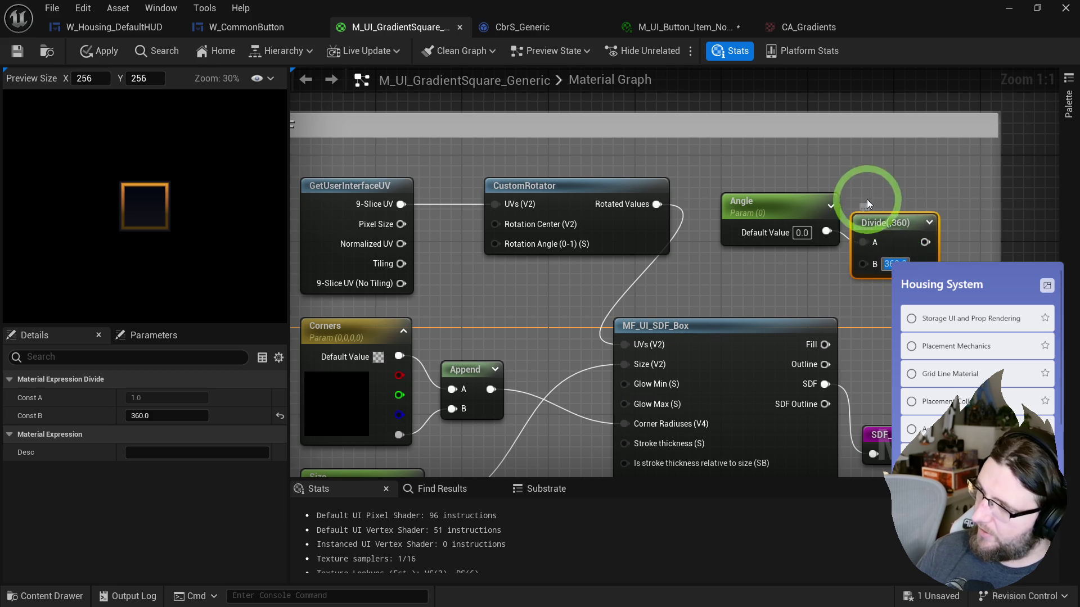
mouse_move(834, 174)
left_mouse_down()
mouse_move(911, 219)
mouse_move(592, 307)
mouse_move(632, 278)
mouse_move(495, 244)
left_mouse_up()
scroll(646, 193, "down", 3)
scroll(646, 193, "down", 2)
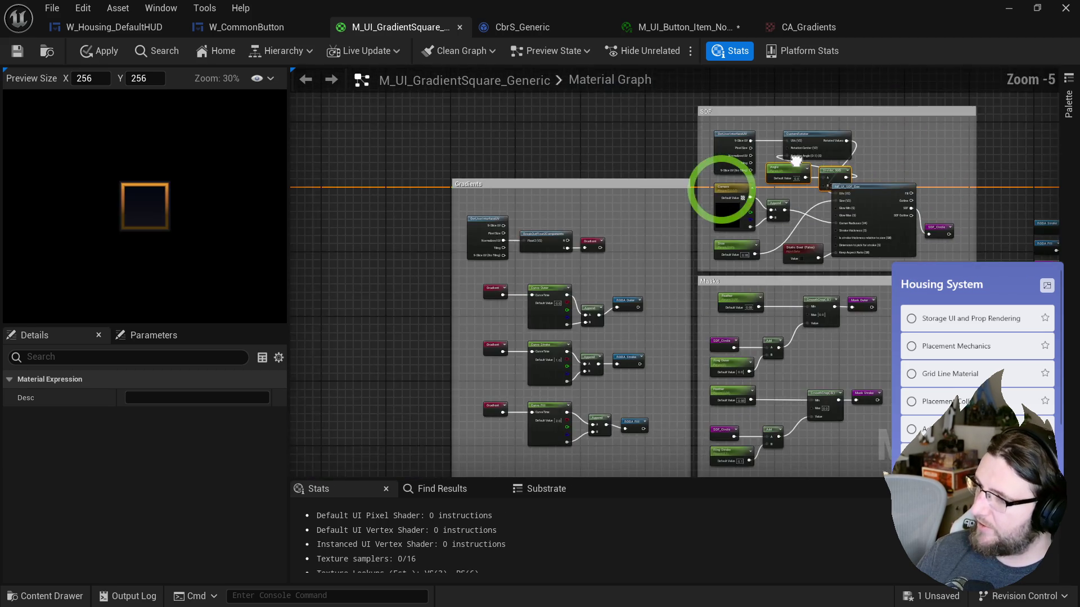
- Move the Gradients group below SDF and arrange GetUserInterfaceUV, Angle, Divide and CustomRotator
mouse_move(578, 98)
left_mouse_down()
mouse_move(569, 204)
mouse_move(575, 172)
left_mouse_up()
left_click(630, 208)
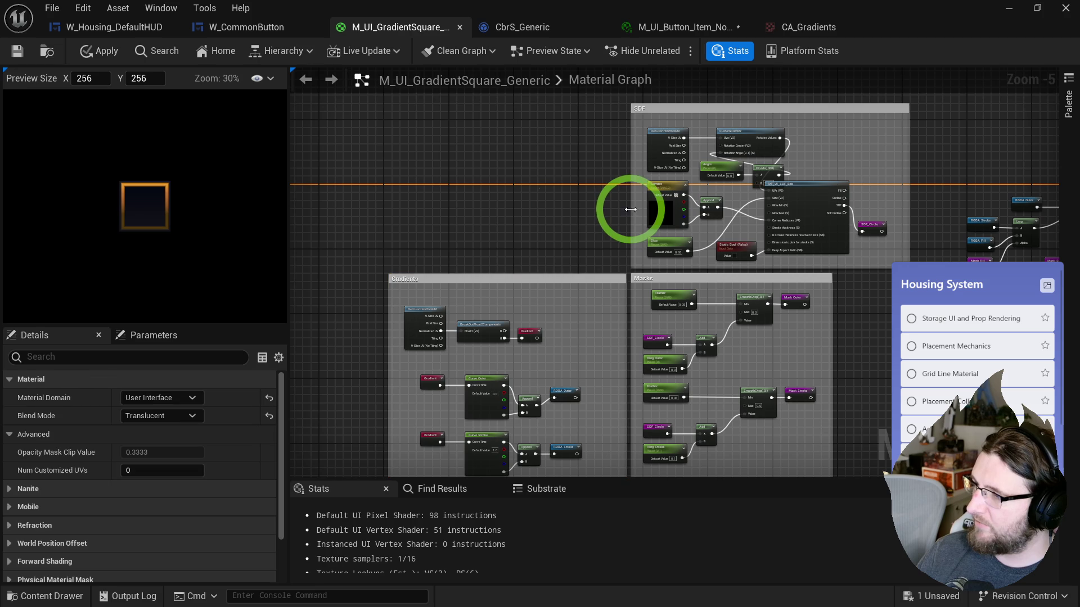
scroll(689, 140, "up", 2)
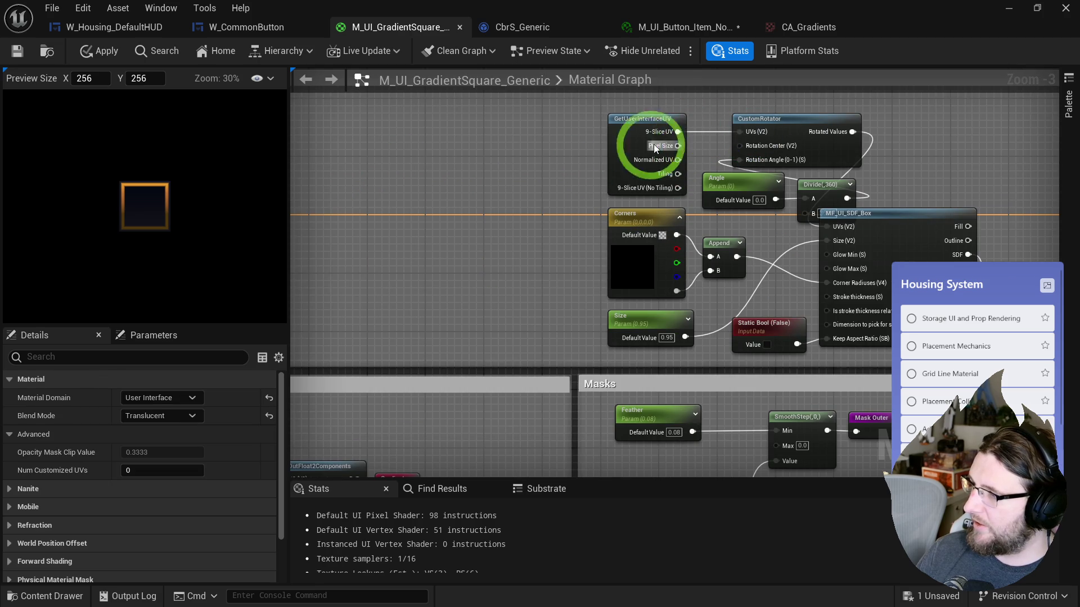
left_click_drag(626, 152, 437, 159)
left_click_drag(718, 185, 528, 177)
left_click_drag(778, 119, 707, 125)
left_click_drag(825, 183, 636, 165)
left_click_drag(689, 132, 697, 126)
left_click(655, 186, "shift")
left_click_drag(656, 186, 648, 179)
- Reposition the Size, Corners and Append nodes and shift the SDF network down
mouse_move(742, 229)
left_mouse_down()
mouse_move(623, 211)
mouse_move(608, 267)
left_mouse_up()
left_click(642, 340)
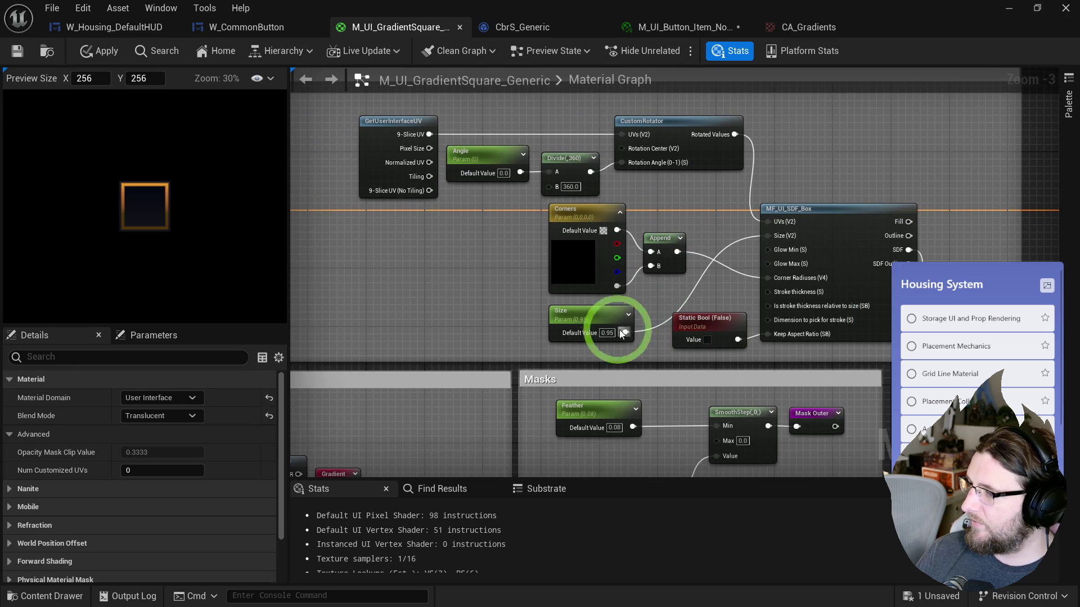
left_click_drag(639, 334, 699, 212)
left_click(652, 238)
mouse_move(569, 261)
left_mouse_down()
mouse_move(559, 292)
mouse_move(533, 305)
left_mouse_up()
left_click_drag(687, 193, 647, 237)
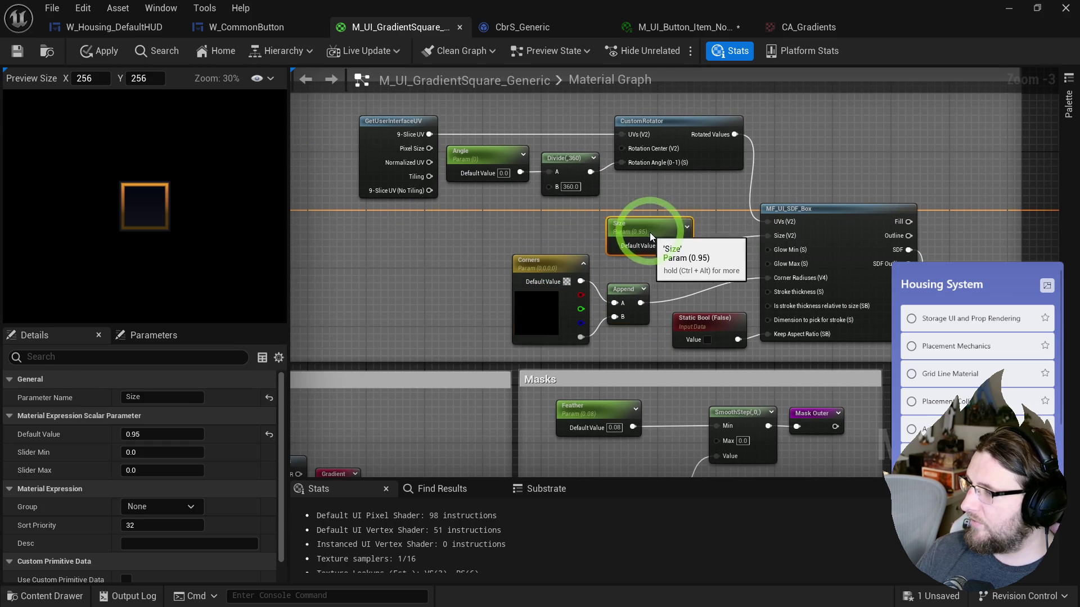
scroll(765, 189, "down", 8)
left_click_drag(539, 139, 814, 356)
scroll(802, 205, "up", 6)
left_click_drag(646, 265, 644, 326)
left_click(617, 211)
scroll(569, 162, "up", 3)
- Apply and save the M_UI_GradientSquare_Generic material
left_click(99, 51)
left_click(17, 51)
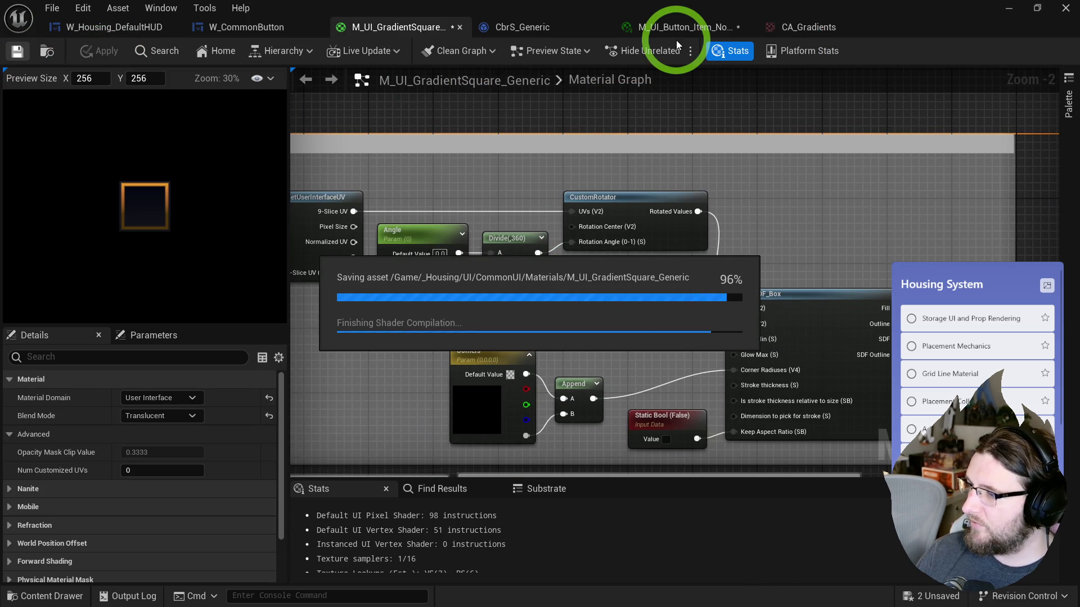
key("ctrl+v")
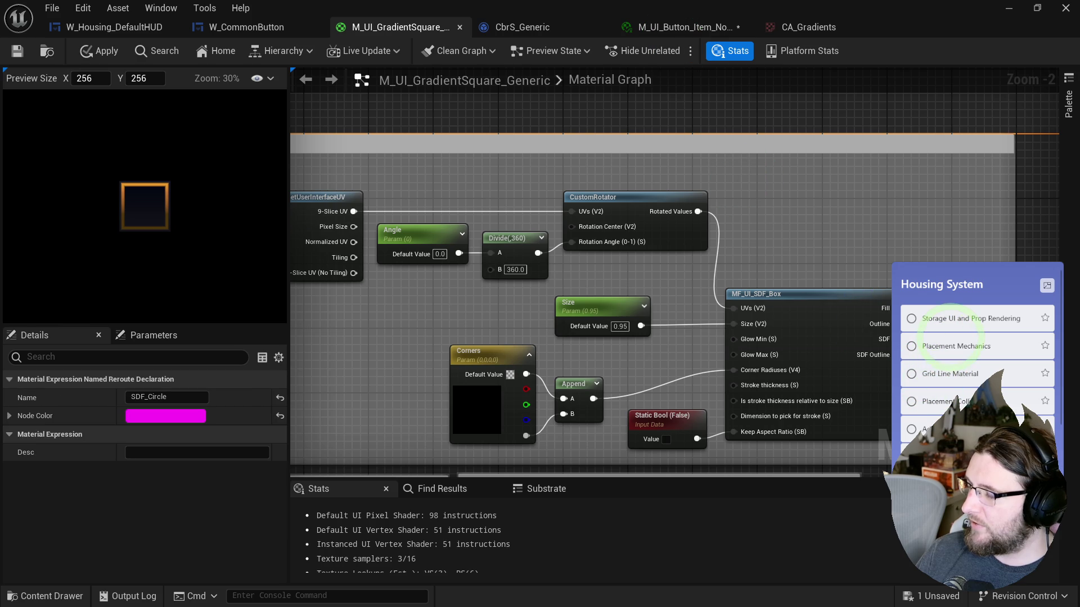
left_click(882, 286)
left_click(781, 253)
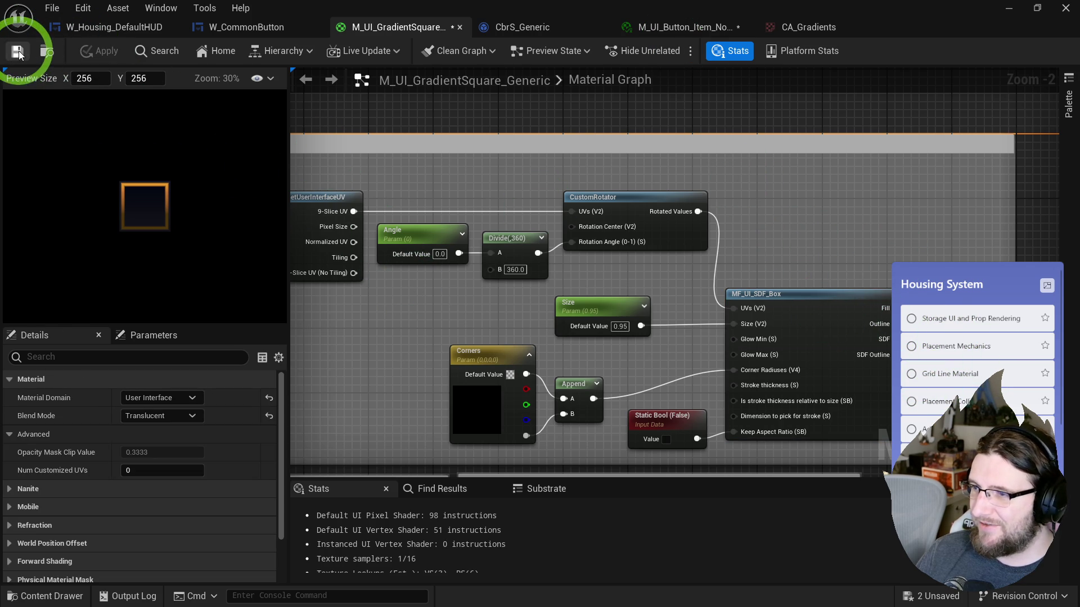
- Wire 9-Slice UV straight into MF_UI_SDF_Box UVs and delete the Angle, Divide and CustomRotator nodes
mouse_move(398, 297)
left_mouse_down()
mouse_move(521, 251)
mouse_move(453, 242)
mouse_move(593, 92)
mouse_move(516, 237)
mouse_move(501, 309)
left_mouse_up()
left_click(507, 181)
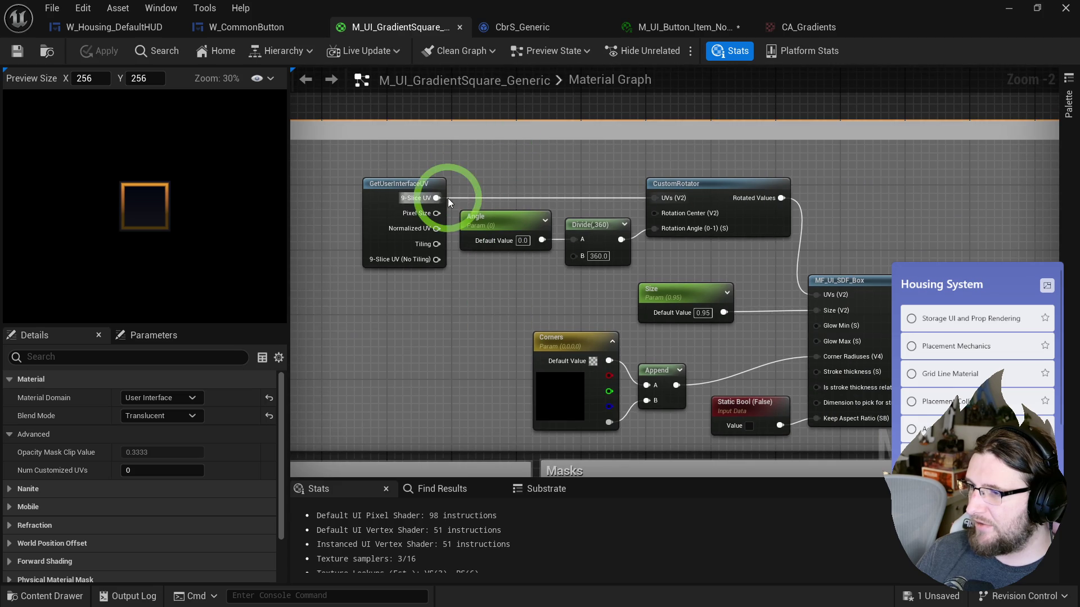
mouse_move(816, 295)
left_mouse_down()
mouse_move(436, 188)
mouse_move(437, 201)
mouse_move(639, 234)
left_mouse_up()
key("Delete")
left_click(384, 230)
mouse_move(384, 230)
left_mouse_down()
mouse_move(521, 286)
mouse_move(460, 329)
left_mouse_up()
left_click(685, 313)
scroll(541, 222, "down", 4)
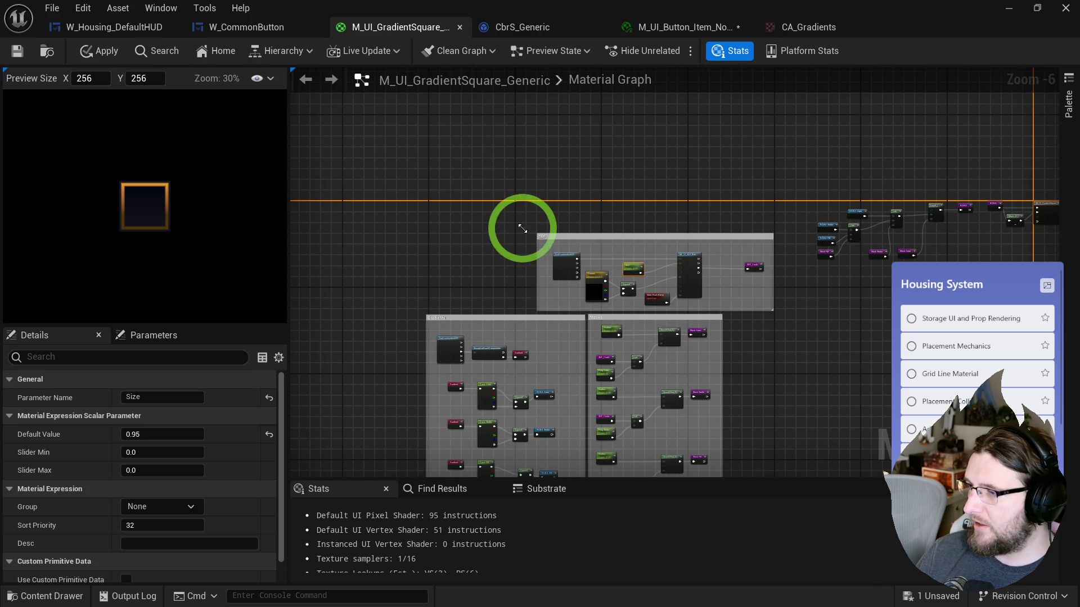
scroll(602, 113, "up", 5)
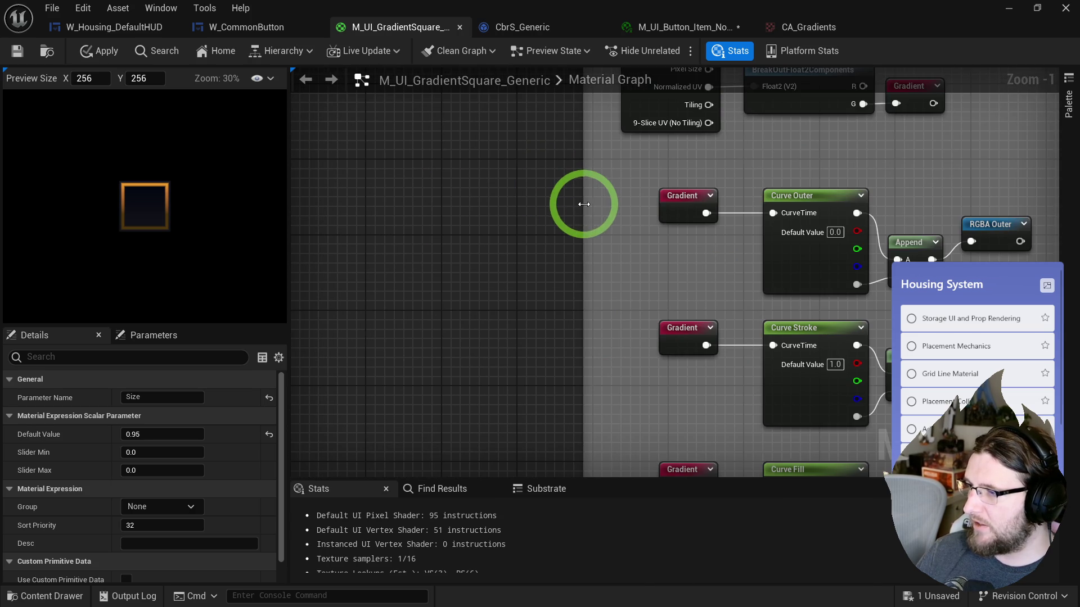
- Move the three Gradient nodes left and paste the Angle, Divide and CustomRotator nodes beside the top one
scroll(560, 248, "down", 1)
scroll(561, 198, "down", 1)
left_click(622, 144)
left_click(622, 253, "ctrl")
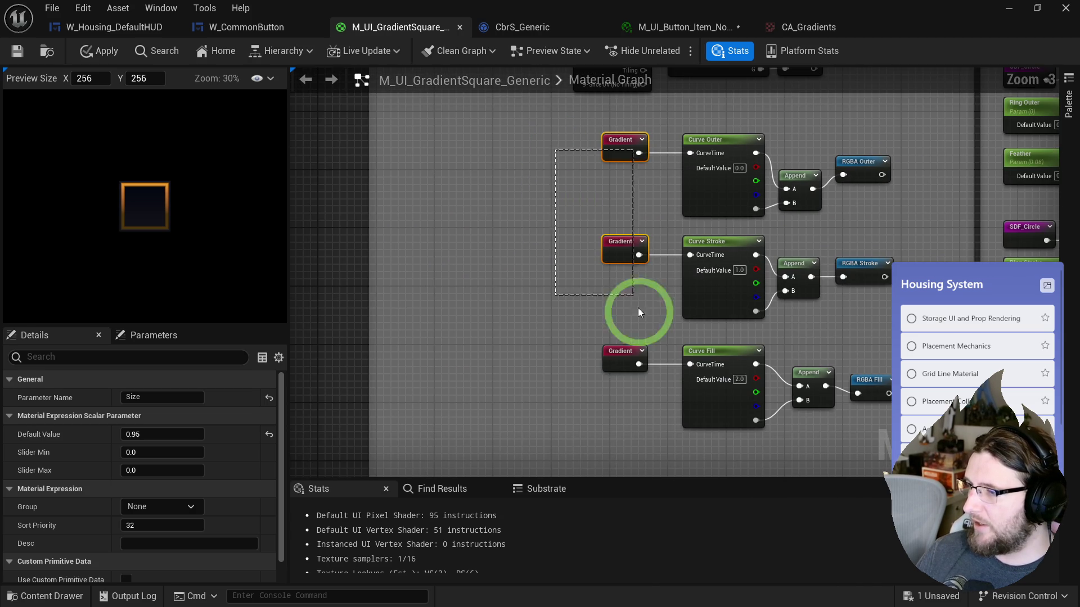
left_click(626, 357, "ctrl")
left_click_drag(626, 356, 487, 357)
left_click(511, 188)
key("ctrl+v")
left_click_drag(608, 181, 582, 150)
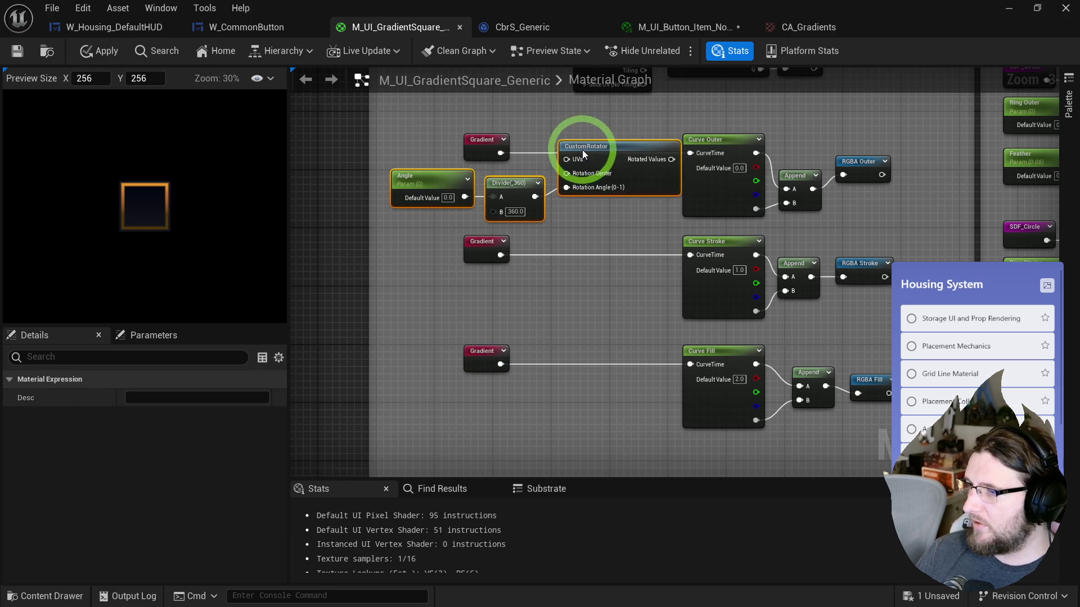
- Rename the angle to Angle Outer and rotate the top Gradient into Curve Outer's CurveTime
double_click(437, 186)
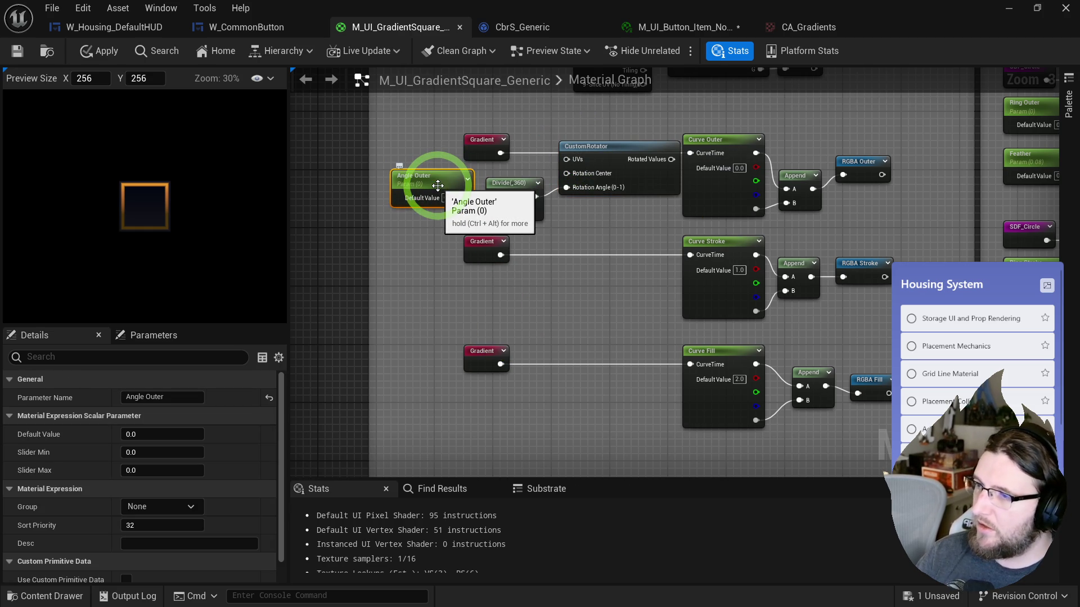
scroll(438, 186, "up", 3)
left_click_drag(528, 137, 619, 135)
left_click(637, 130)
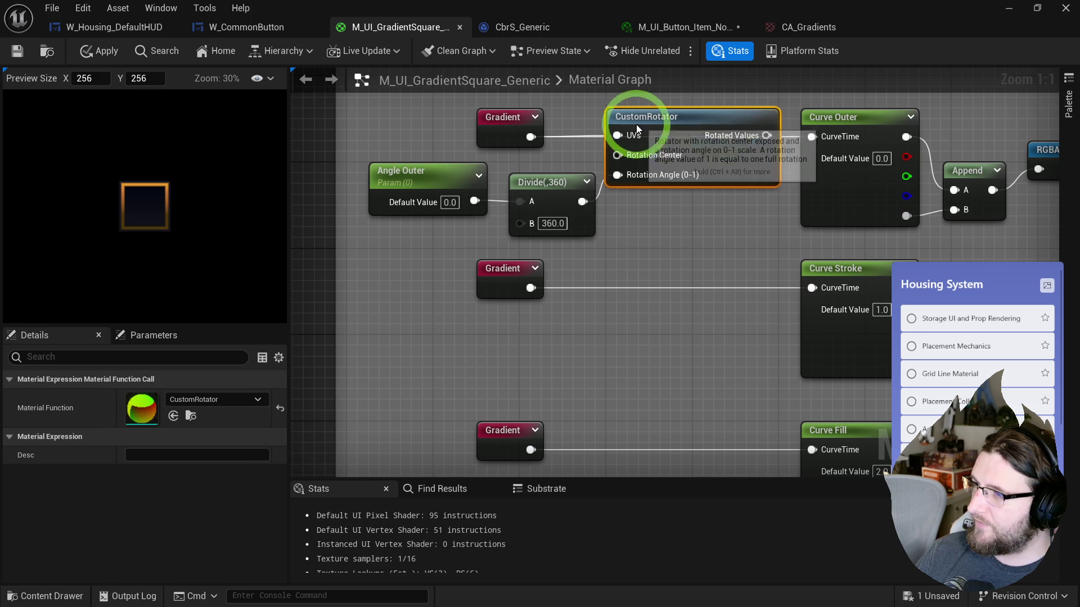
left_click_drag(766, 136, 811, 137)
left_click_drag(433, 161, 612, 212)
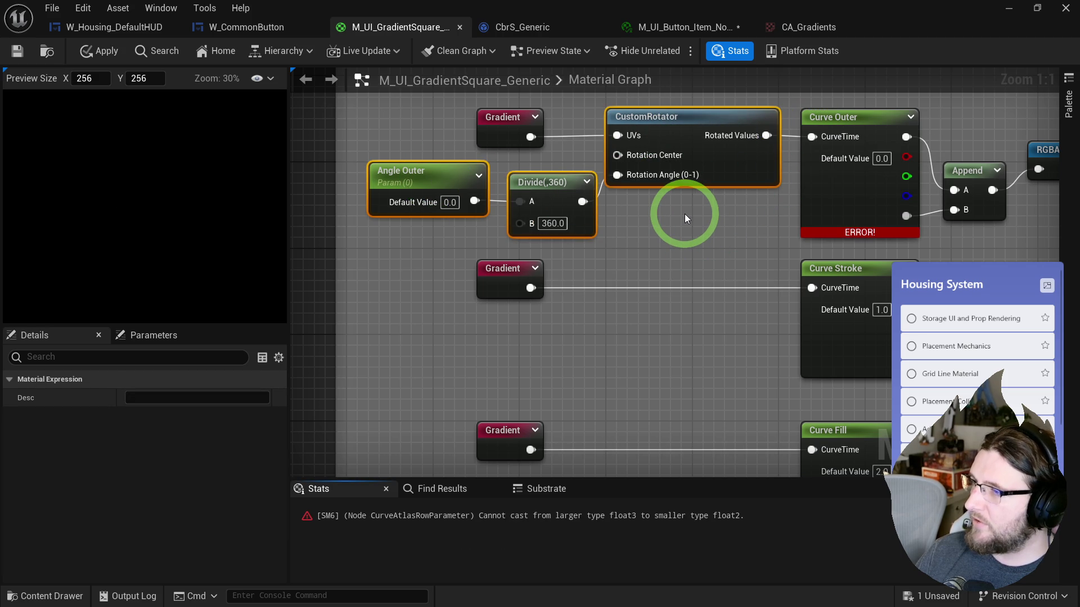
- Delete the Gradient reroute declaration and its two invalid reroute nodes
mouse_move(684, 211)
left_mouse_down()
mouse_move(681, 267)
mouse_move(647, 370)
mouse_move(610, 431)
left_mouse_up()
scroll(632, 326, "down", 2)
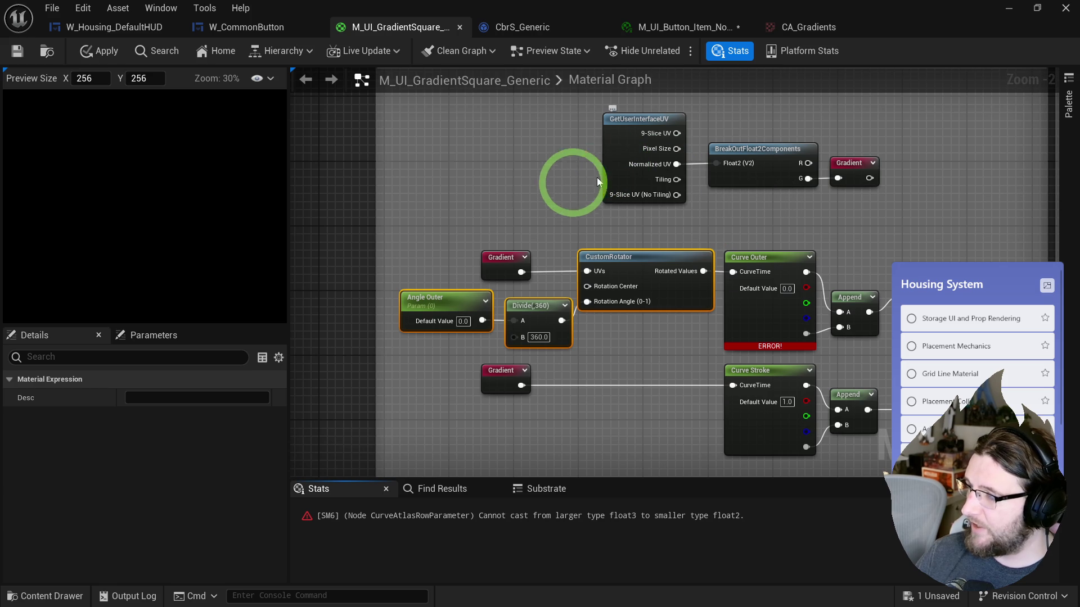
mouse_move(549, 186)
left_mouse_down()
mouse_move(796, 169)
mouse_move(451, 168)
mouse_move(497, 180)
mouse_move(589, 271)
left_mouse_up()
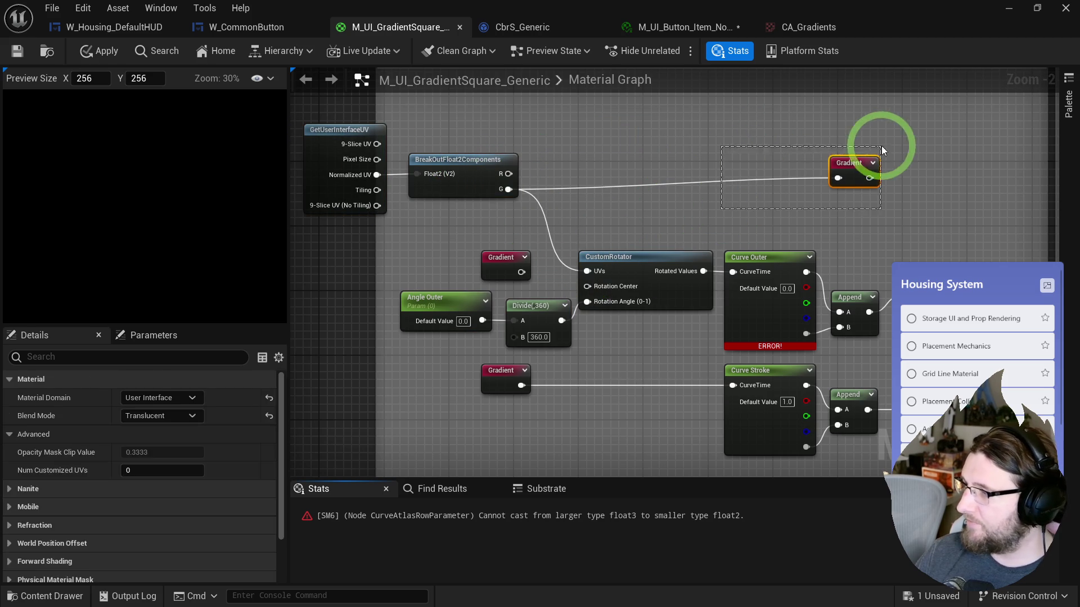
left_click(869, 160)
key("Delete")
left_click(567, 270)
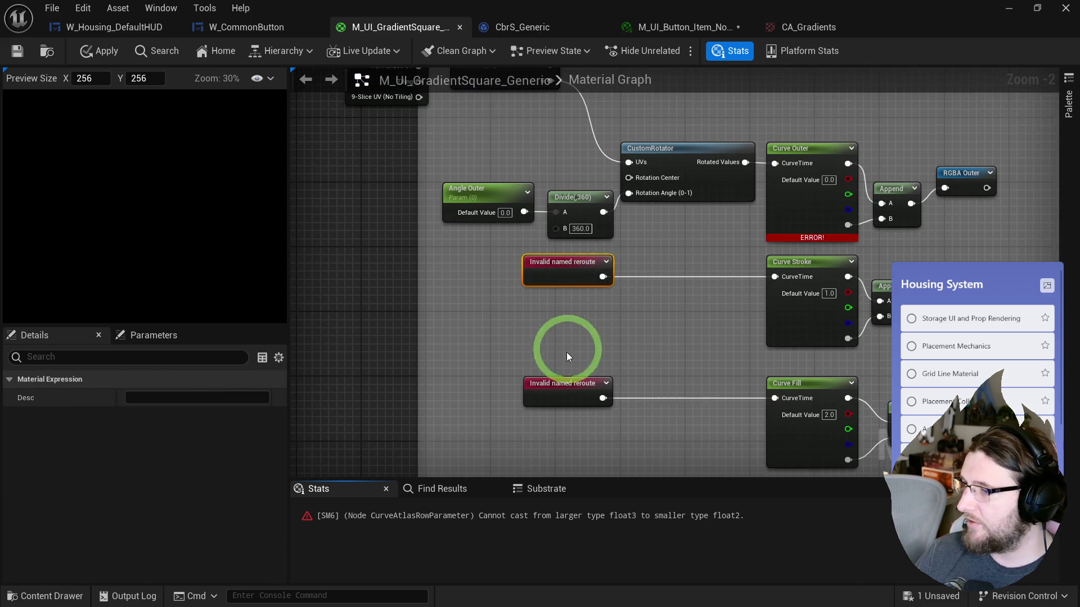
left_click(567, 388, "ctrl")
key("Delete")
- Copy the whole Outer rotation chain and paste a duplicate
left_click_drag(527, 209, 393, 129)
mouse_move(405, 168)
left_mouse_down()
mouse_move(411, 221)
mouse_move(398, 224)
mouse_move(362, 298)
mouse_move(699, 242)
left_mouse_up()
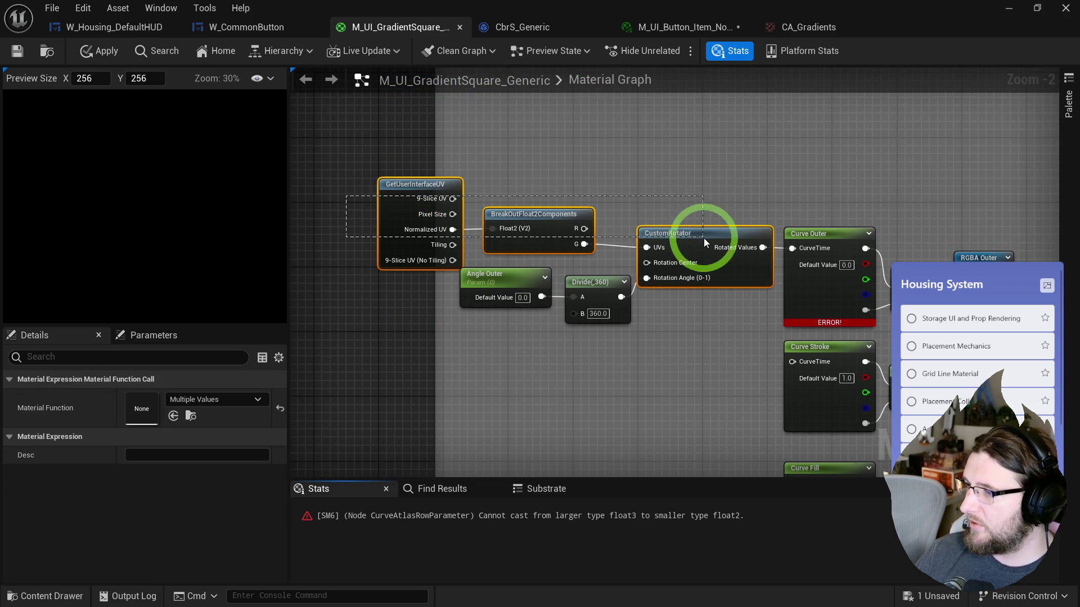
key("ctrl+c")
key("ctrl+v")
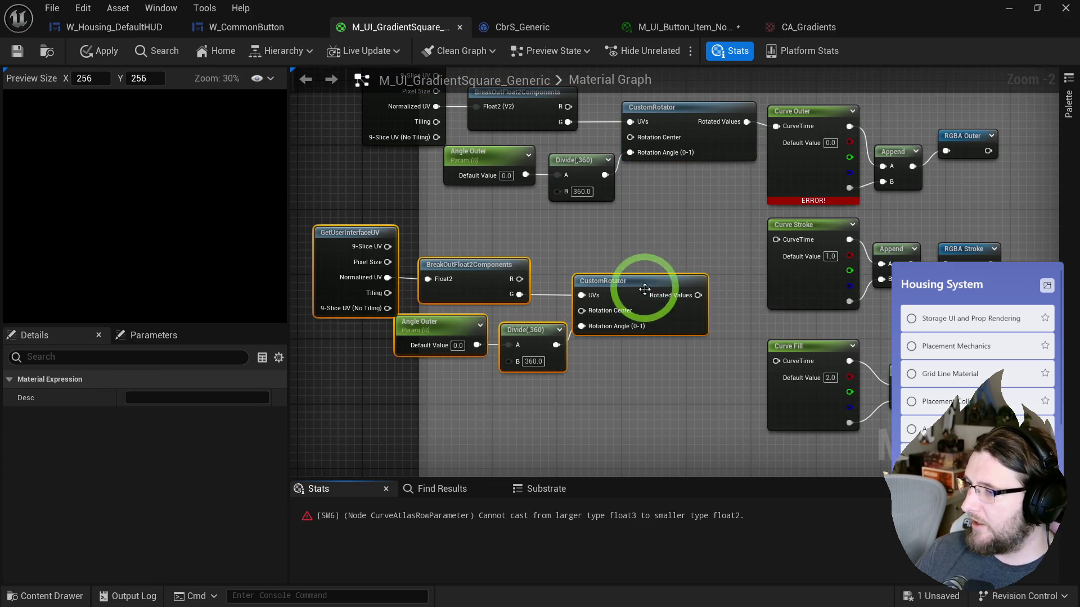
- Paste a second chain copy and rename the copied angles Angle Stroke and Angle Fill
key("ctrl+v")
left_click_drag(670, 315, 647, 306)
double_click(462, 205)
type("Angle S")
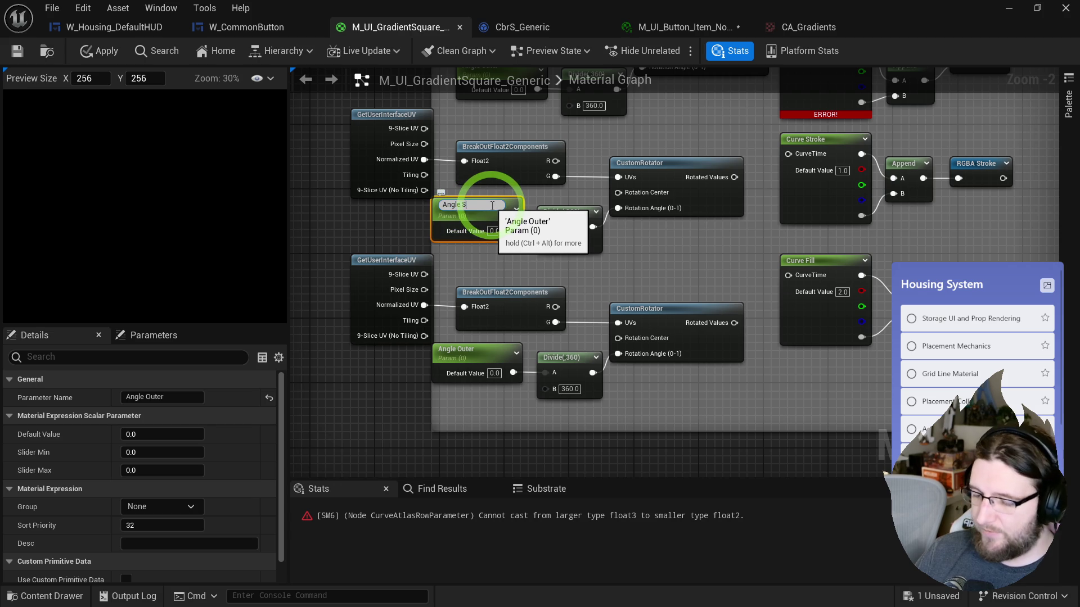
left_click(478, 351)
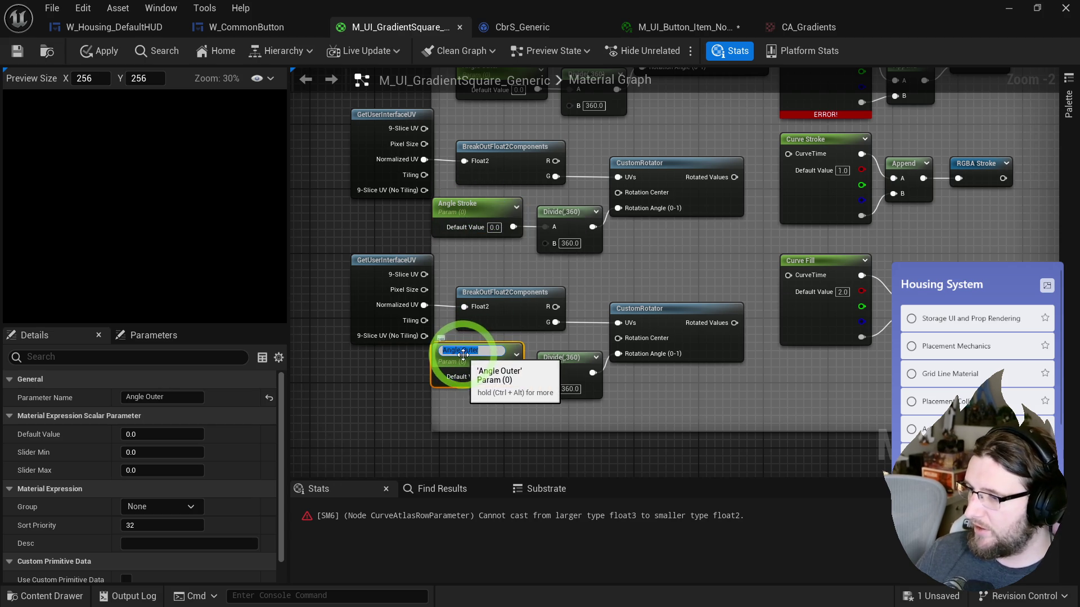
double_click(485, 351)
type("ll")
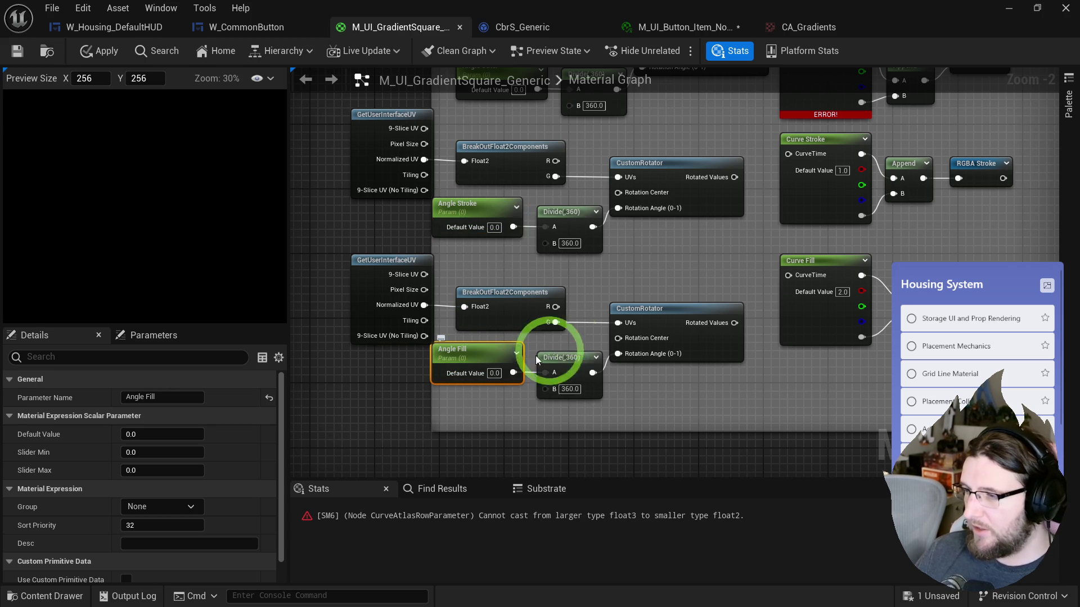
left_click(596, 282)
- Feed the Fill rotator into Curve Fill's CurveTime and put Curve Fill and Angle Fill in group Fill
mouse_move(441, 253)
left_mouse_down()
mouse_move(479, 295)
mouse_move(344, 292)
mouse_move(590, 287)
mouse_move(668, 234)
mouse_move(662, 311)
mouse_move(710, 279)
left_mouse_up()
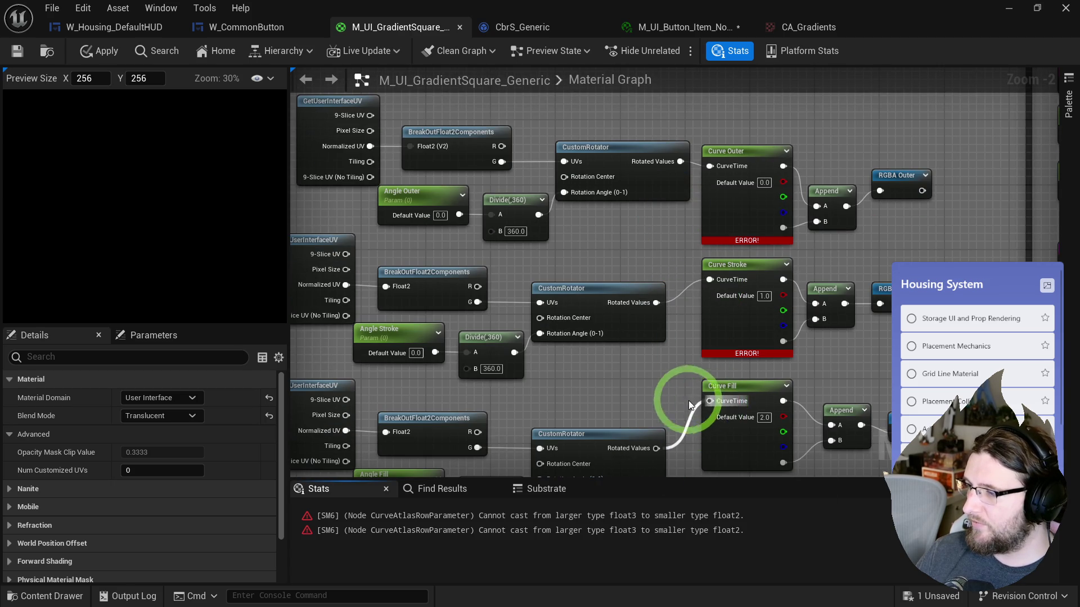
left_click_drag(702, 401, 707, 401)
left_click(748, 416)
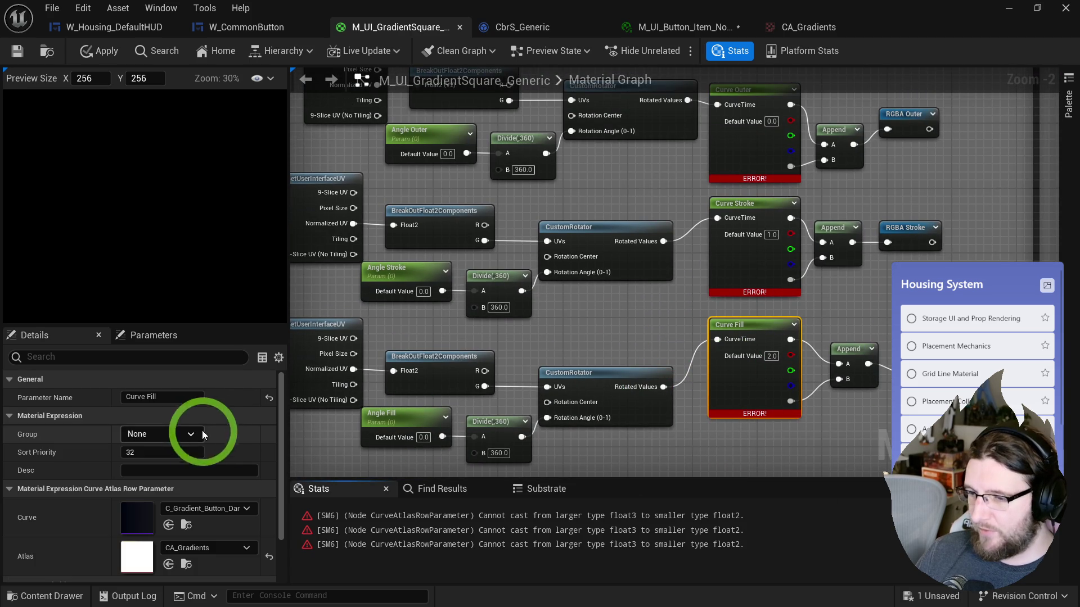
type("Fill")
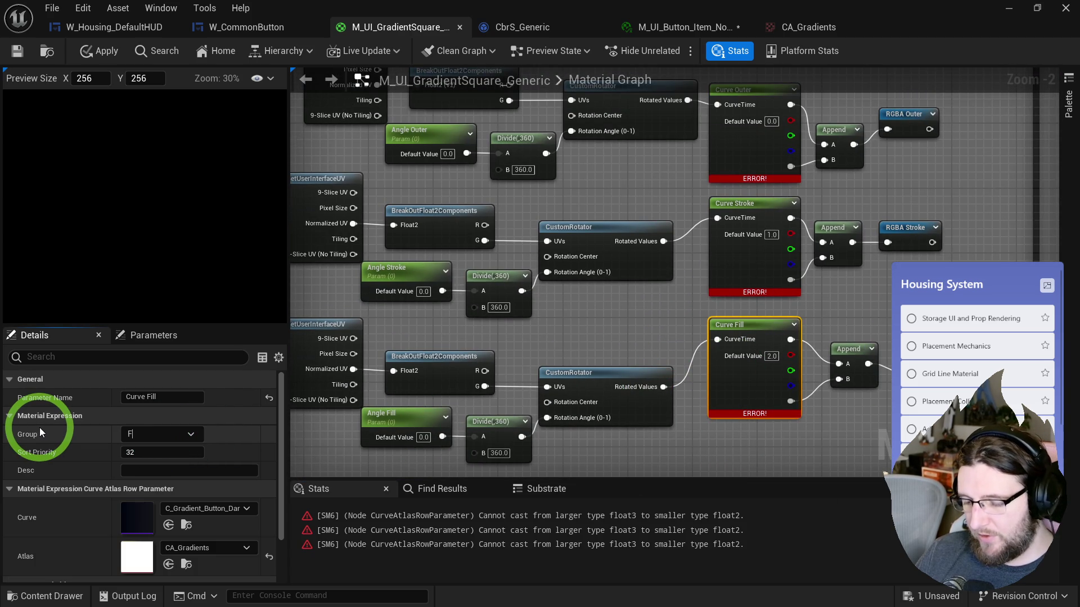
left_click(135, 423)
left_click(498, 376)
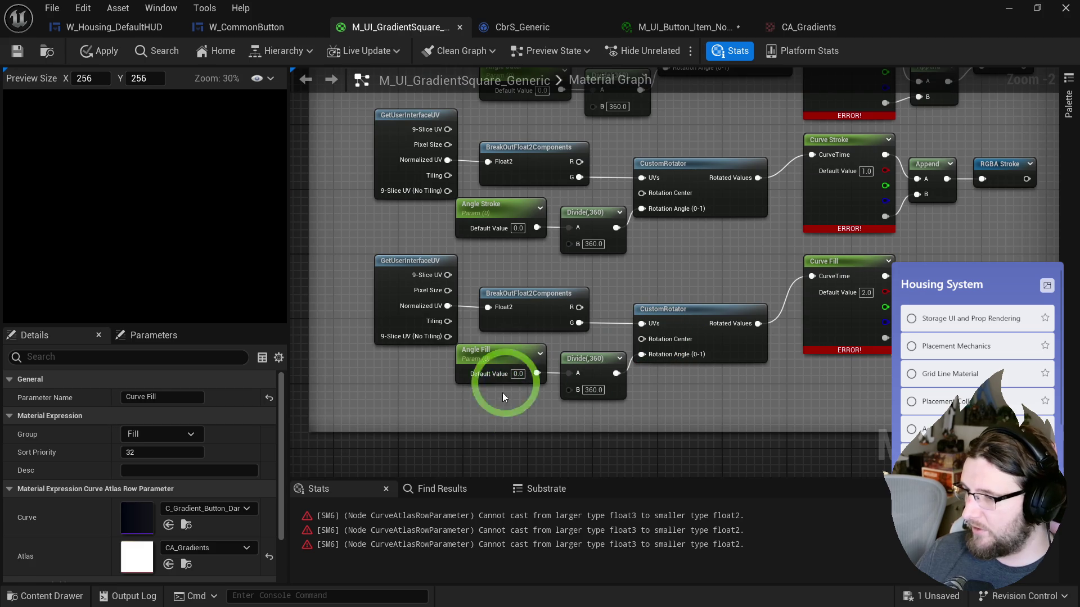
left_click(191, 509)
left_click(144, 523)
- Assign Curve Stroke to the Stroke parameter group
mouse_move(776, 225)
left_mouse_down()
mouse_move(718, 265)
mouse_move(710, 292)
left_mouse_up()
left_click(731, 284)
left_click(146, 434)
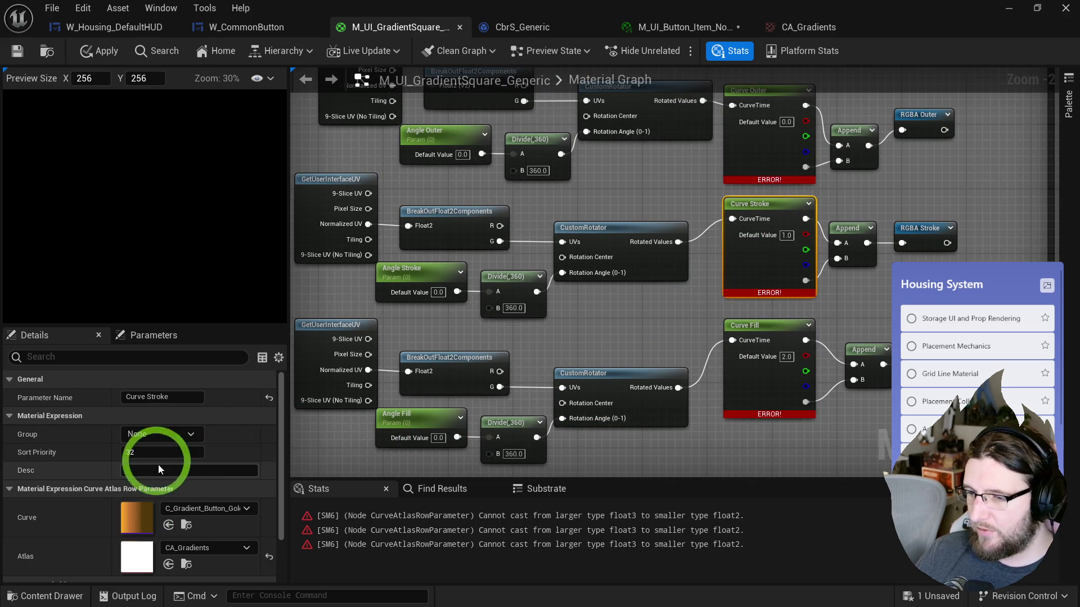
type("Stroke")
left_click(198, 267)
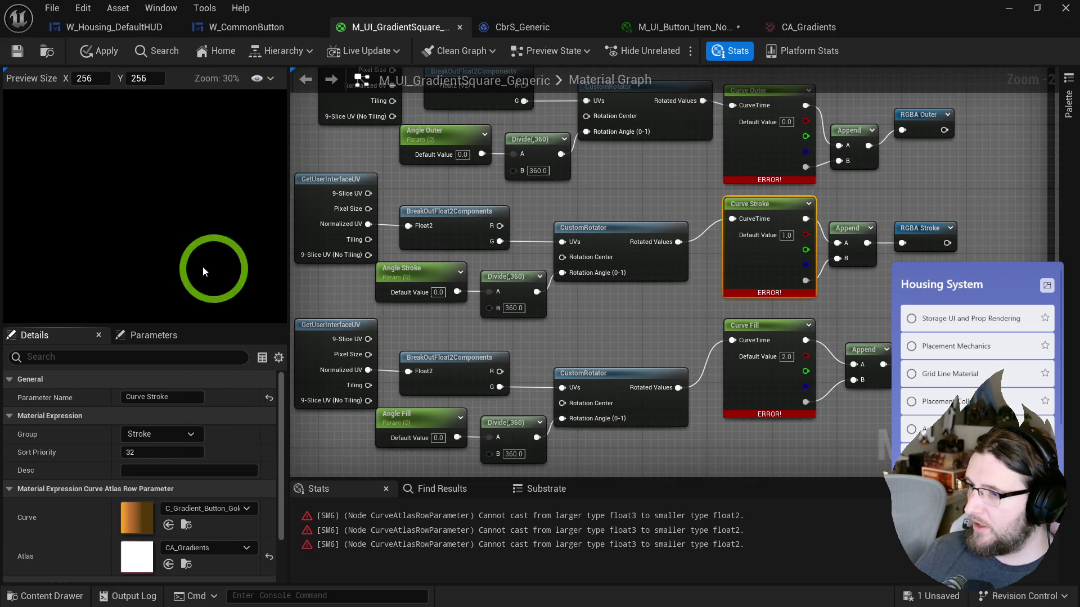
left_click(413, 315)
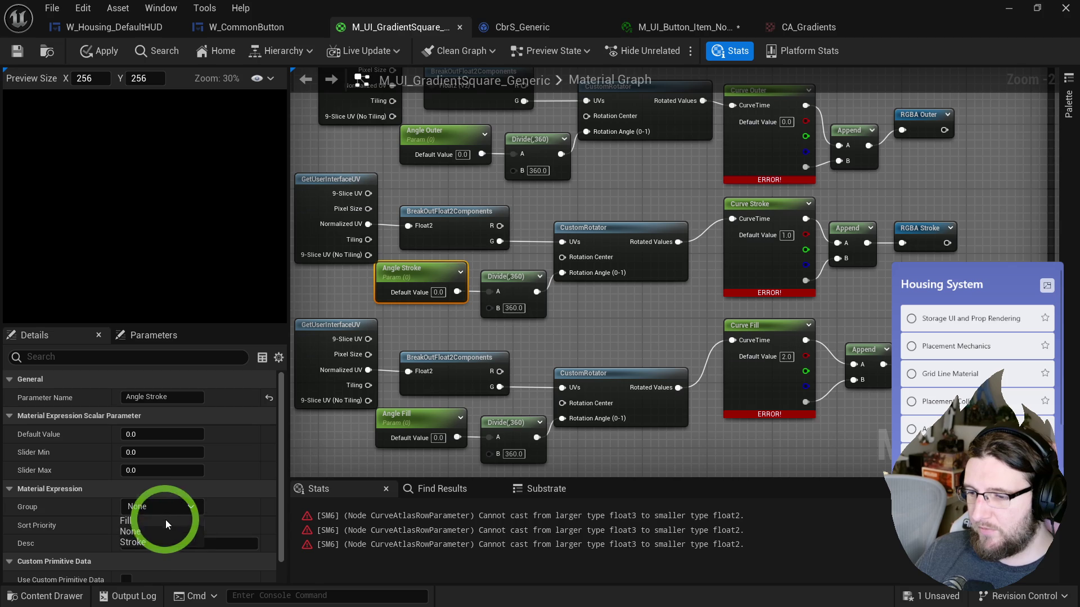
- Put Angle Outer and Curve Outer in the Outer parameter group
left_click_drag(405, 380, 397, 450)
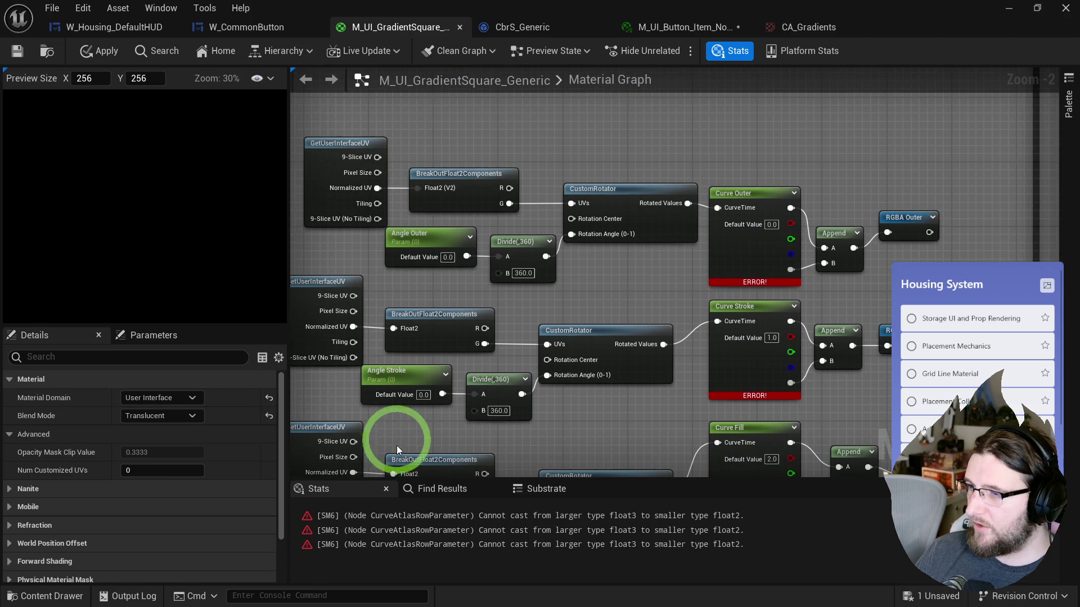
left_click(439, 264)
left_click(149, 510)
type("Outer")
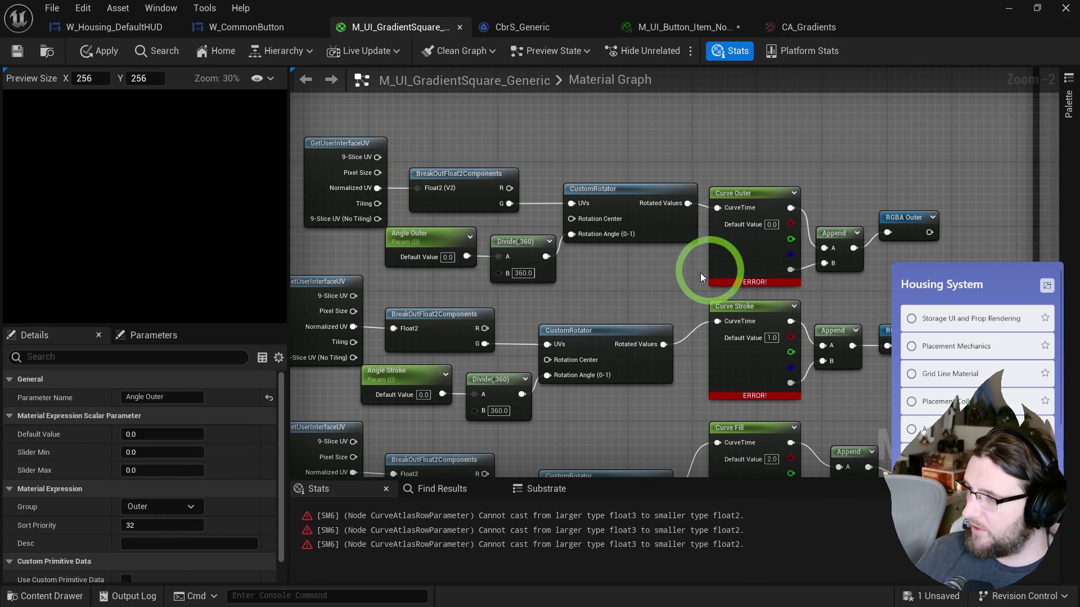
left_click(710, 271)
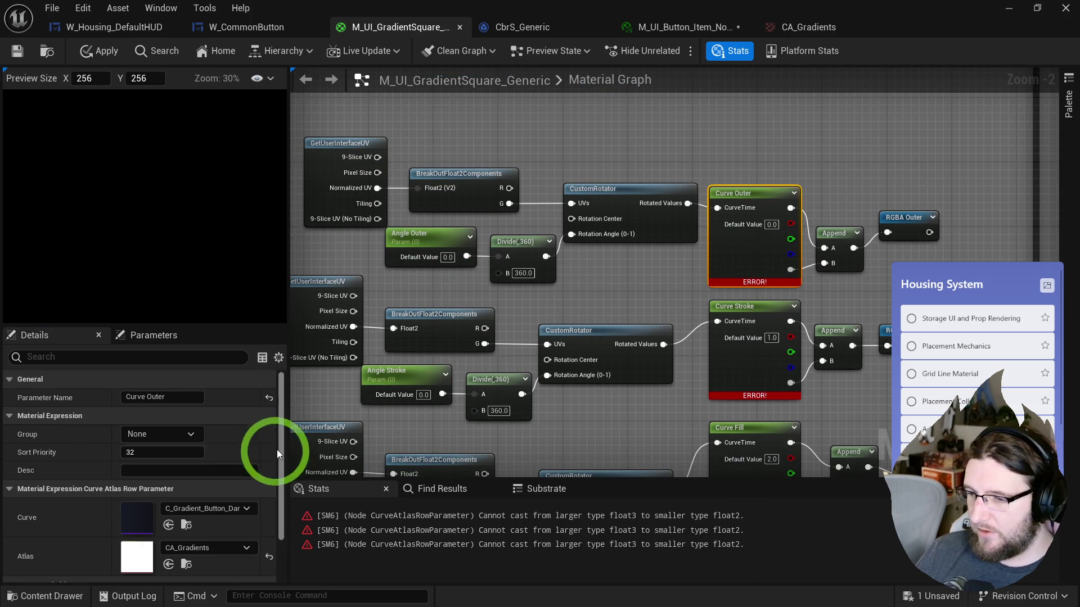
left_click(189, 444)
left_click(142, 471)
mouse_move(405, 301)
left_mouse_down()
mouse_move(453, 284)
mouse_move(434, 321)
mouse_move(94, 328)
left_mouse_up()
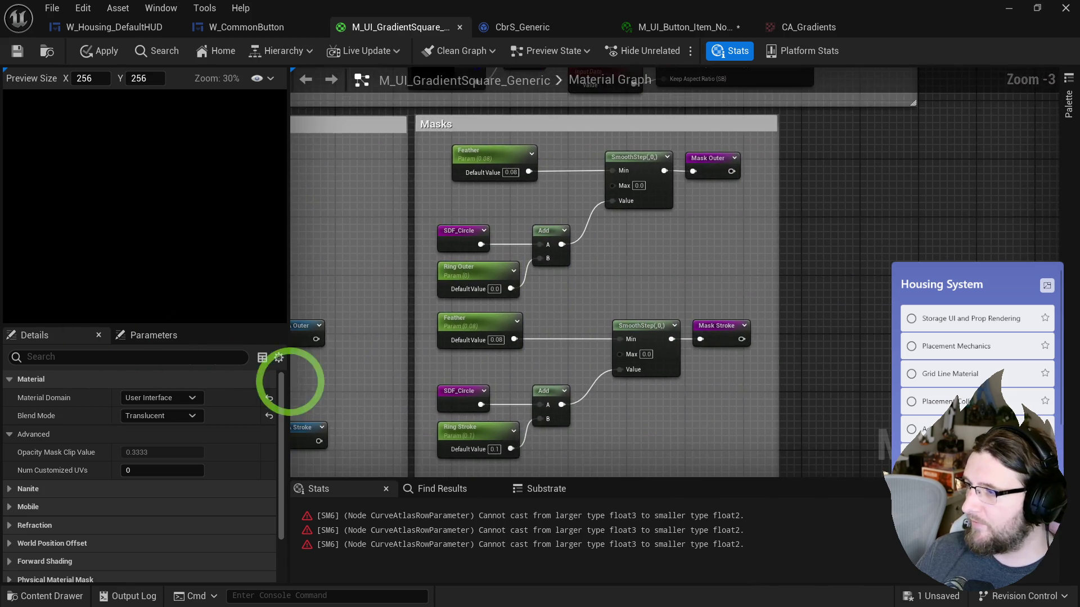
- Move the Outer gradient row of nodes into place at the top of the Gradients section
scroll(718, 314, "down", 1)
mouse_move(718, 313)
left_mouse_down()
mouse_move(605, 188)
mouse_move(601, 128)
left_mouse_up()
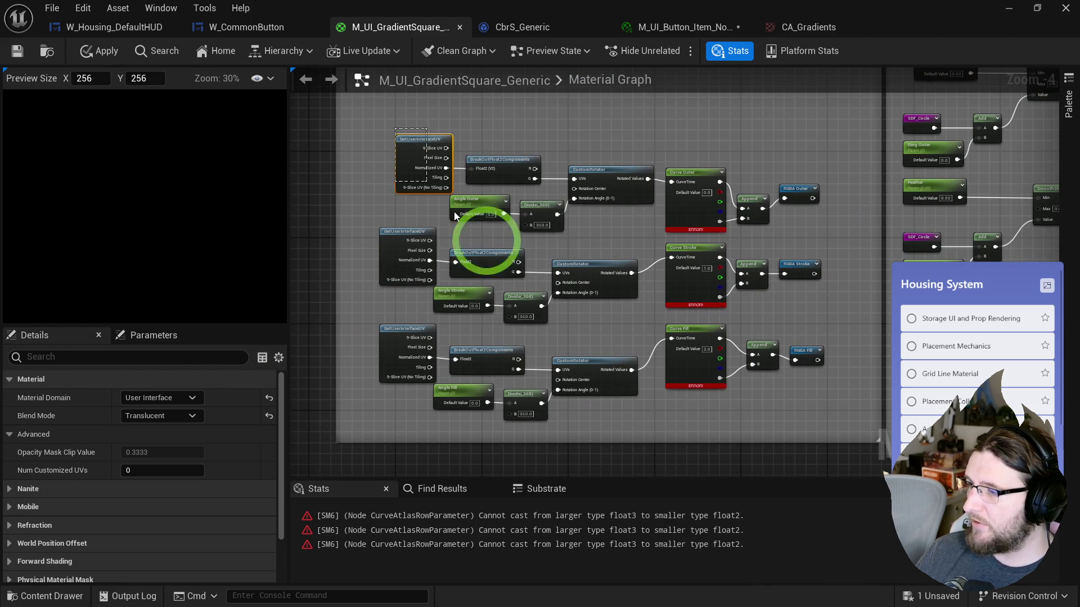
mouse_move(812, 430)
left_mouse_down()
mouse_move(771, 373)
mouse_move(735, 272)
mouse_move(685, 205)
left_mouse_up()
mouse_move(380, 164)
left_mouse_down()
mouse_move(591, 212)
mouse_move(753, 226)
left_mouse_up()
mouse_move(677, 210)
left_mouse_down()
mouse_move(752, 259)
mouse_move(634, 209)
left_mouse_up()
left_click_drag(698, 225, 725, 265)
mouse_move(744, 227)
left_mouse_down()
mouse_move(754, 218)
mouse_move(748, 240)
left_mouse_up()
left_click(758, 217)
left_click_drag(518, 181, 469, 192)
left_click_drag(376, 196, 390, 207)
- Align the Stroke and Fill gradient rows beneath it, straightening the Fill row's connections with Q
left_click_drag(344, 235, 540, 249)
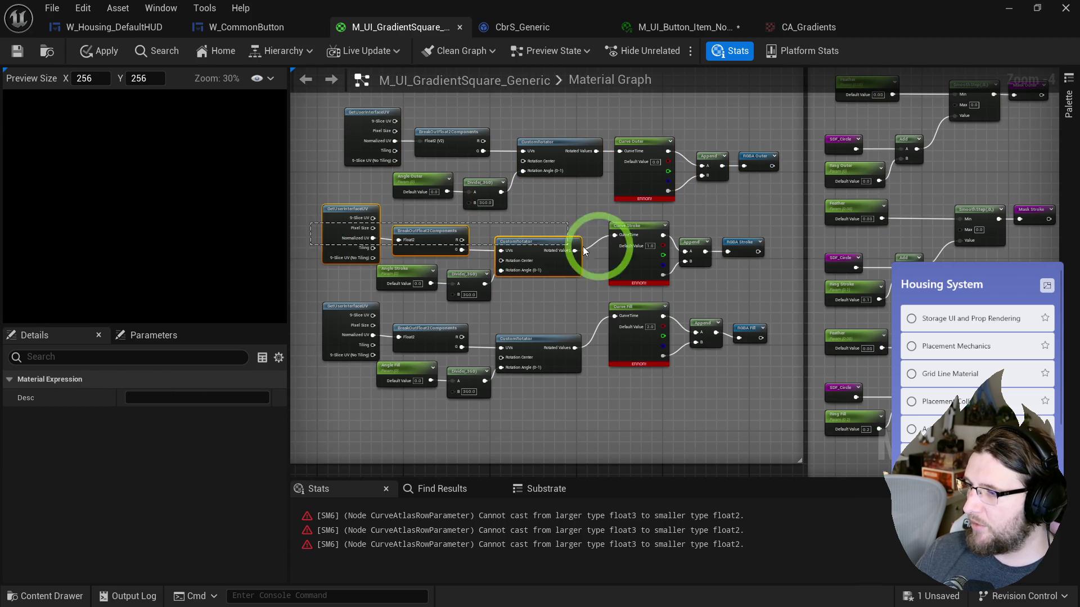
left_click_drag(735, 248, 730, 255)
left_click_drag(629, 244, 630, 234)
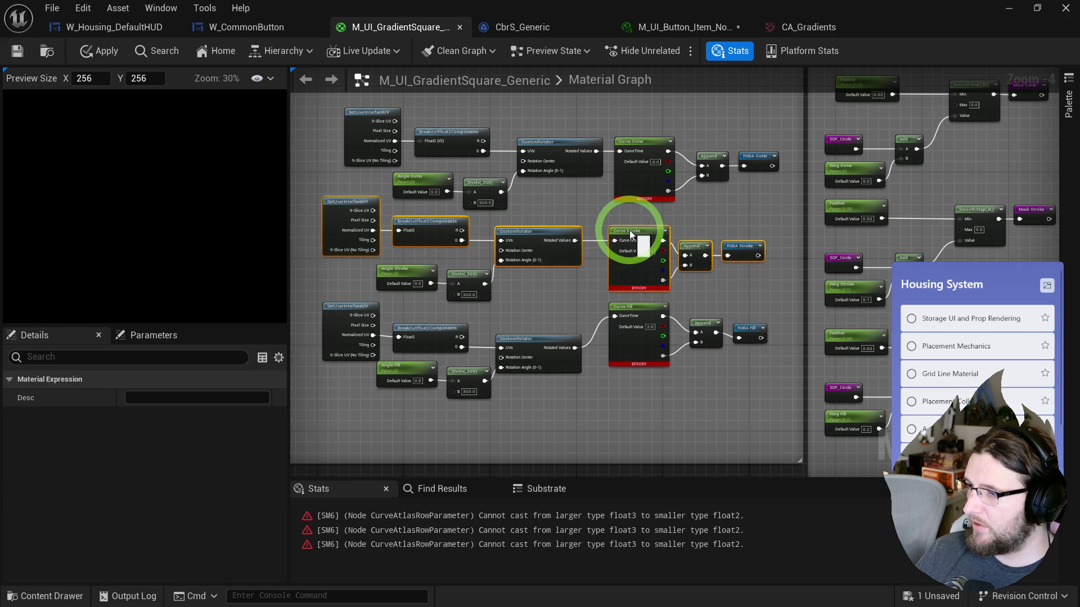
left_click(349, 249)
left_click(747, 270, "shift")
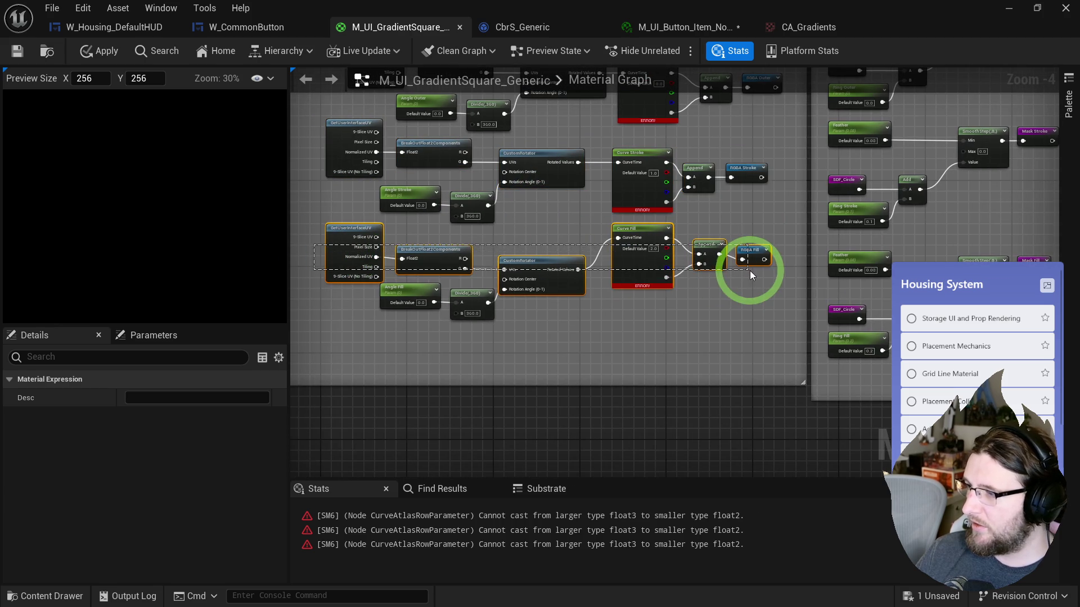
key("q")
left_click_drag(622, 259, 623, 249)
left_click_drag(737, 325, 761, 376)
mouse_move(409, 312)
left_mouse_down()
mouse_move(365, 302)
mouse_move(367, 321)
left_mouse_up()
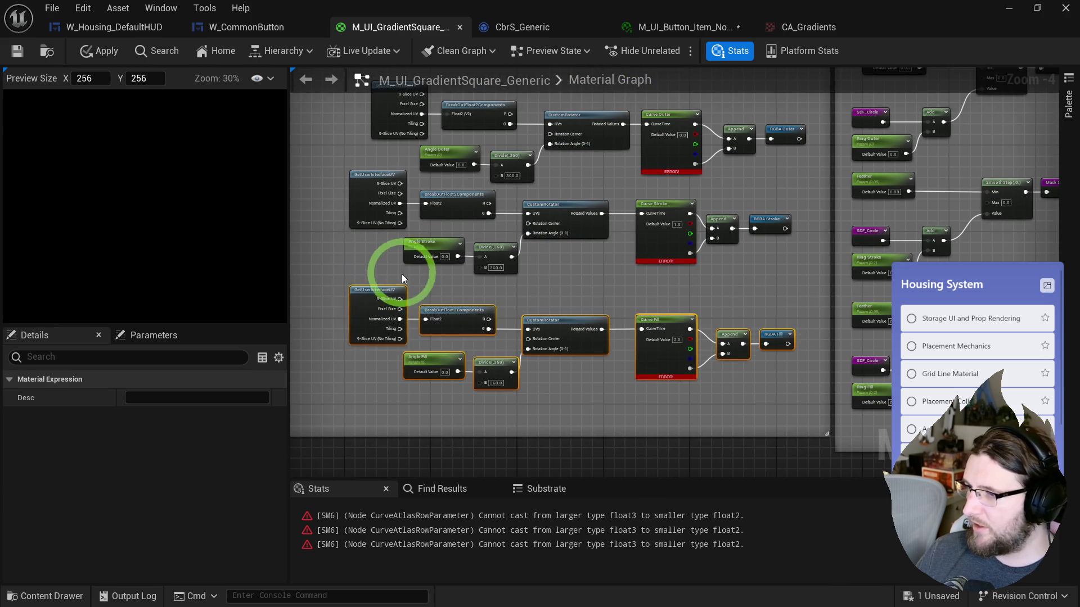
- Readjust the top Outer row and its GetUserInterfaceUV node so the three rows are evenly spaced
left_click_drag(397, 272, 399, 384)
left_click_drag(342, 197, 699, 264)
mouse_move(779, 254)
left_mouse_down()
mouse_move(769, 238)
mouse_move(788, 225)
left_mouse_up()
left_click(759, 261)
left_click_drag(393, 173, 387, 174)
left_click(363, 144)
left_click(775, 161)
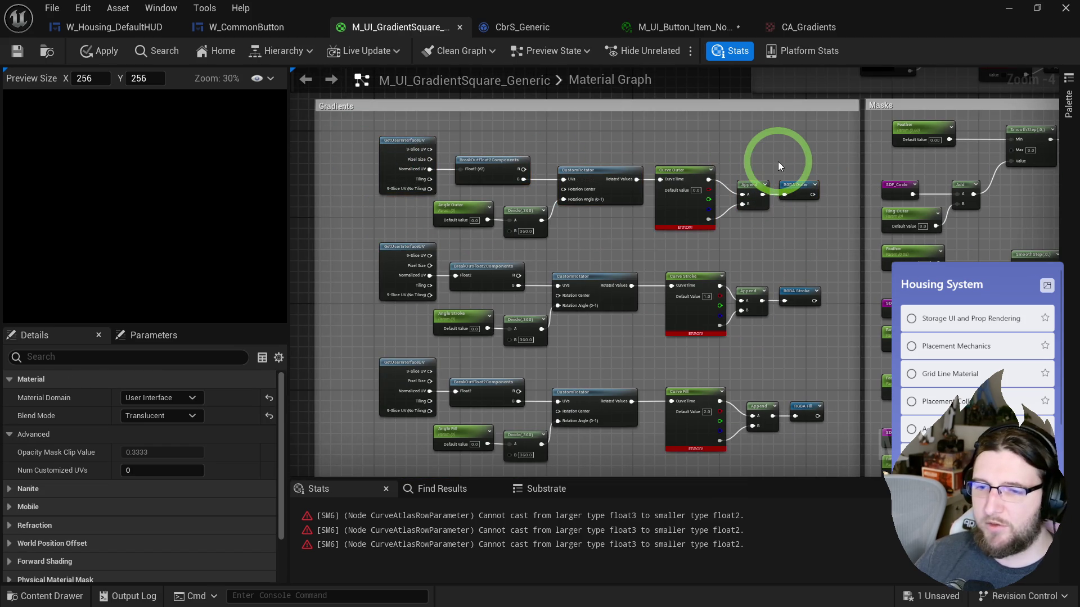
- In the Masks section, move the Outer and Stroke mask input nodes beside their Feather nodes
mouse_move(778, 161)
left_mouse_down()
mouse_move(675, 243)
mouse_move(578, 241)
mouse_move(554, 212)
left_mouse_up()
scroll(598, 222, "up", 2)
mouse_move(588, 209)
left_mouse_down()
mouse_move(572, 301)
mouse_move(523, 292)
left_mouse_up()
mouse_move(602, 295)
left_mouse_down()
mouse_move(506, 284)
mouse_move(518, 311)
mouse_move(591, 309)
left_mouse_up()
left_click(517, 279)
left_click(687, 326, "ctrl")
left_click(765, 315, "ctrl")
left_click(453, 313)
left_click(572, 330, "ctrl")
- Move the Fill mask's SDF_Circle, Ring Fill and Add nodes up beside its Feather node
left_click(526, 321)
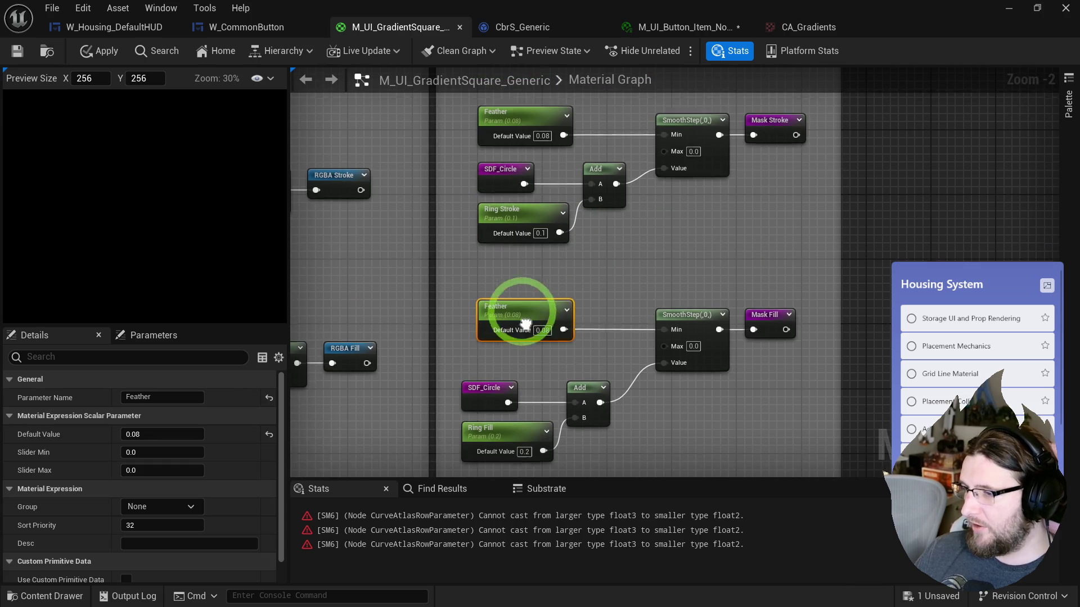
left_click(478, 325)
left_click(495, 366, "ctrl")
left_click(567, 319, "ctrl")
left_click_drag(567, 318, 580, 304)
left_click(617, 302)
scroll(617, 301, "down", 3)
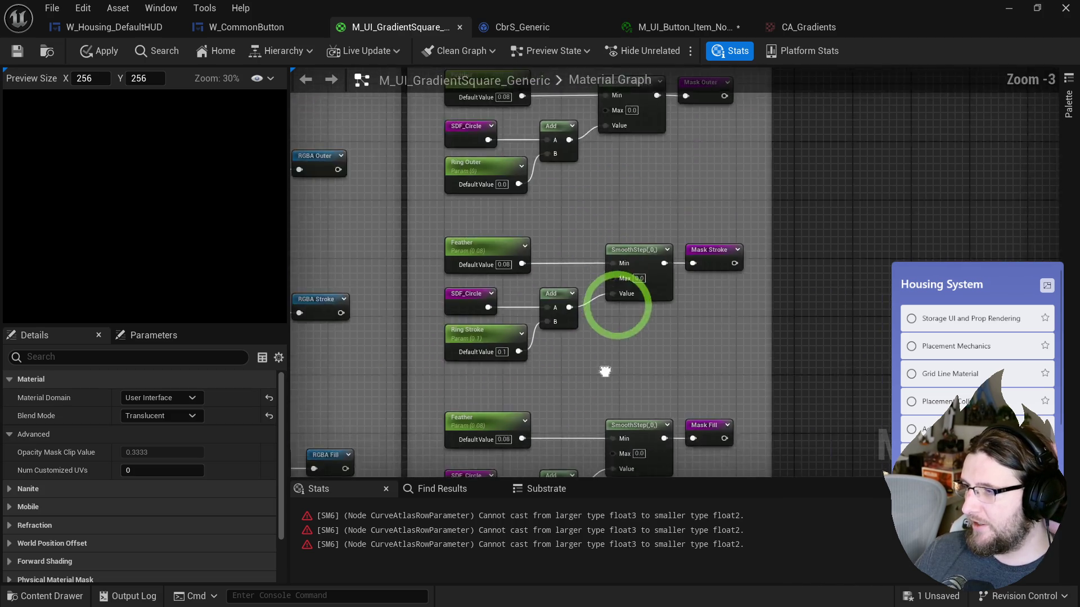
left_click_drag(639, 256, 680, 381)
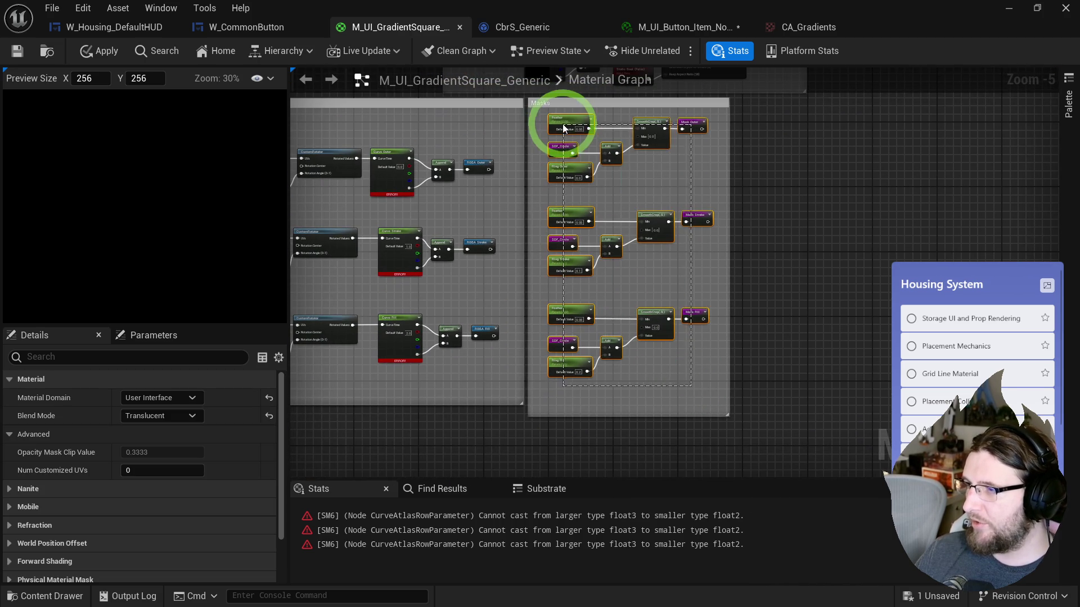